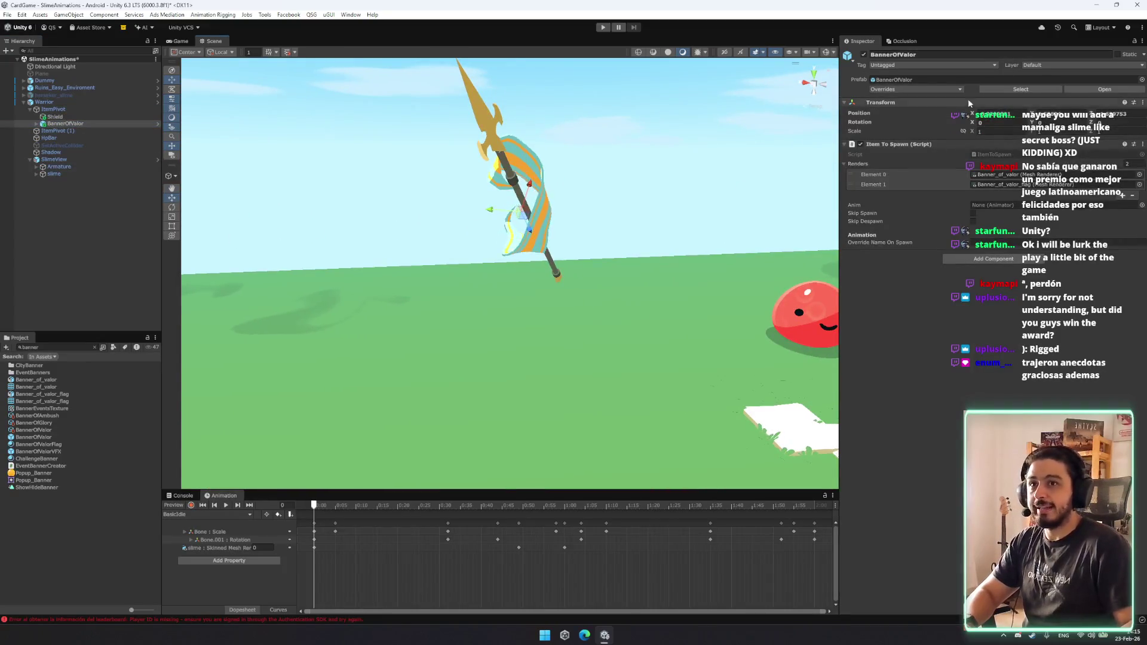
Frame the BannerOfValor on the slime, preview the RideForward clip, enter Play mode, then switch to Reddit.
drag(717, 209, 759, 219)
key(f)
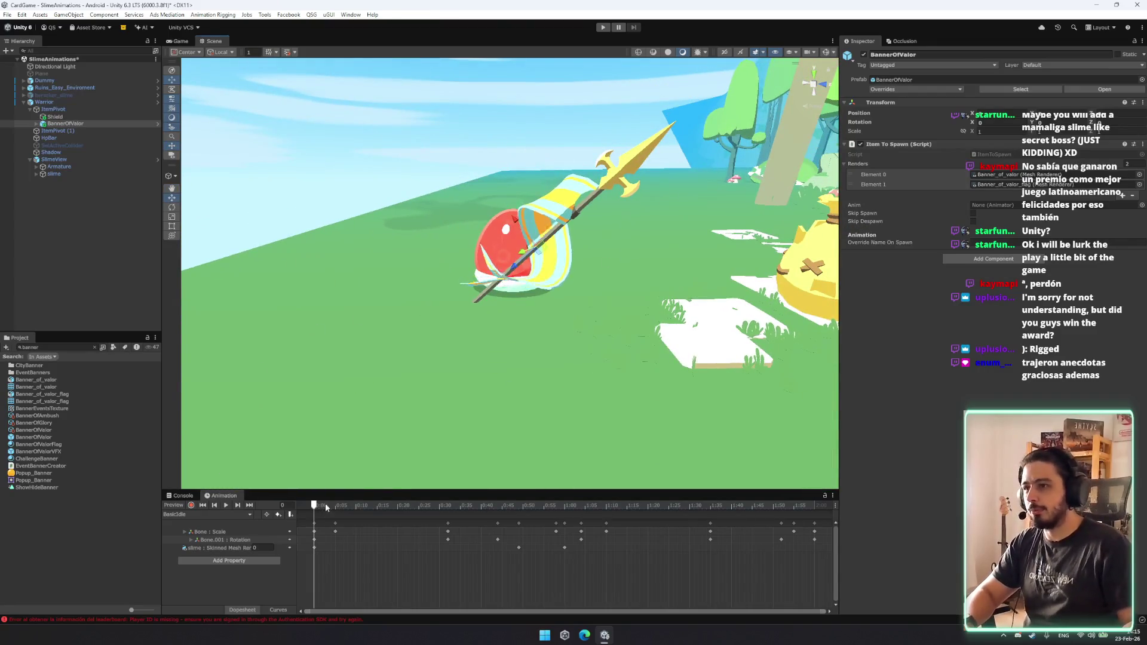
click(236, 514)
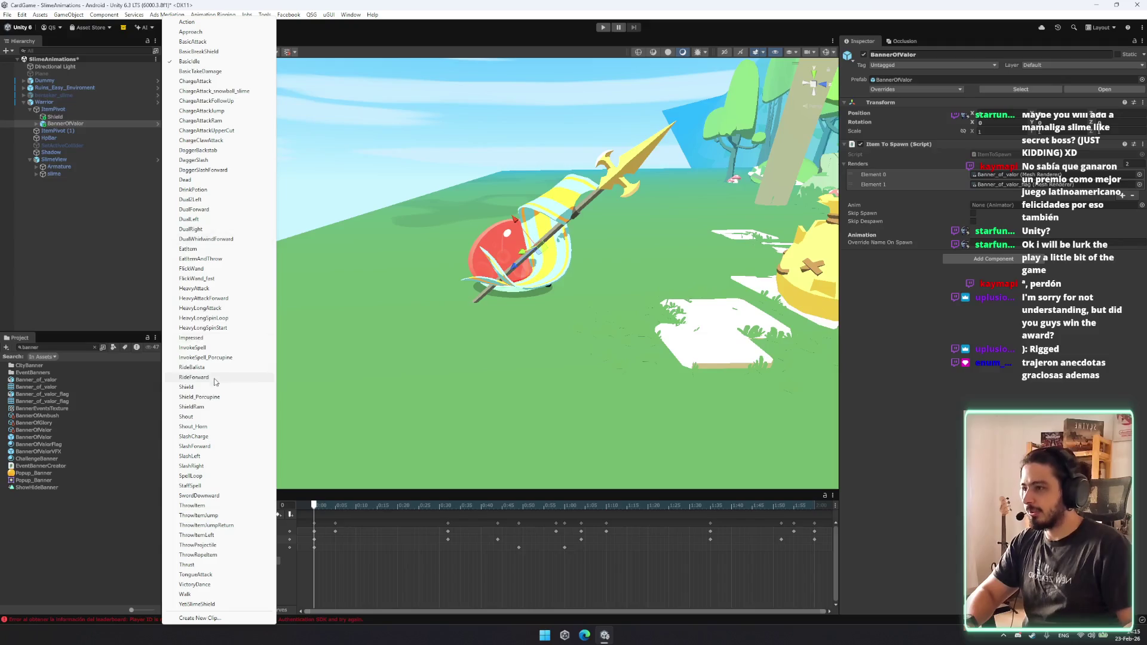
click(214, 379)
key(ctrl+p)
key(alt+Tab)
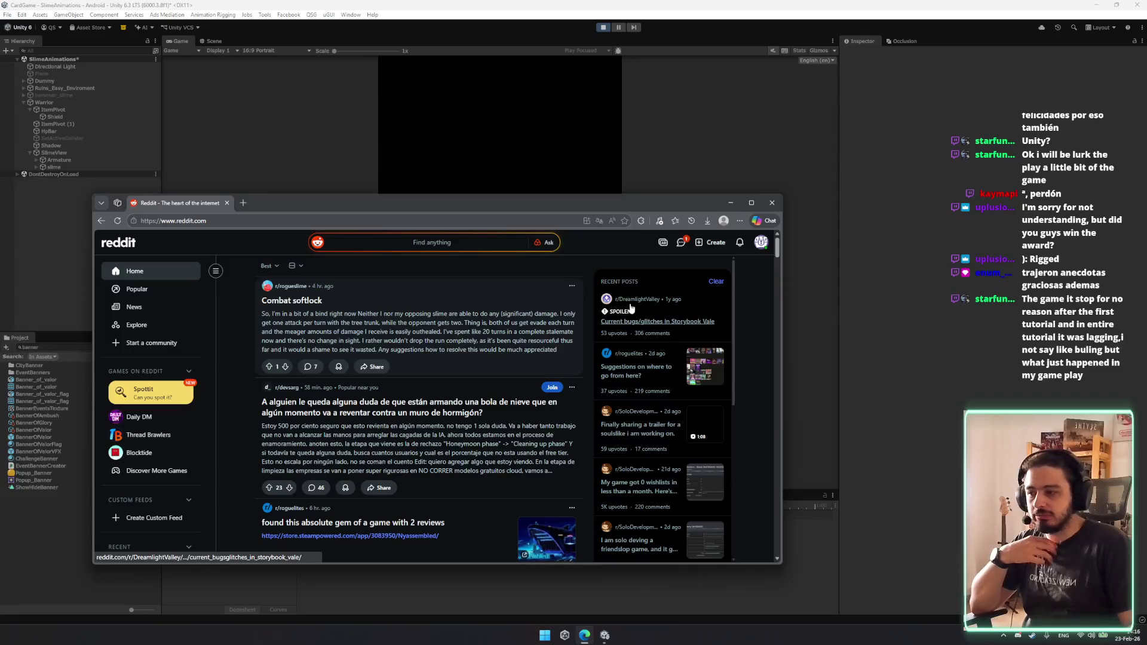
Read the Combat softlock post and its comments, then return to the Unity editor.
click(740, 242)
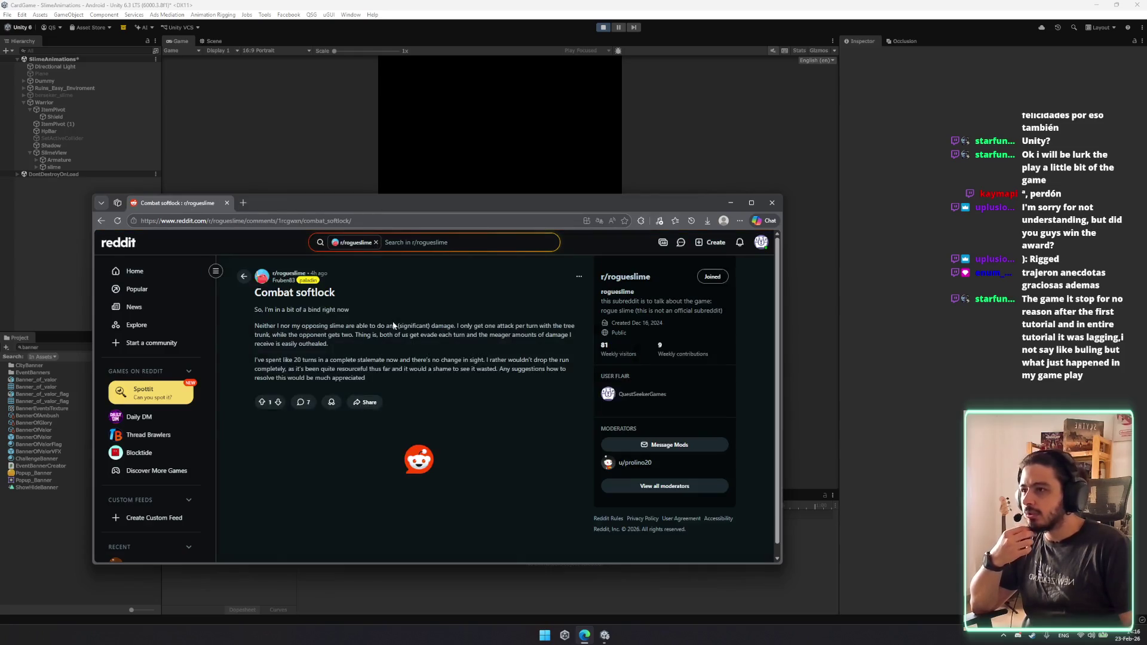
scroll(391, 336, down, 2)
scroll(391, 335, down, 5)
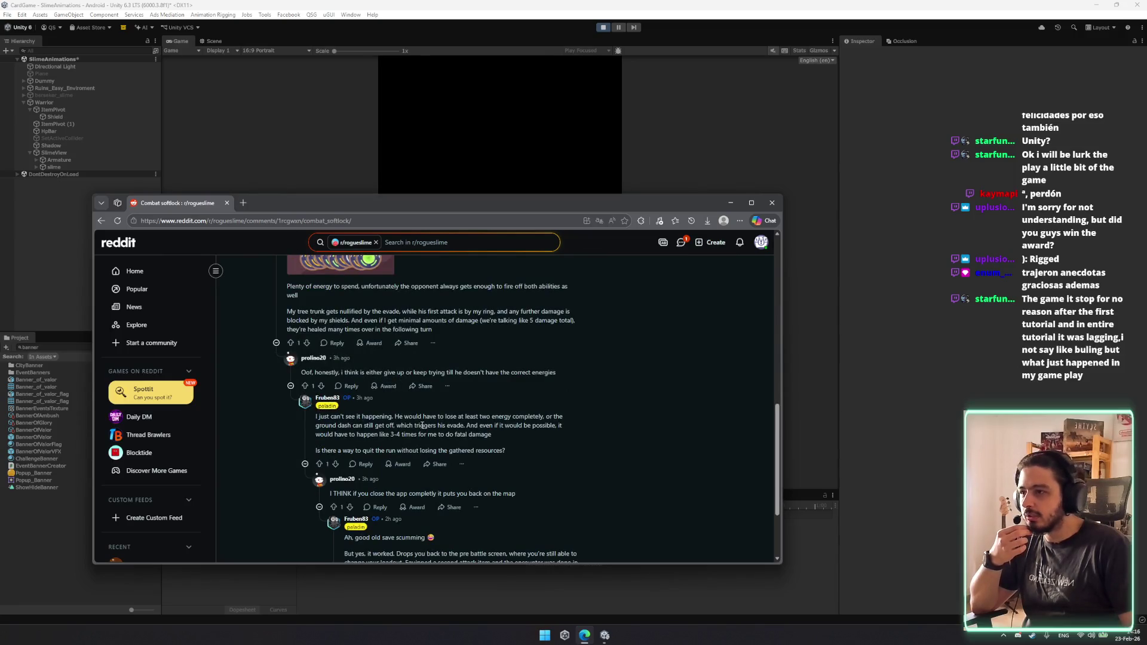
scroll(423, 426, up, 7)
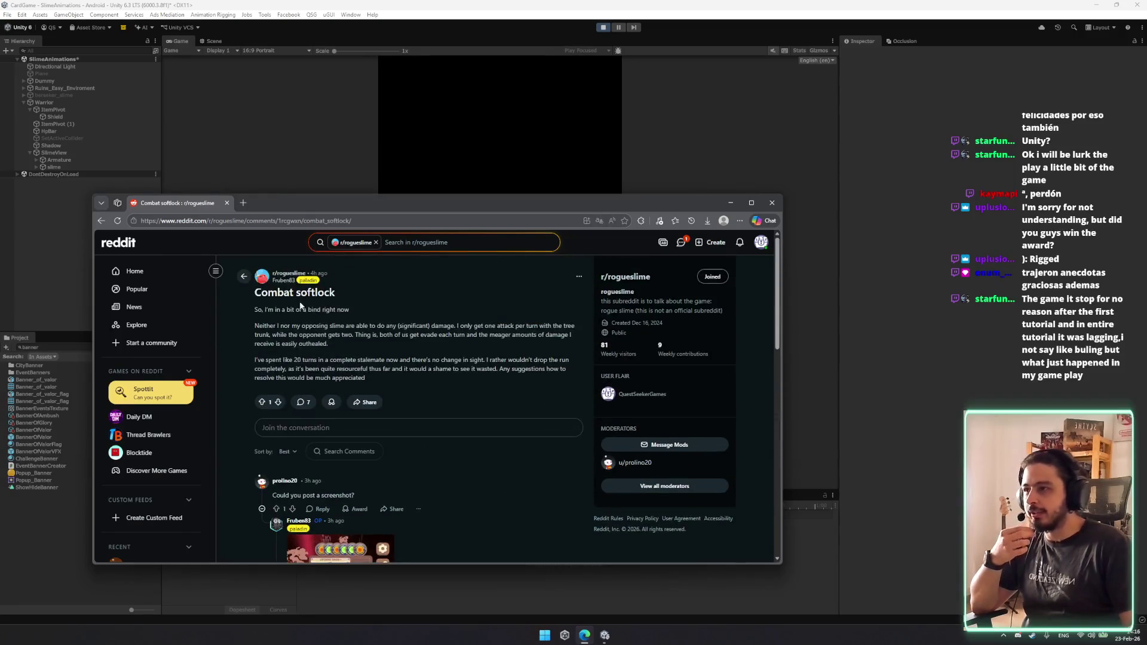
key(alt+Tab)
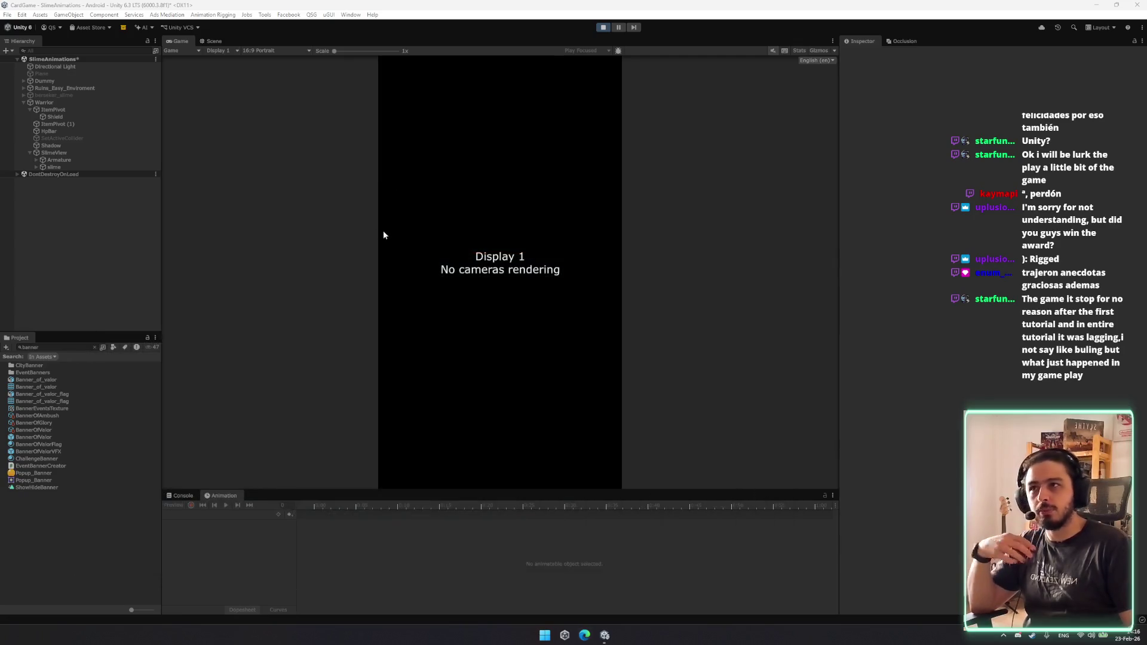
Bring up the Scene view, stop Play mode, and open the Edit menu.
click(205, 41)
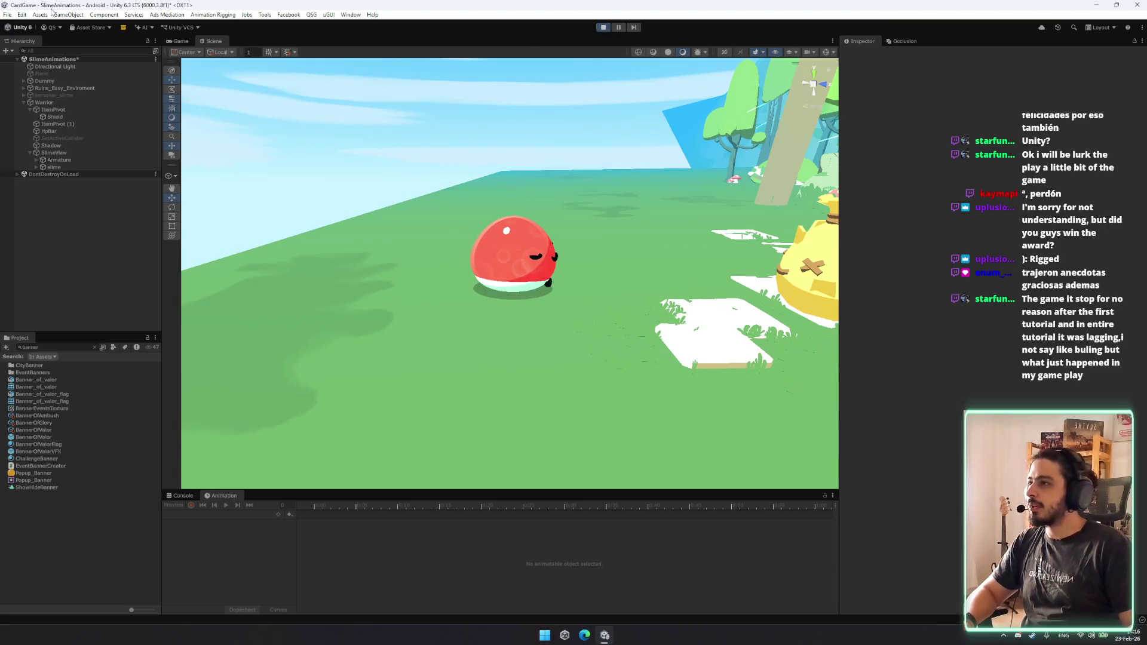
key(ctrl+p)
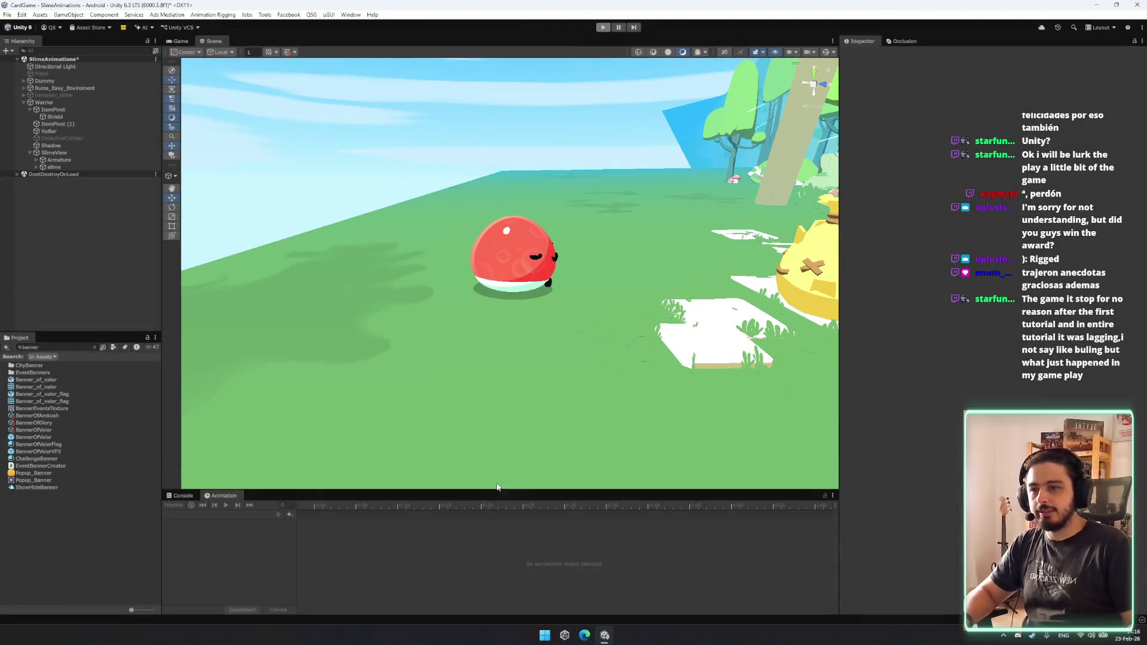
click(22, 15)
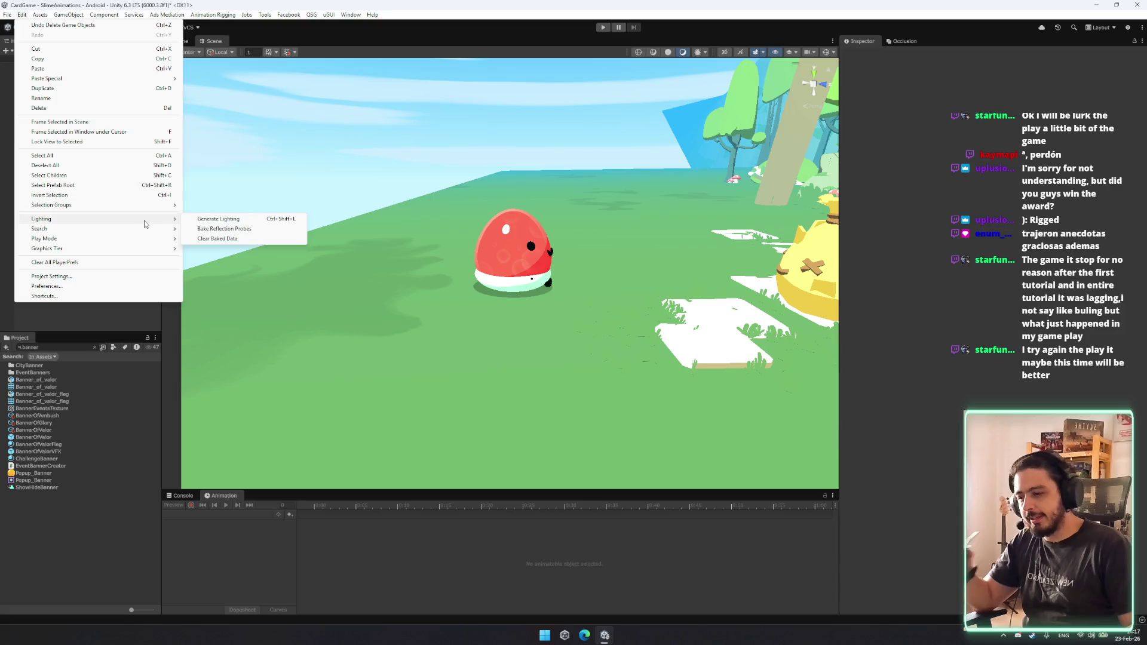
Enable File > Scene Autoload > Load Master On Play, then enter Play mode.
click(350, 100)
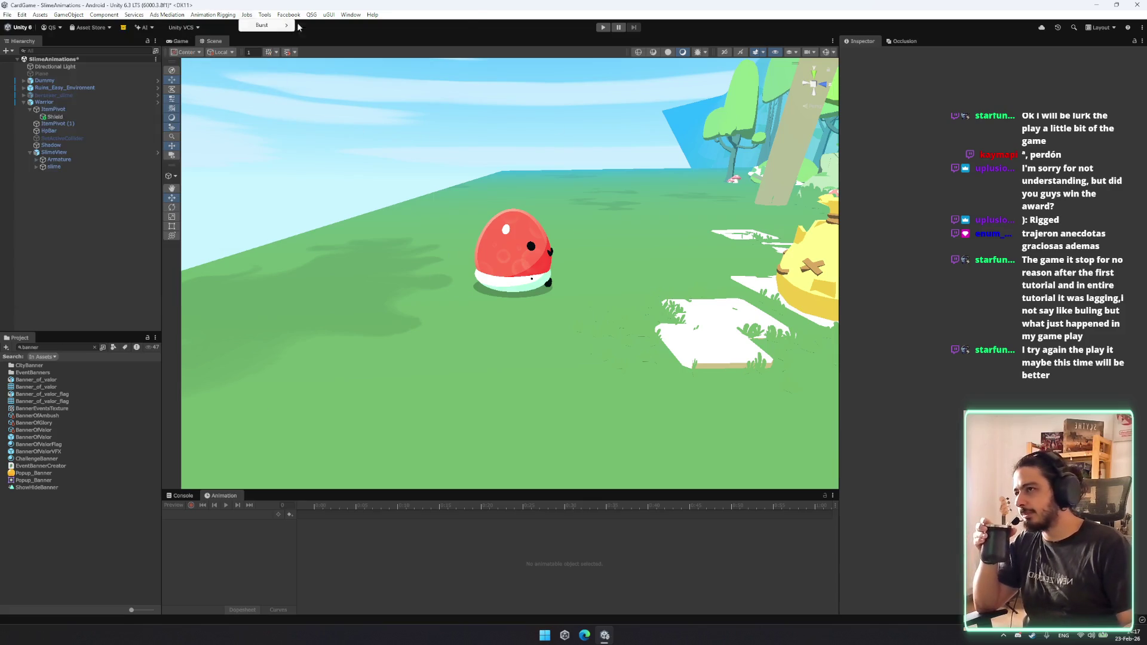
click(312, 15)
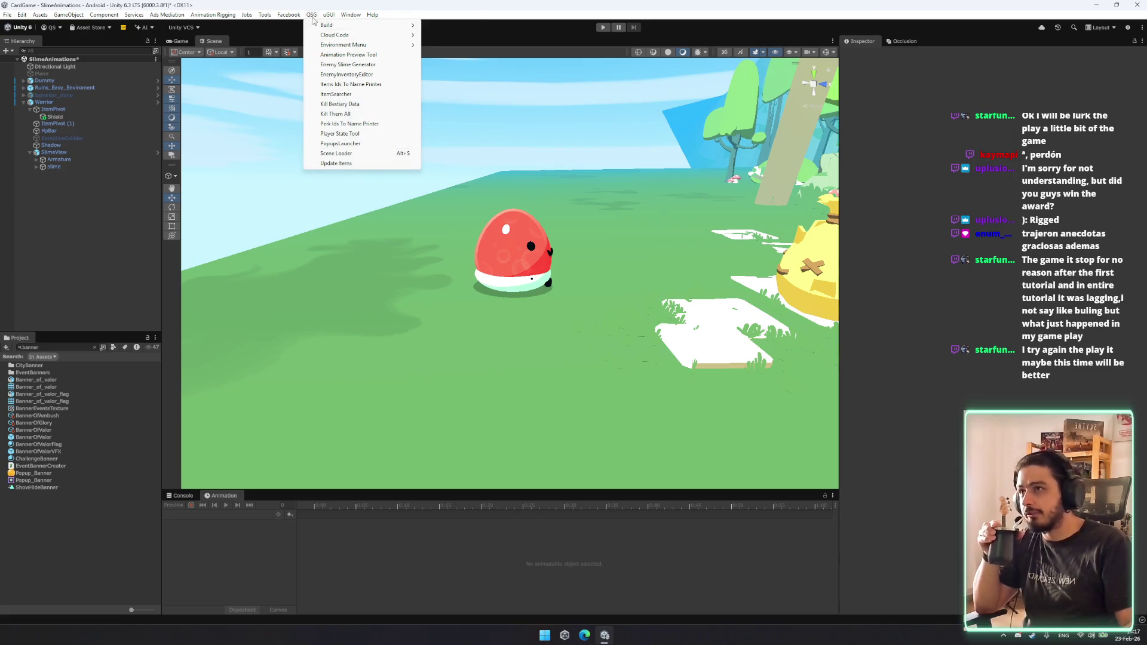
mouse_move(322, 25)
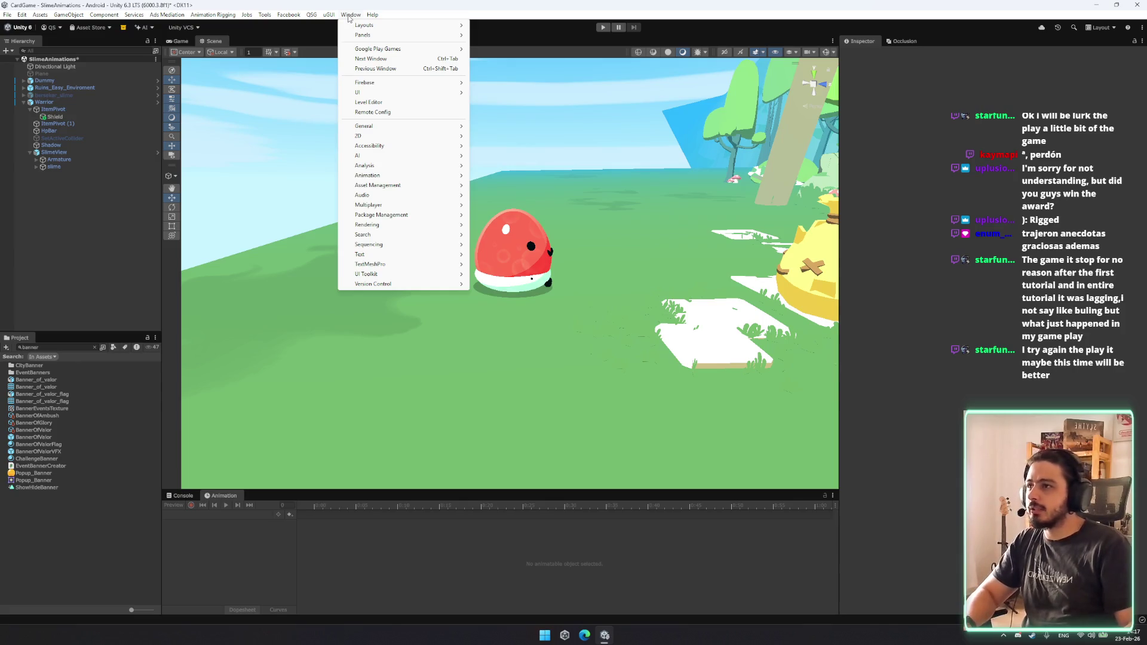
mouse_move(8, 16)
mouse_move(41, 173)
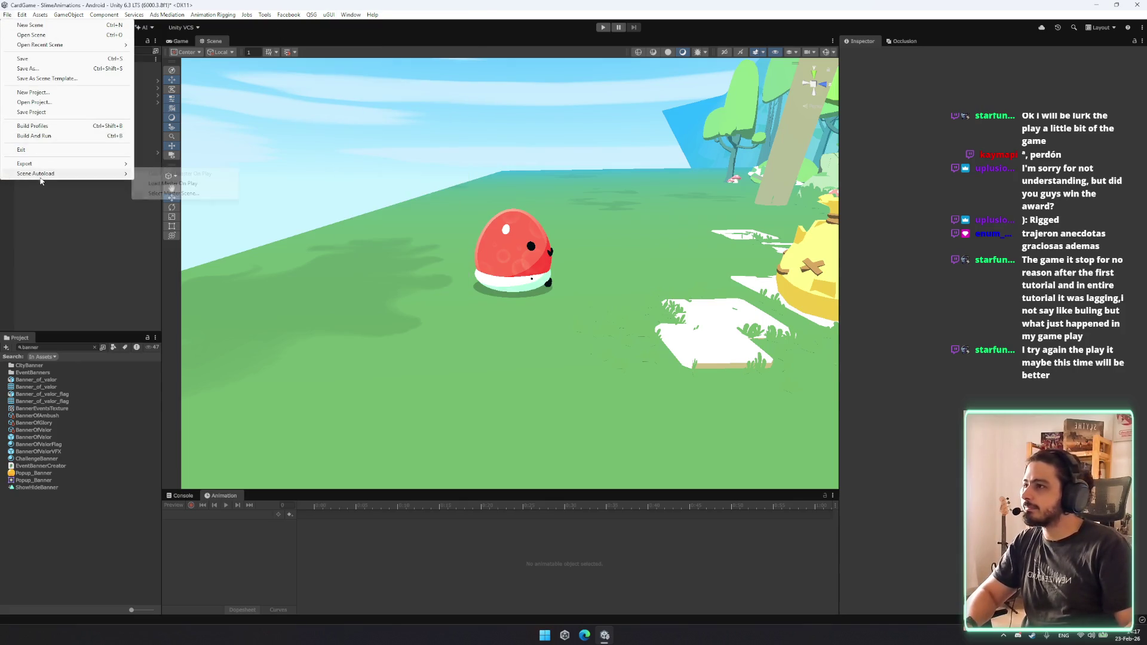
click(198, 184)
click(603, 27)
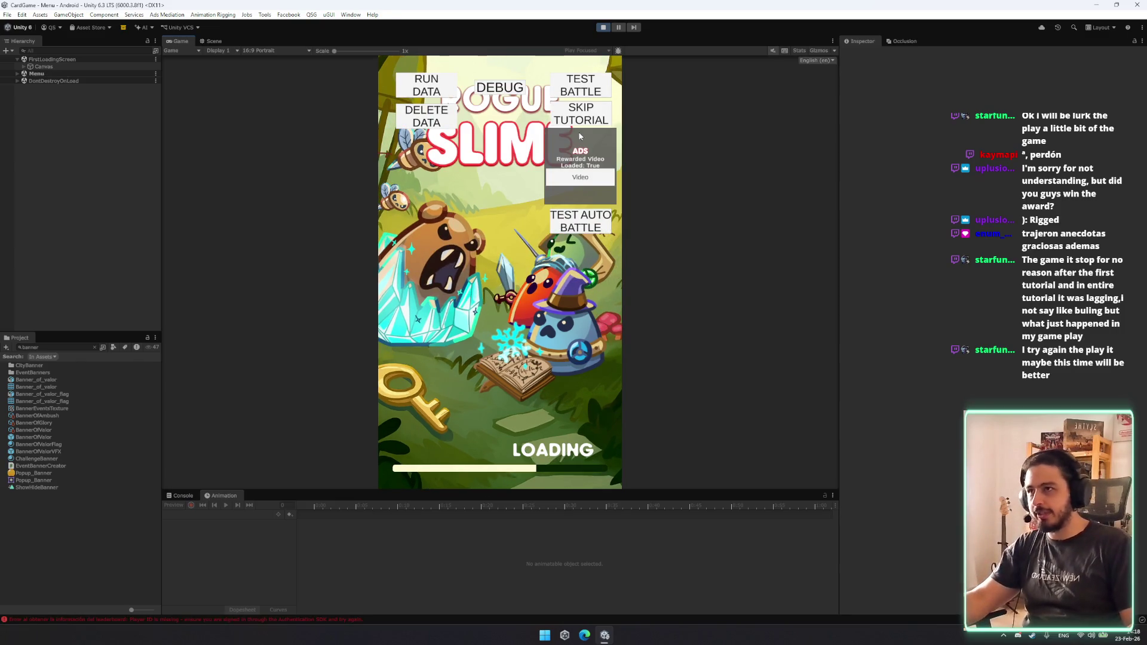
Start a test battle with the TEST BATTLE debug button on the Rogue Slime title screen.
click(583, 85)
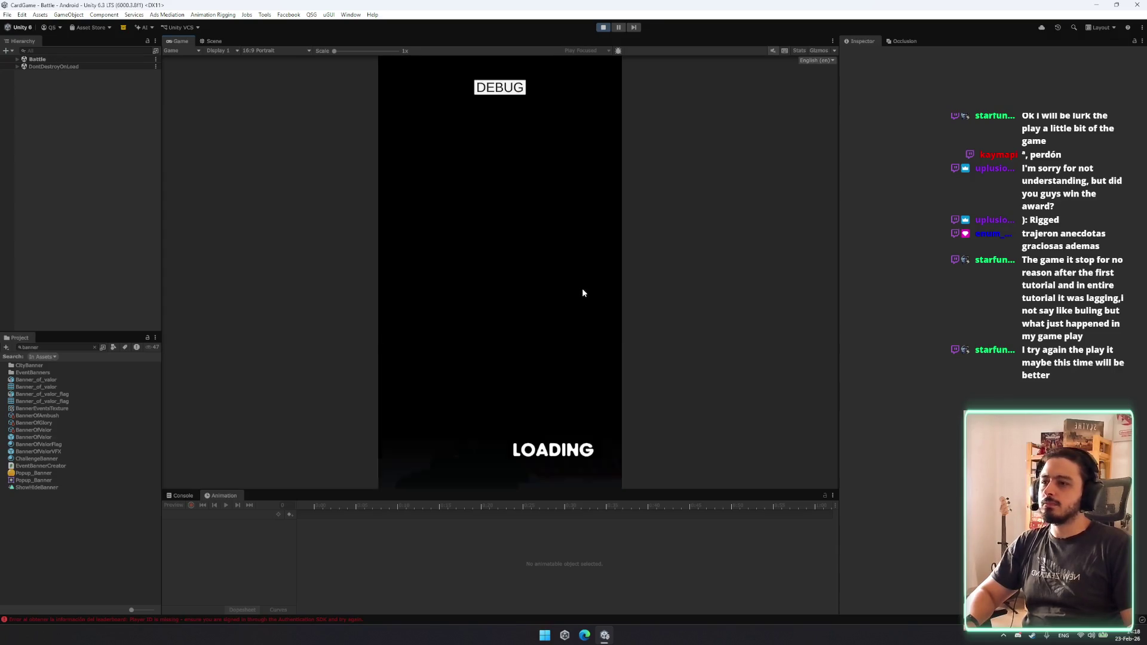
Check the Banner of Valor card's info, play it with a fire energy orb, and fly the Scene view toward the slimes.
click(428, 367)
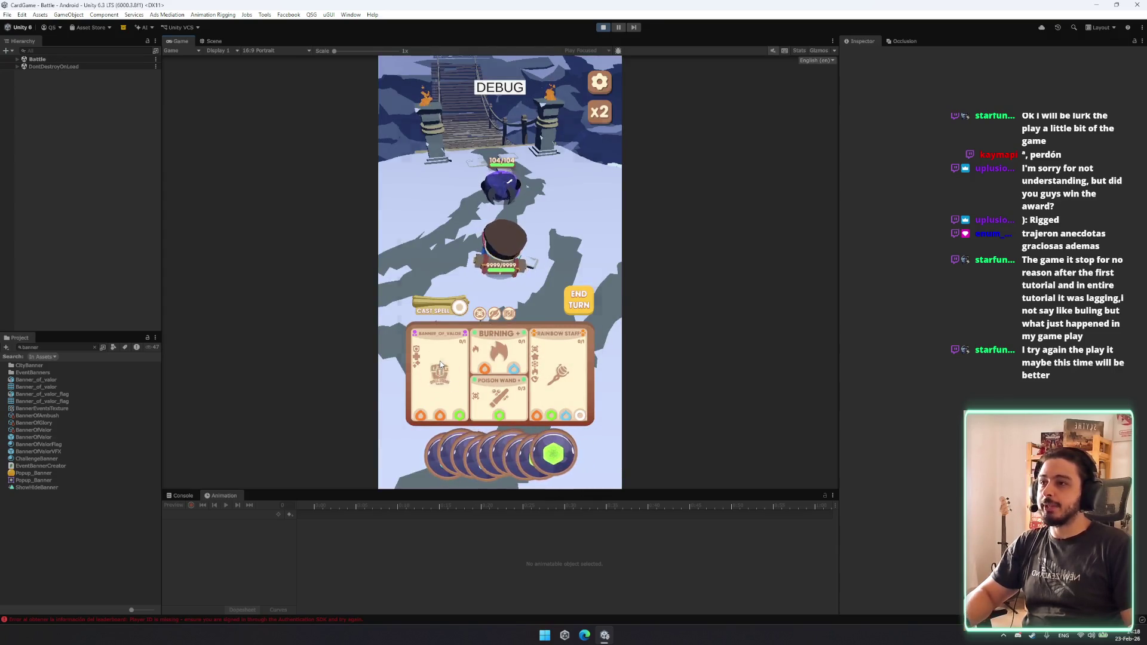
click(545, 187)
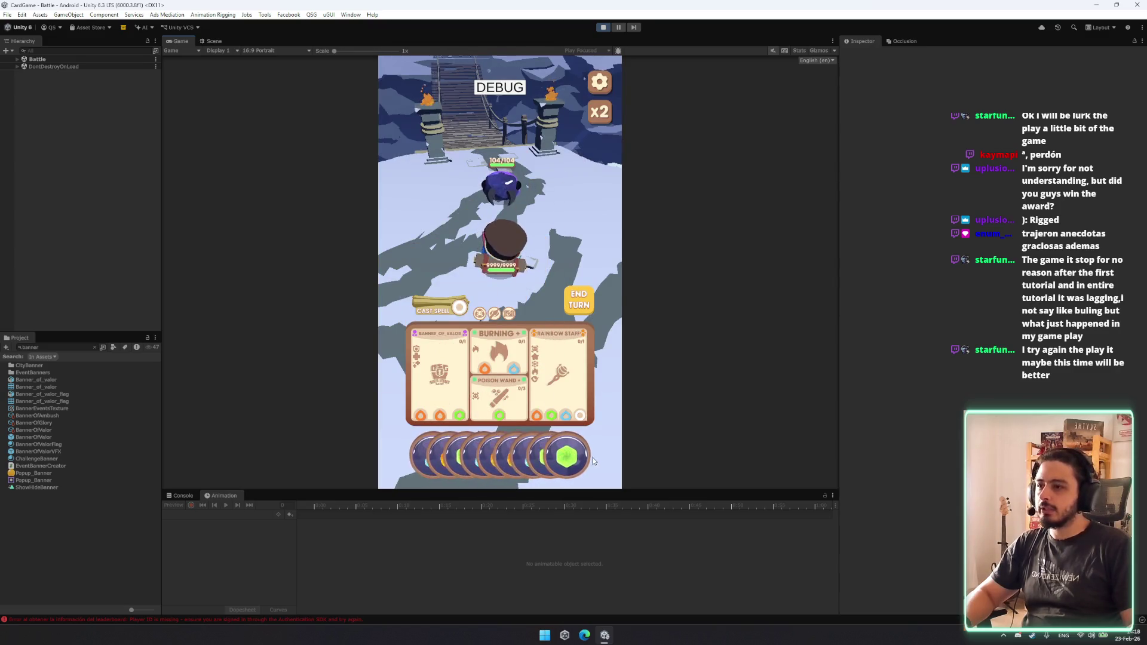
drag(496, 440, 440, 370)
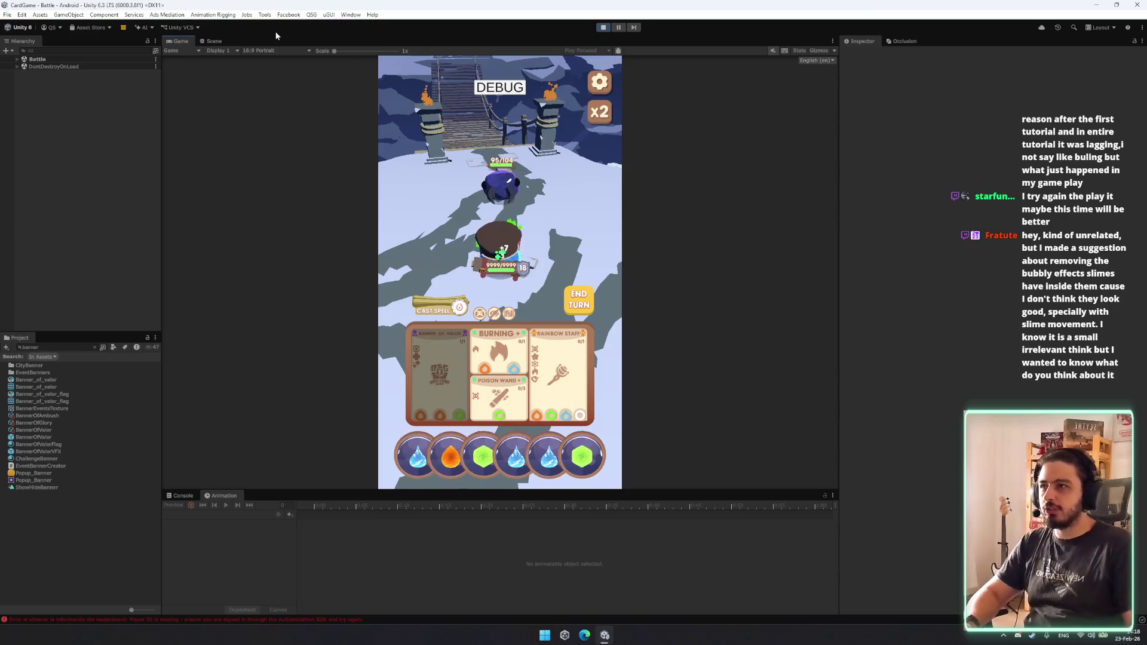
click(214, 41)
mouse_move(465, 175)
mouse_down()
mouse_move(498, 199)
mouse_move(502, 176)
mouse_move(558, 176)
mouse_move(522, 213)
mouse_move(461, 206)
mouse_move(456, 192)
mouse_up()
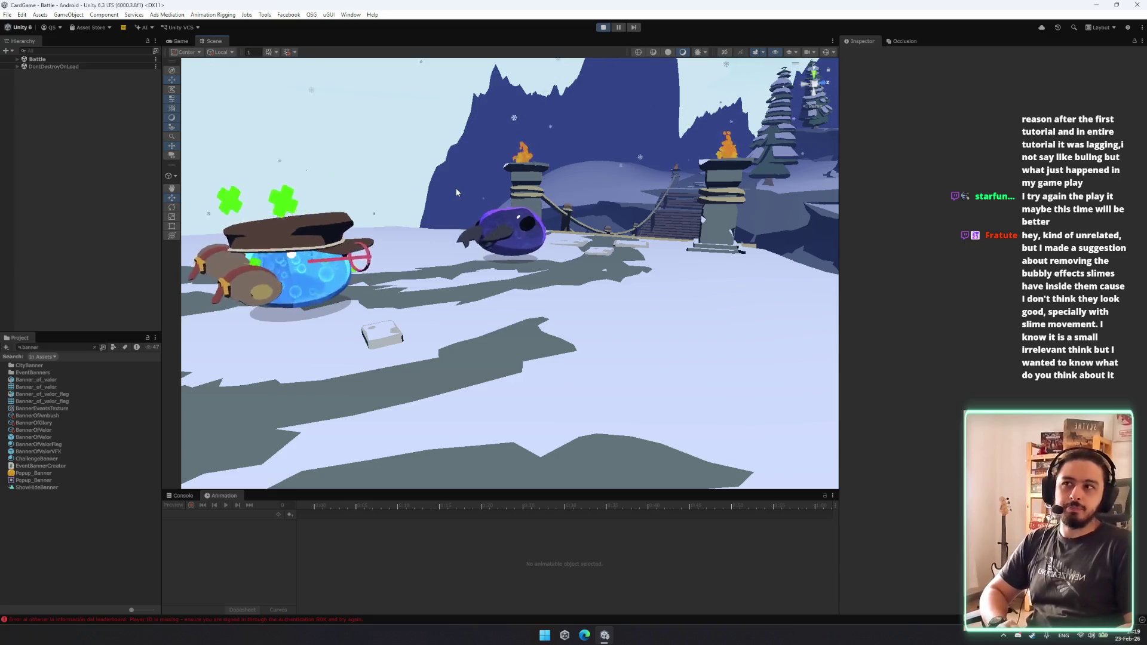
Orbit the Scene view around the battle, then return to the Game view and check its display options.
mouse_move(456, 192)
mouse_down()
mouse_move(433, 180)
mouse_move(420, 221)
mouse_up()
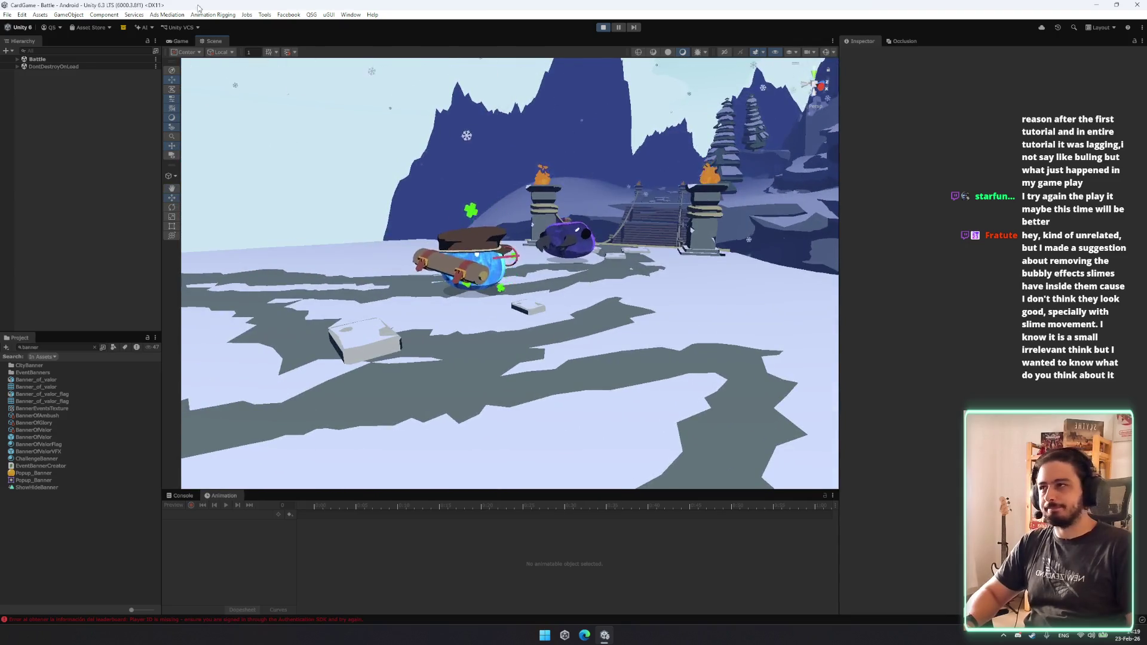
click(180, 41)
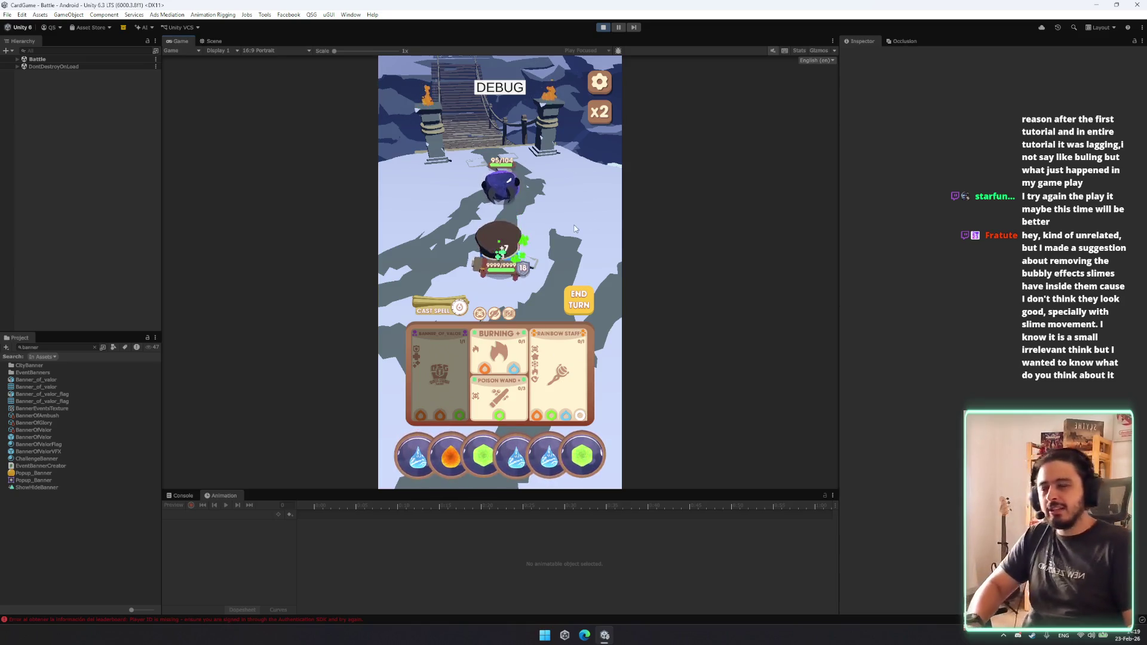
click(221, 50)
Close the Version Control panel, then zoom the Scene view onto the purple enemy slime and select it.
click(193, 28)
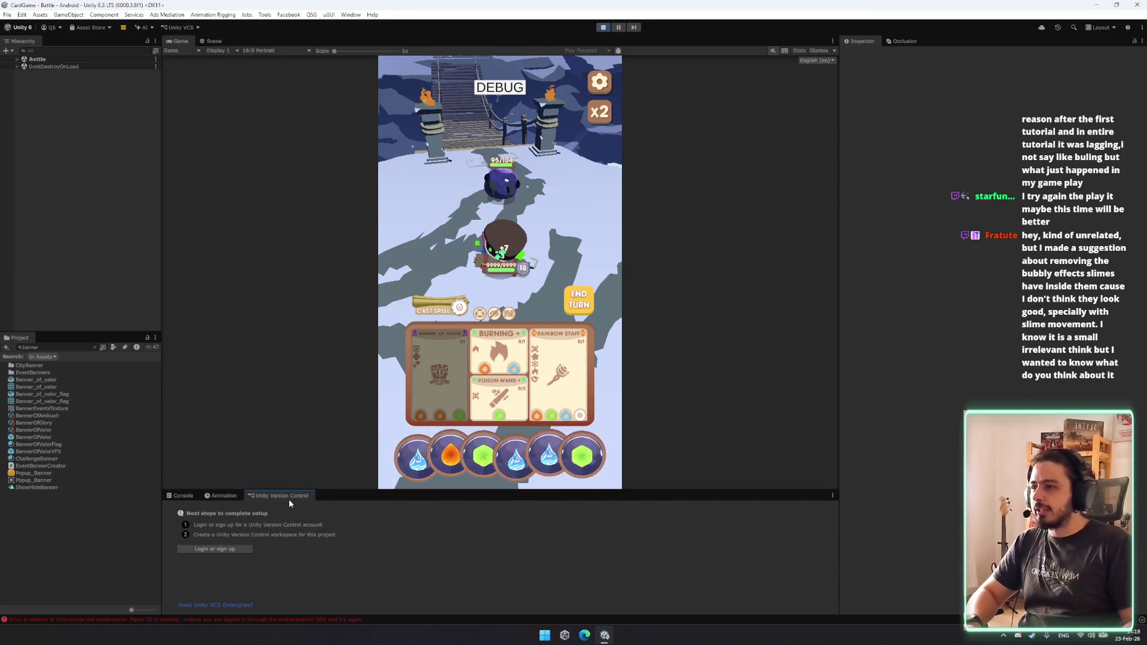
middle_click(290, 495)
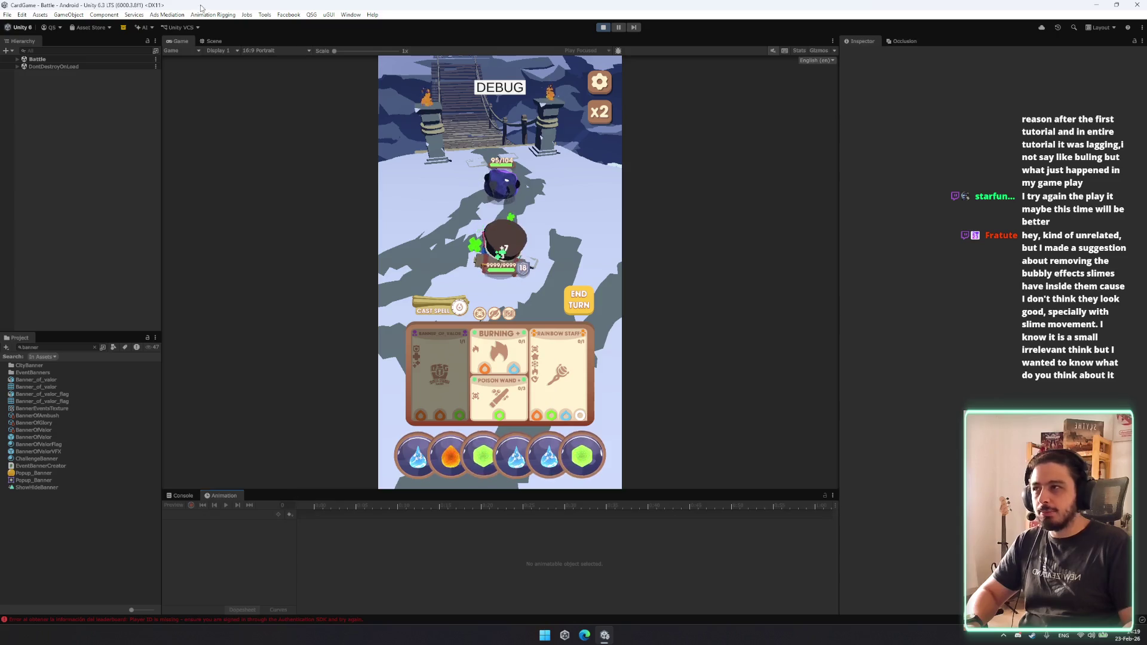
key(ctrl+1)
mouse_move(499, 191)
mouse_down()
mouse_move(529, 172)
mouse_move(514, 185)
mouse_up()
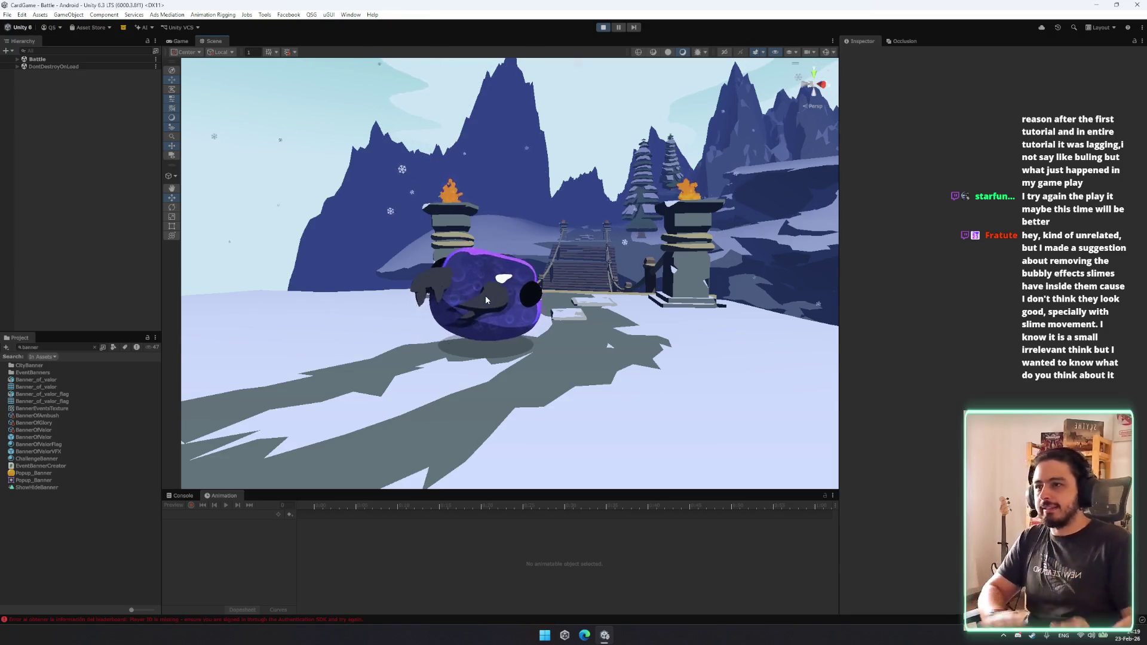
mouse_move(485, 295)
mouse_down()
mouse_move(530, 264)
mouse_move(519, 226)
mouse_up()
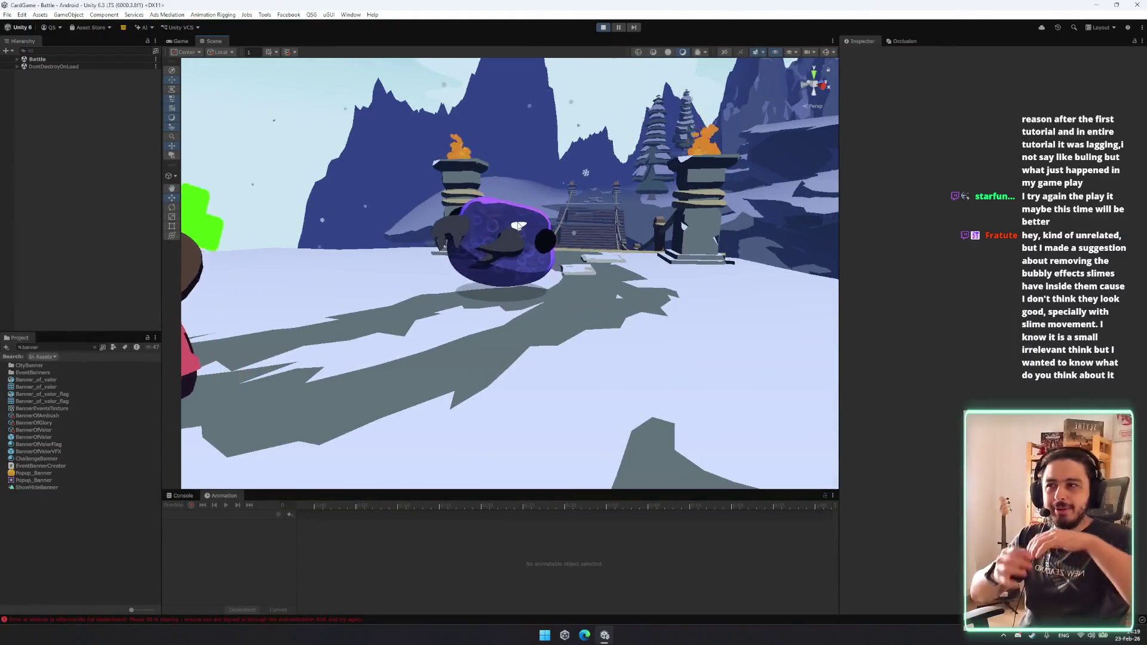
scroll(508, 203, up, 3)
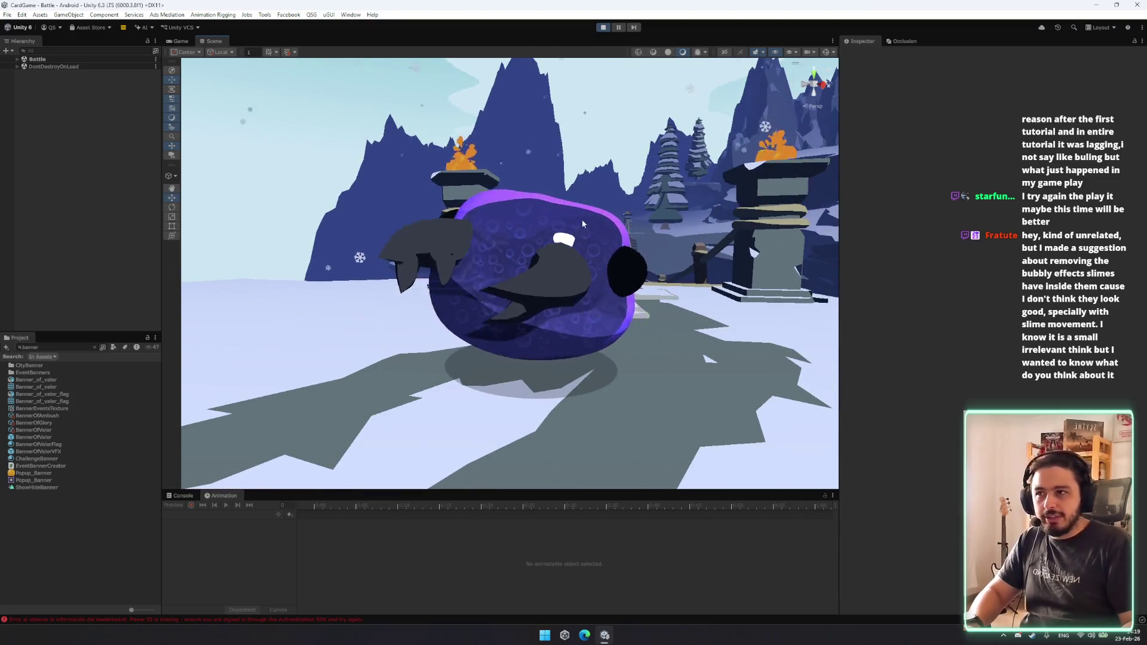
click(565, 203)
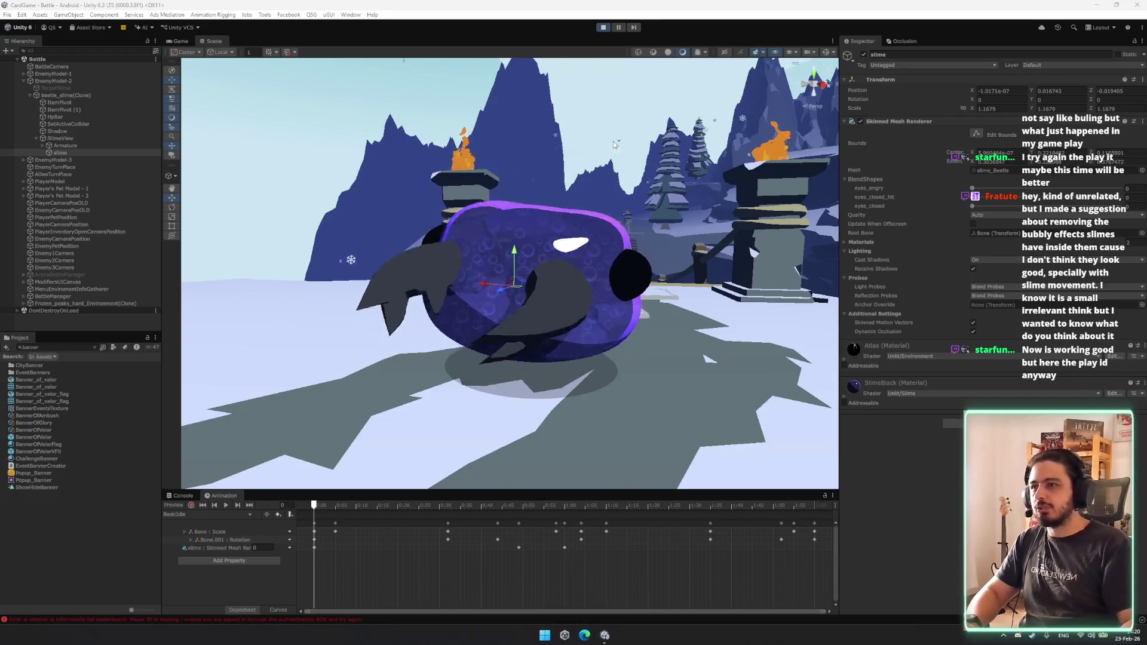
Search Google for 'softbody' in a maximized browser and show the image results.
key(super+2)
text(softbody)
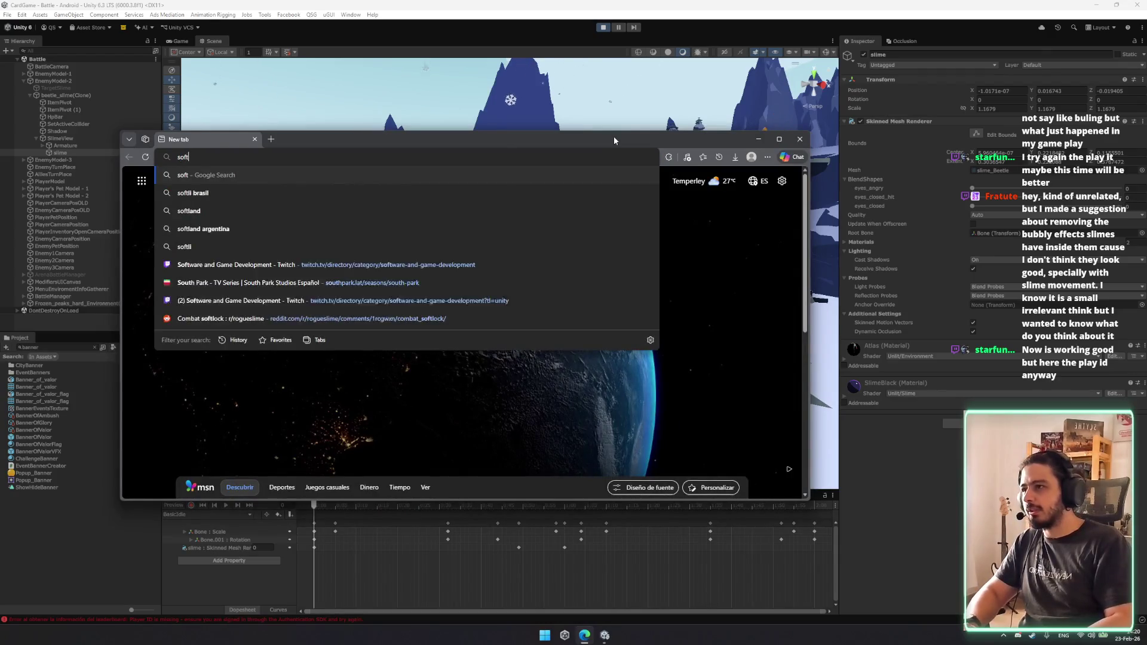
key(Return)
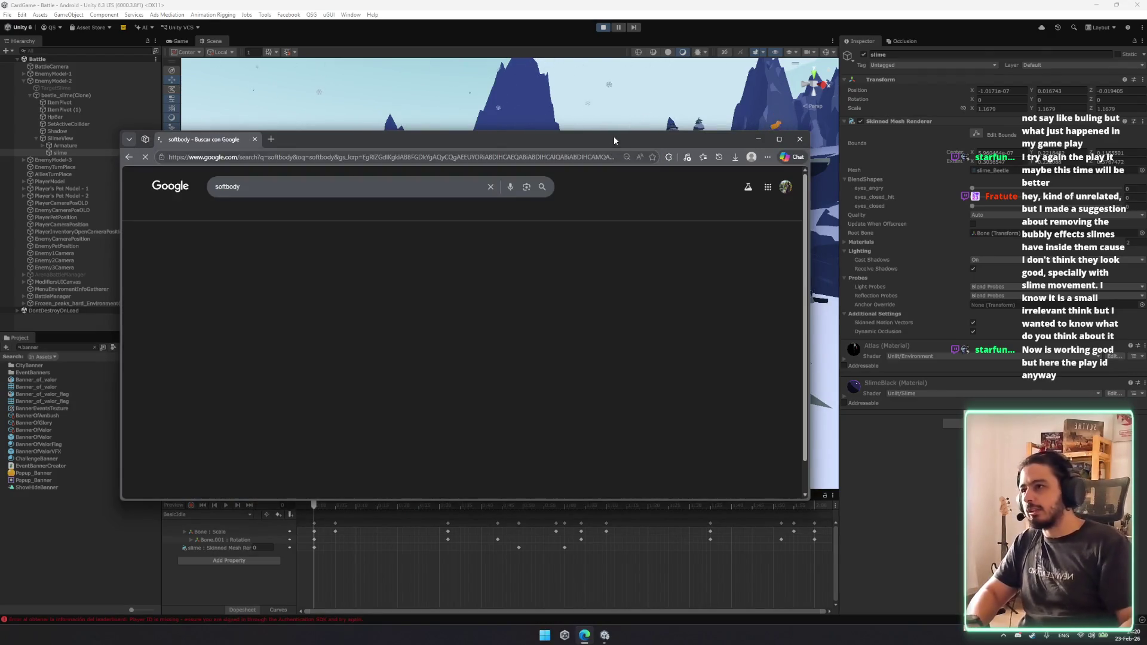
double_click(358, 139)
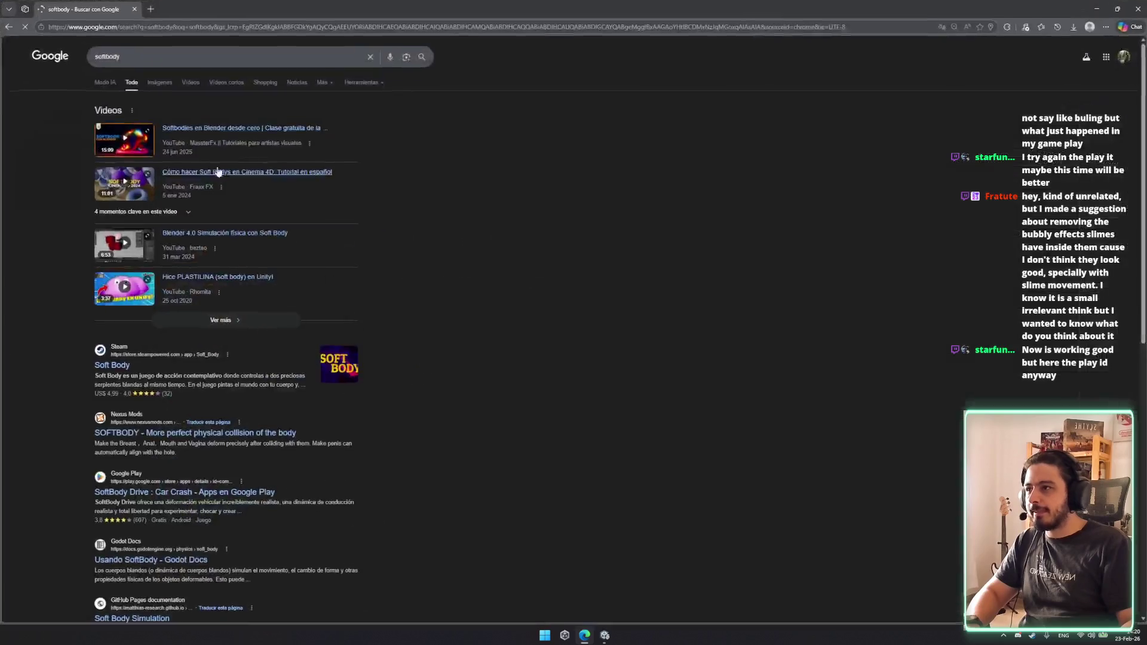
click(160, 84)
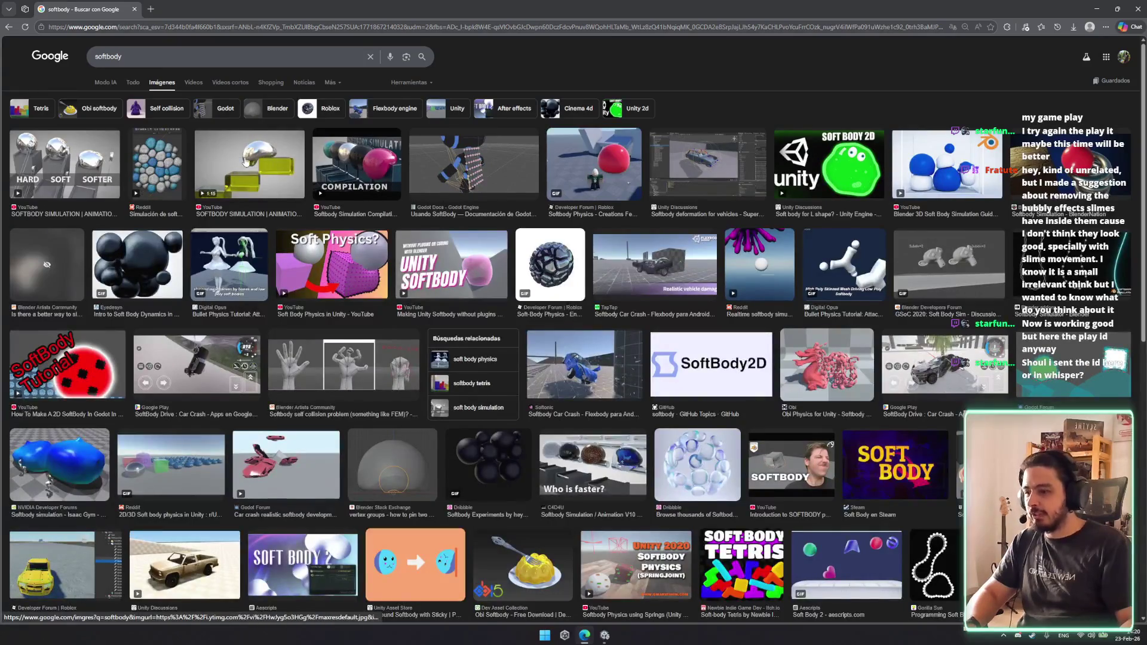
Preview several softbody results, ending on 'Soft Body Physics in Unity', then return to Unity.
click(244, 161)
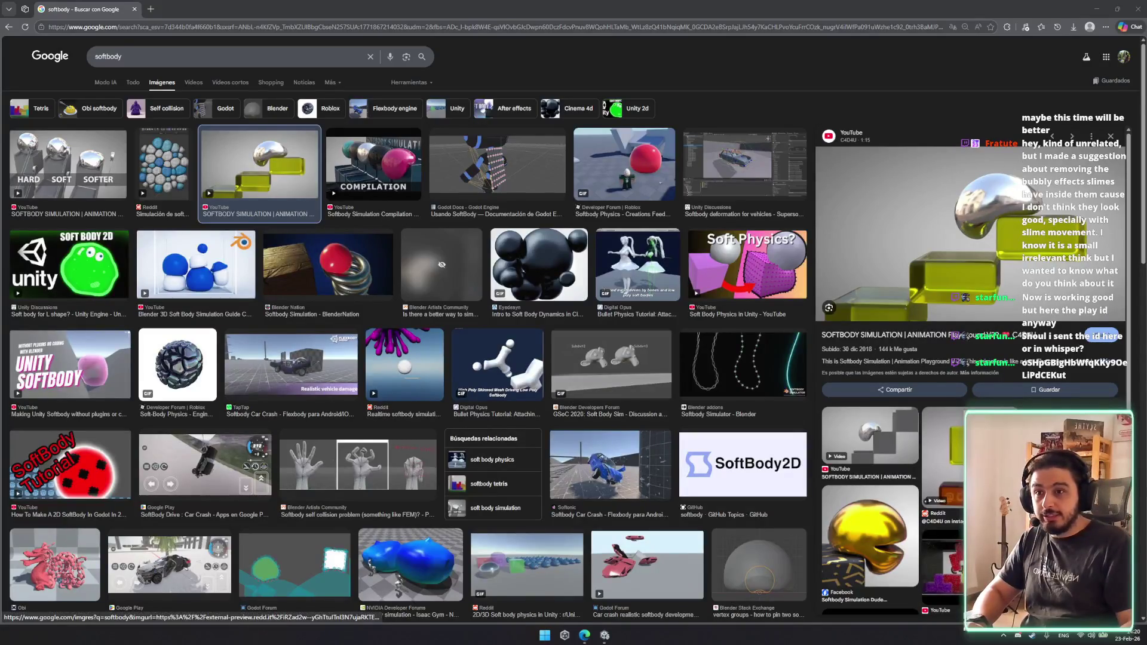
click(940, 511)
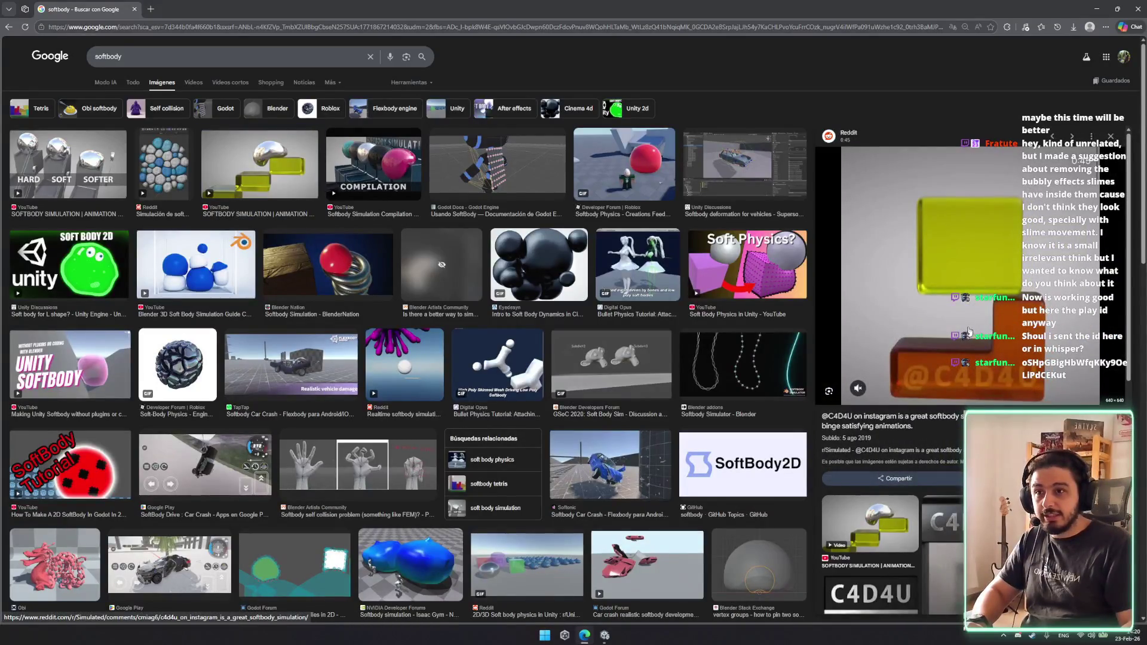
click(761, 266)
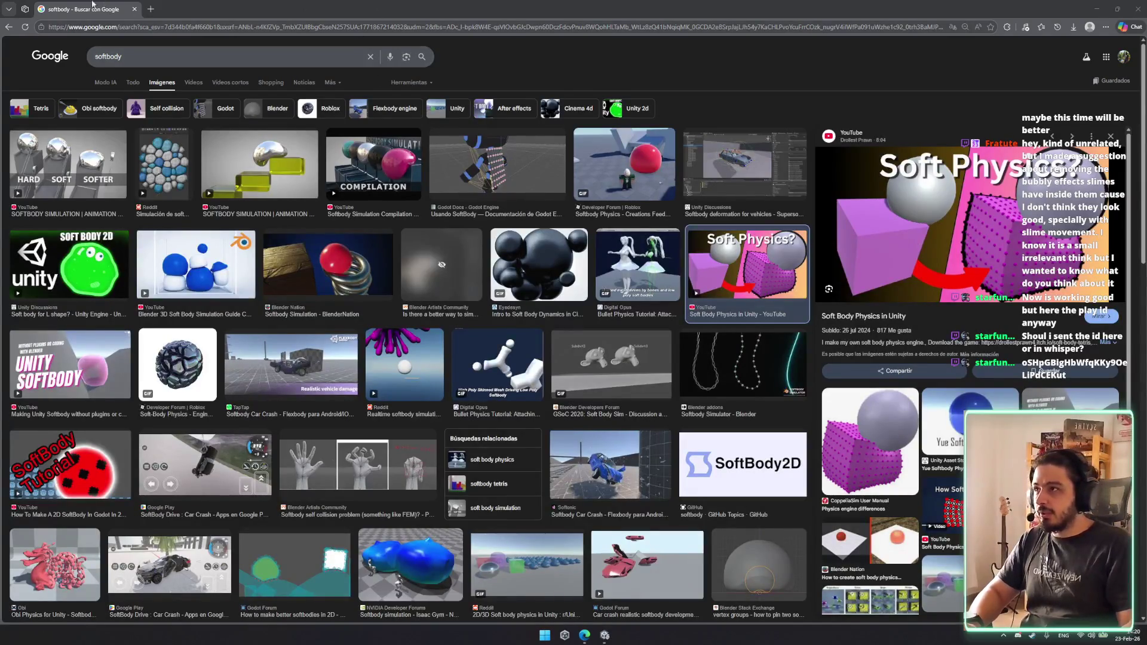
key(alt+Tab)
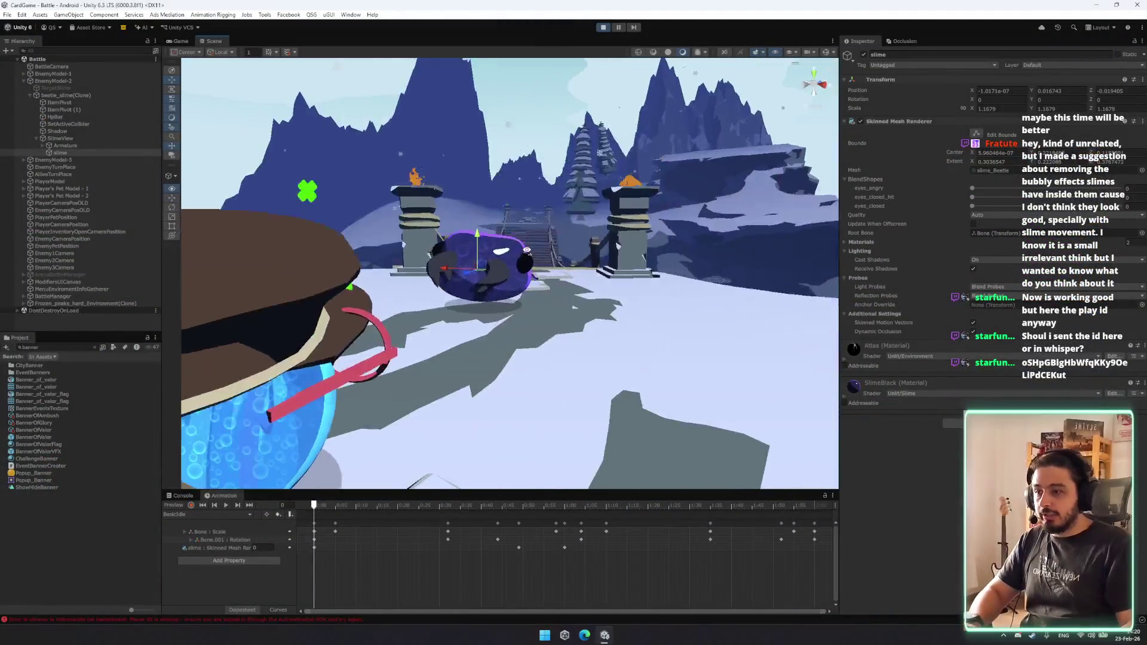
Zoom the Scene view in on the enemy slime, then switch to the Firebase browser windows.
scroll(527, 249, up, 3)
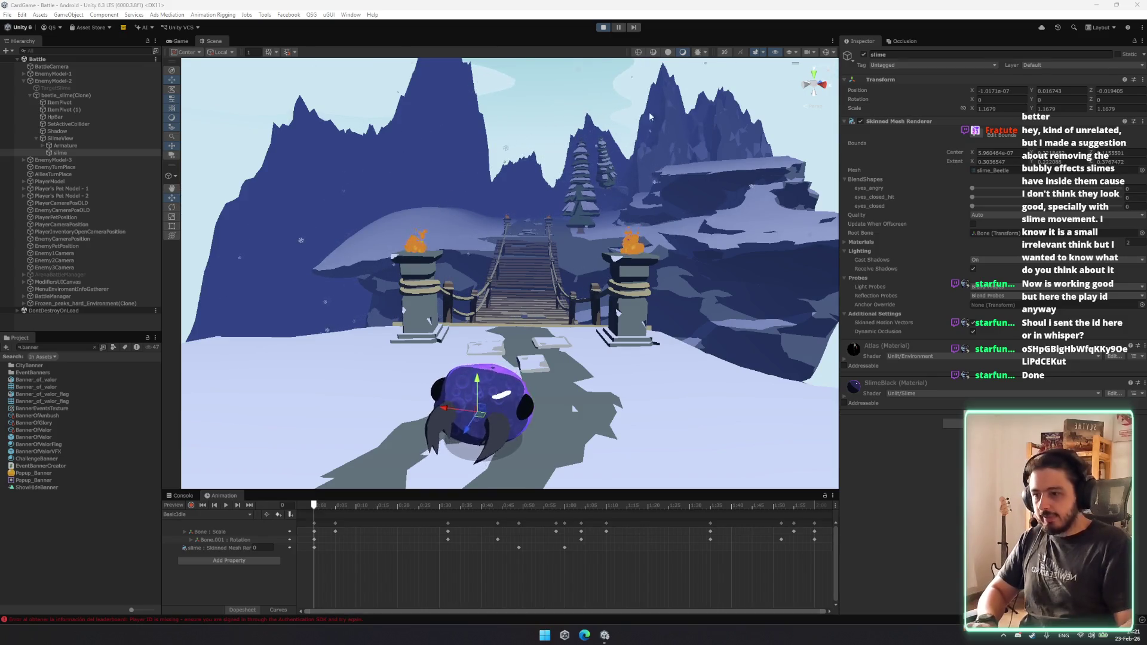
key(alt+Tab)
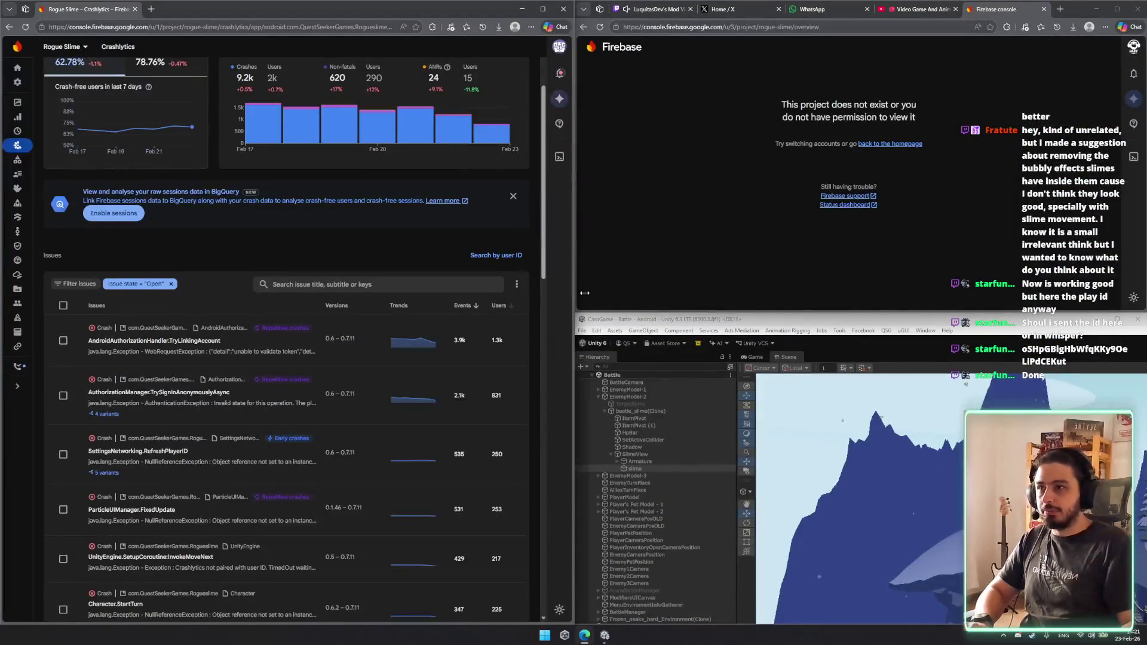
Bring the Crashlytics browser in front of the Unity editor and maximize it.
click(1096, 9)
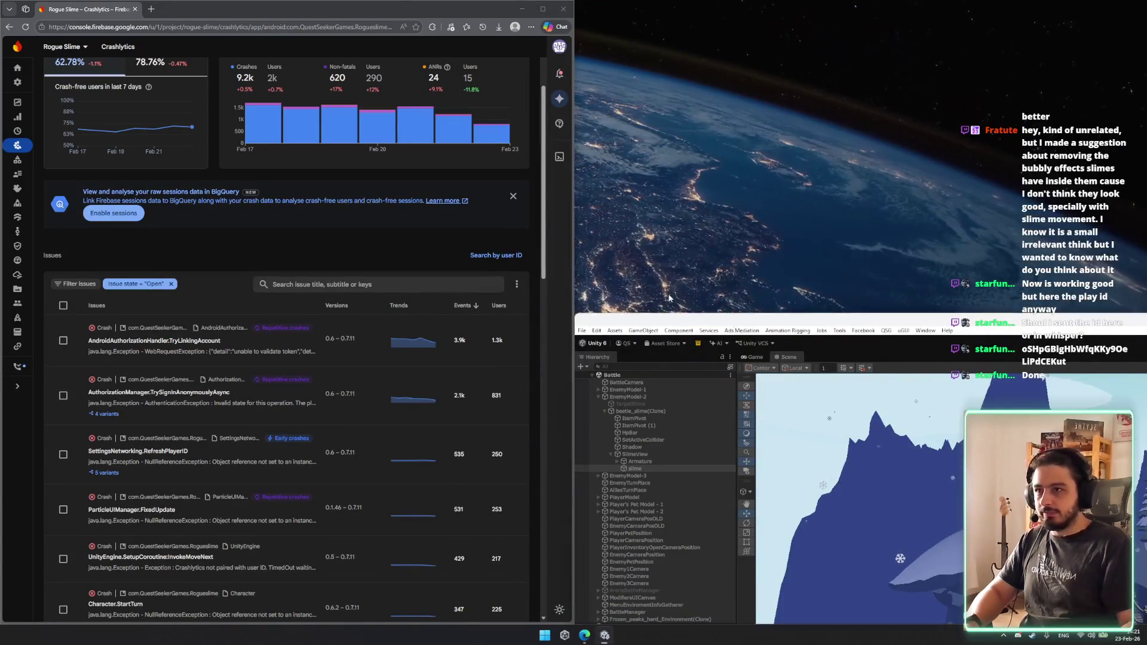
double_click(703, 314)
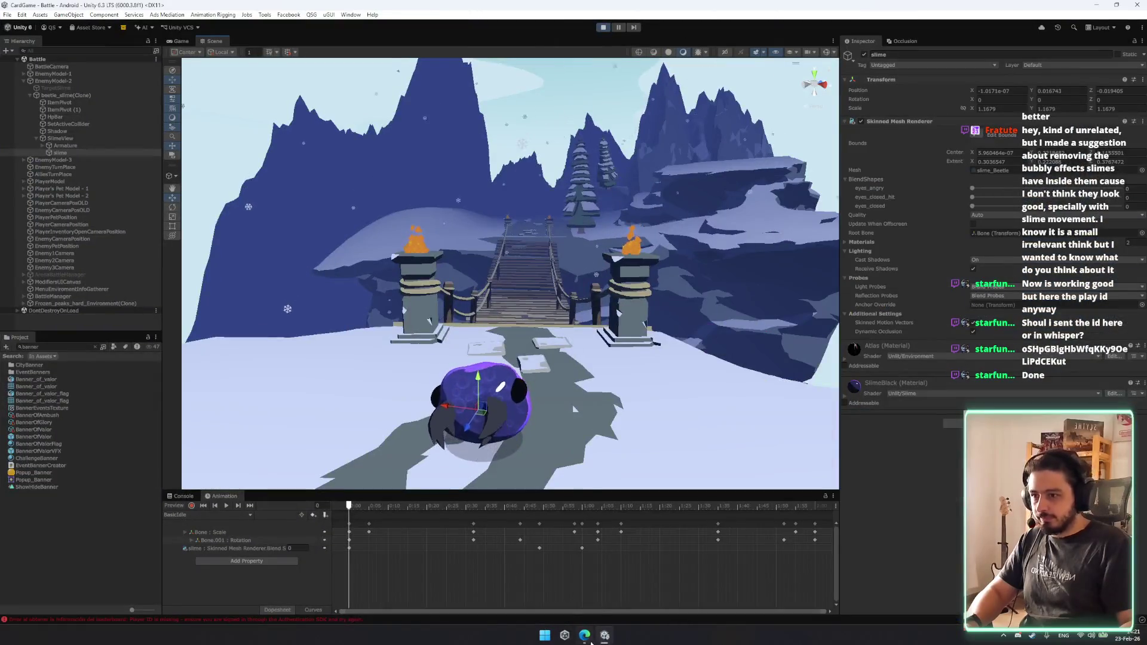
click(584, 635)
drag(336, 15, 335, 399)
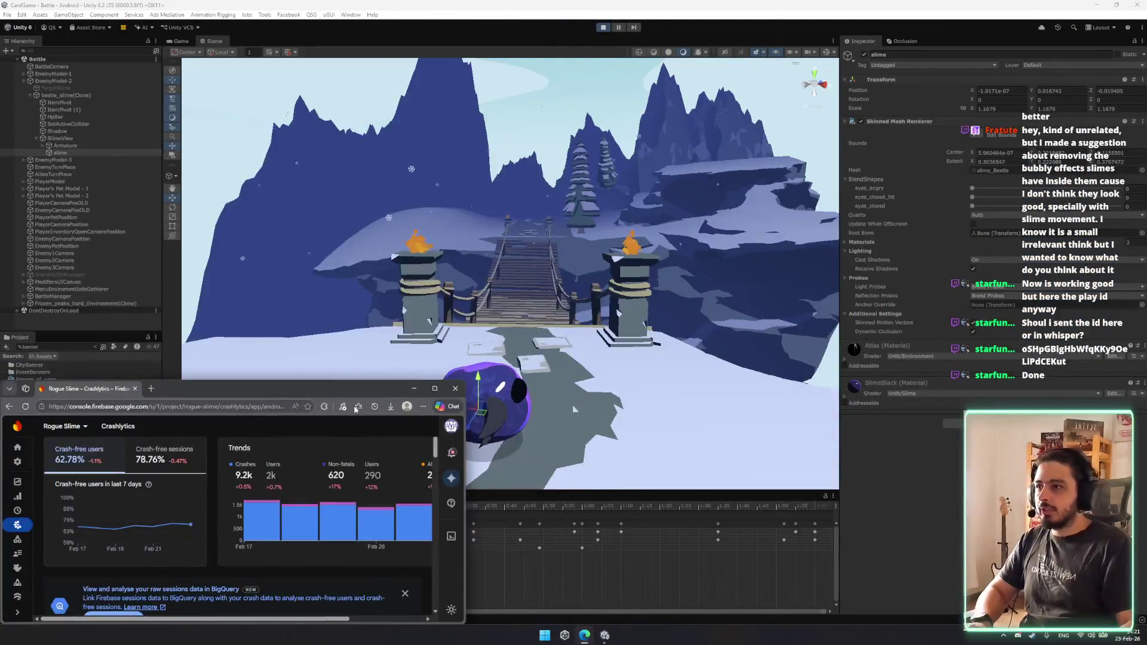
double_click(336, 399)
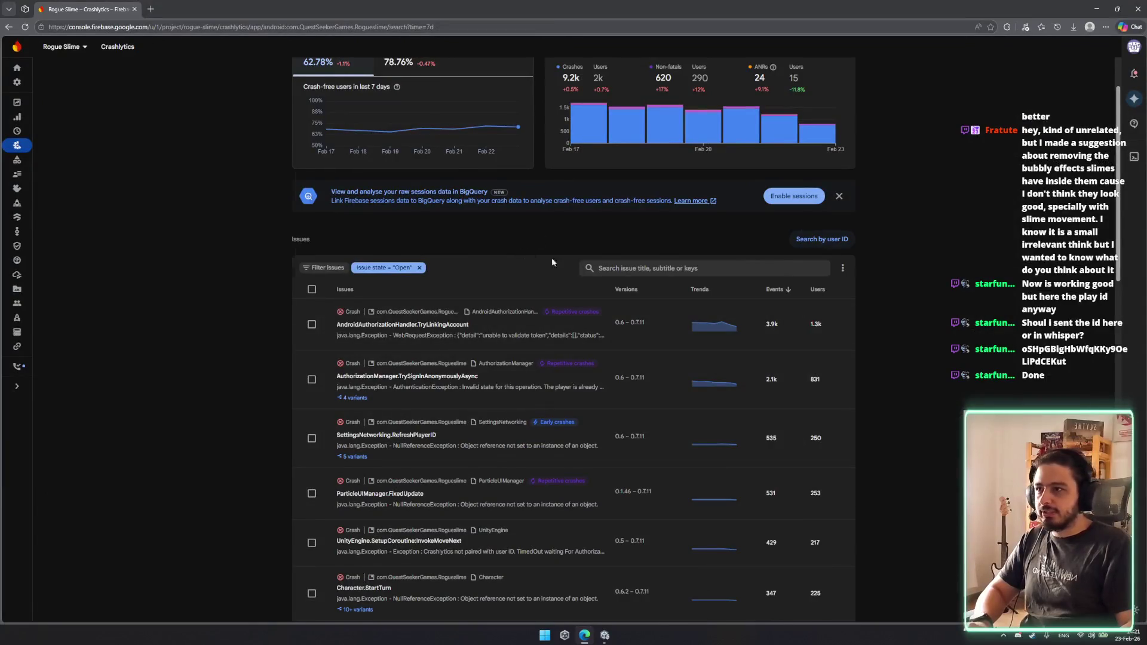
Search Crashlytics by the player's user ID, open the TryLinkingAccount crash and review its stack trace.
key(ctrl+v)
key(Return)
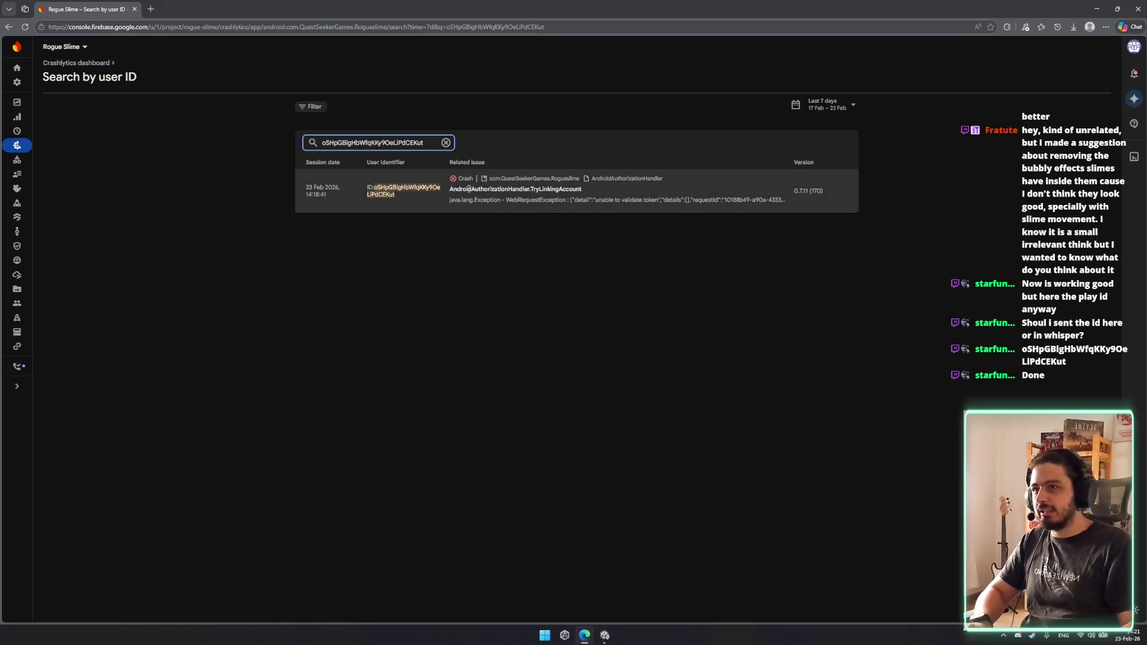
click(414, 194)
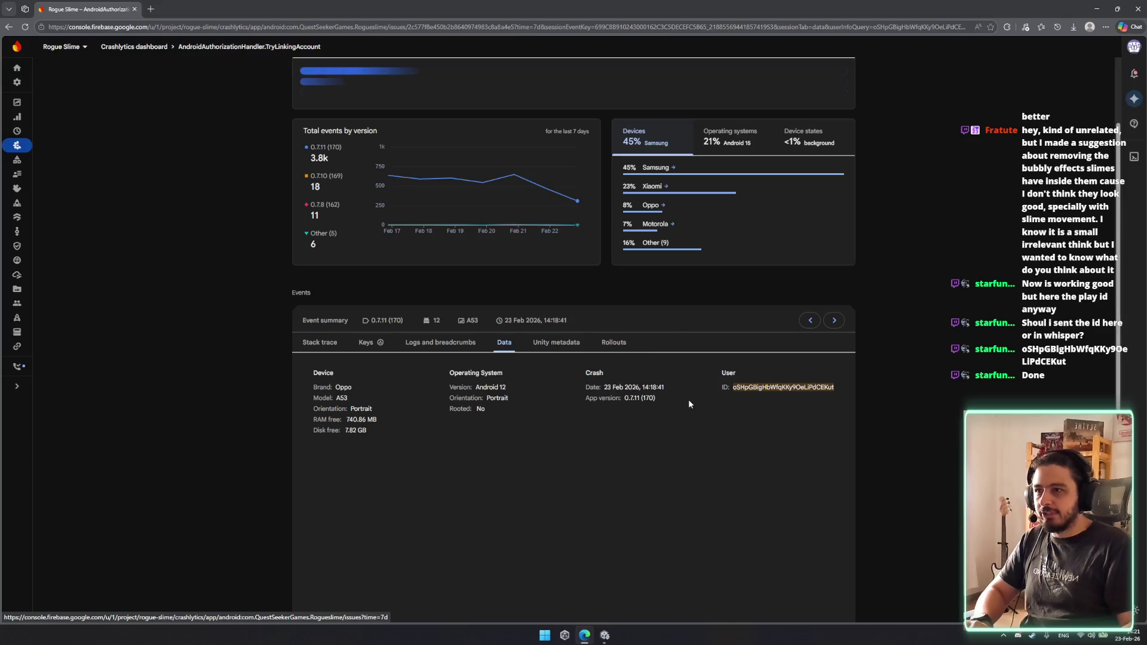
mouse_move(773, 372)
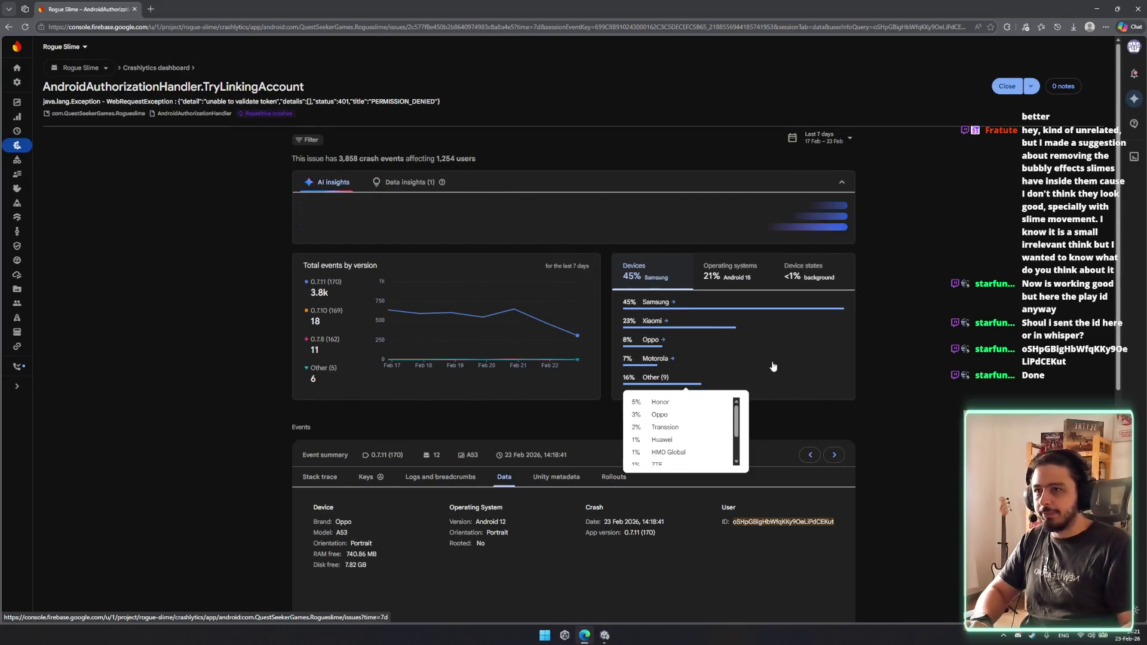
scroll(759, 346, down, 3)
click(350, 302)
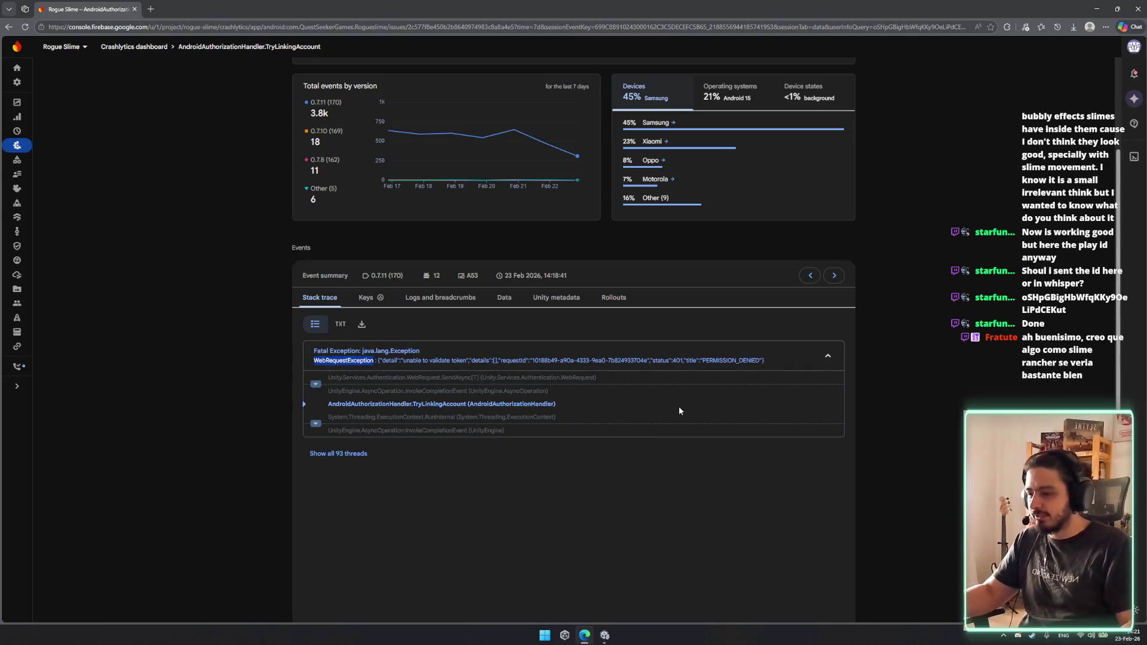
scroll(675, 396, up, 1)
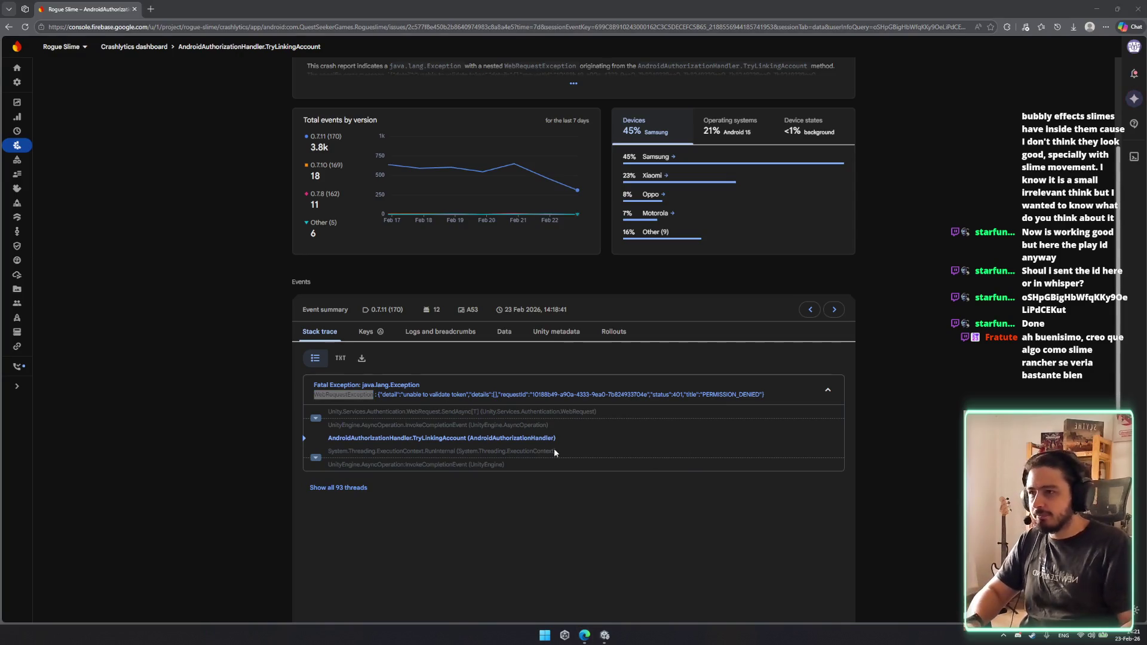
scroll(503, 443, up, 3)
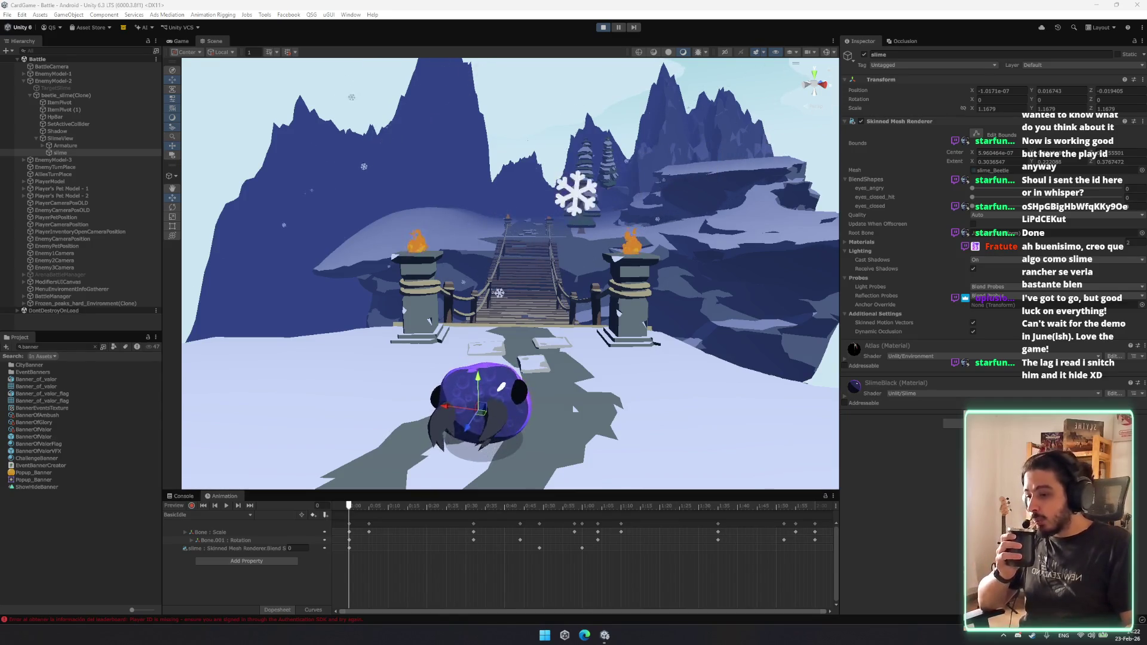
Orbit the Scene view around the battle arena, then bring up the running Game view.
mouse_move(608, 480)
mouse_down()
mouse_move(575, 378)
mouse_move(653, 471)
mouse_move(604, 326)
mouse_up()
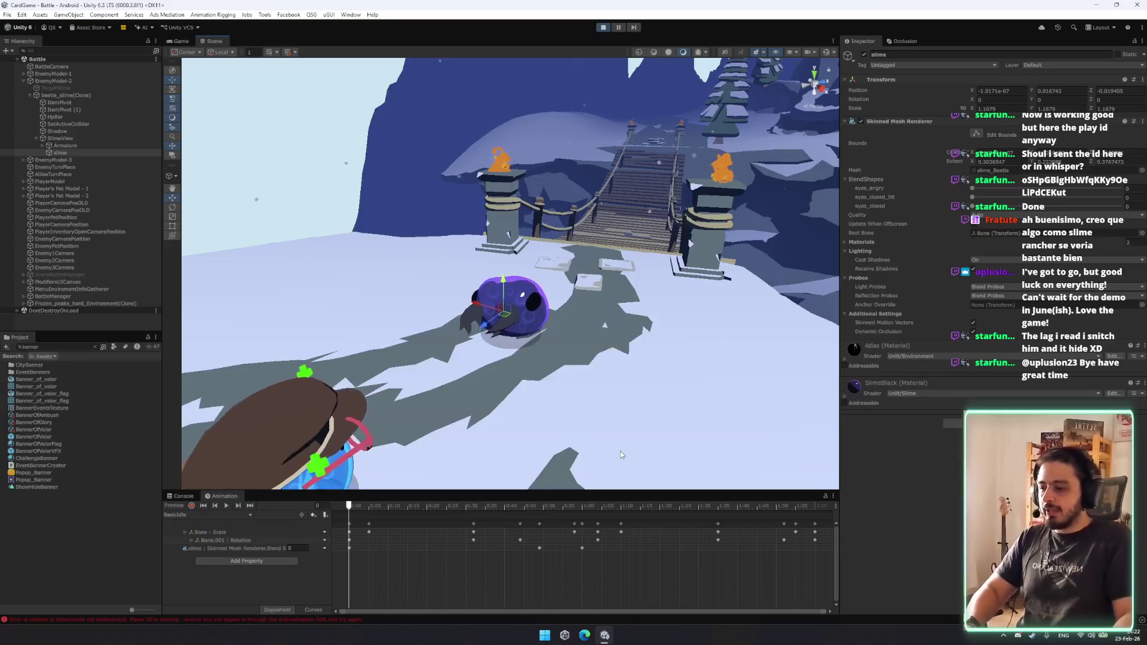
mouse_move(526, 407)
mouse_down()
mouse_move(558, 327)
mouse_move(574, 335)
mouse_up()
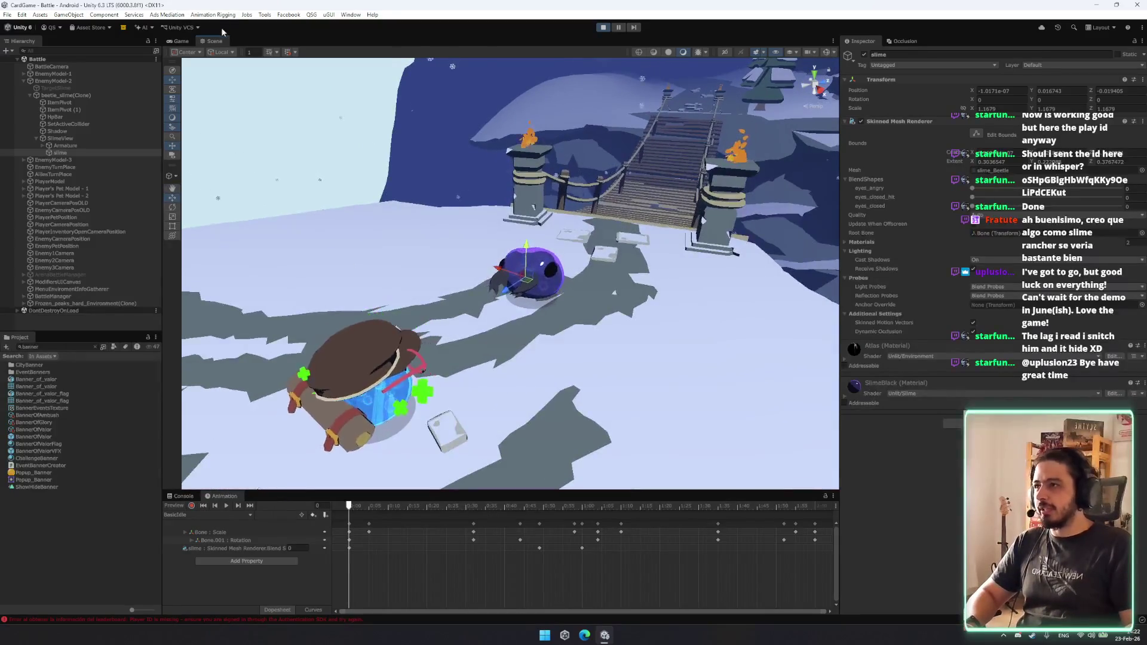
click(182, 41)
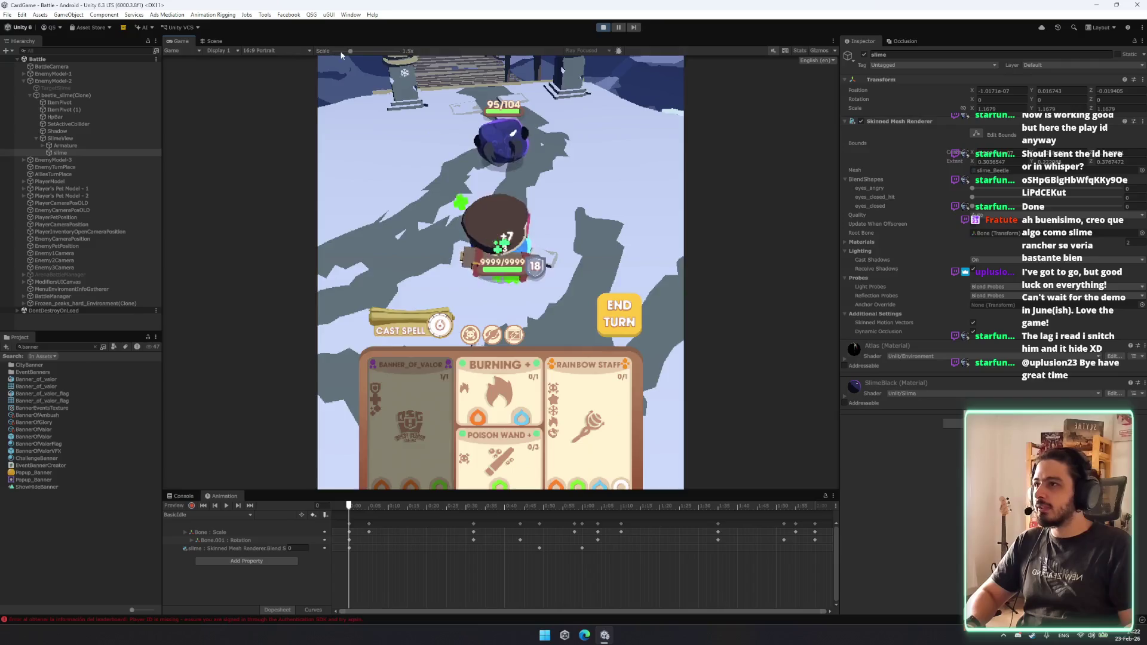
scroll(476, 237, down, 3)
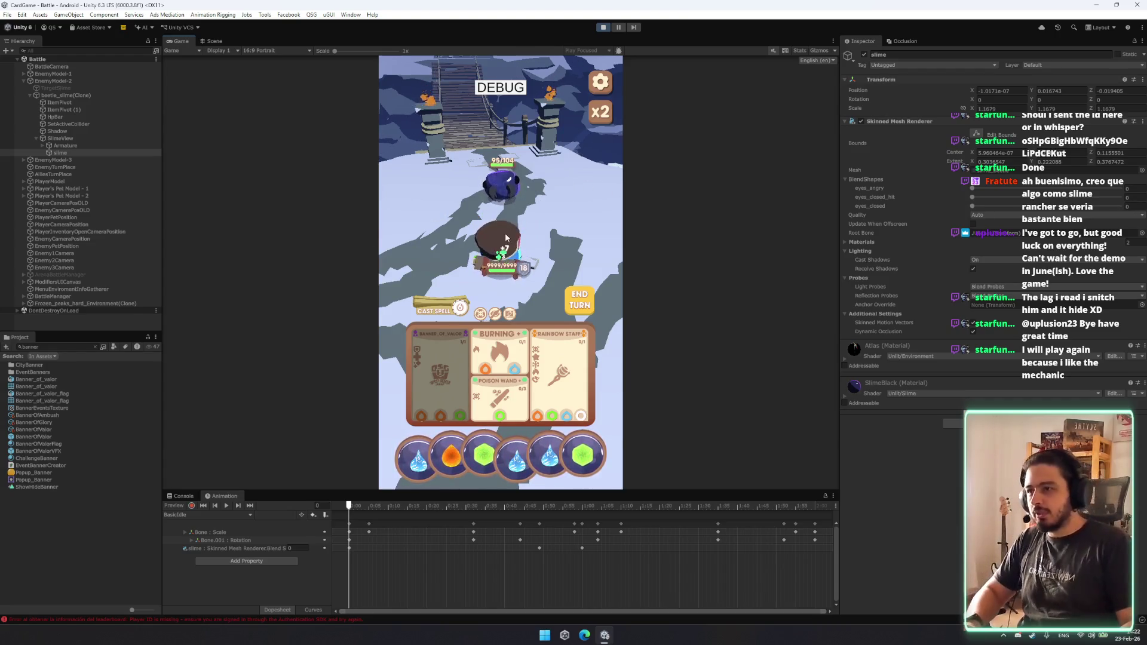
Read and close the Banner_of_valor card details, then exit Play mode.
click(449, 378)
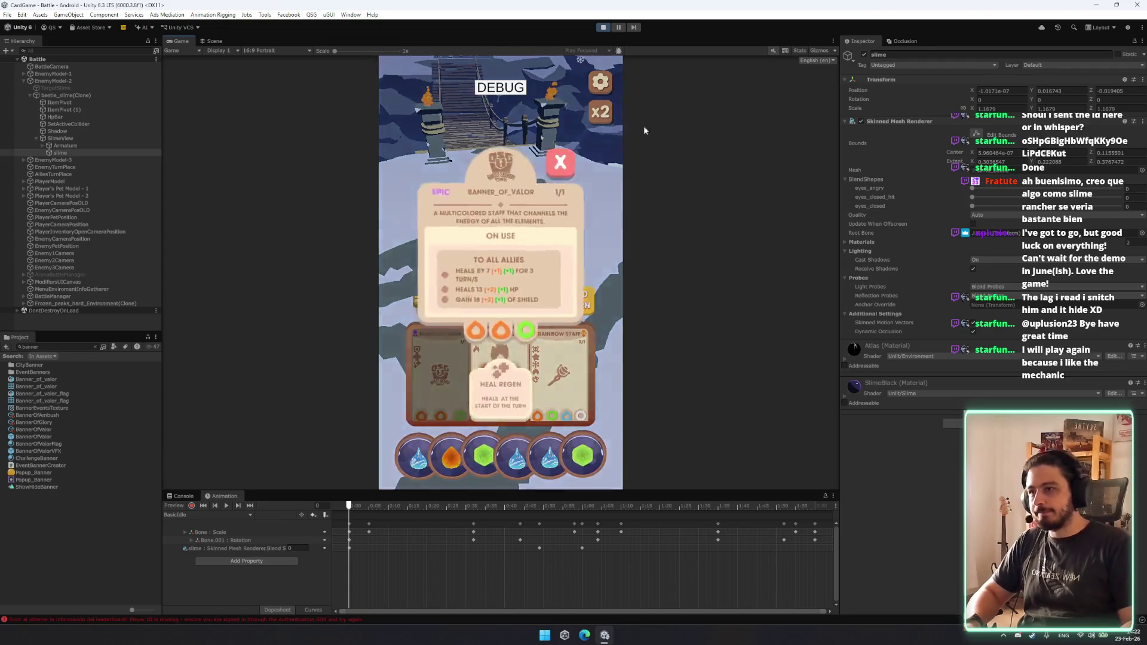
click(560, 90)
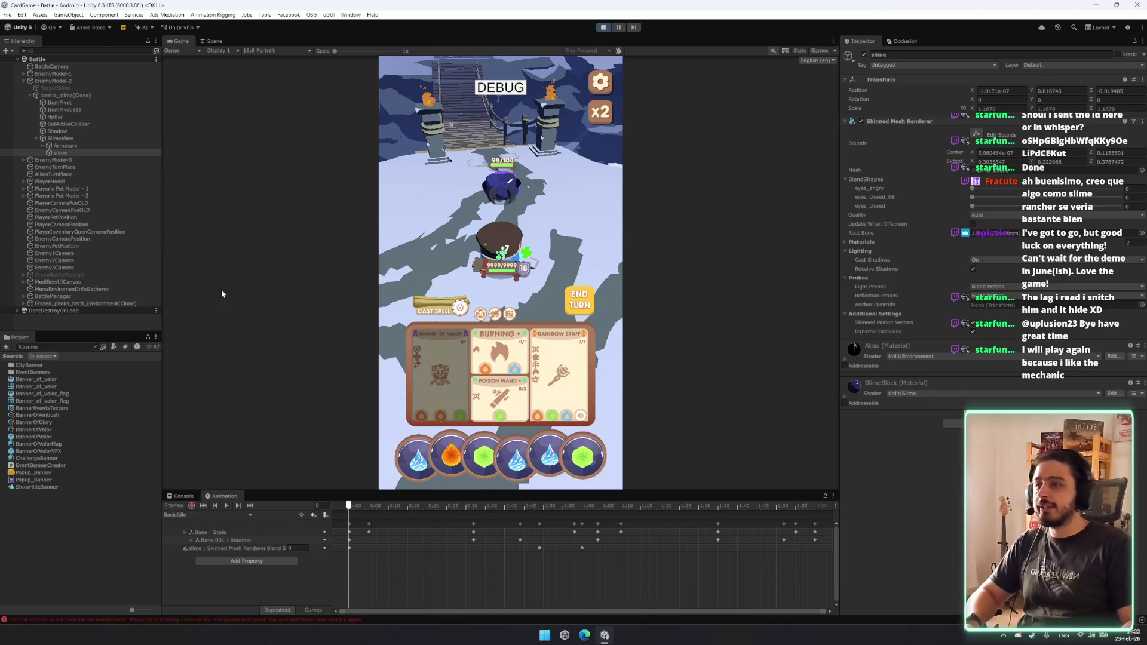
key(ctrl+p)
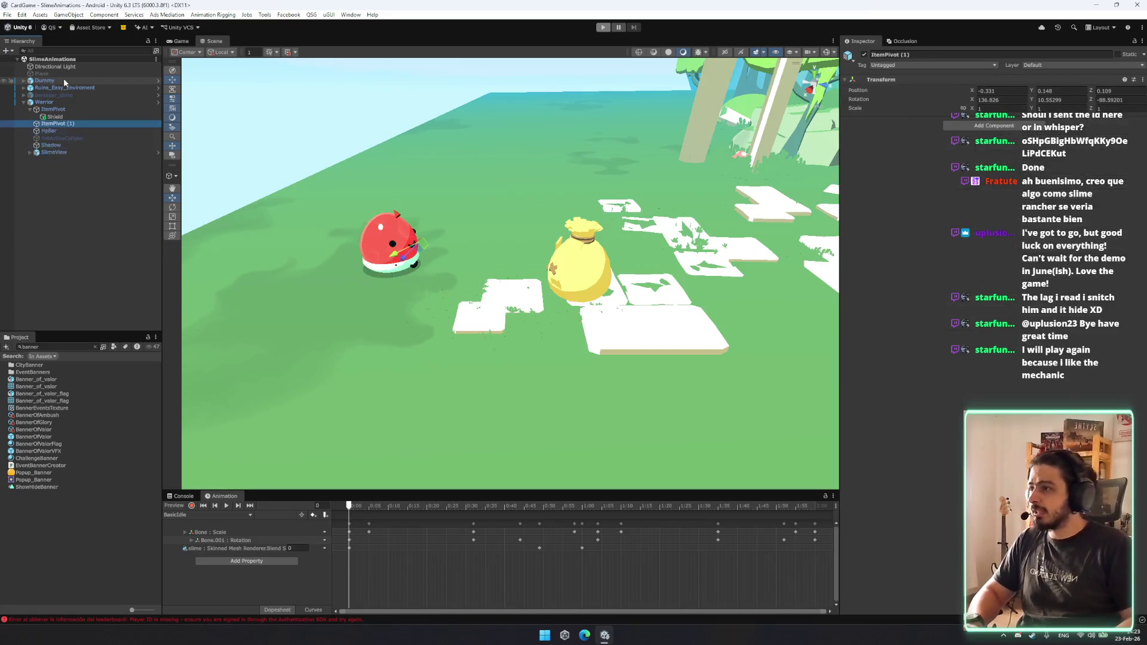
Parent the BannerOfValor prefab under Shield and reset its Transform onto the slime.
mouse_move(45, 444)
mouse_down()
mouse_move(59, 75)
mouse_move(56, 116)
mouse_up()
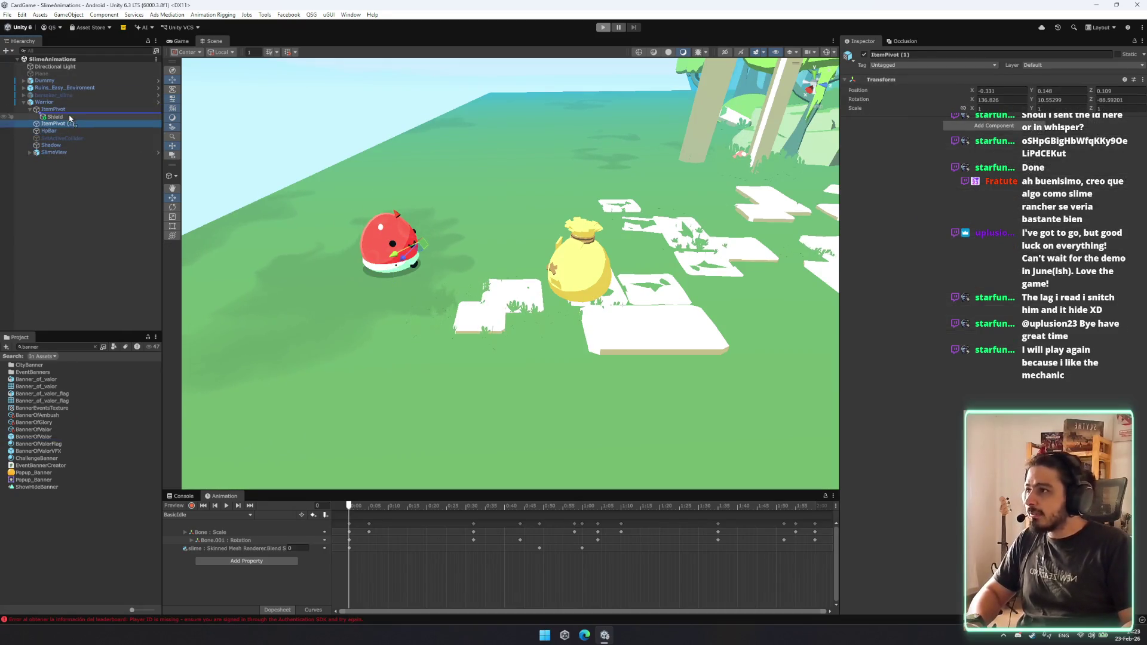
drag(401, 225, 454, 233)
right_click(925, 103)
click(946, 108)
key(f)
drag(263, 197, 310, 195)
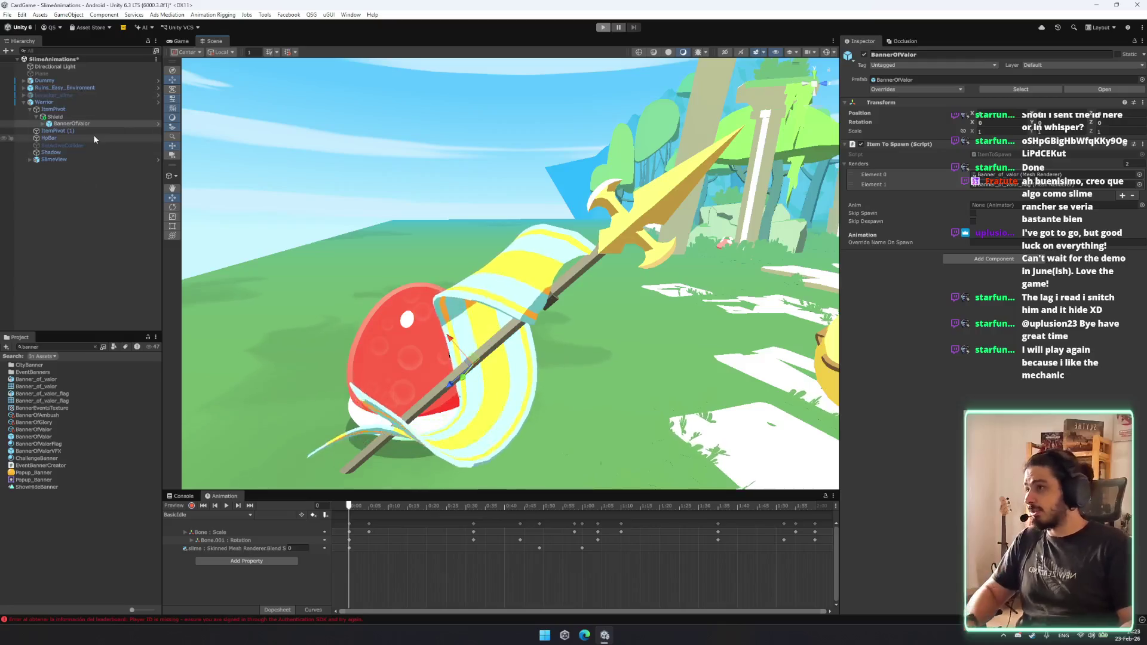
Expand BannerOfValor and inspect its Banner_of_valor mesh and flag children.
click(115, 122)
key(Right)
key(Down)
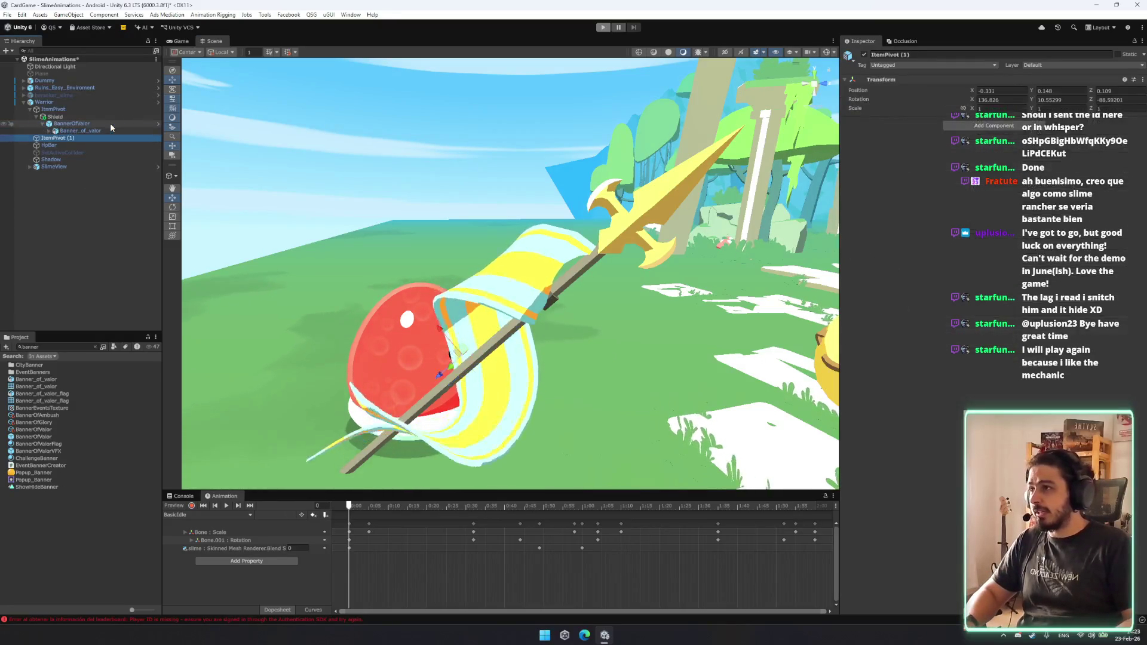
key(Down)
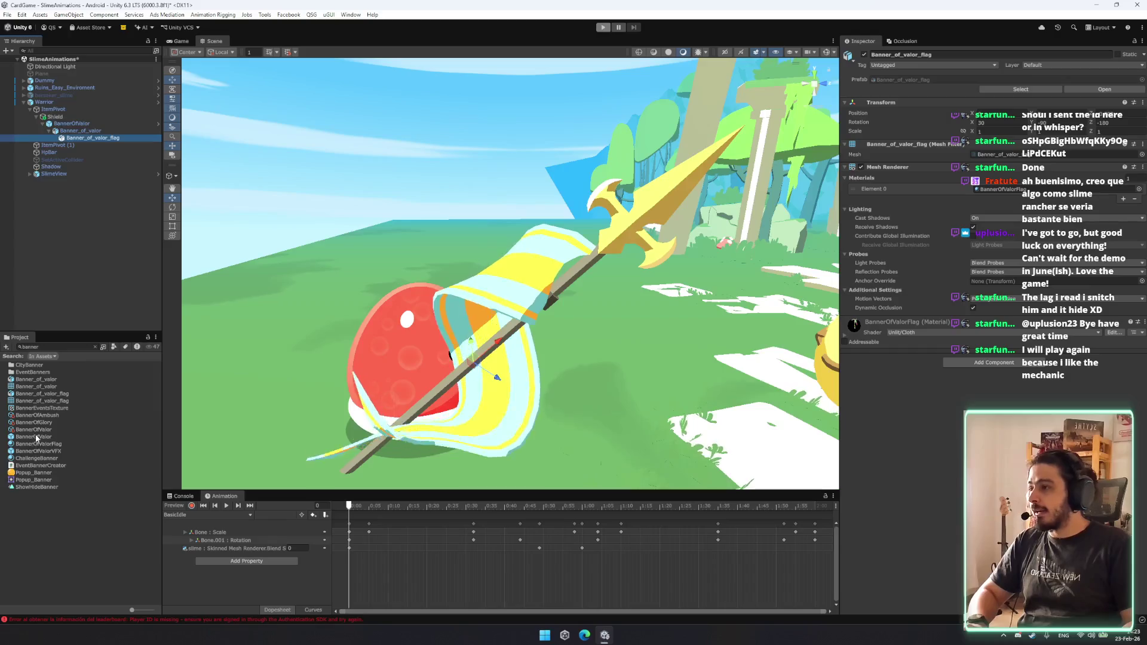
Duplicate the BannerOfValorFlag material and start renaming the copy to BannerOfAmbushFlag.
click(44, 452)
key(Up)
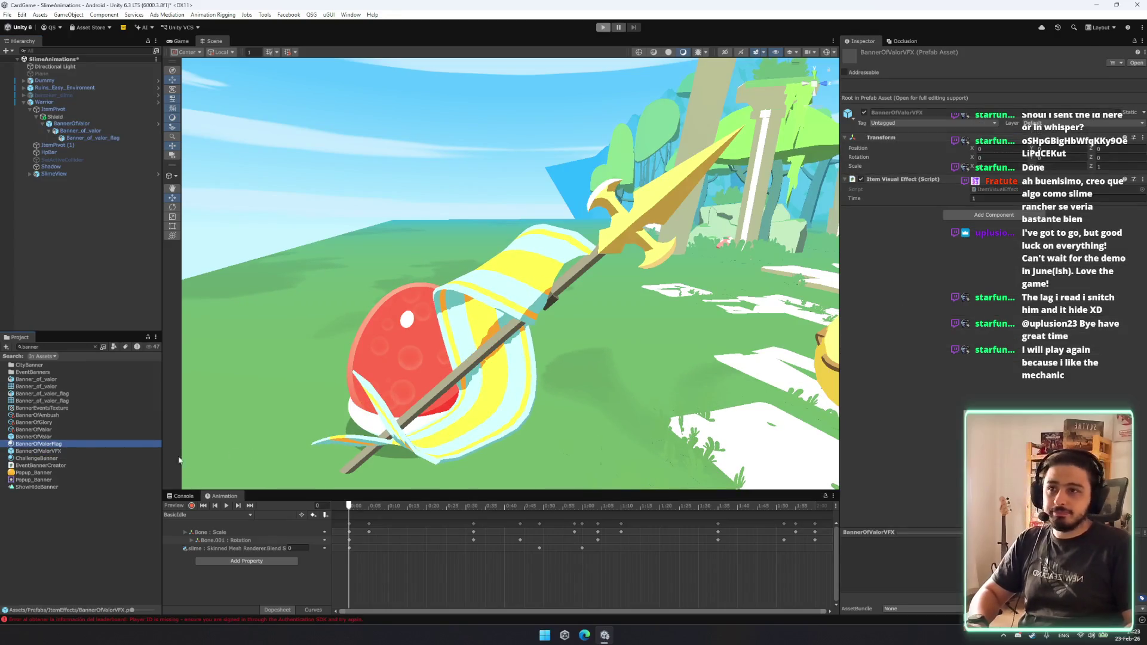
click(80, 445)
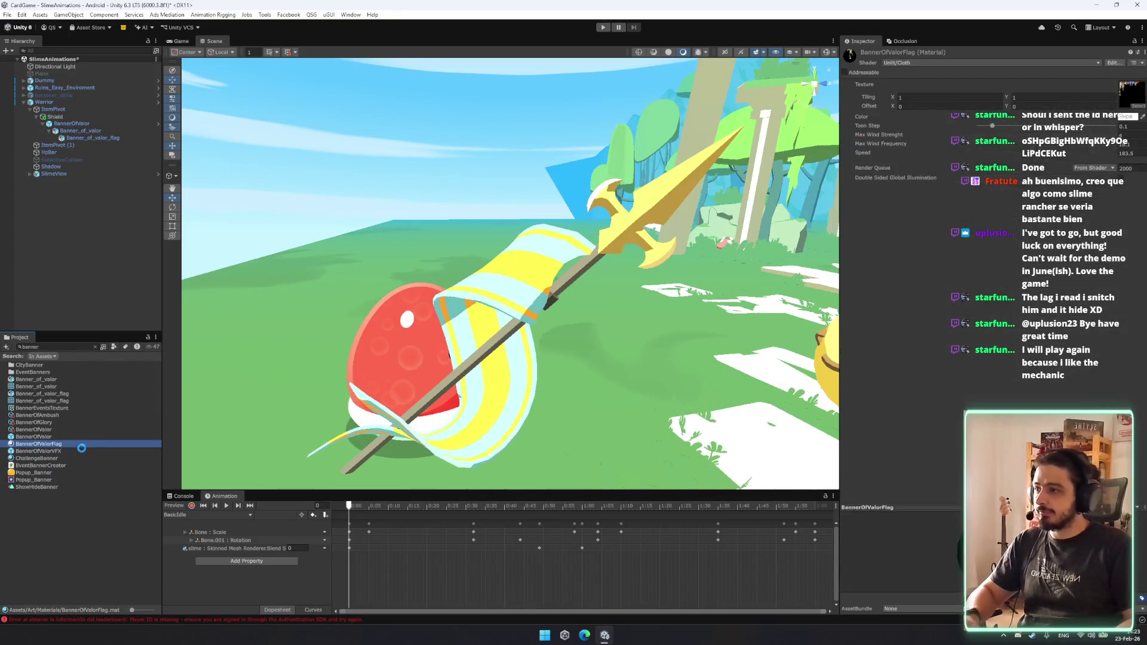
key(ctrl+d)
key(F2)
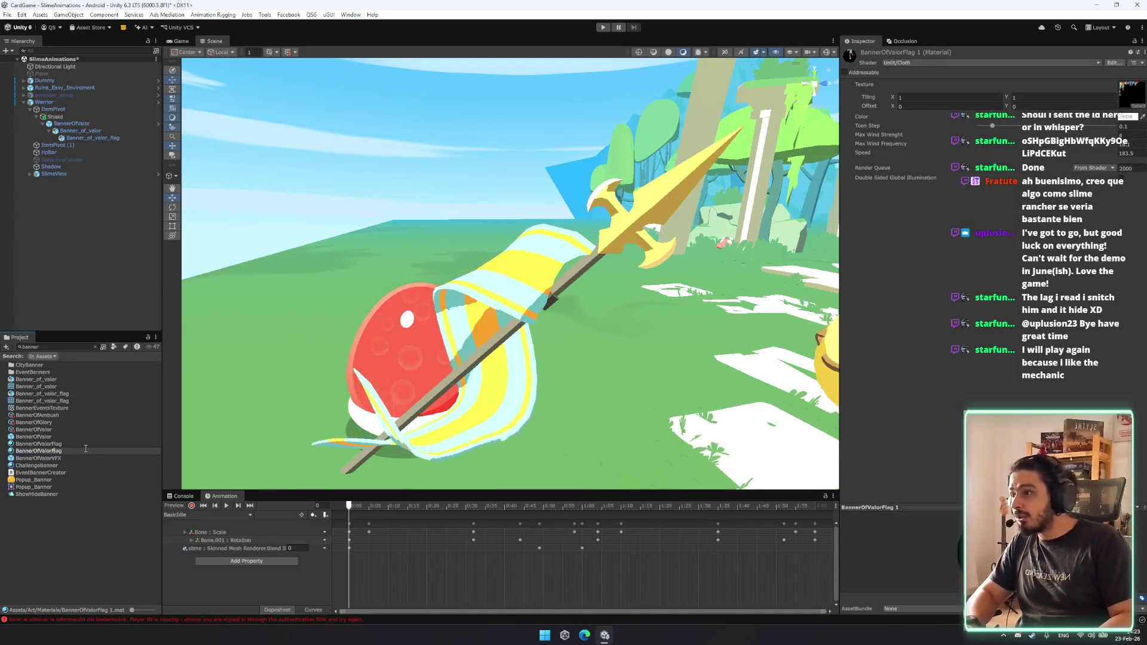
key(BackSpace)
key(BackSpace)
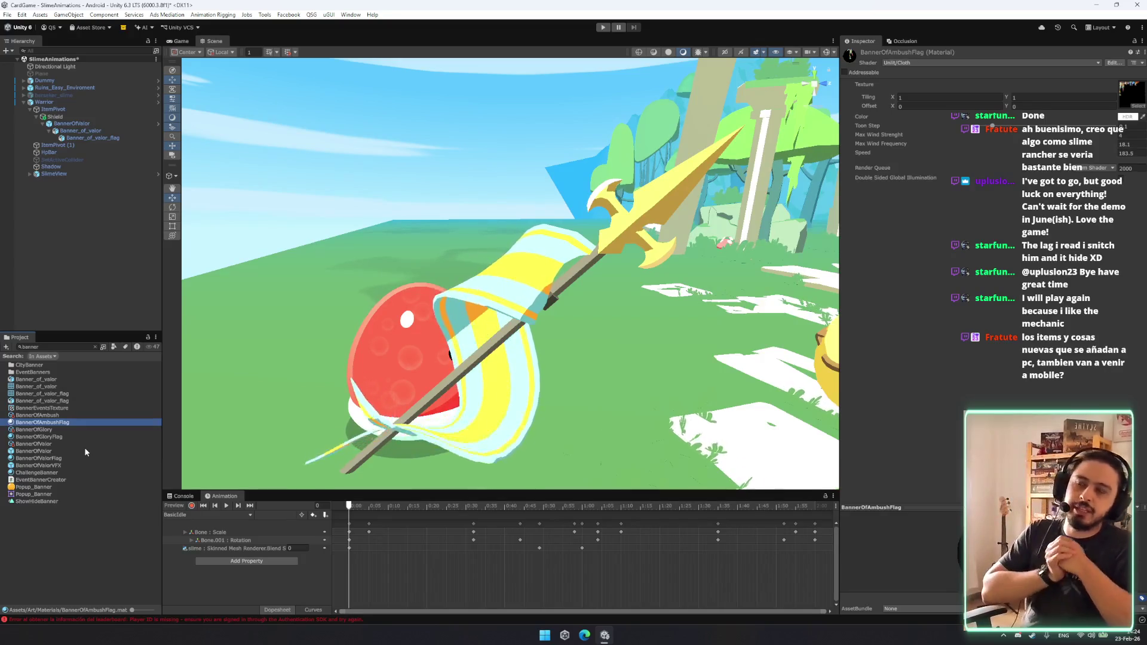
Unpack the BannerOfValor object from its prefab and check its mesh and flag pieces.
click(77, 124)
right_click(96, 124)
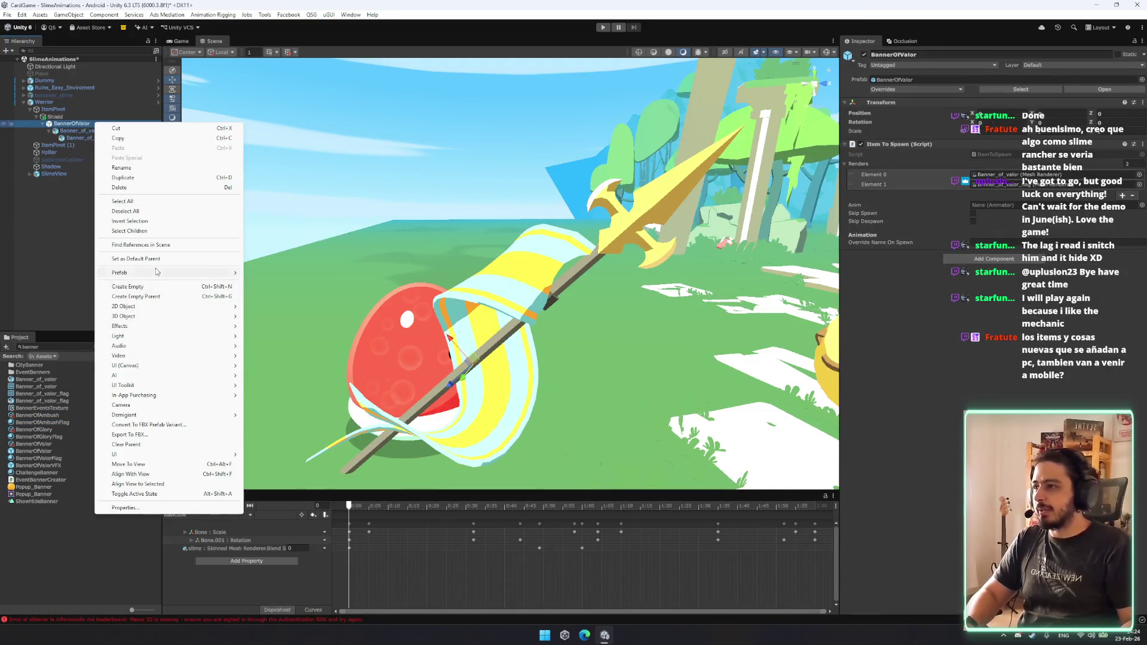
mouse_move(156, 272)
click(267, 344)
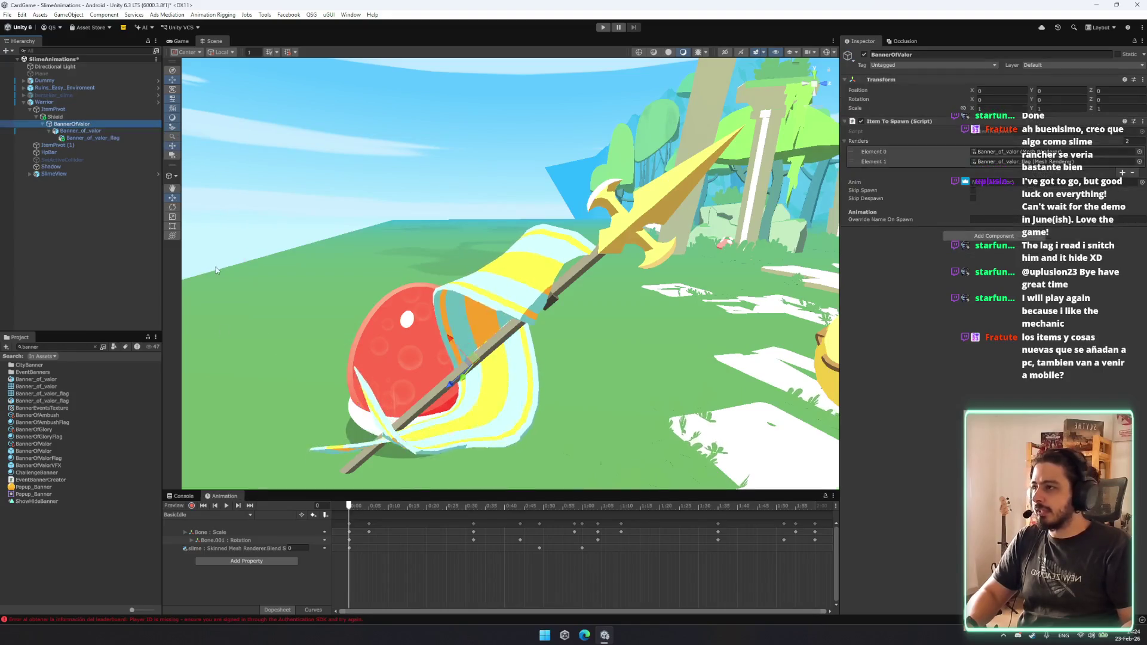
click(102, 137)
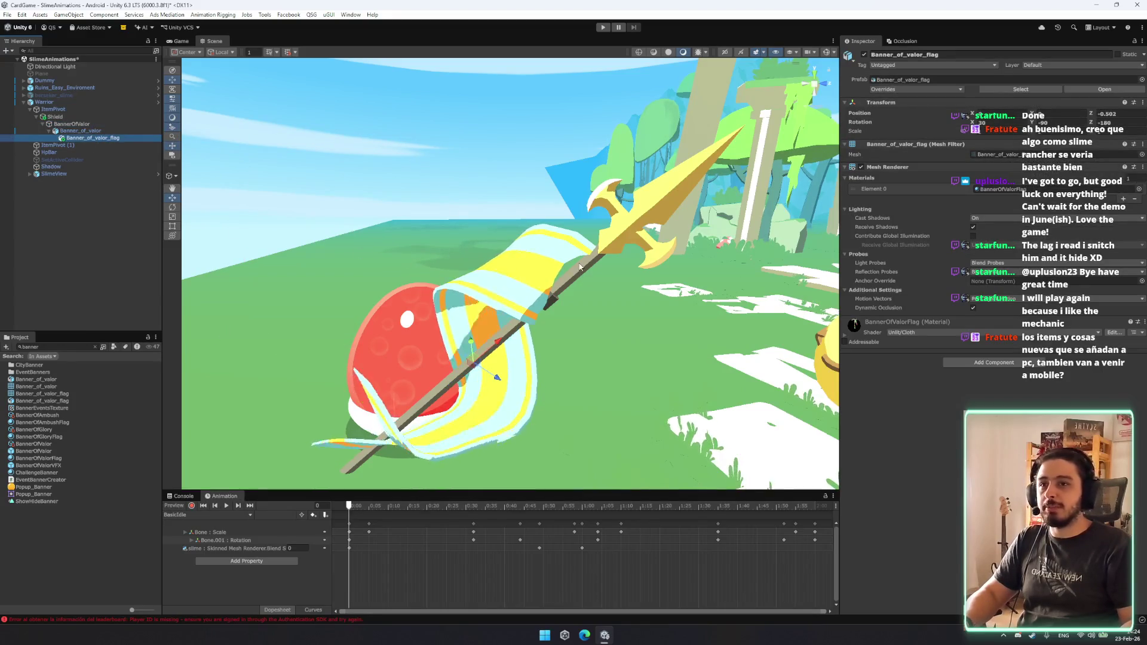
click(105, 130)
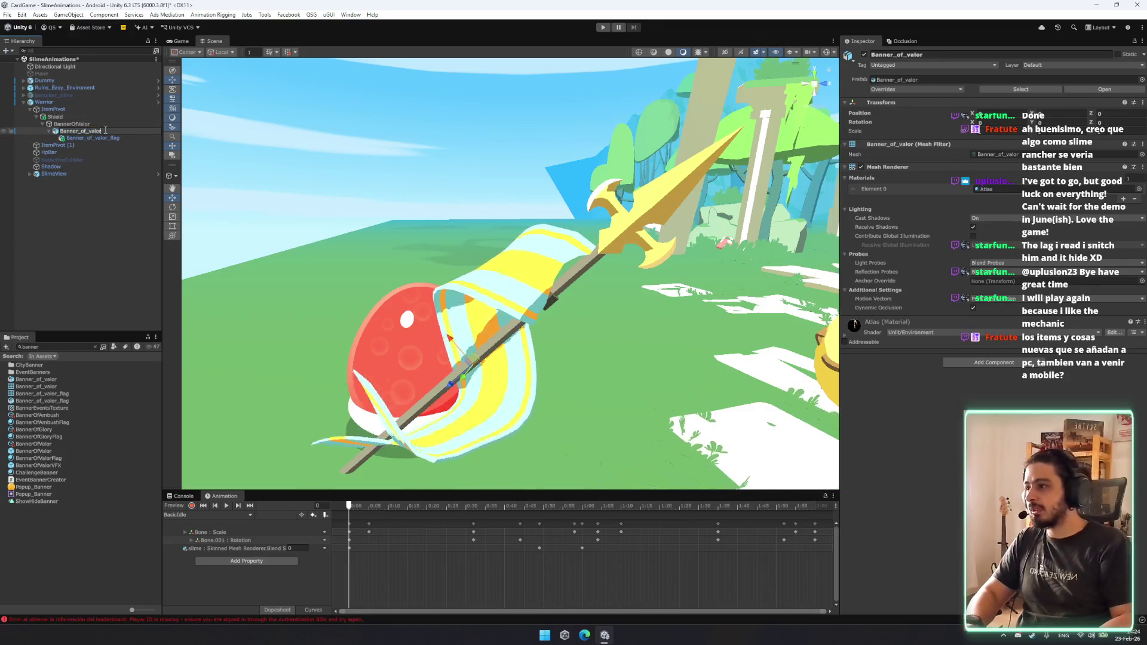
key(Return)
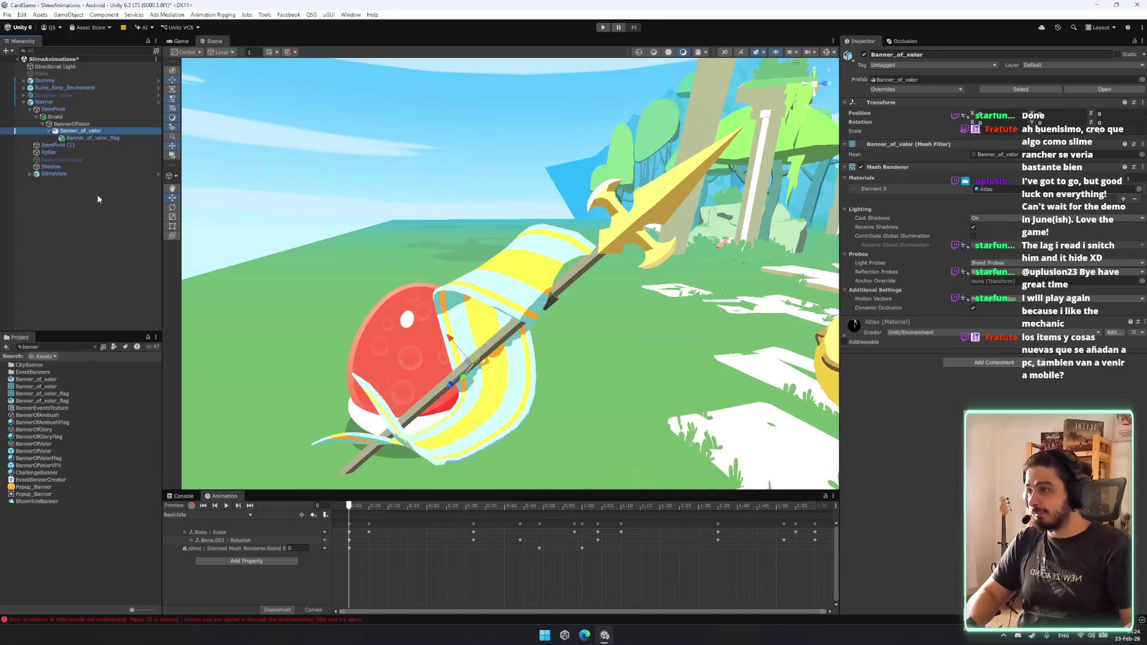
Rename the top-level banner object to BannerOfAmbush.
mouse_move(492, 334)
mouse_down()
mouse_move(679, 318)
mouse_move(523, 318)
mouse_move(548, 321)
mouse_up()
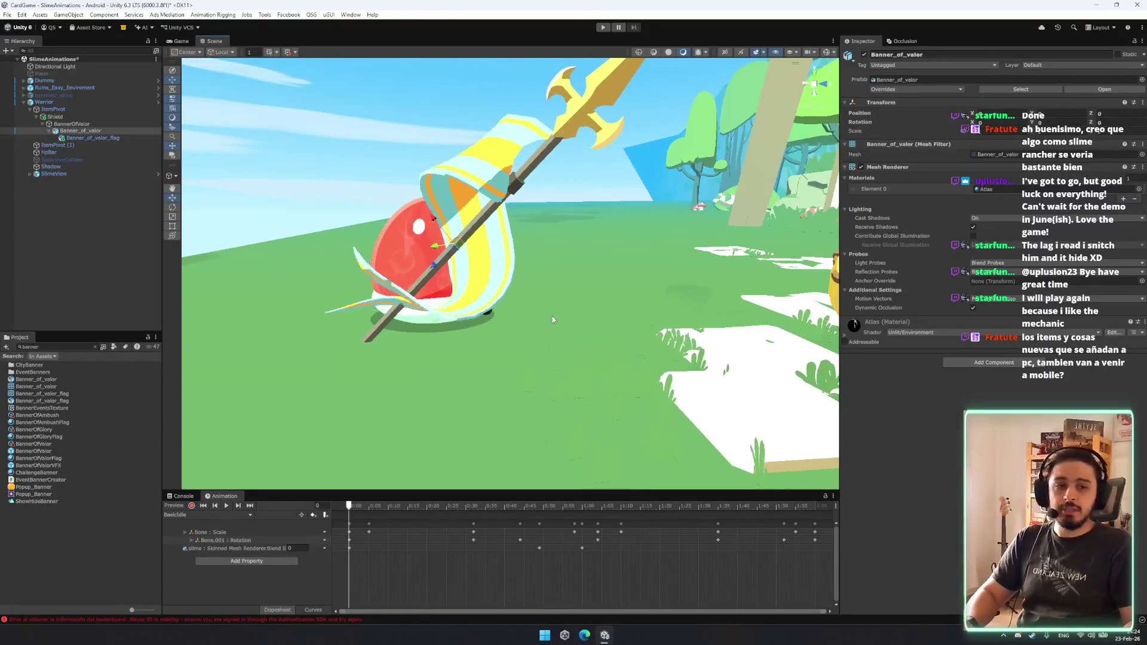
drag(427, 261, 445, 261)
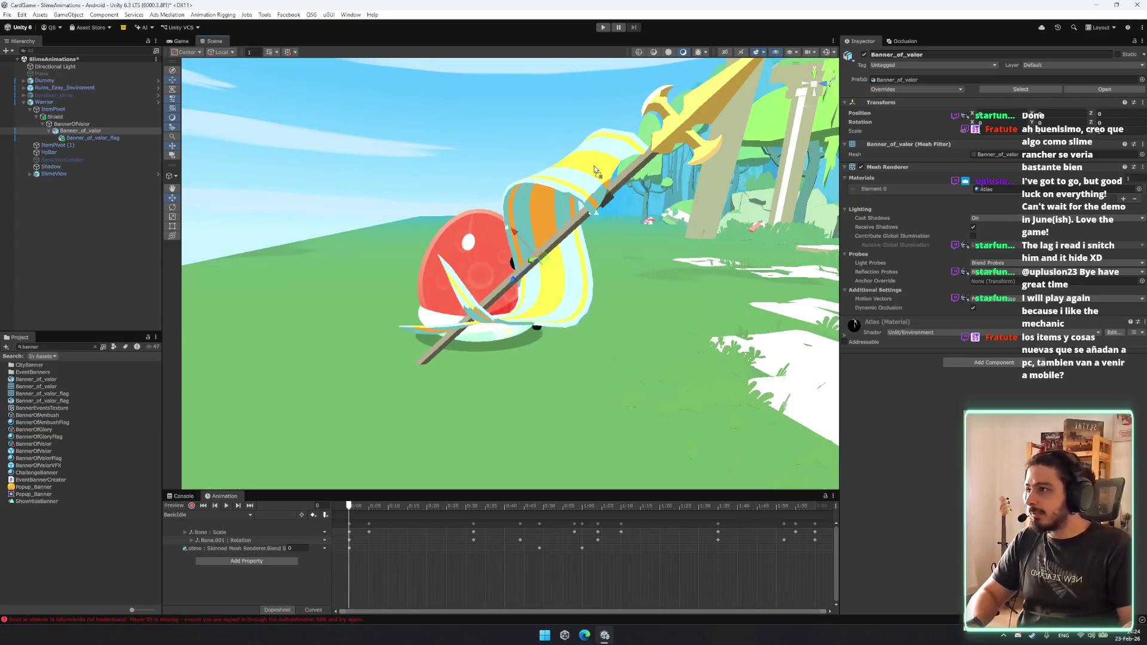
click(88, 124)
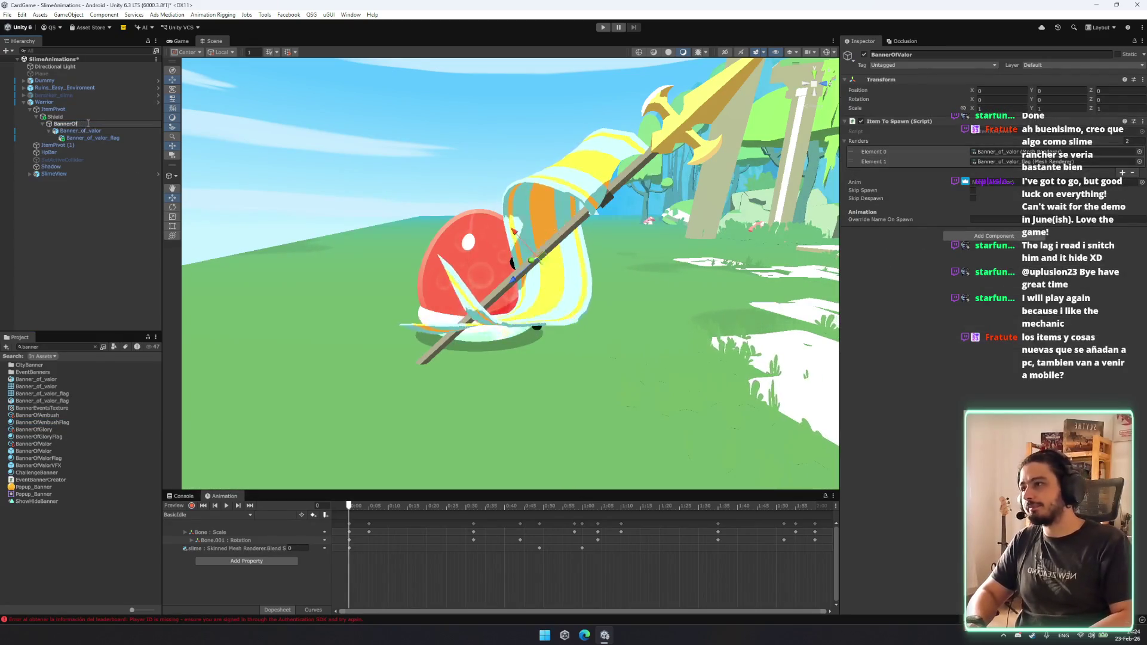
key(Return)
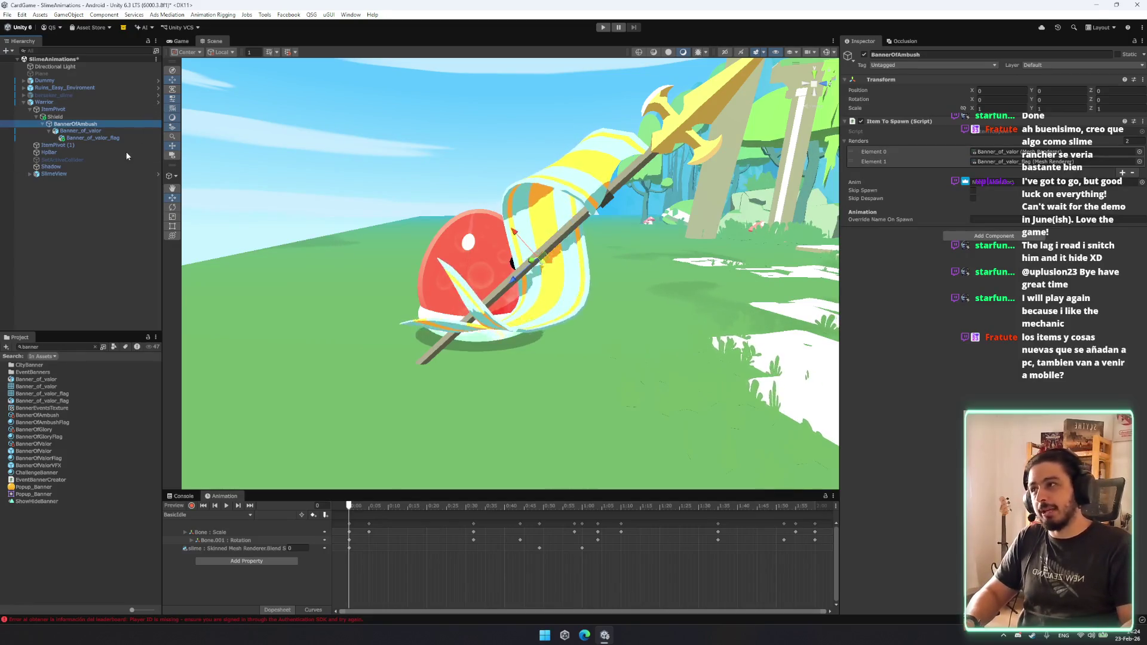
click(51, 446)
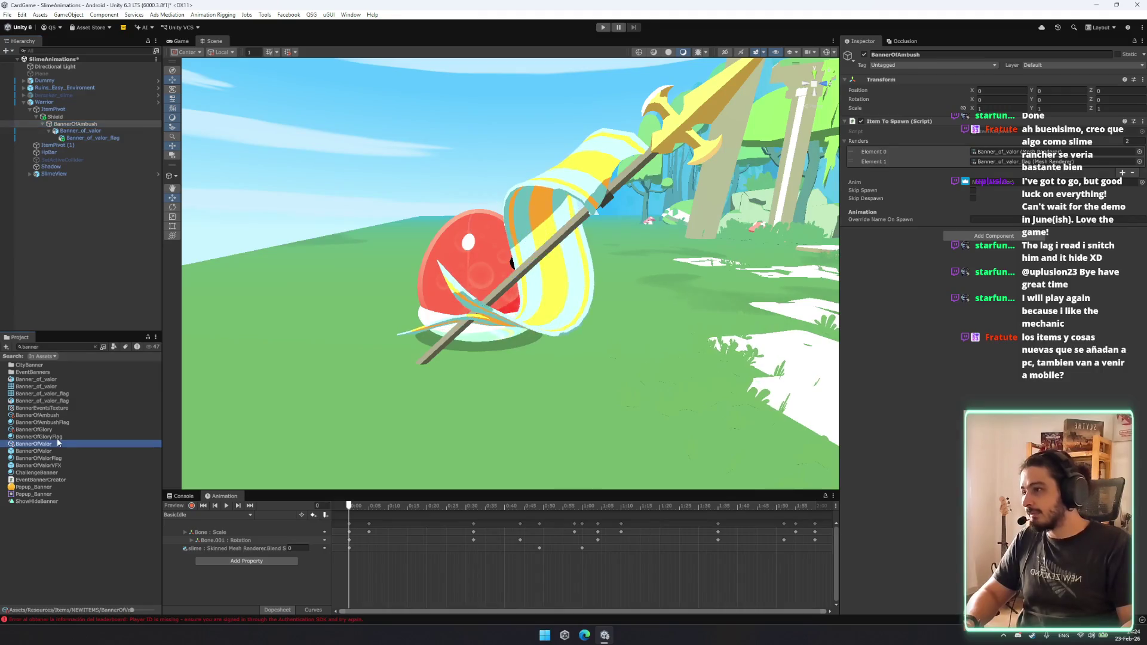
Open the BannerOfAmbushFlag material and type trial texture offsets, with Offset Y 0.5.
click(58, 454)
click(64, 421)
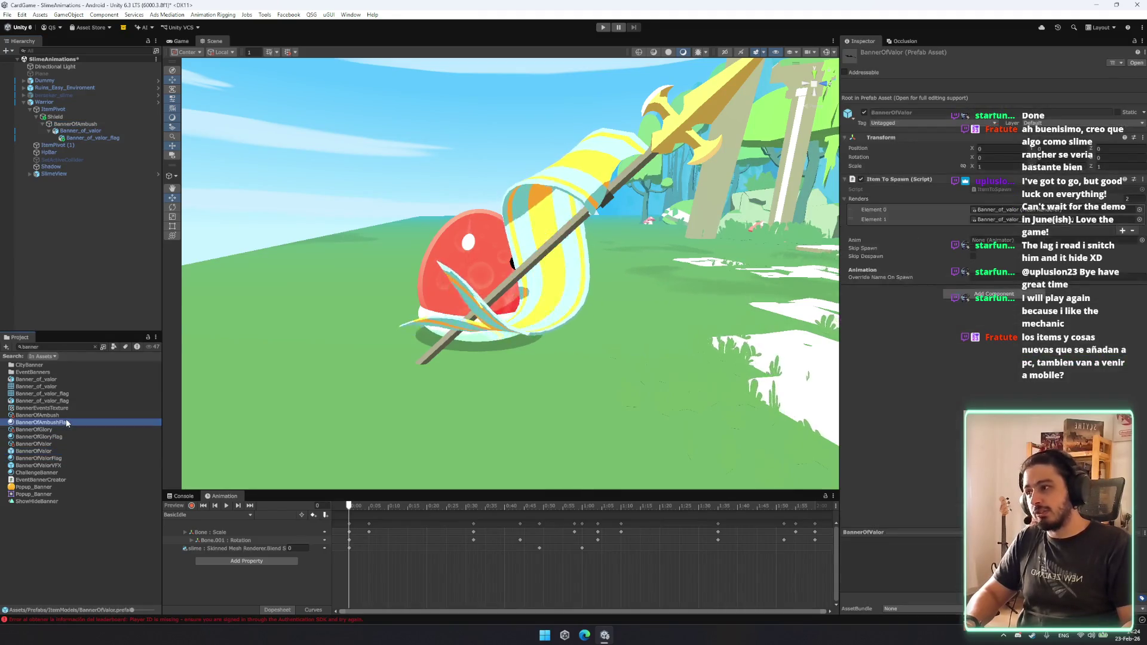
click(944, 105)
key(BackSpace)
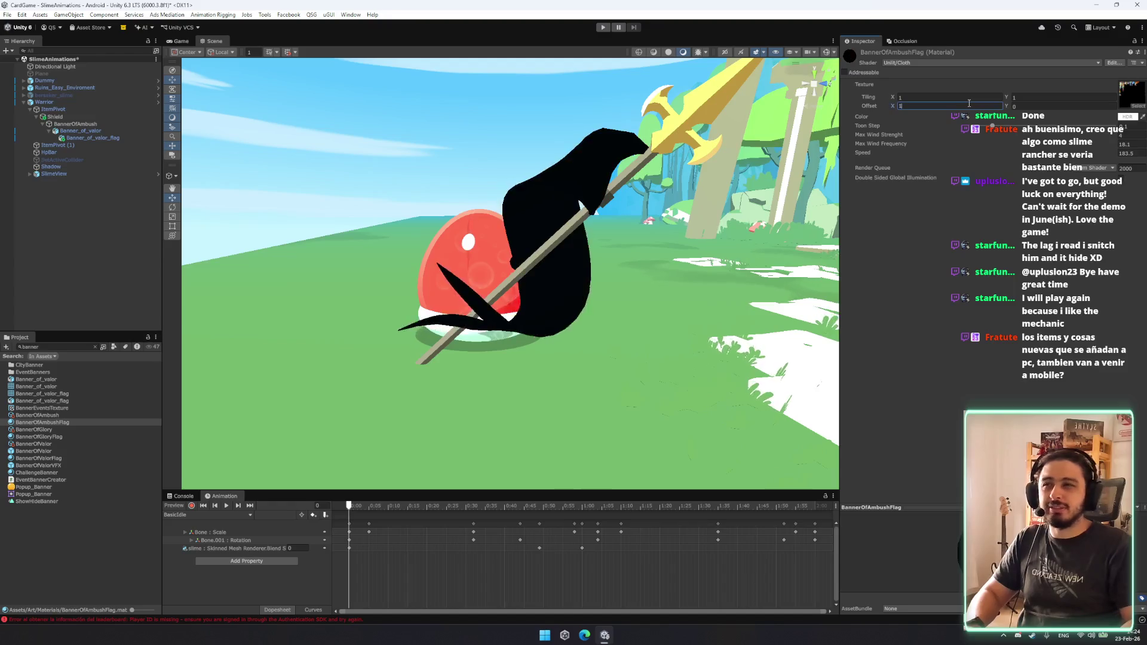
text(0.1)
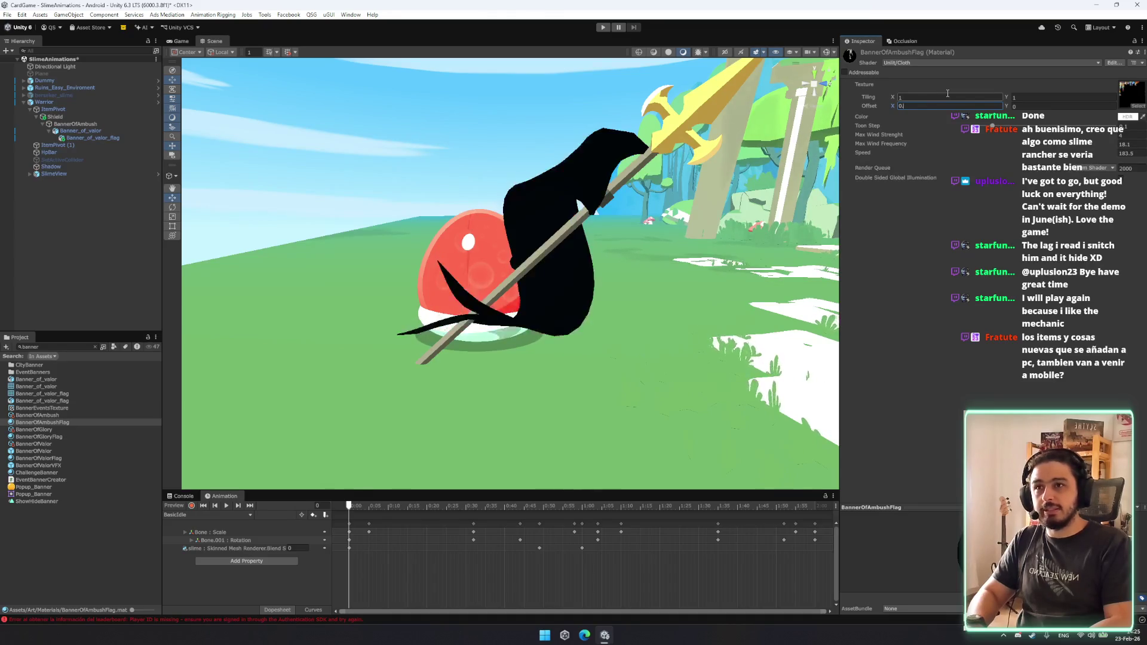
text(0)
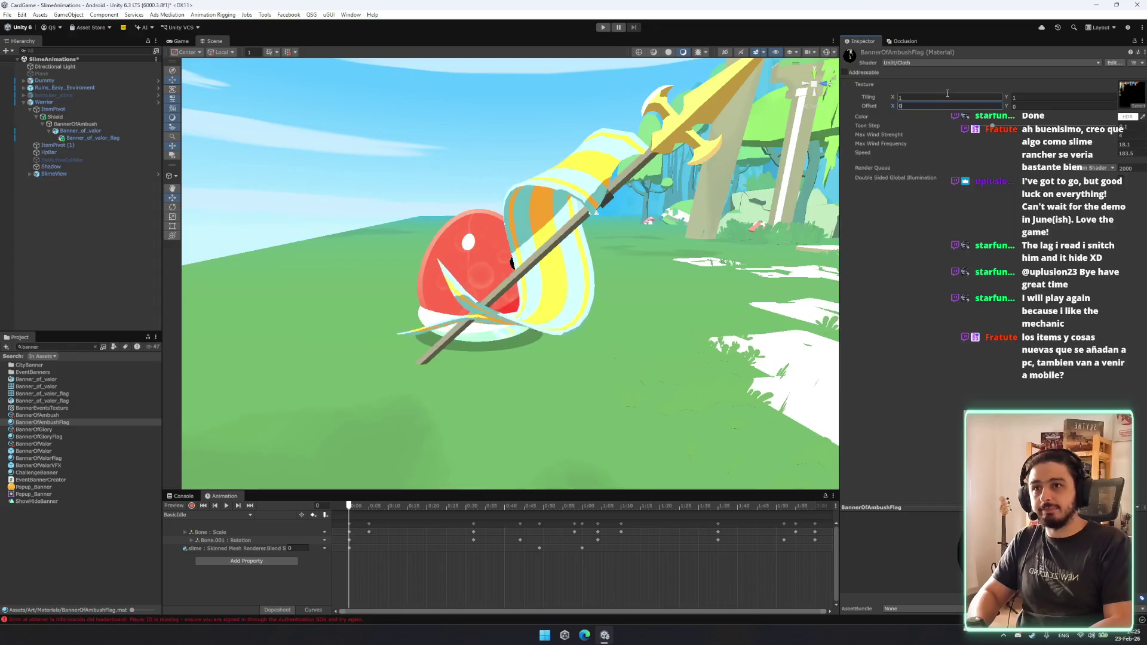
click(1044, 107)
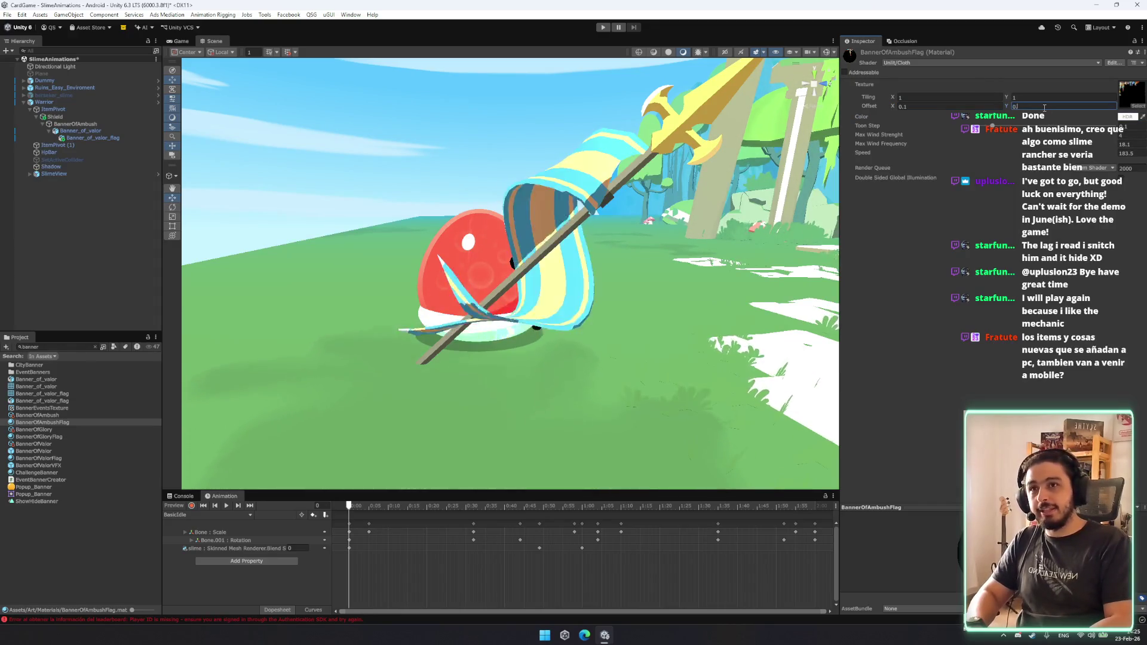
key(BackSpace)
text(1)
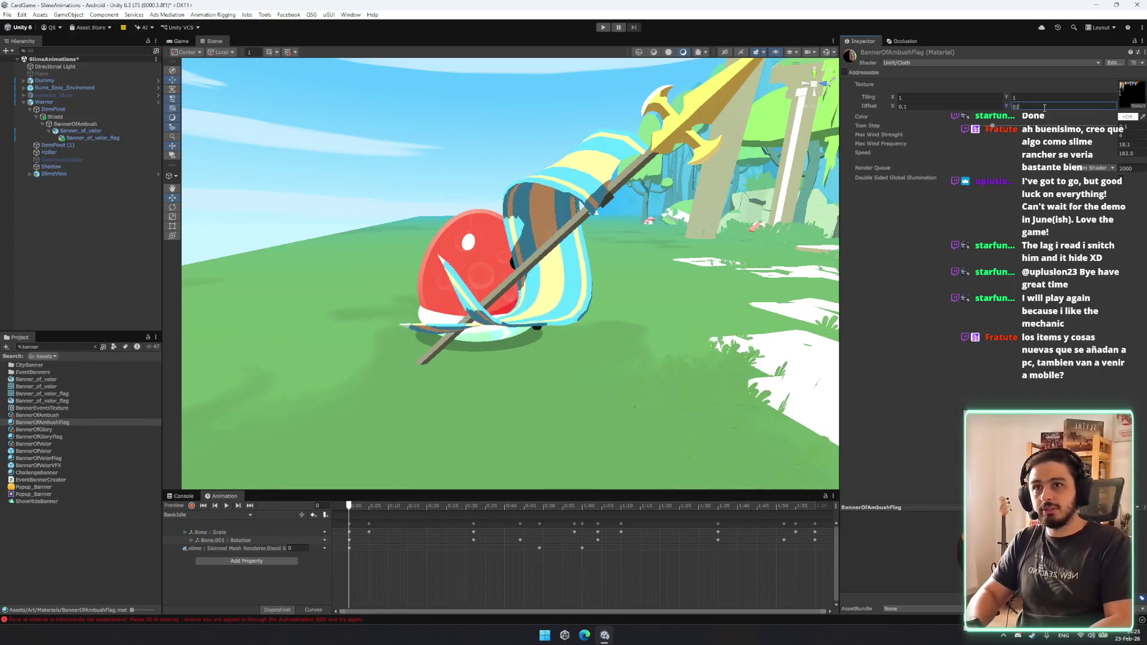
text(.4)
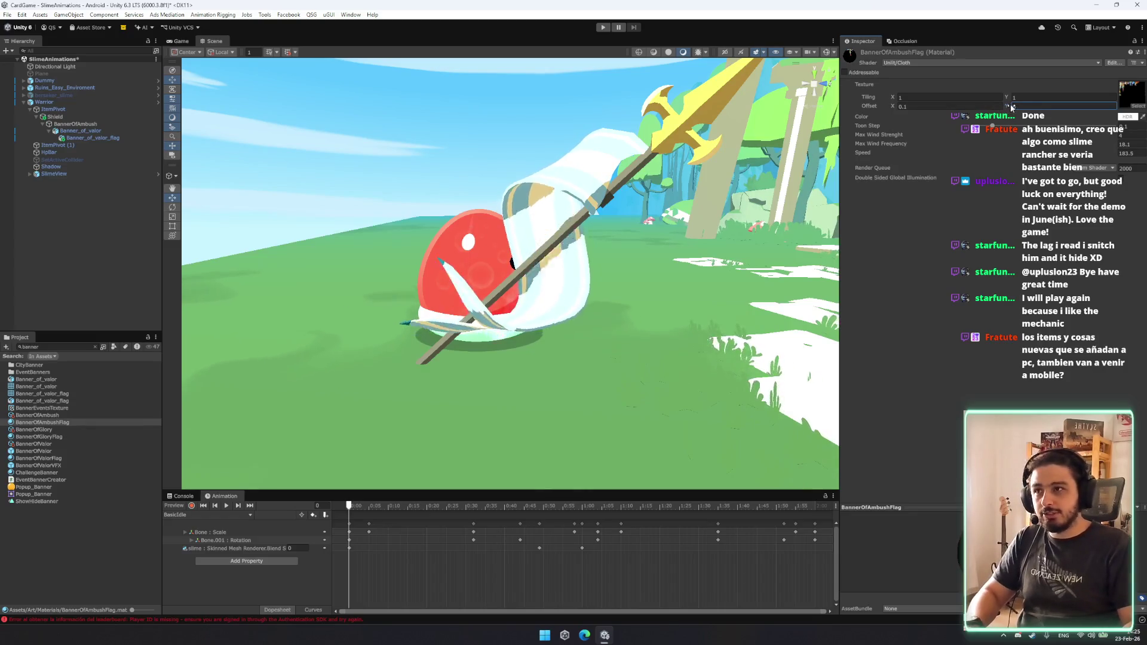
key(BackSpace)
text(5)
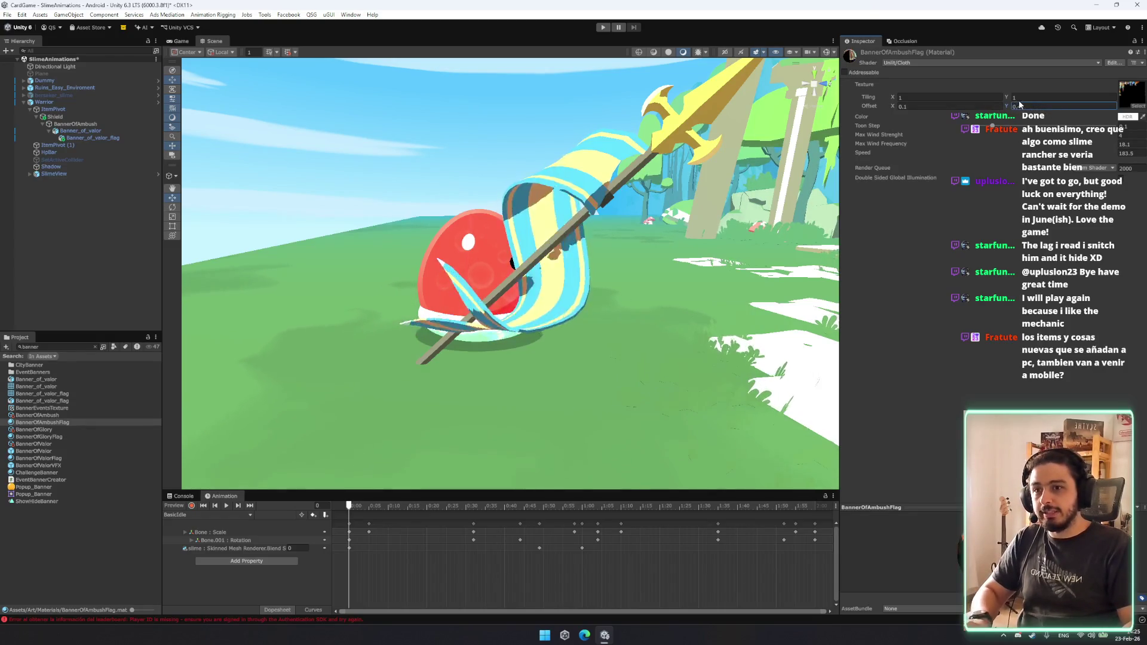
Try several horizontal offset values, ending with Offset X -0.4.
click(900, 106)
key(BackSpace)
text(4)
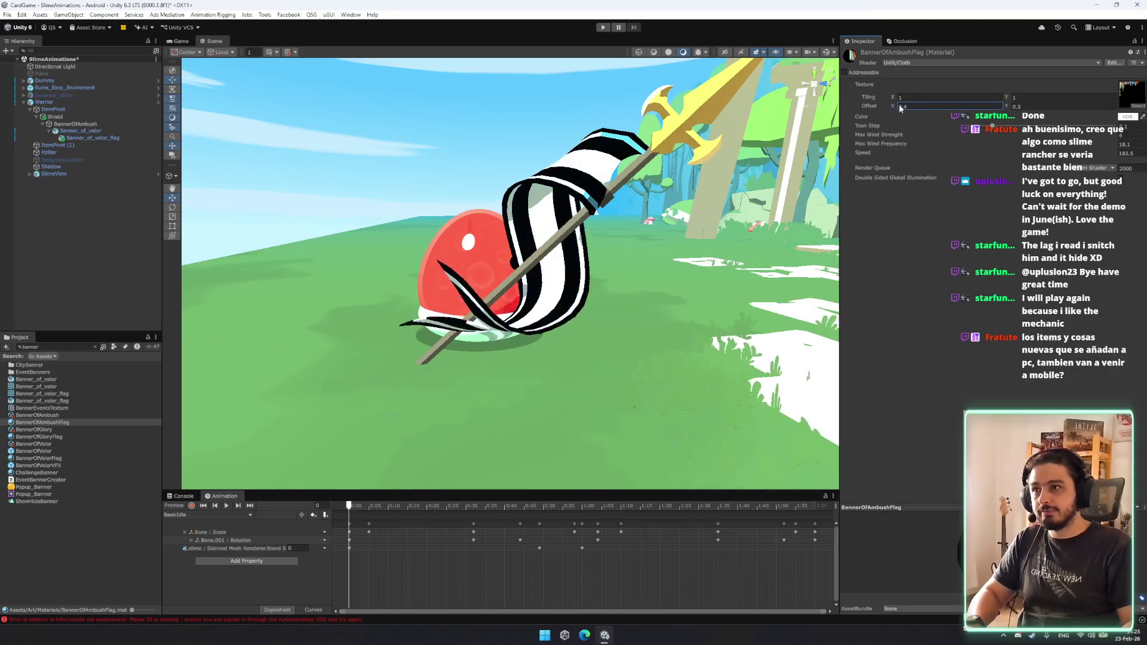
text(0.2)
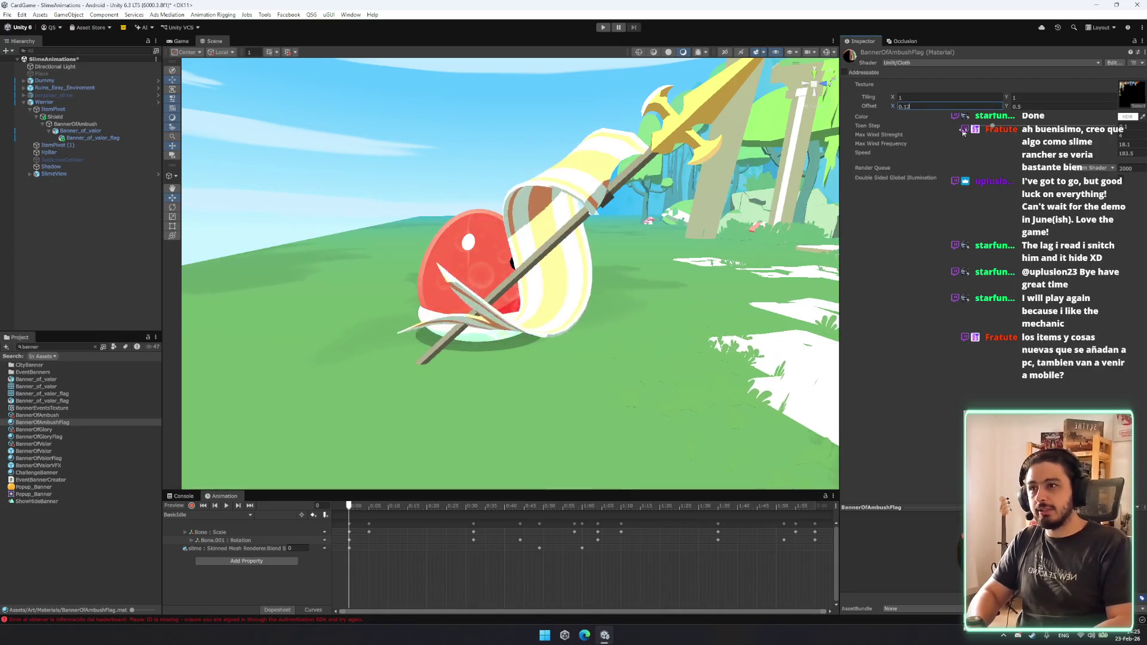
key(BackSpace)
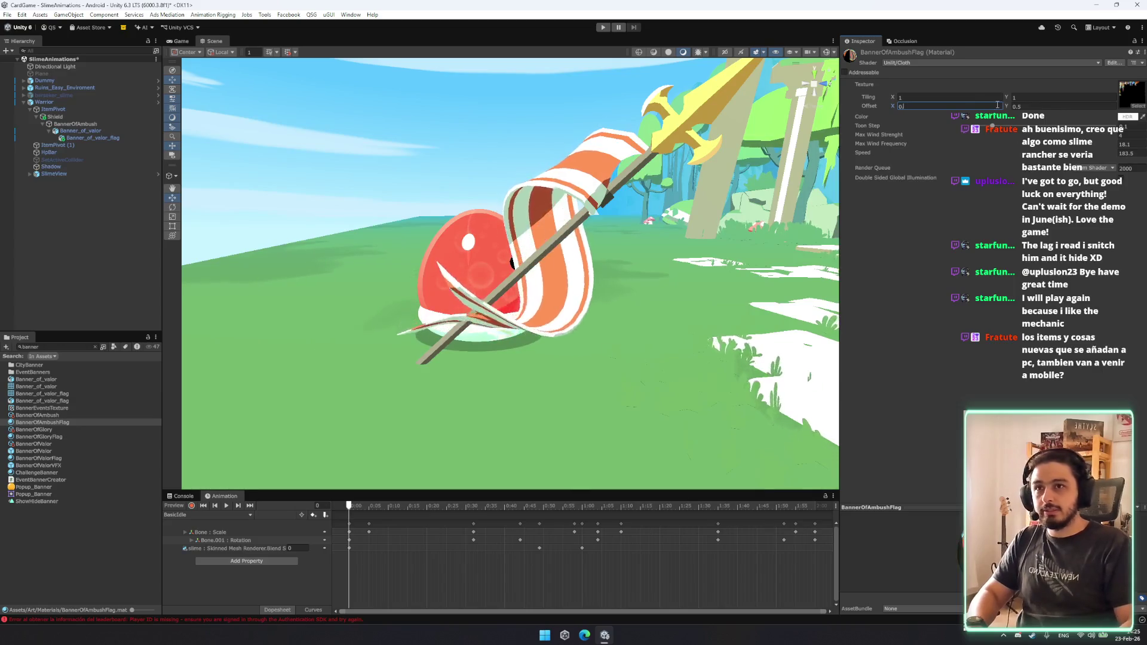
key(BackSpace)
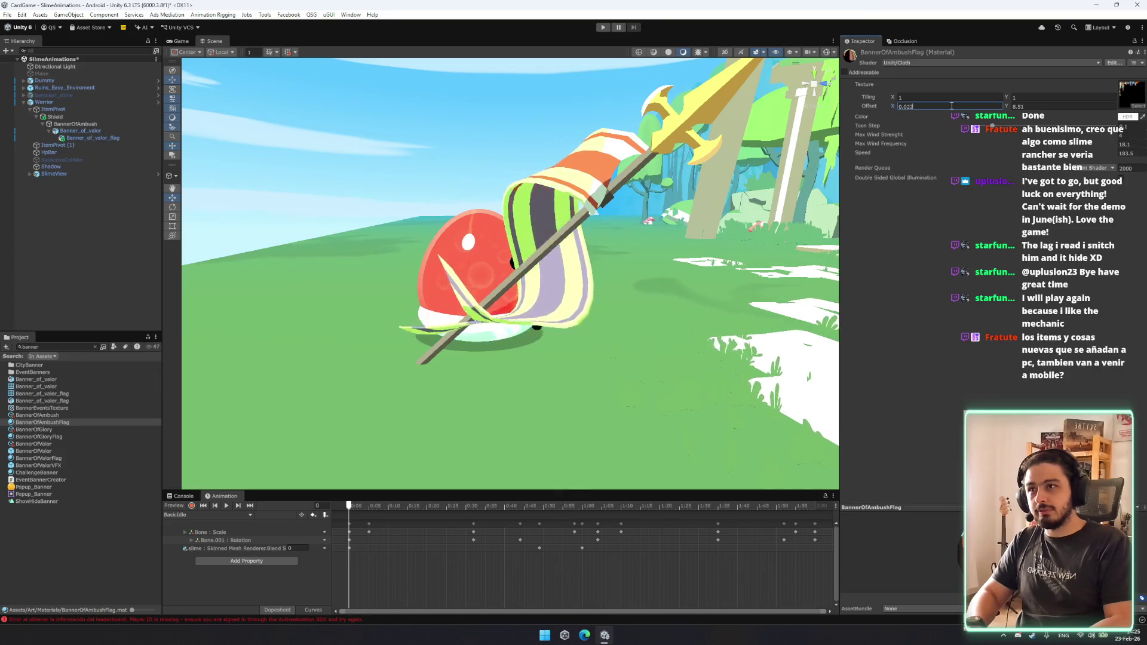
key(BackSpace)
text(5)
key(BackSpace)
text(2)
key(BackSpace)
text(1)
key(BackSpace)
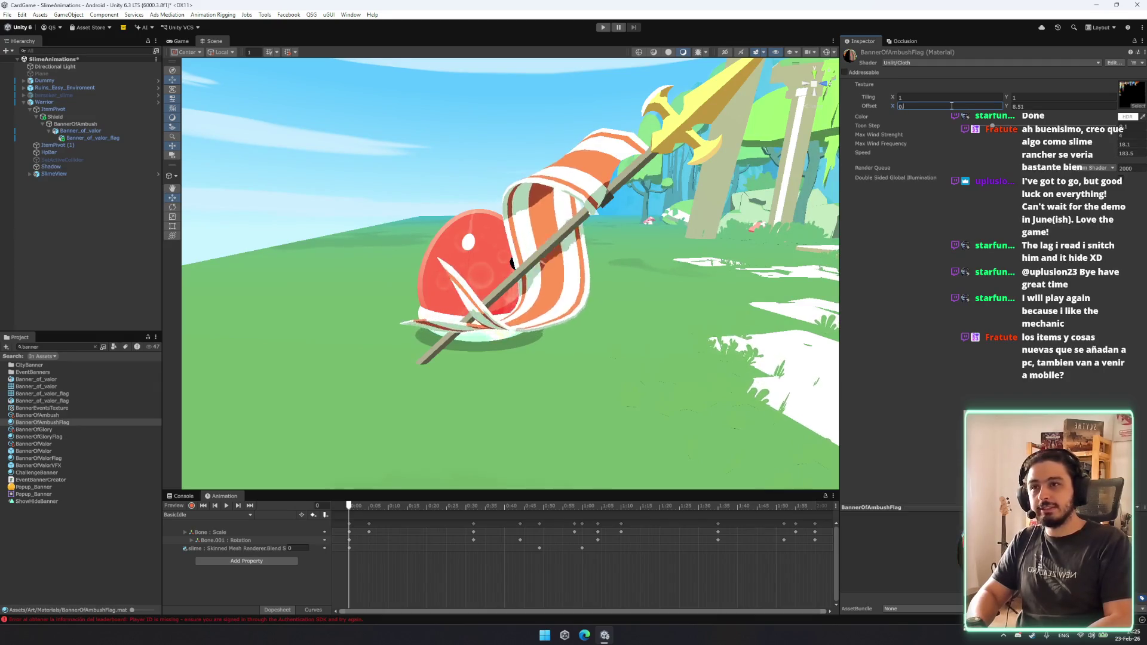
key(BackSpace)
text(-0)
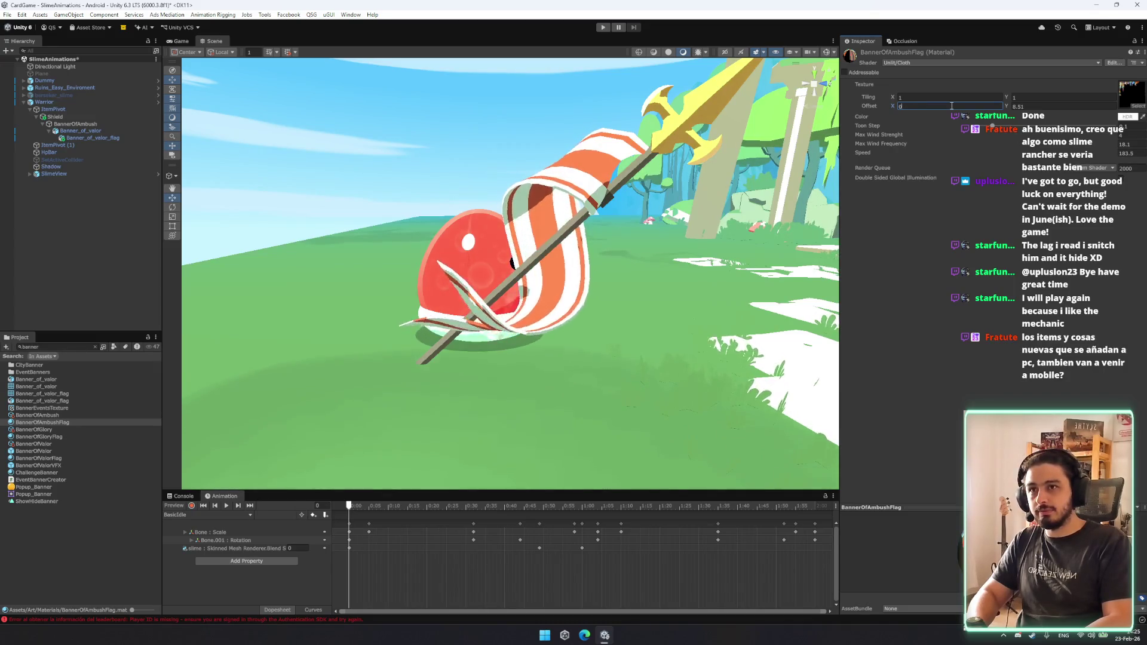
text(.4)
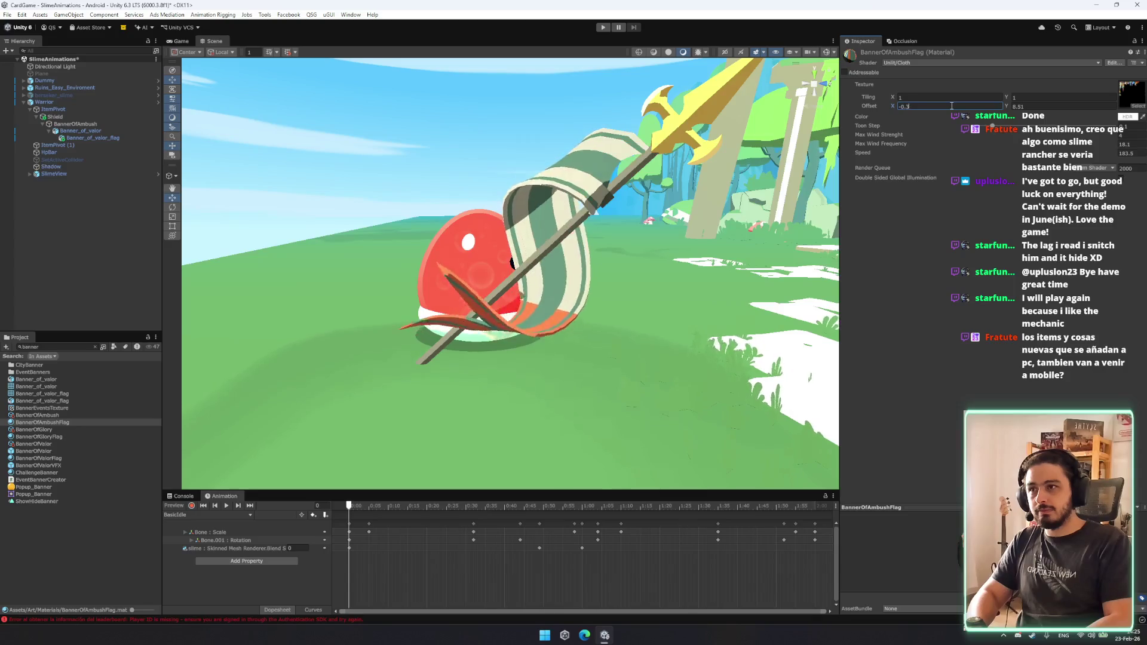
Slide the texture offset to about X -0.24 and Y -0.07 to recolour the stripes.
mouse_move(893, 104)
mouse_down()
mouse_move(915, 105)
mouse_move(902, 105)
mouse_up()
mouse_move(1007, 106)
mouse_down()
mouse_move(1017, 109)
mouse_move(844, 117)
mouse_move(909, 105)
mouse_move(894, 106)
mouse_up()
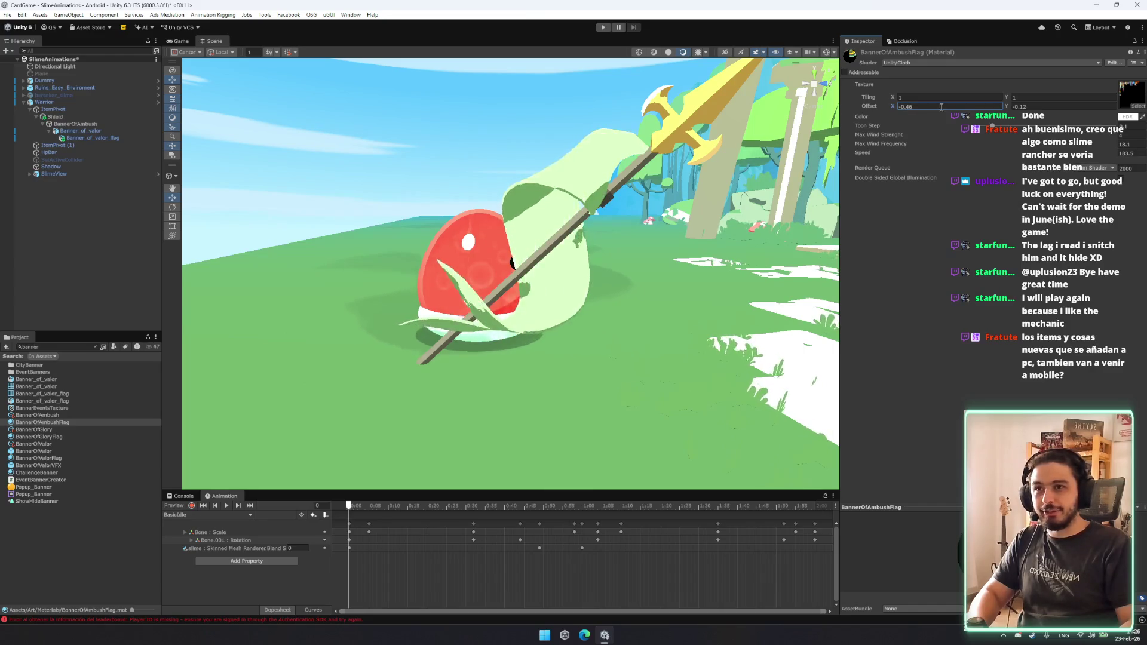
drag(1008, 104, 1005, 107)
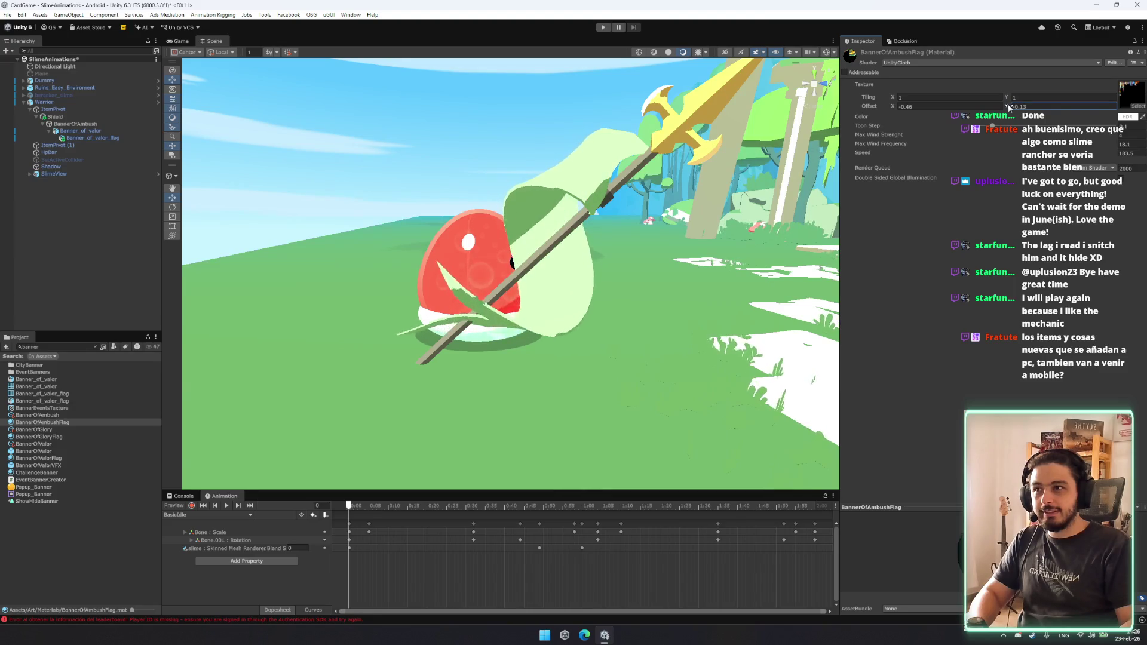
drag(1008, 107, 1009, 107)
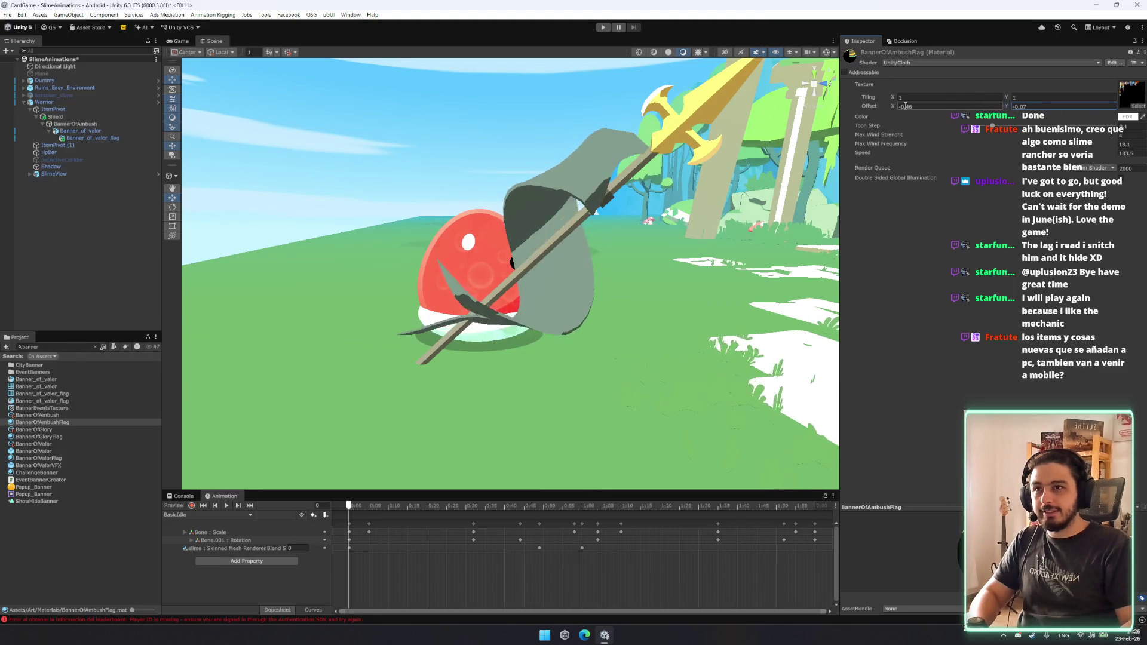
drag(895, 104, 899, 107)
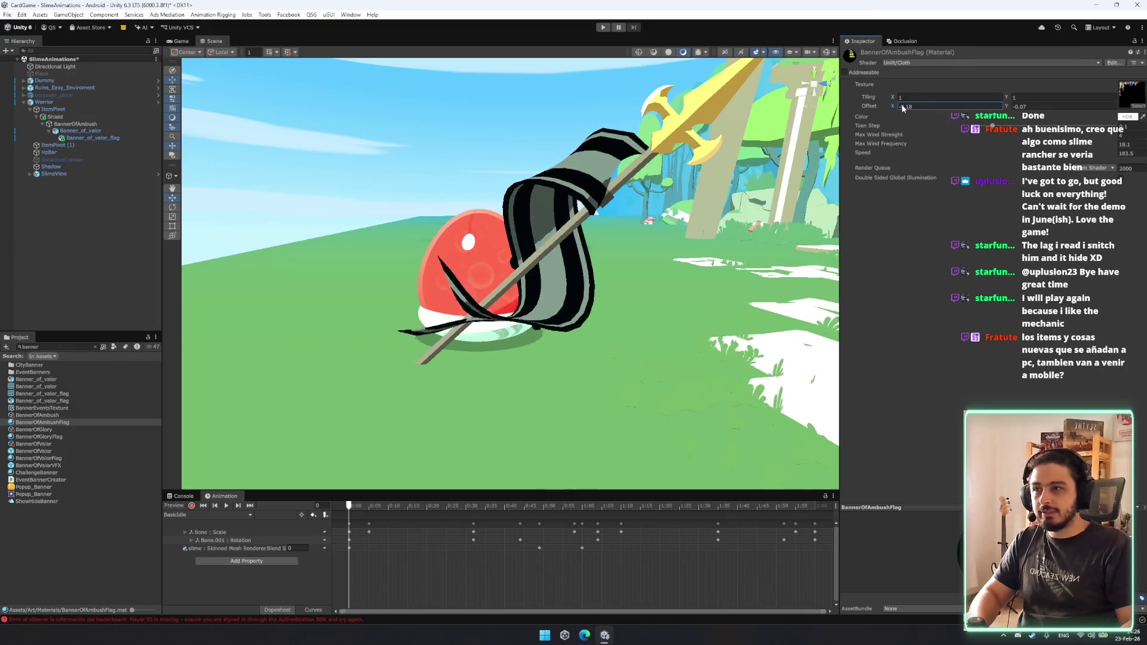
drag(902, 108, 903, 108)
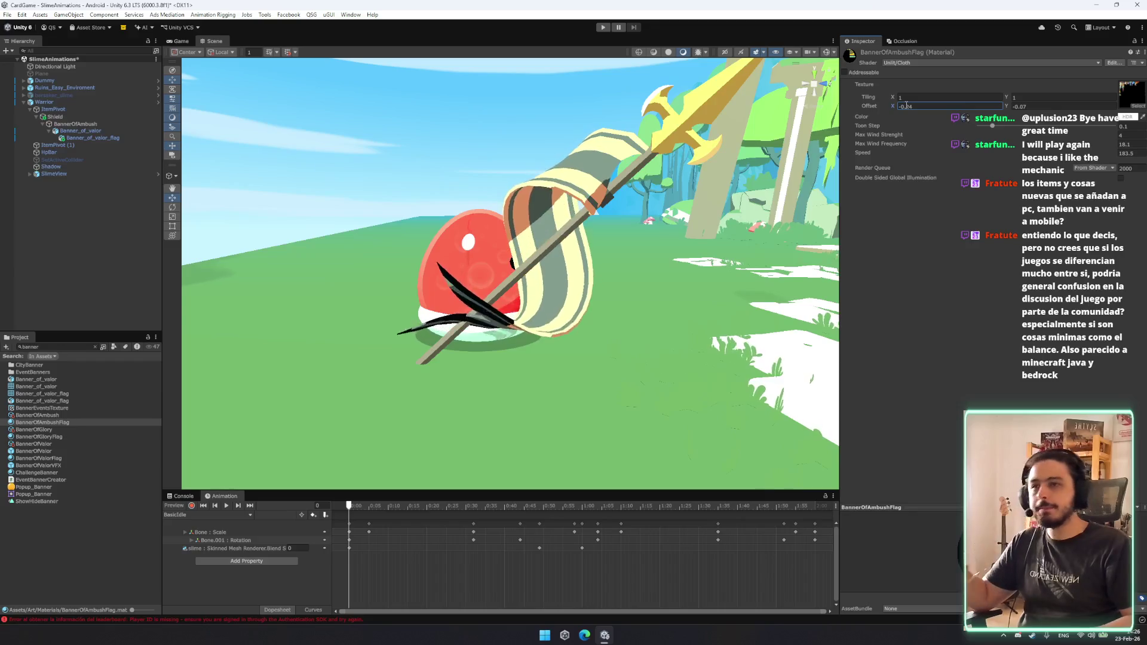
mouse_move(513, 257)
mouse_down()
mouse_move(530, 250)
mouse_move(538, 281)
mouse_move(523, 251)
mouse_up()
Retype Offset X as -0.22, reset Offset Y to 0 and try a vertical tiling value.
click(980, 106)
text(-0.22)
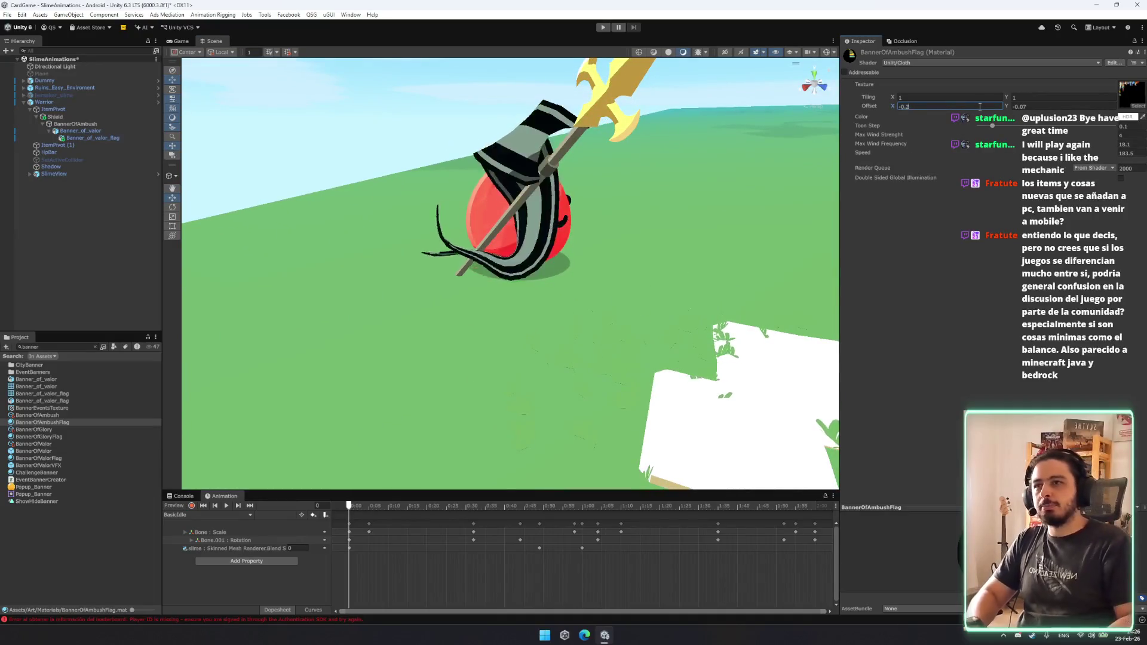
key(Tab)
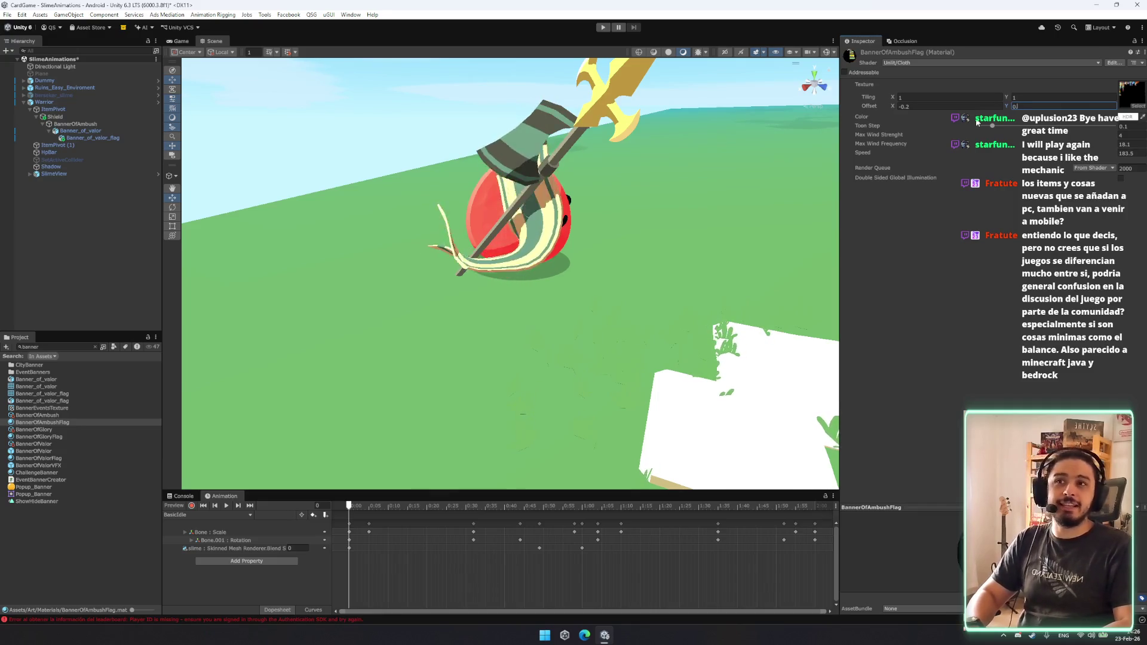
text(.6)
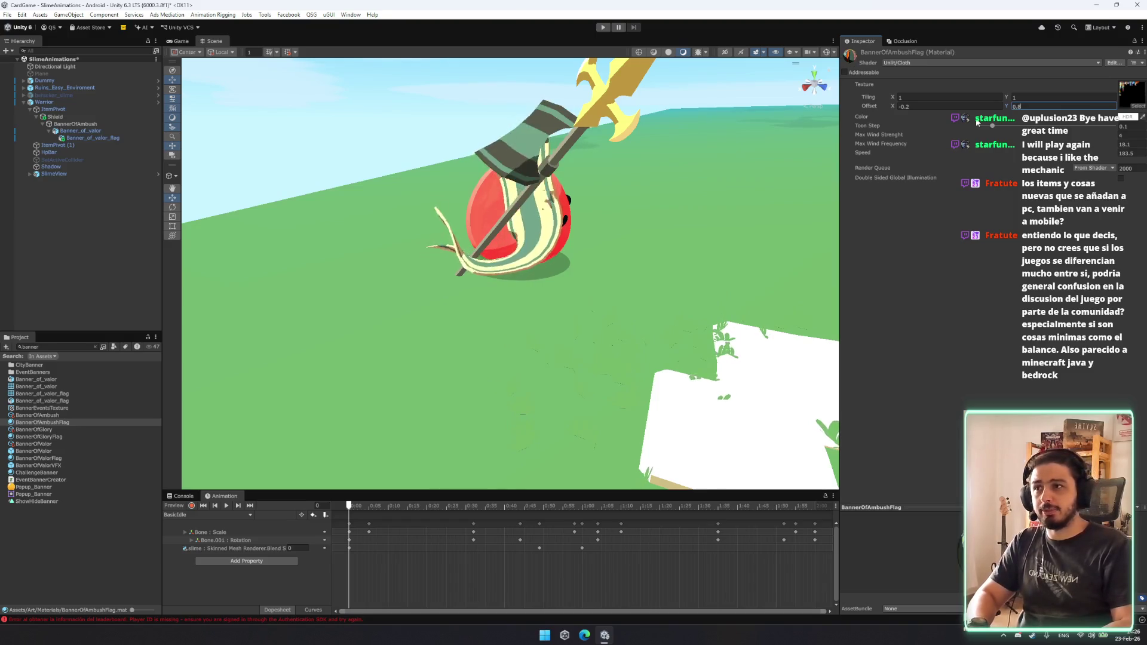
key(BackSpace)
key(BackSpace)
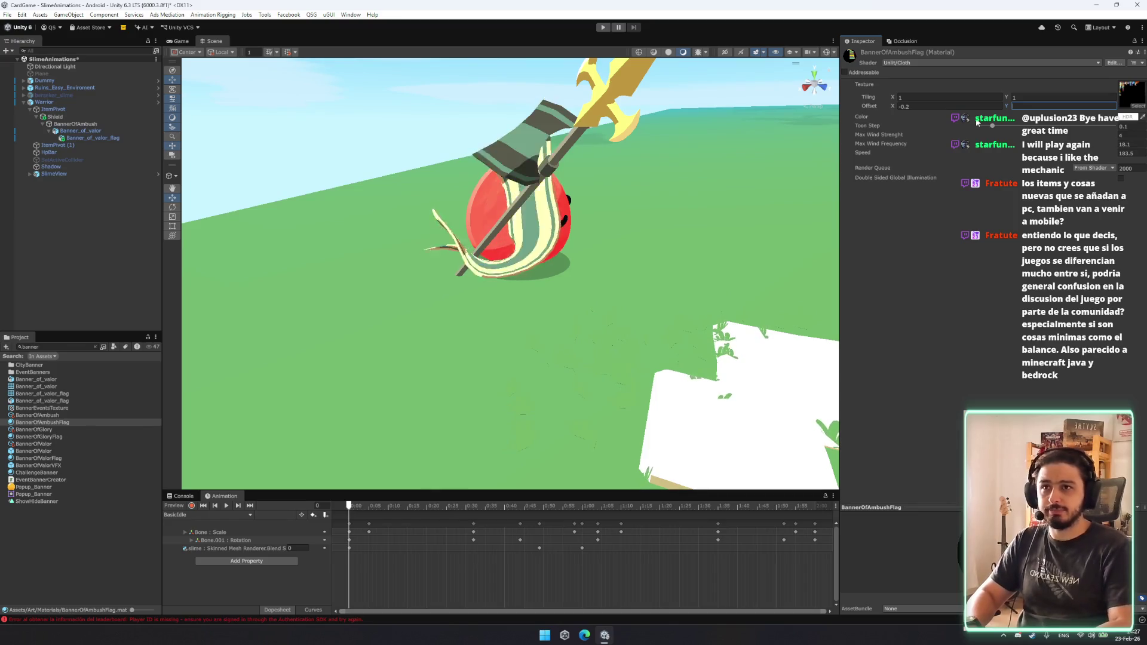
text(0)
click(1013, 97)
click(1014, 96)
text(1.24)
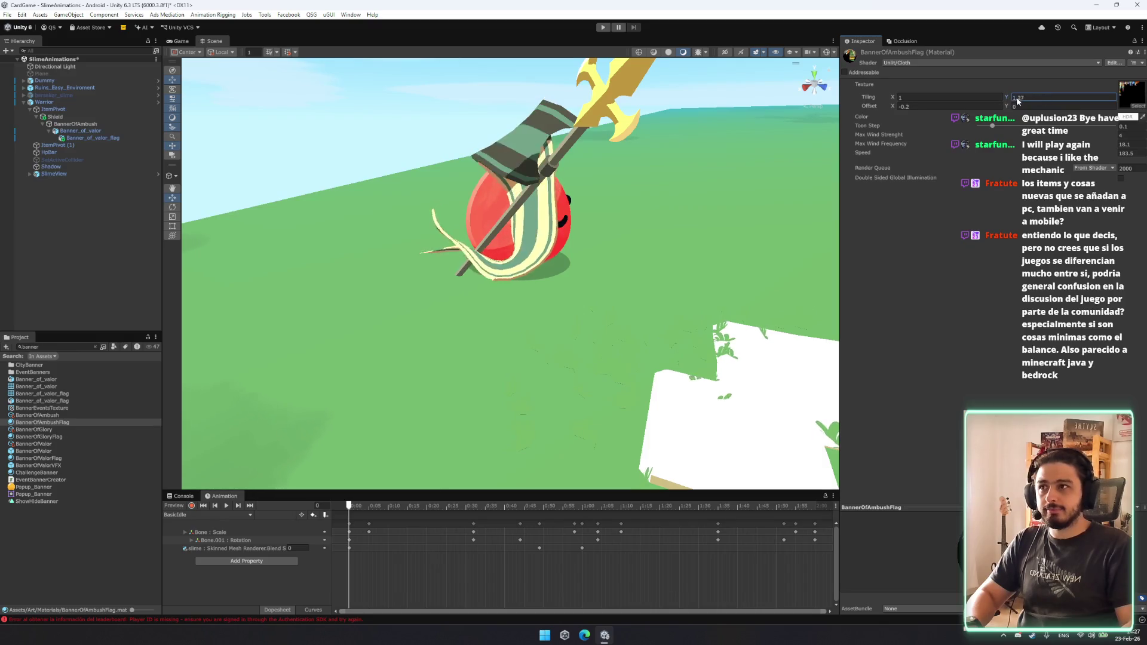
key(BackSpace)
key(BackSpace)
key(BackSpace)
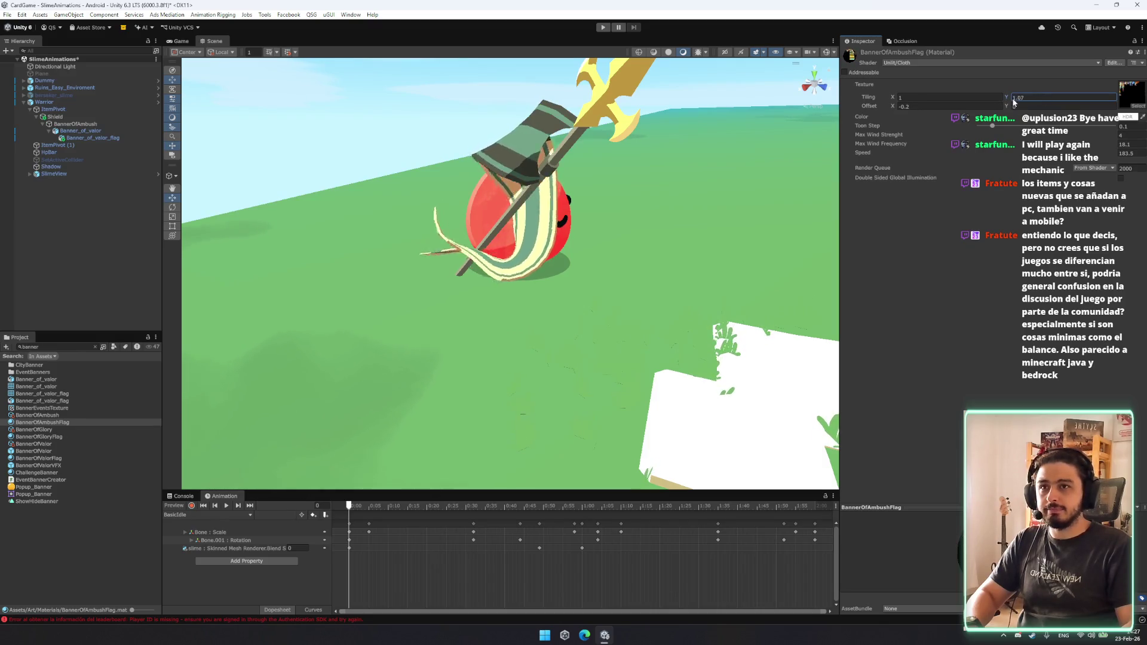
text(2)
Experiment with tiling values and slide the horizontal offset to -0.51.
click(955, 97)
text(2)
click(900, 106)
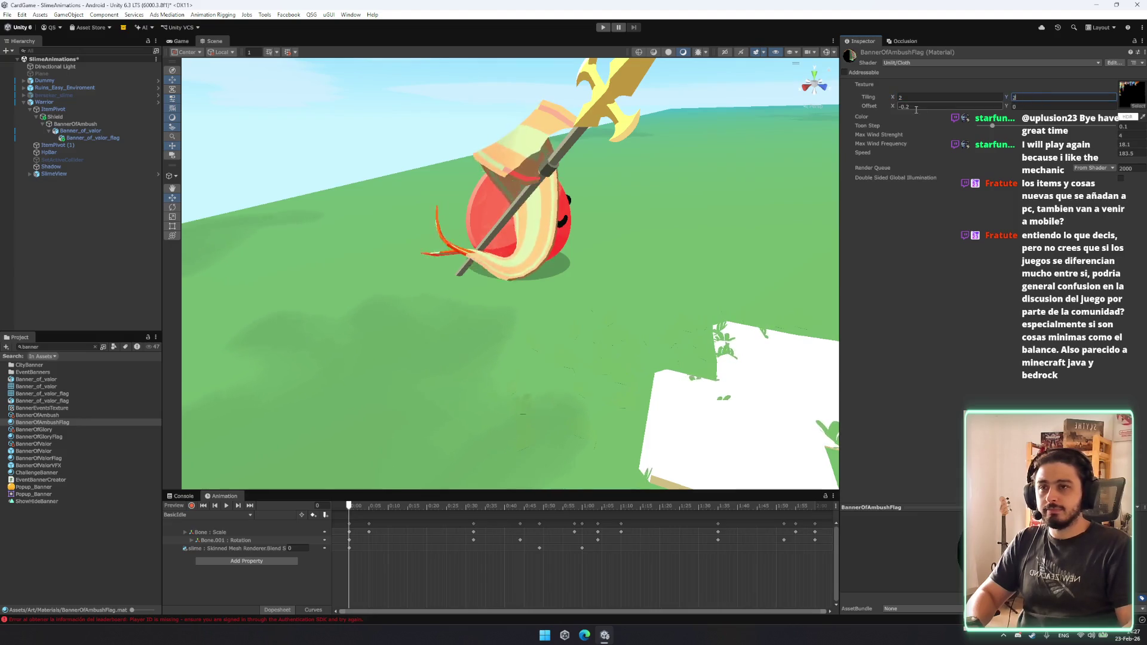
text(-0.02)
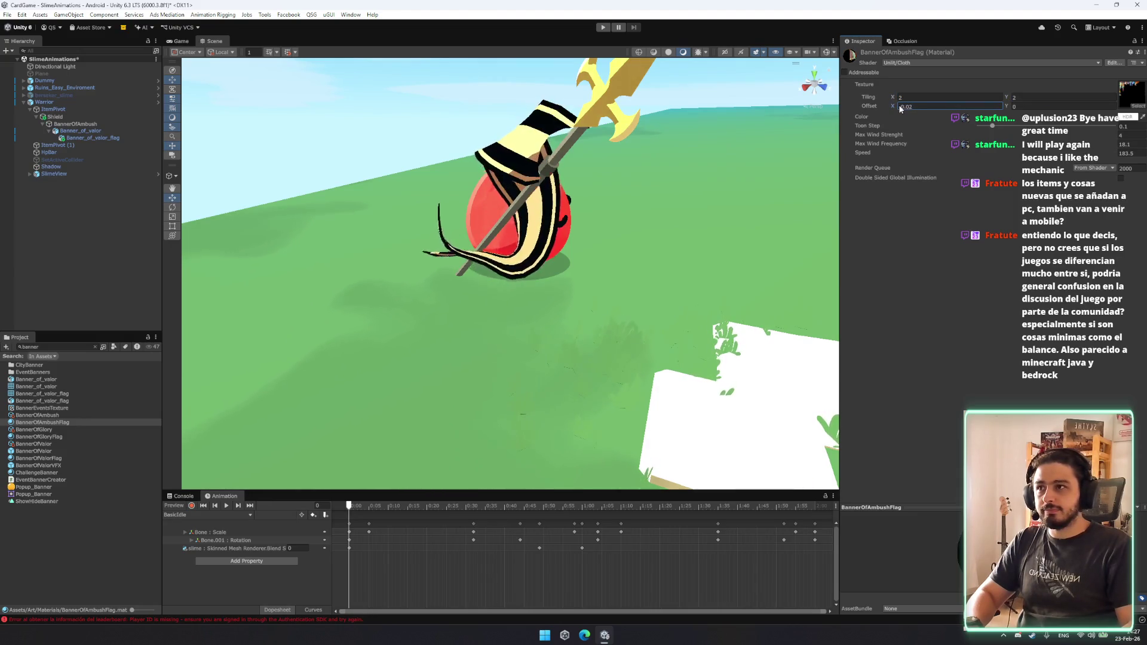
key(BackSpace)
click(912, 96)
text(5)
click(1038, 97)
text(5)
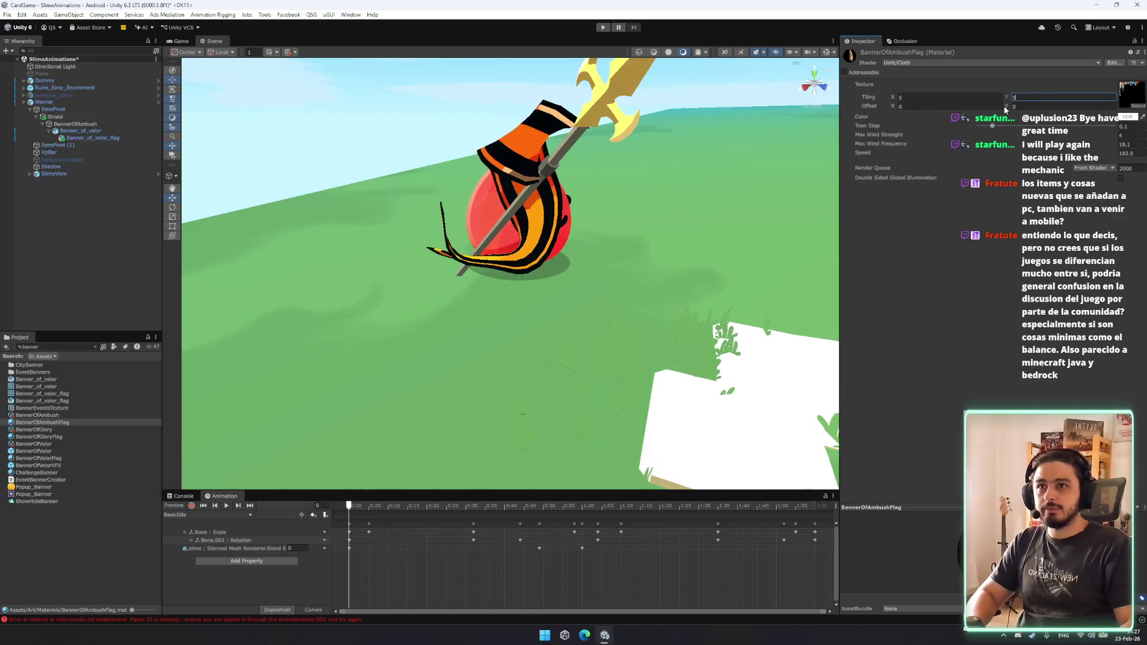
click(902, 106)
text(0.21)
drag(892, 106, 889, 105)
drag(627, 155, 681, 146)
Set Tiling X and Y to 2 and return Offset Y to 0.
double_click(950, 96)
text(2)
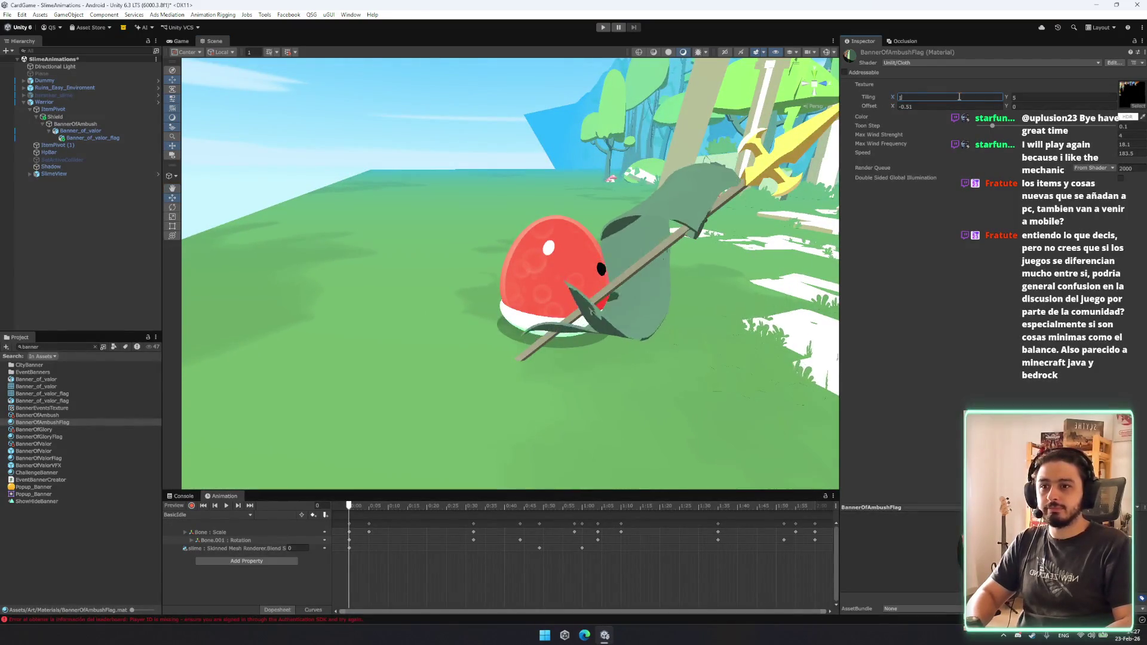
double_click(1043, 97)
text(2)
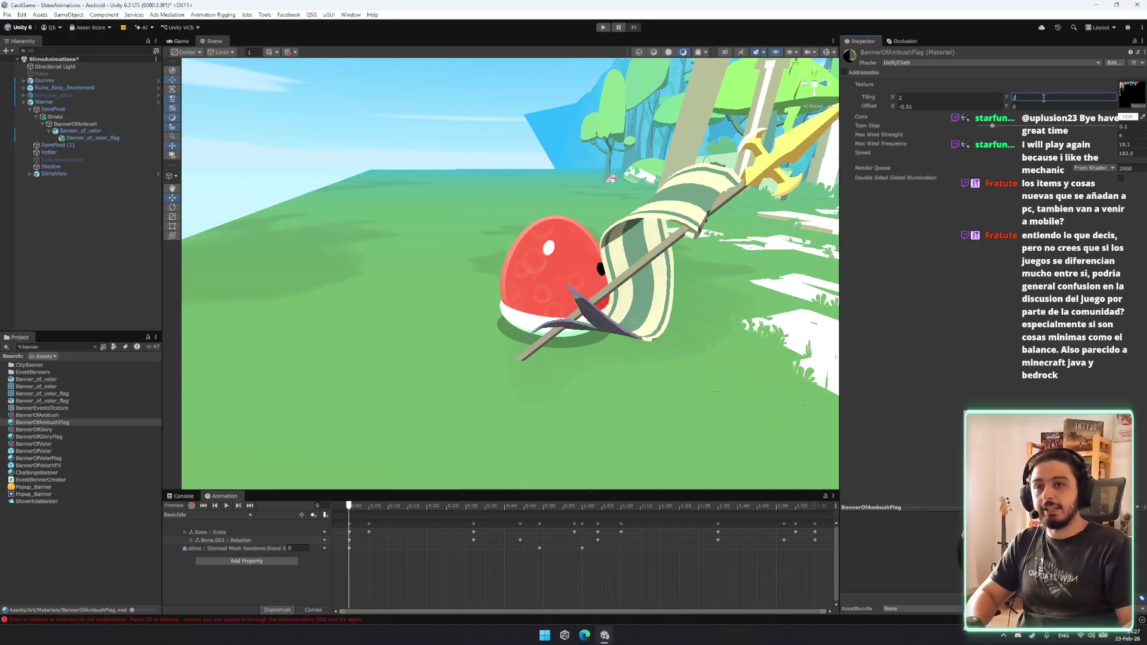
double_click(1009, 107)
text(0.15)
key(BackSpace)
key(BackSpace)
text(56)
key(BackSpace)
key(BackSpace)
key(BackSpace)
Fine-tune the flag's Offset X from -0.54 through several values to -0.487.
drag(574, 269, 607, 261)
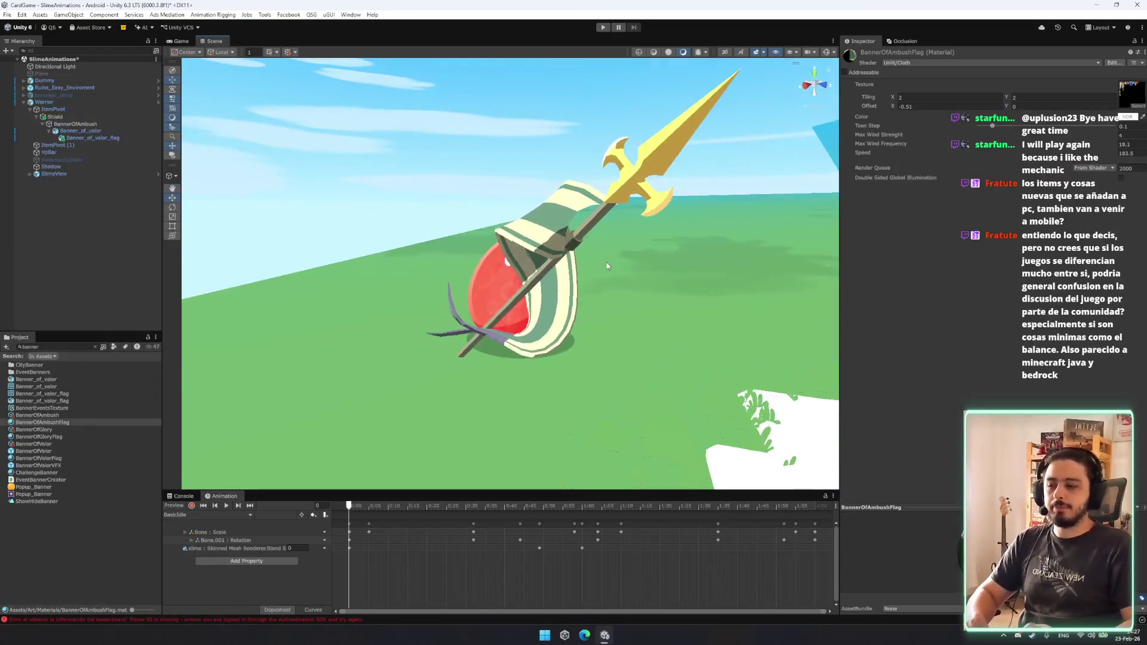
click(953, 106)
text(-0.54)
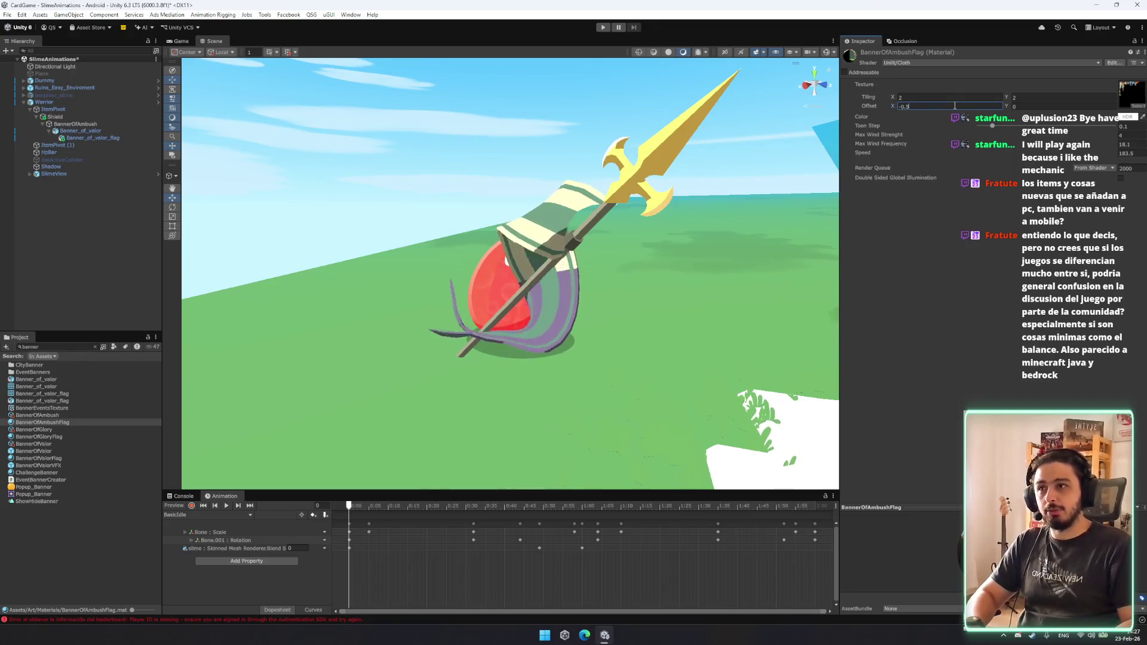
key(BackSpace)
key(BackSpace)
text(45)
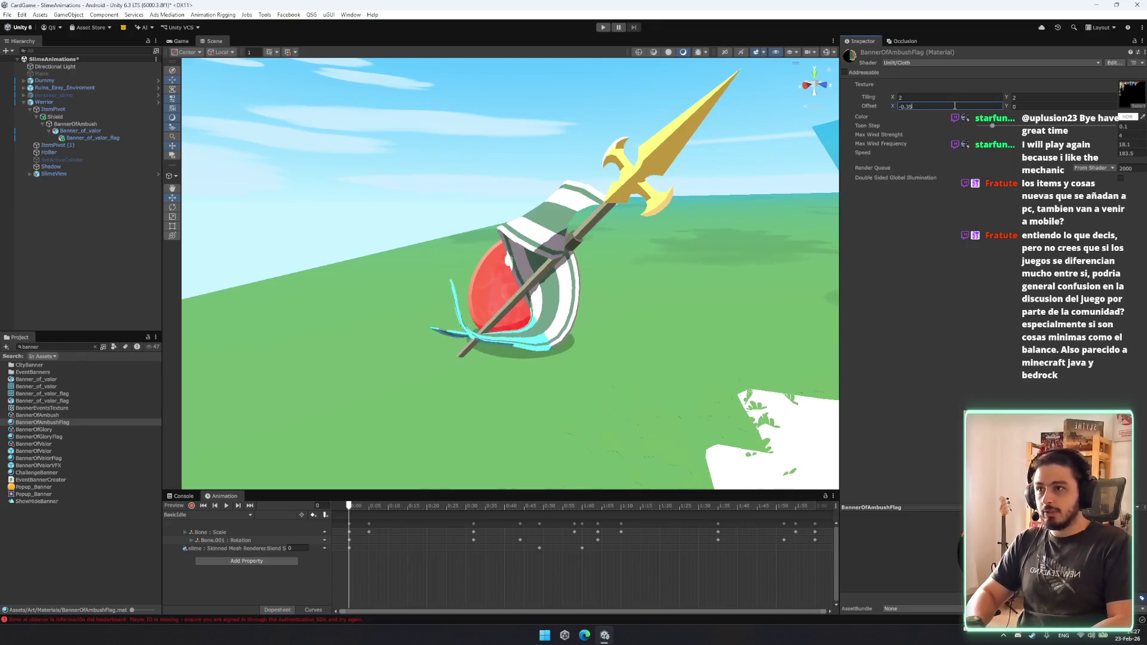
text(8)
key(BackSpace)
key(BackSpace)
key(BackSpace)
text(5)
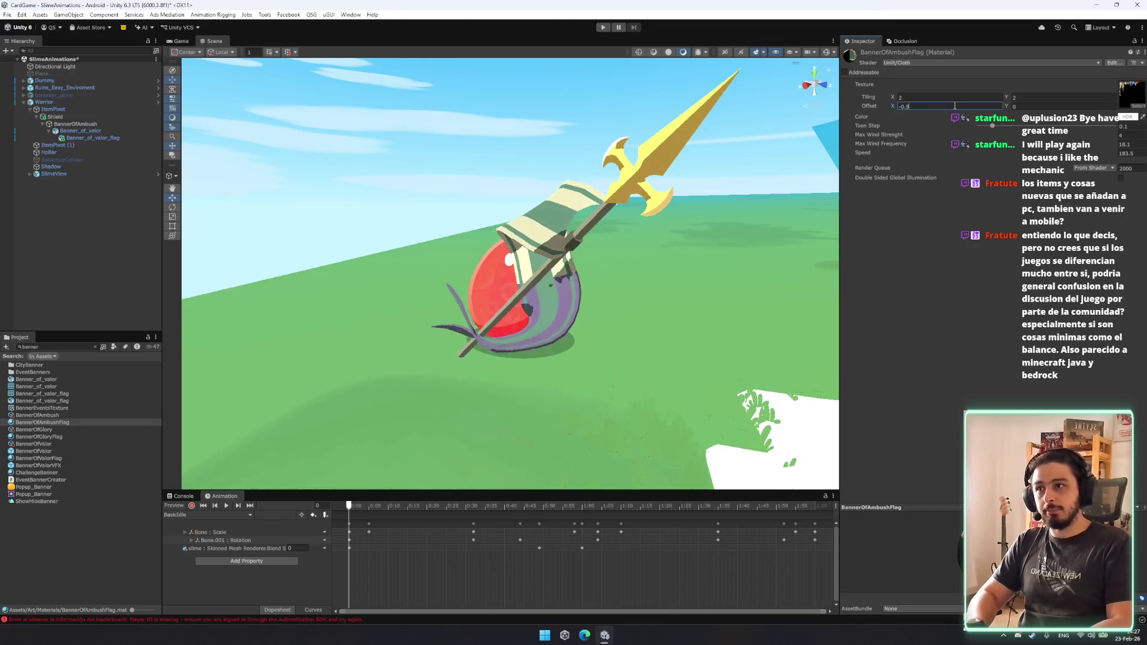
key(BackSpace)
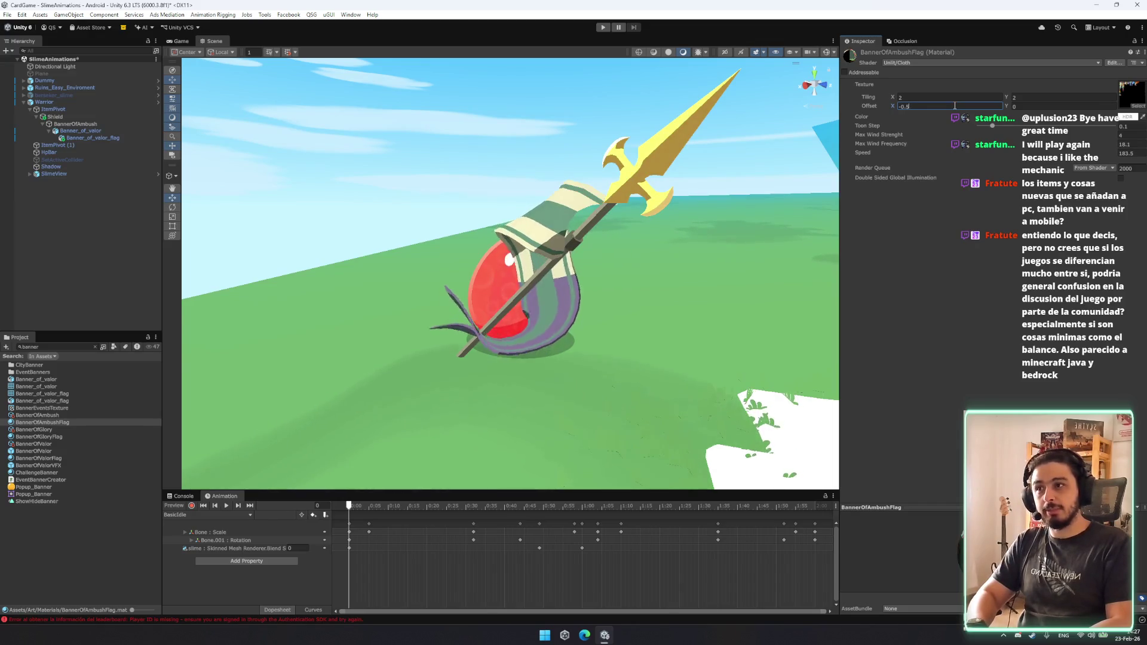
text(9)
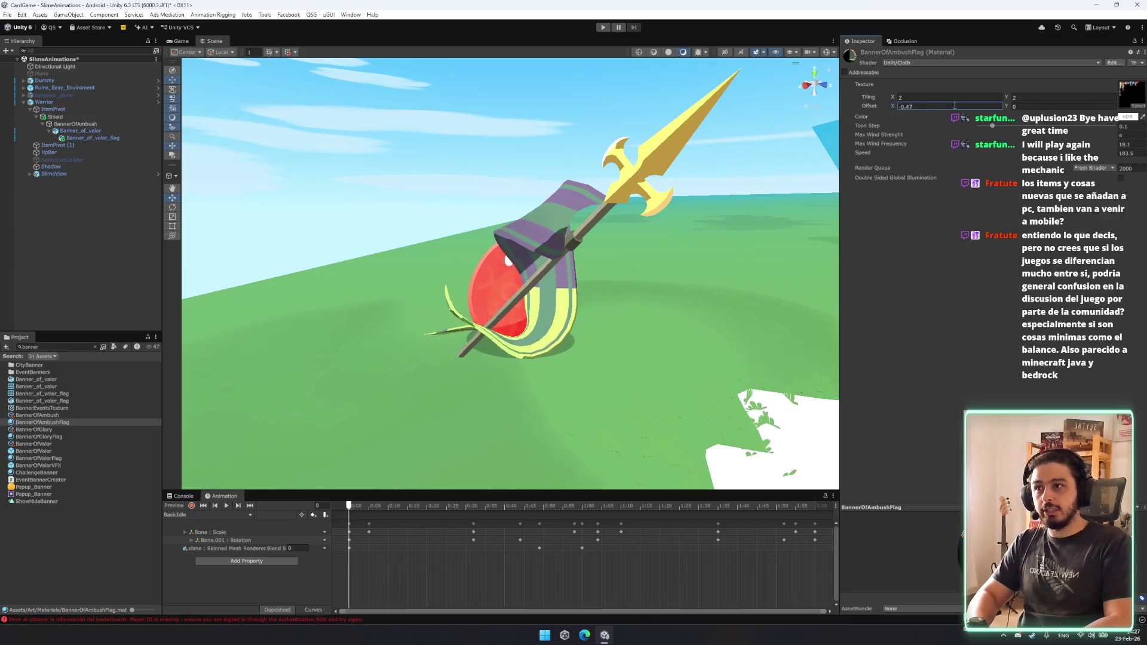
key(BackSpace)
text(82)
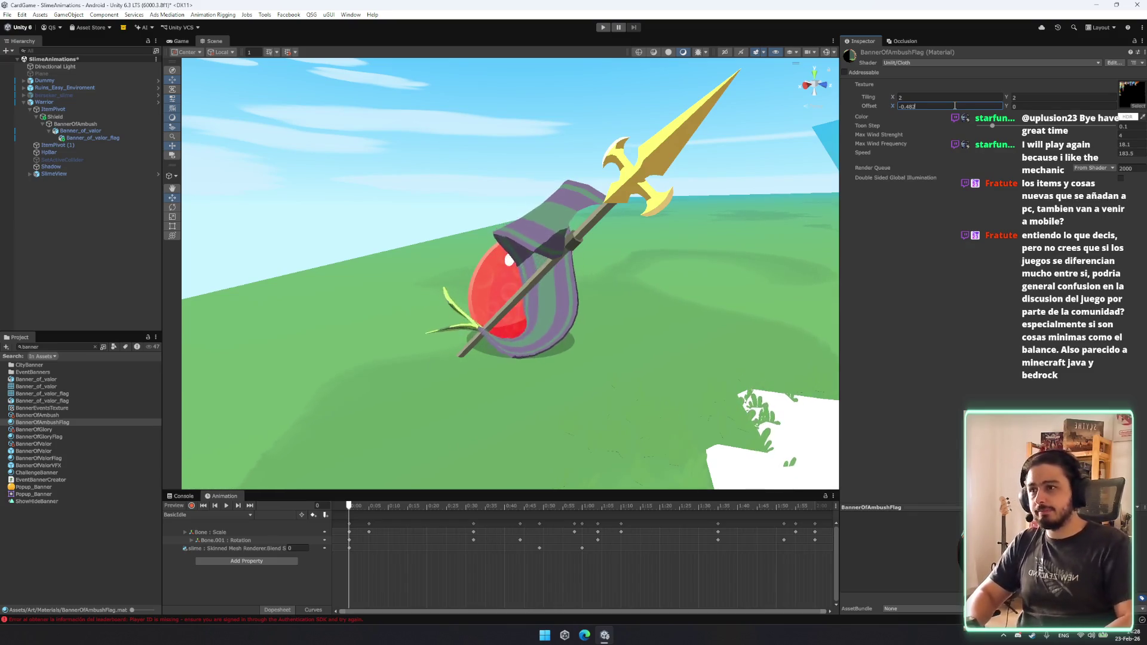
key(BackSpace)
text(6)
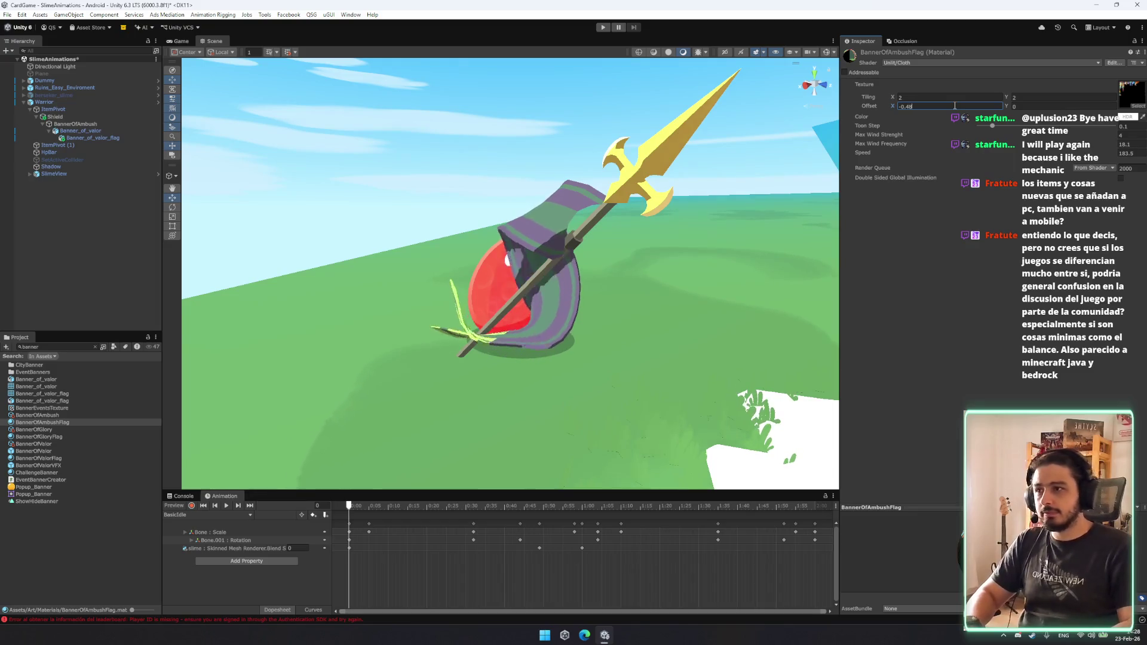
key(BackSpace)
text(7)
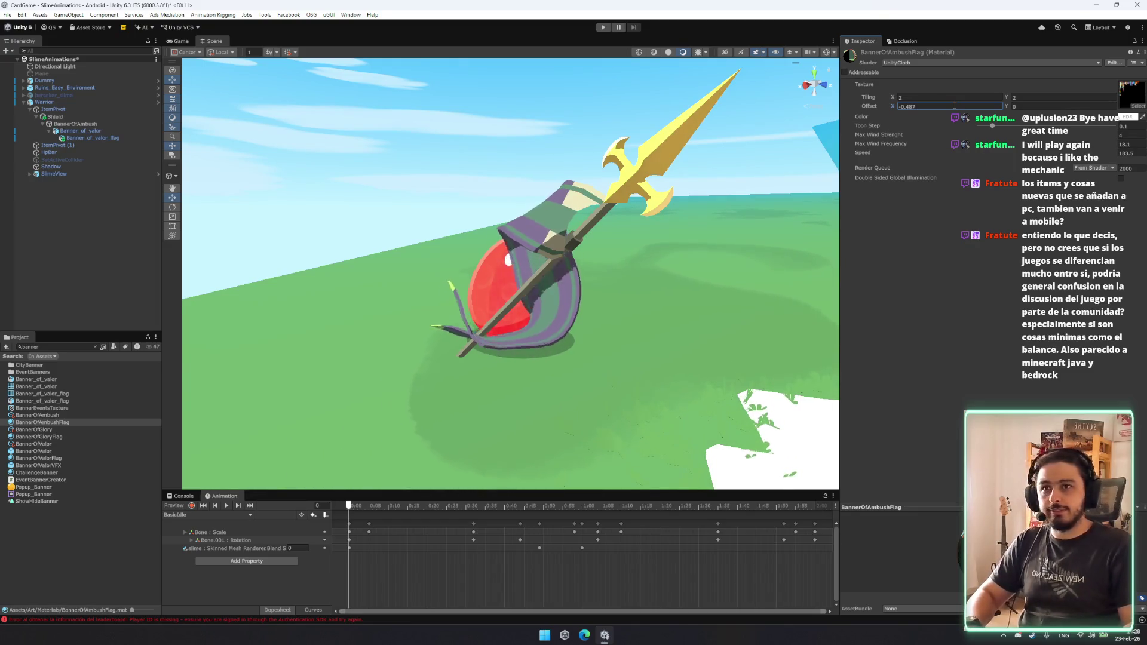
Try Offset Y 0.1, set Tiling X to 2.03 and tweak Offset X toward -0.49.
click(1025, 107)
text(0.1)
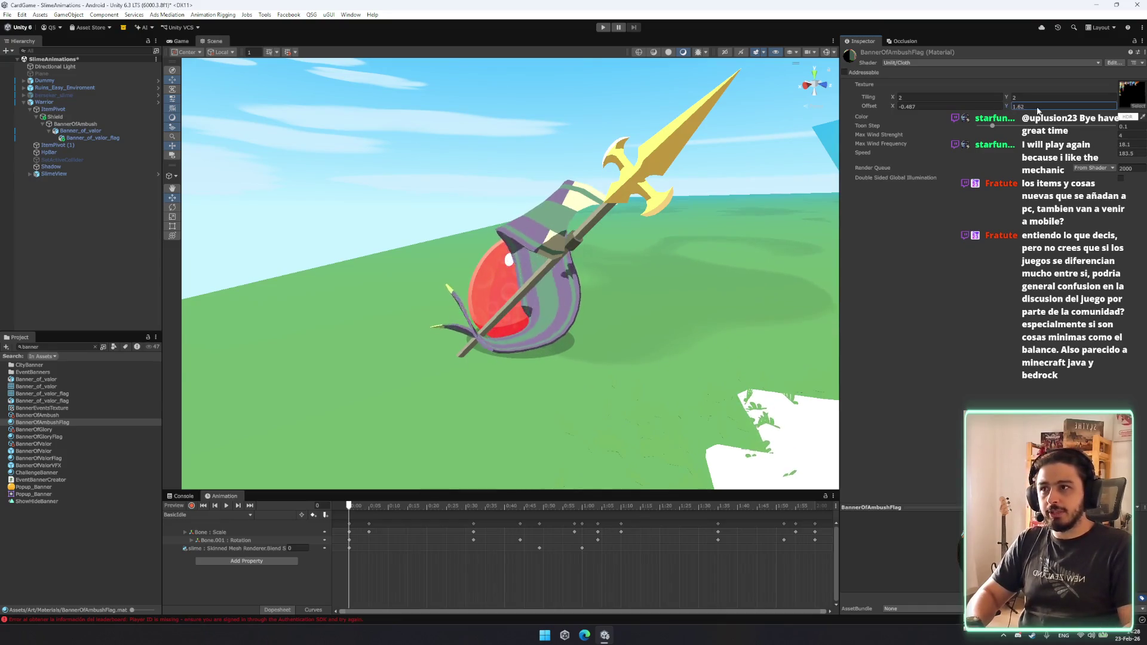
click(961, 96)
text(1.9)
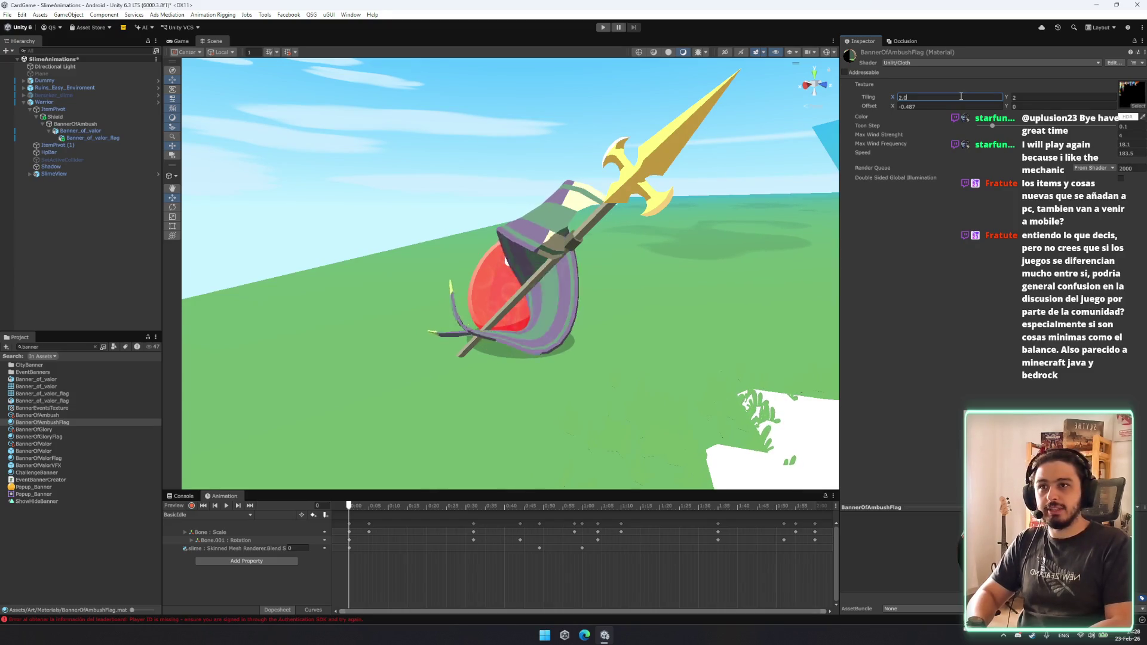
click(958, 105)
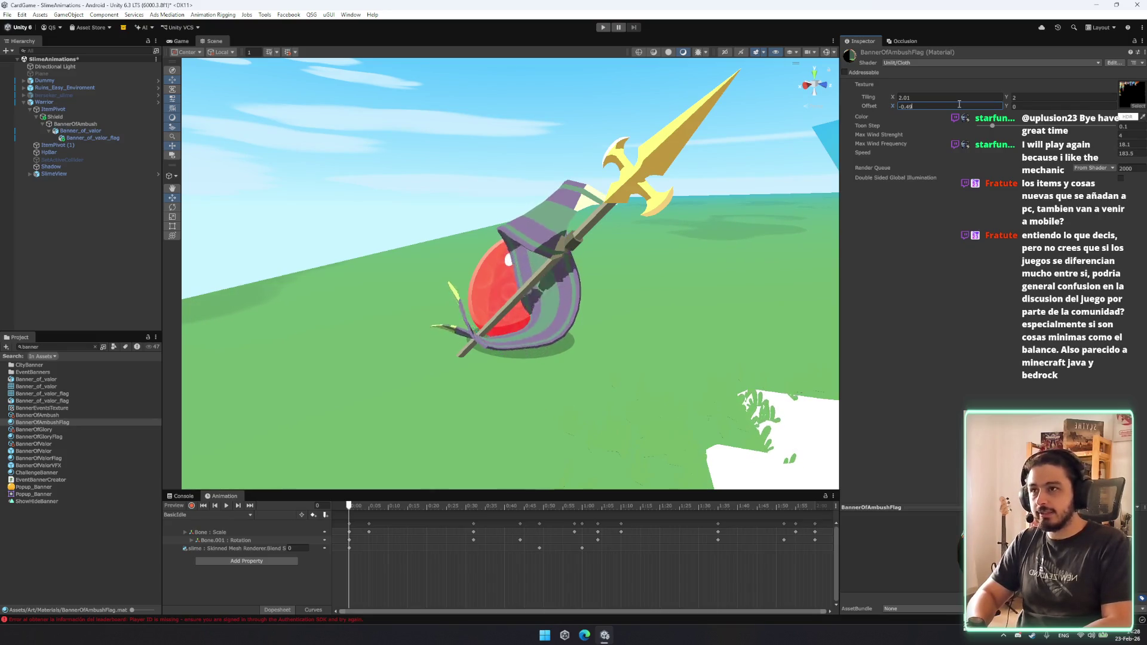
click(957, 98)
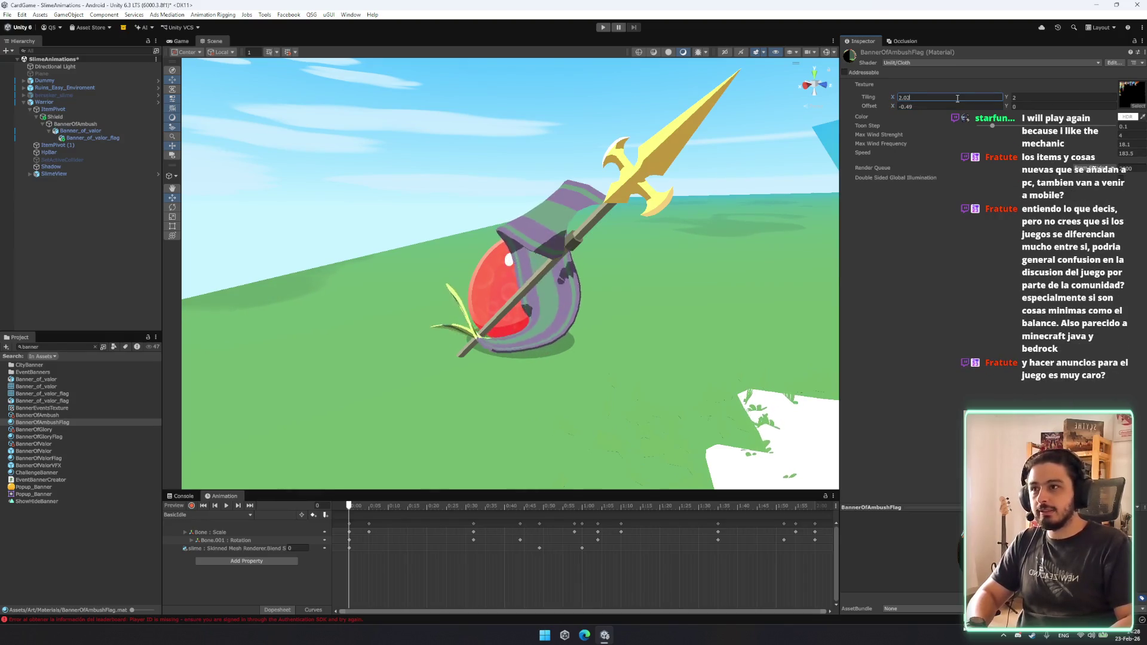
click(920, 106)
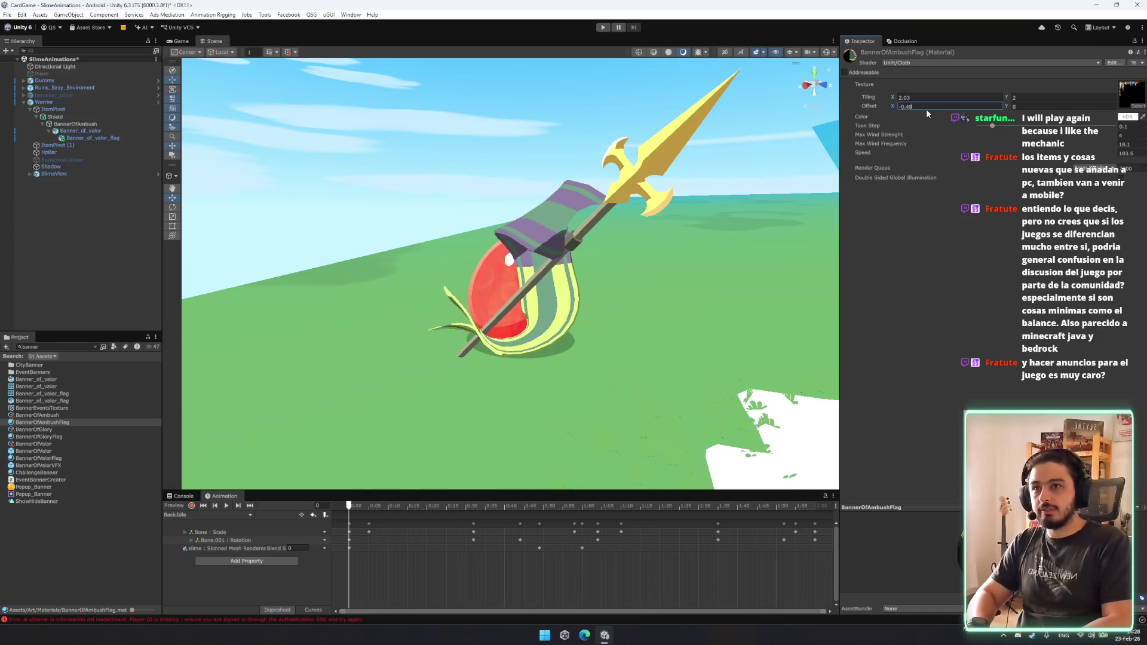
key(BackSpace)
text(6)
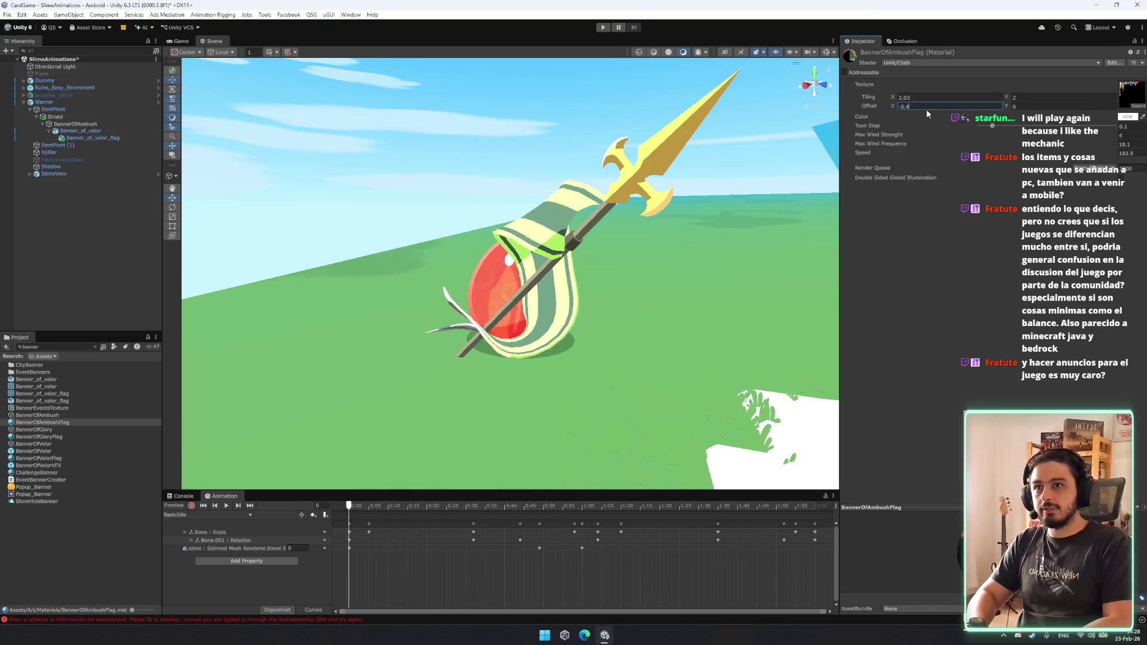
key(BackSpace)
text(49)
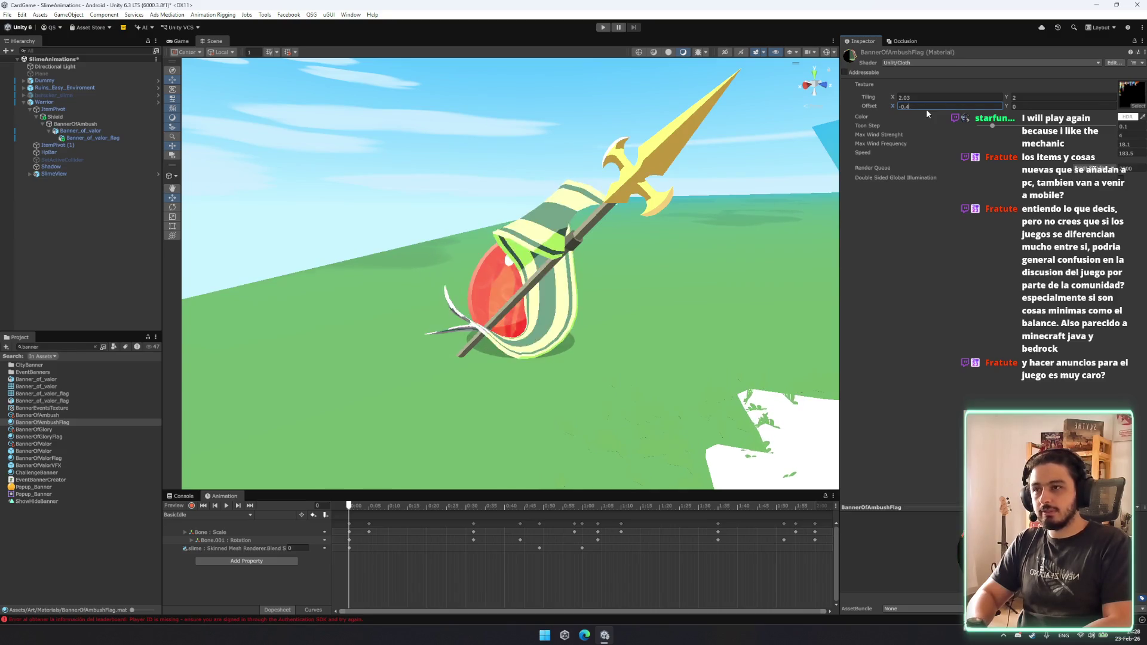
text(9)
Try a horizontal tiling of 0.6 on the BannerOfAmbushFlag texture, then restore it to 2.
drag(627, 263, 776, 272)
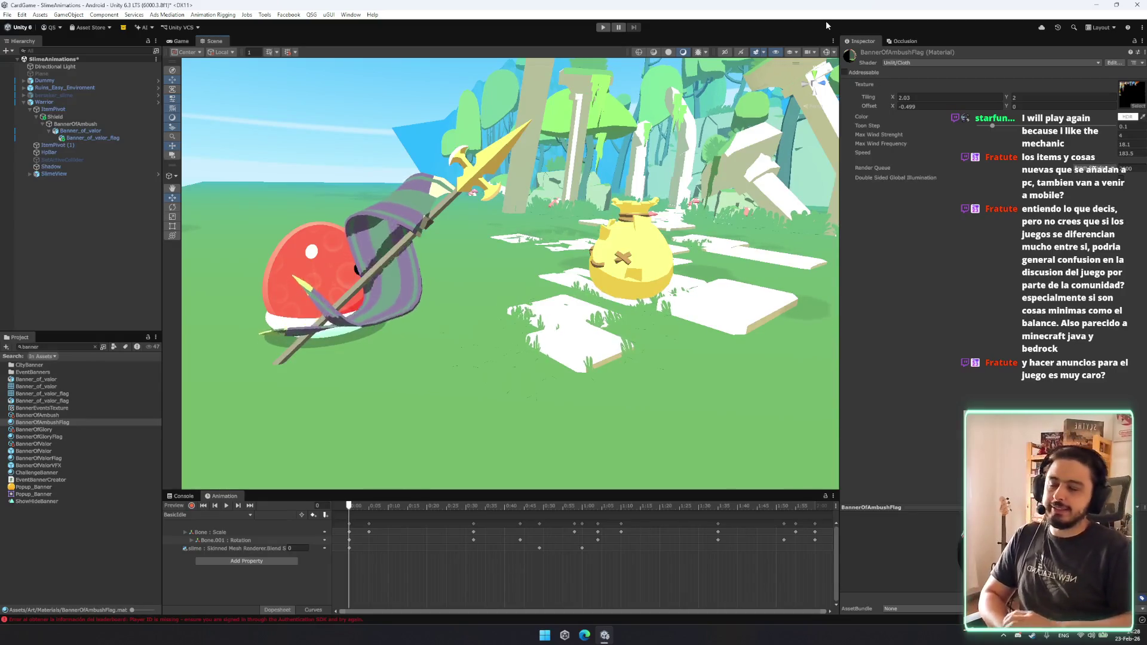
mouse_move(687, 119)
mouse_down()
mouse_move(472, 234)
mouse_move(699, 189)
mouse_up()
click(936, 97)
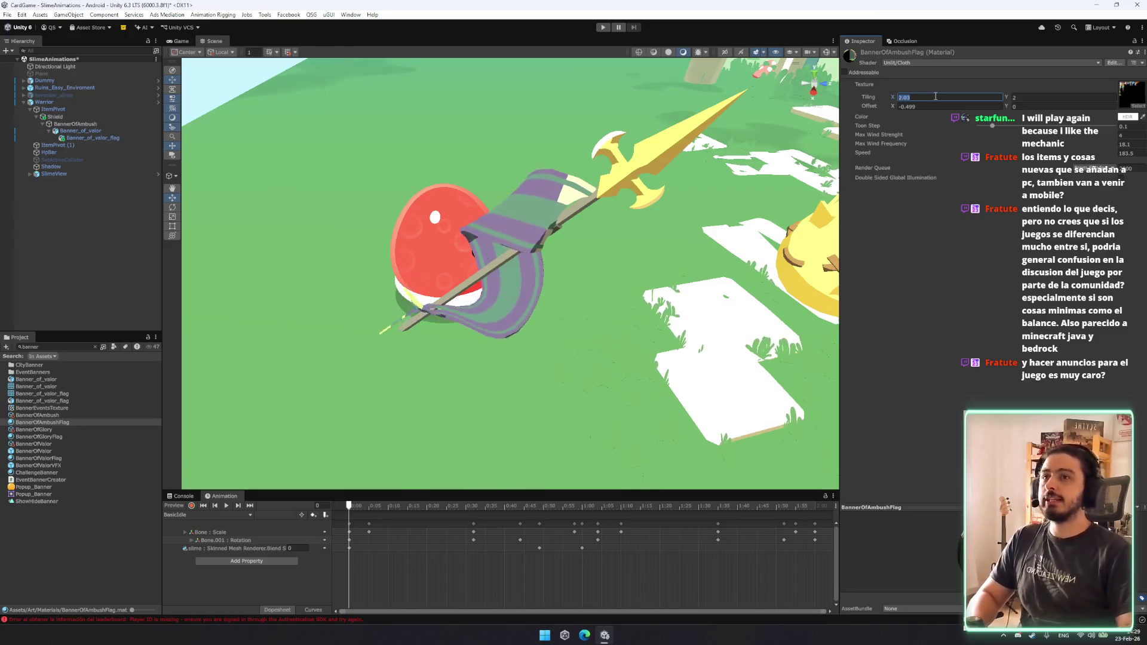
text(0.2)
key(Left)
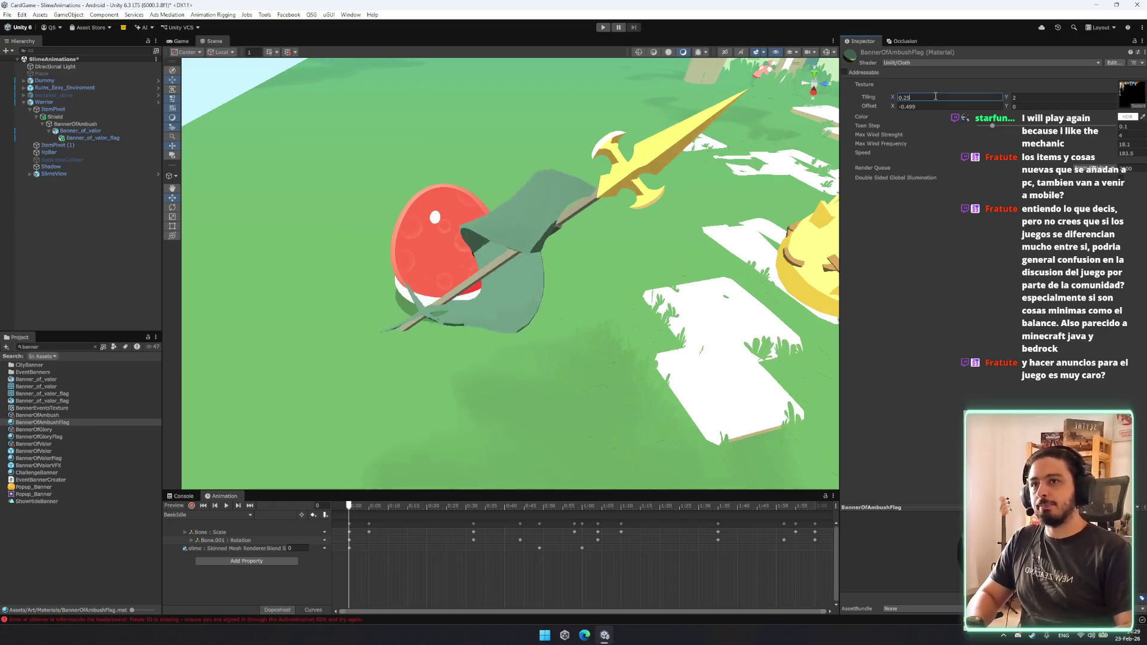
text(.6)
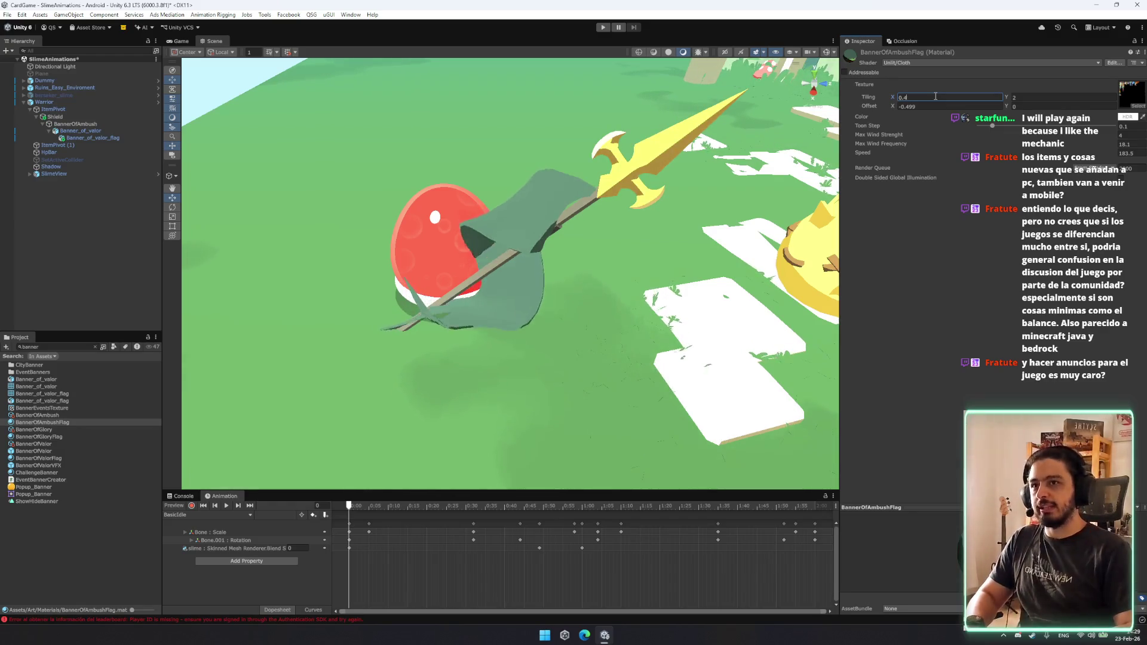
key(BackSpace)
key(BackSpace)
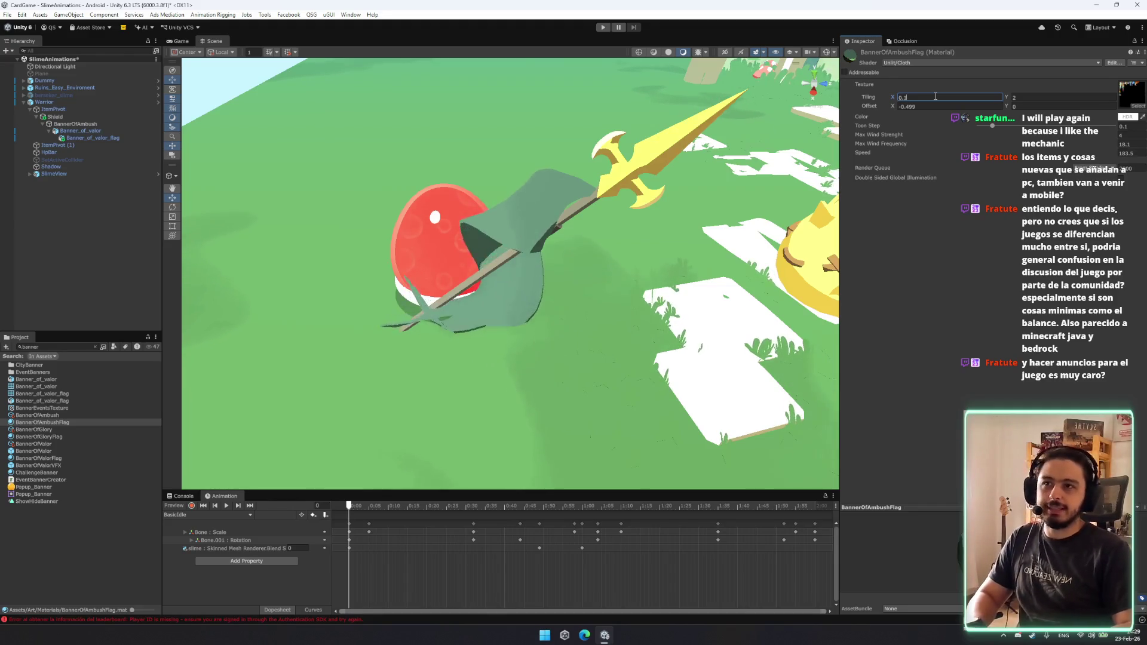
key(BackSpace)
text(2)
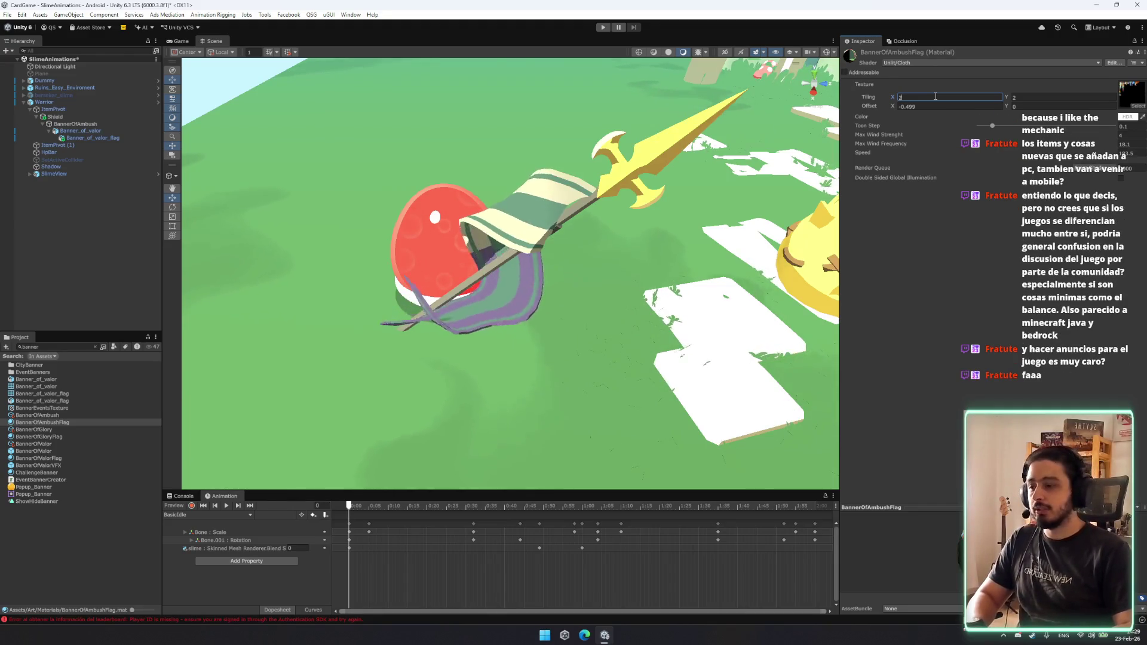
Try horizontal texture offsets of -0.5, -0.55 and -0.3 on the flag.
click(925, 106)
text(-0.55)
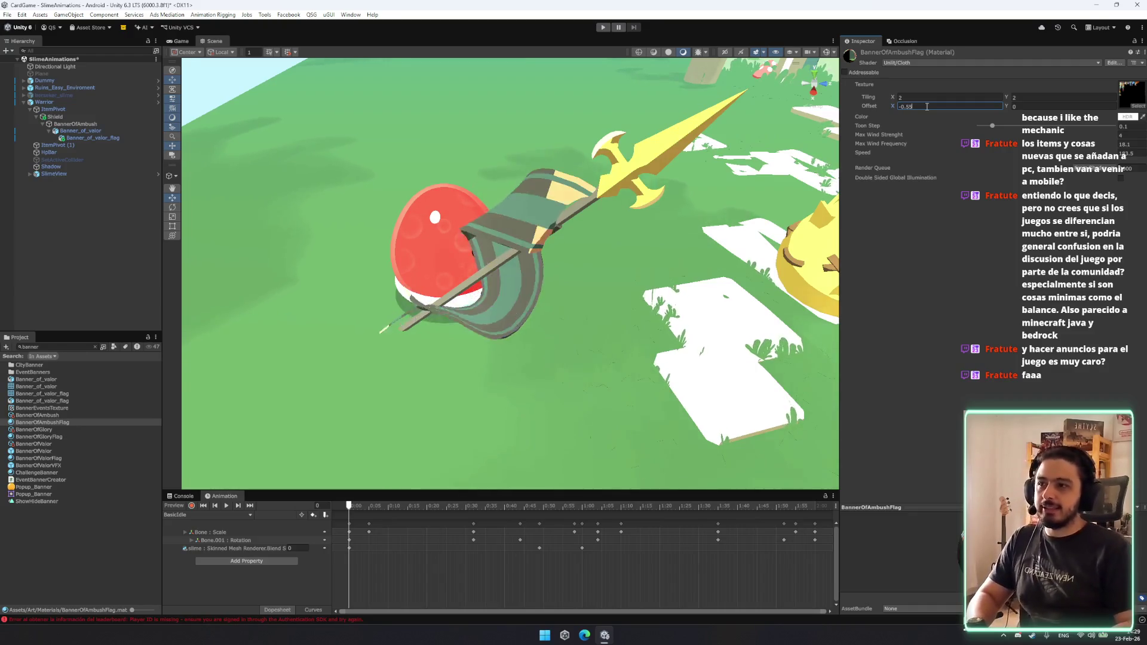
key(BackSpace)
text(5)
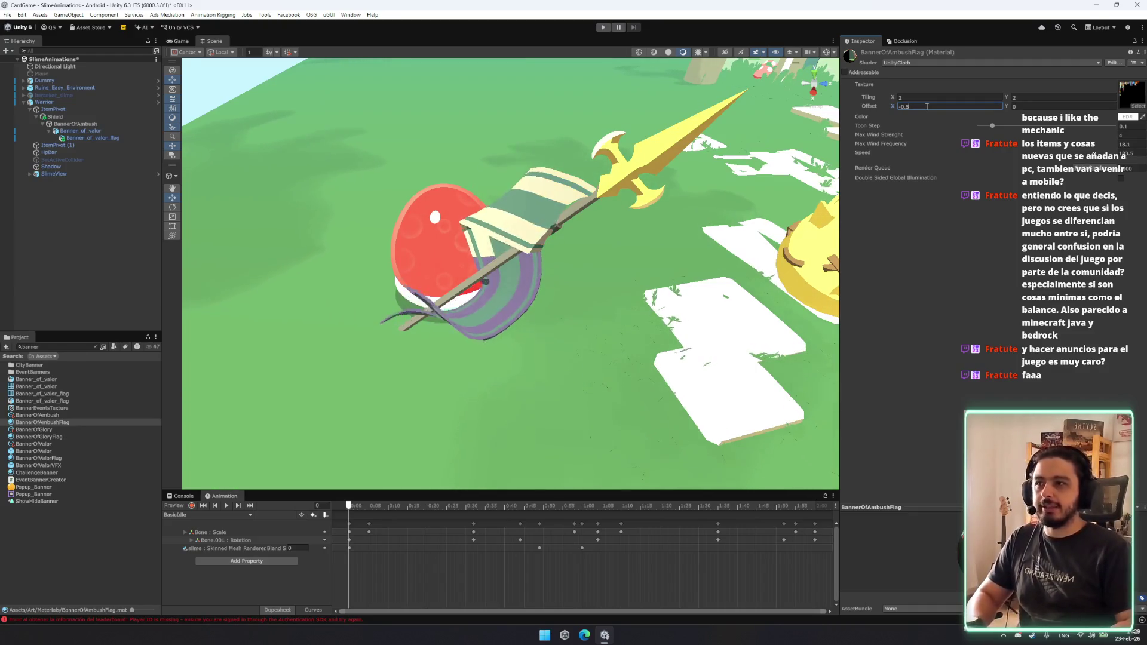
key(BackSpace)
text(34)
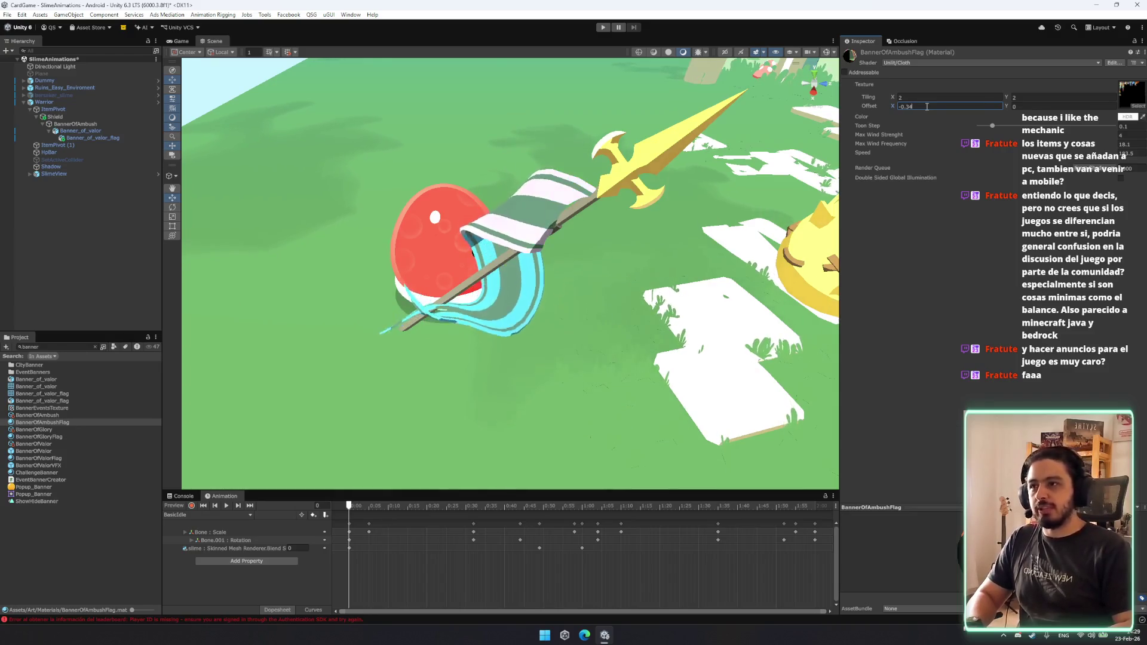
key(BackSpace)
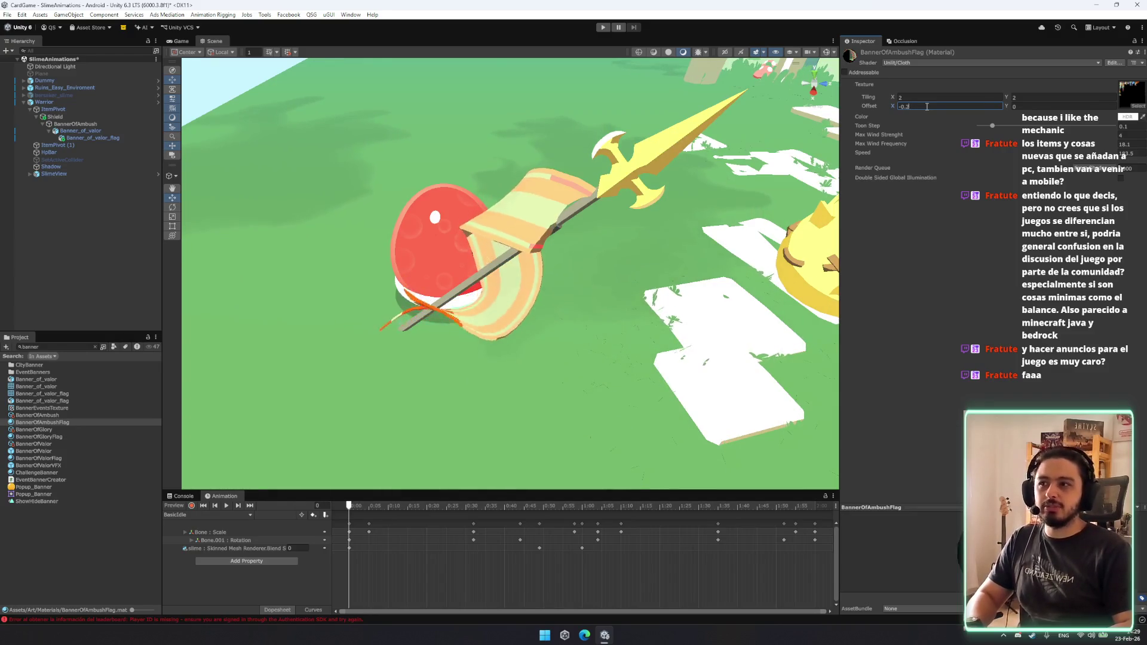
Set the flag texture's Tiling X to 1 and Offset X to 0, then check the banner.
alt+drag(648, 212, 638, 225)
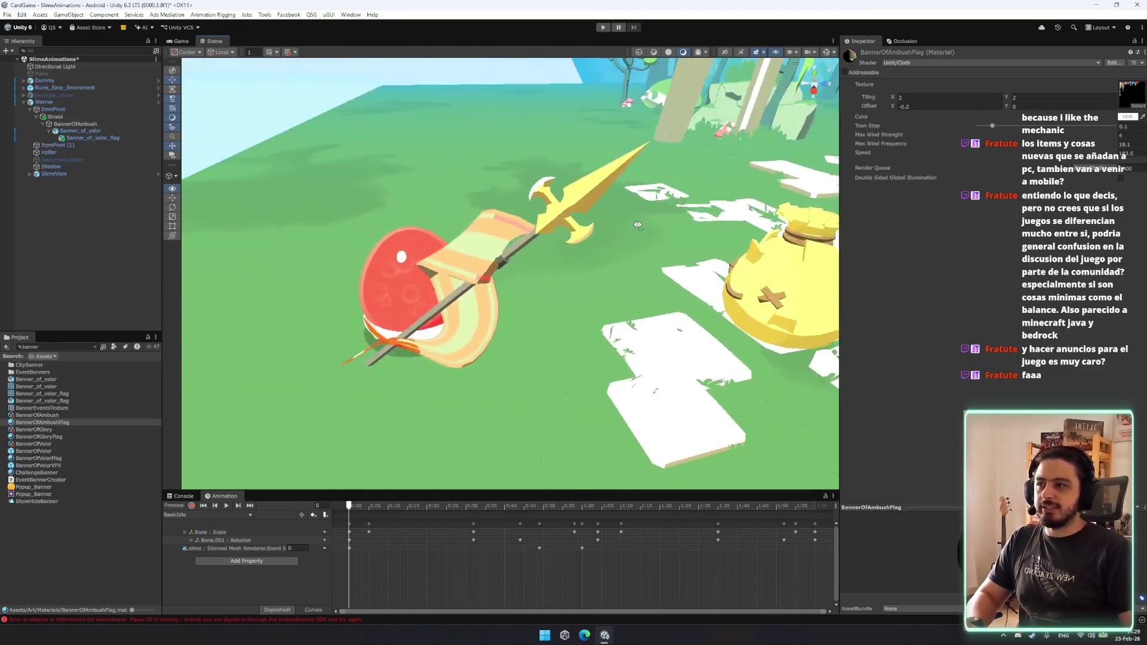
click(917, 99)
text(1)
click(922, 106)
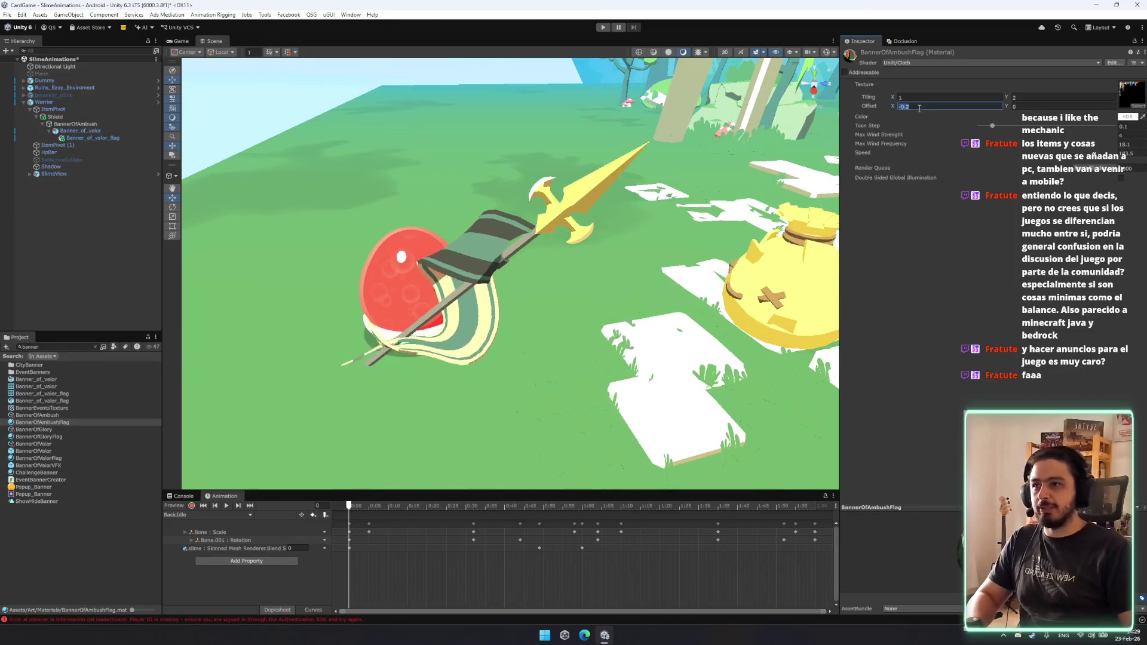
text(0)
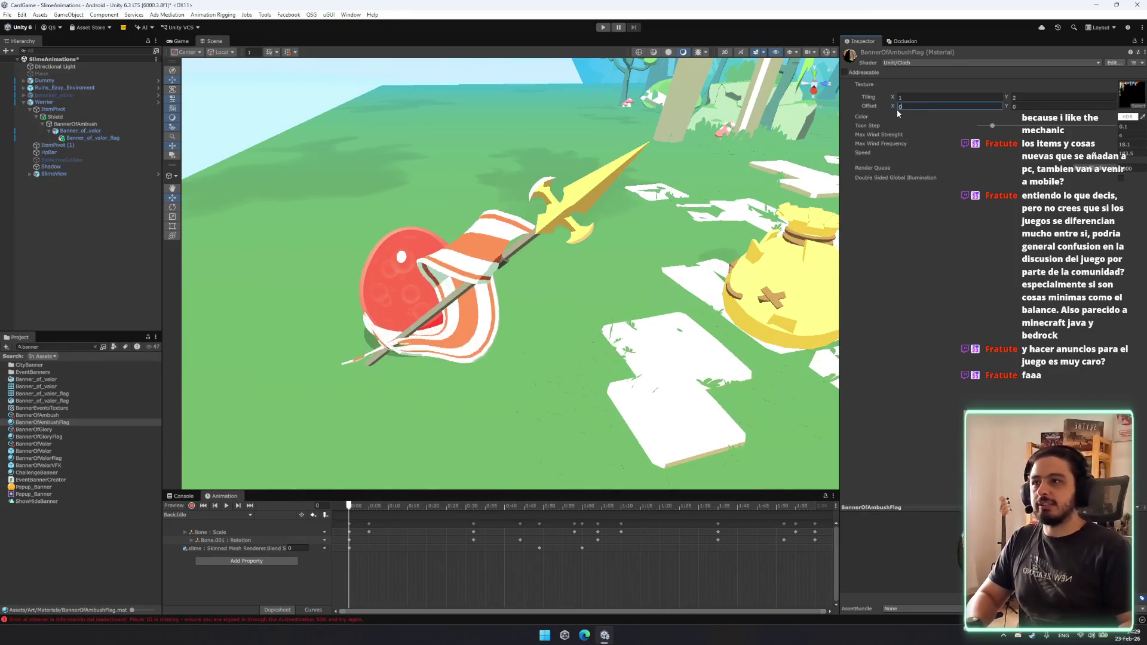
mouse_move(687, 227)
alt+mouse_down()
mouse_move(609, 257)
mouse_move(514, 197)
mouse_move(597, 168)
mouse_move(475, 190)
alt+mouse_up()
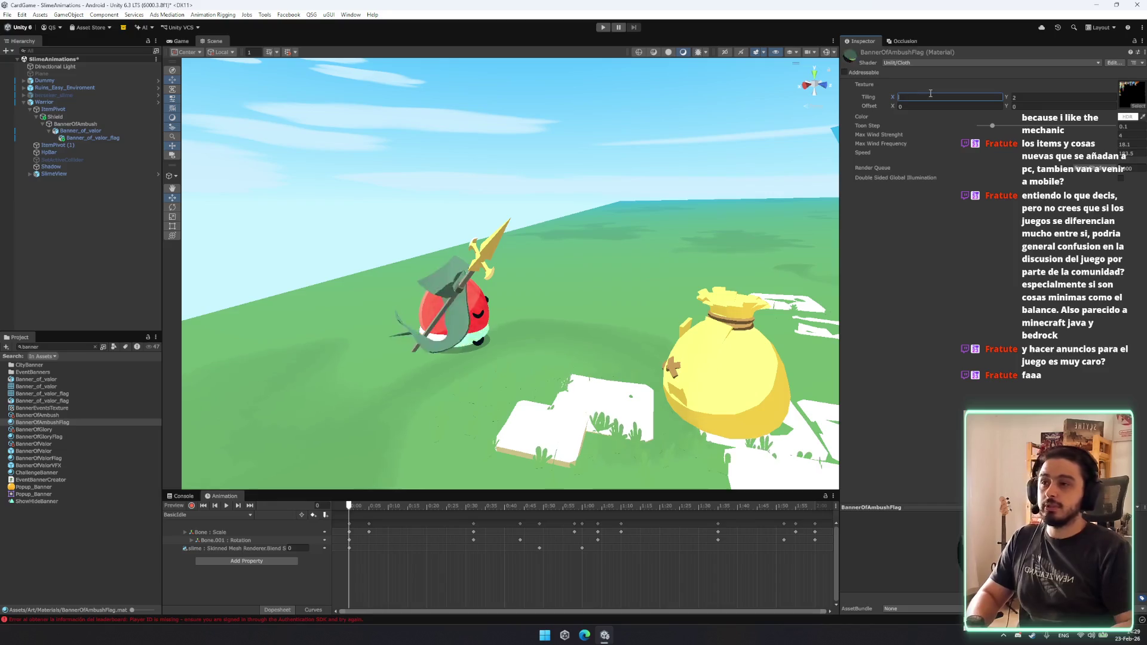
Orbit around the slime to inspect the striped banner, then select BannerOfAmbush in the Hierarchy.
mouse_move(655, 144)
mouse_down()
mouse_move(622, 235)
mouse_move(615, 227)
mouse_up()
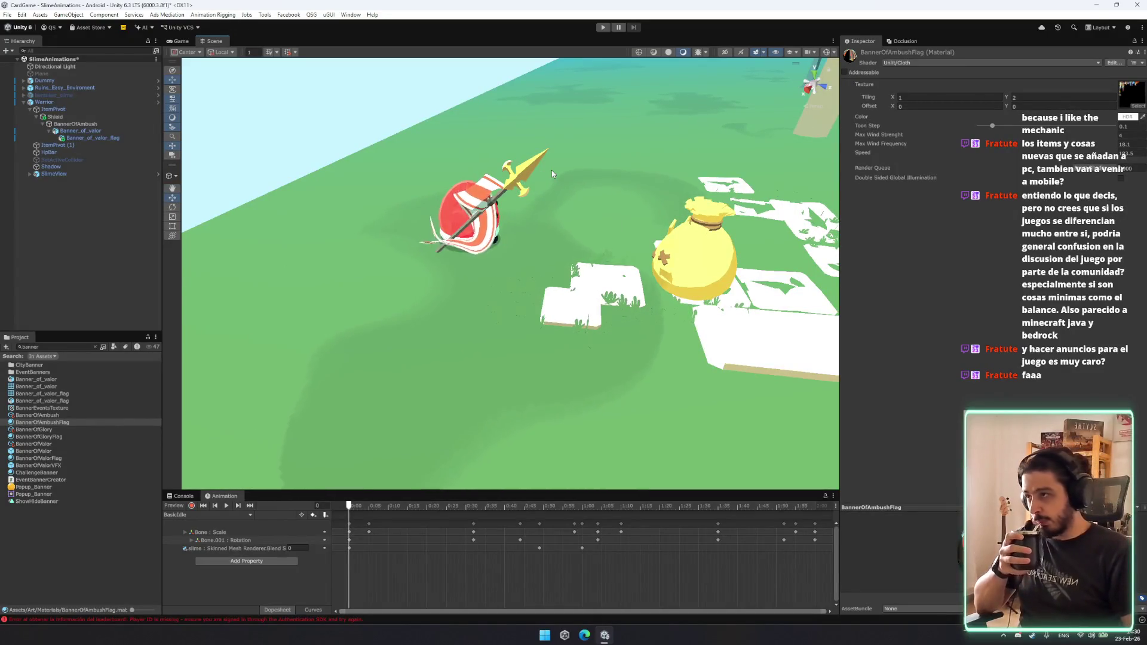
mouse_move(551, 170)
mouse_down()
mouse_move(536, 221)
mouse_move(719, 152)
mouse_move(504, 174)
mouse_up()
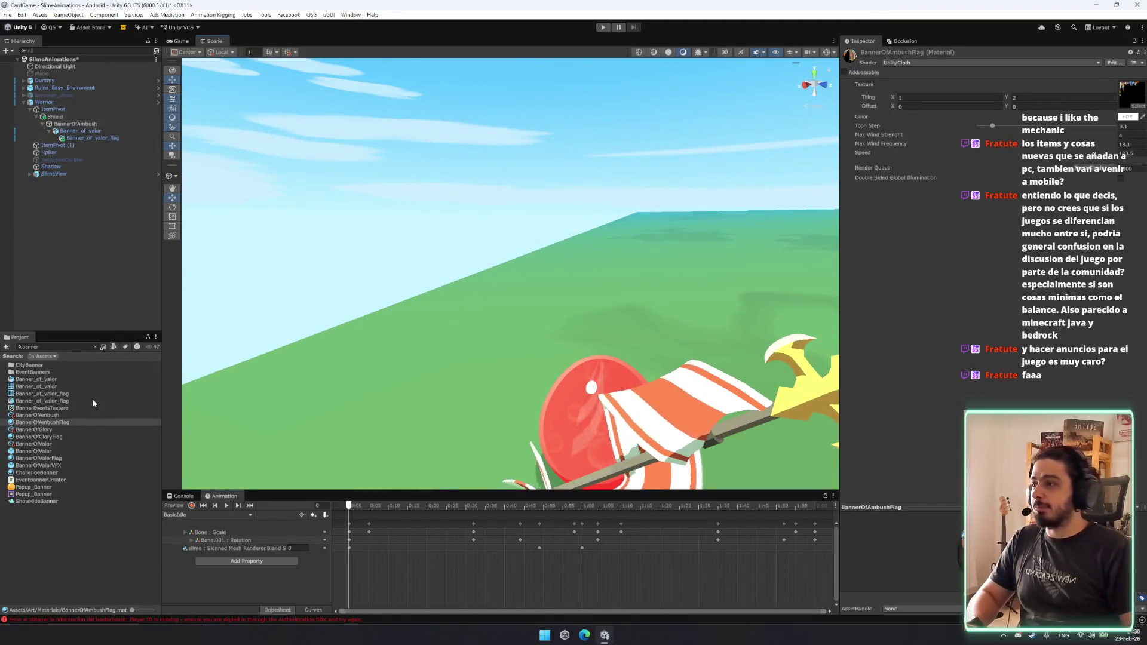
drag(585, 293, 613, 267)
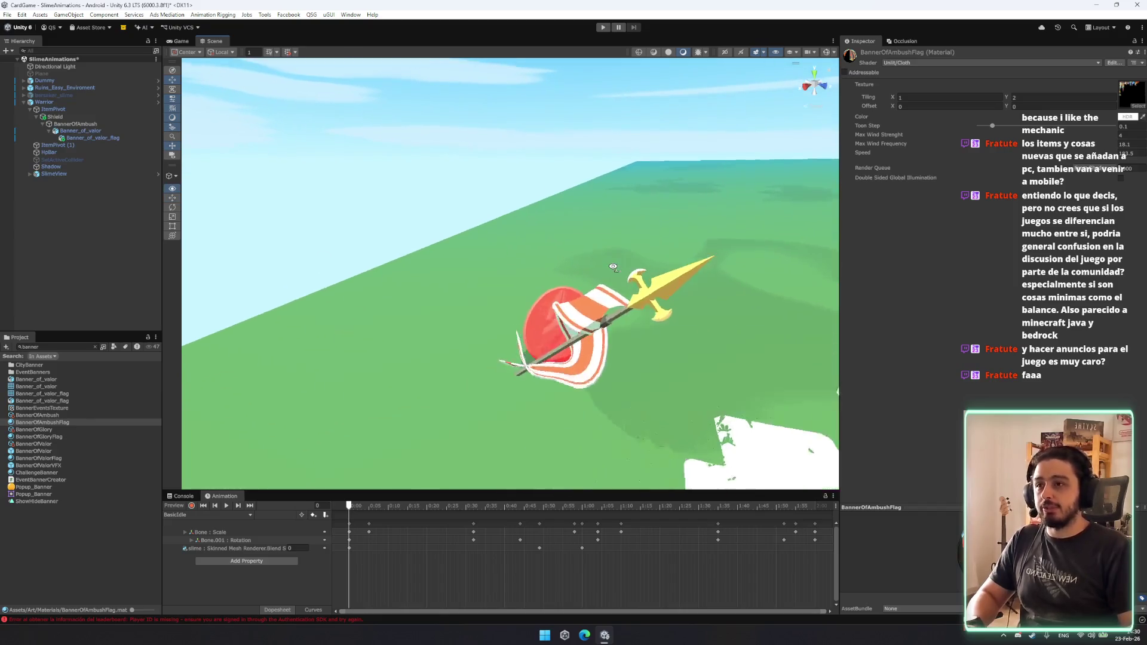
click(96, 125)
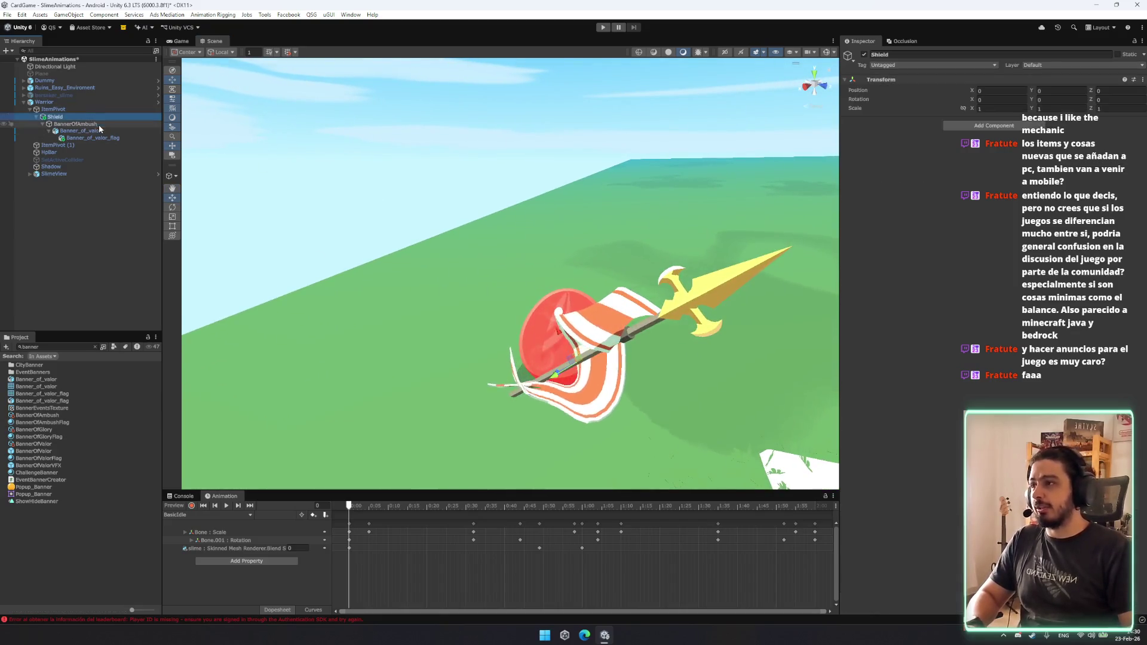
Reveal the ItemEffects folder and rename the banner object to BannerOfAmbushVFX.
click(59, 465)
click(95, 347)
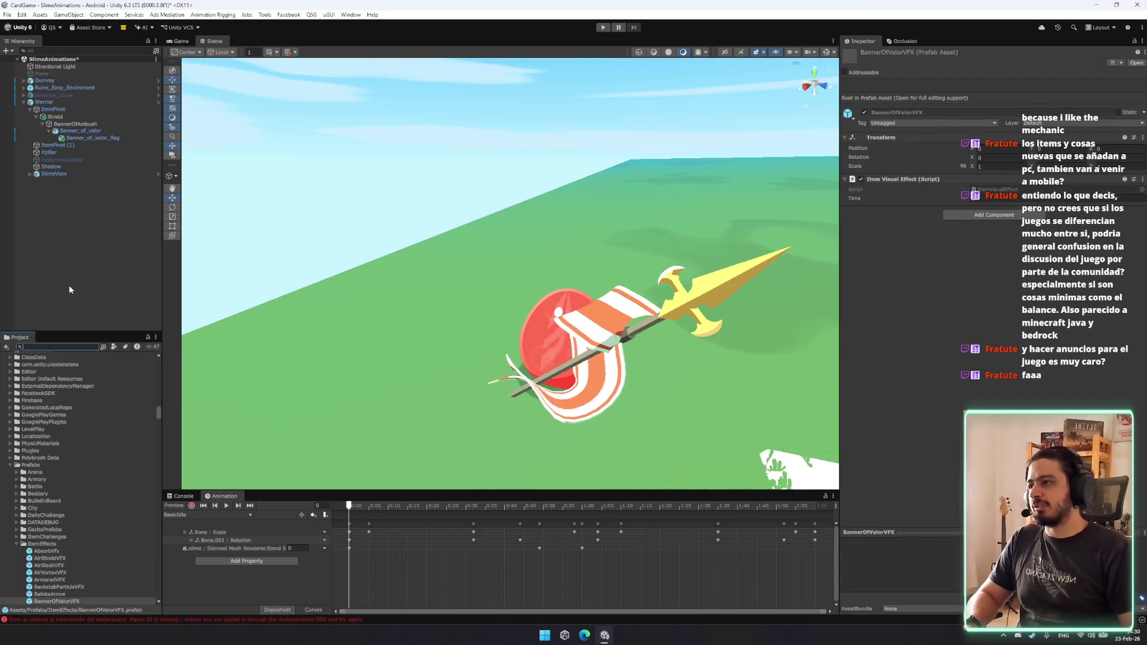
scroll(91, 475, down, 5)
click(122, 125)
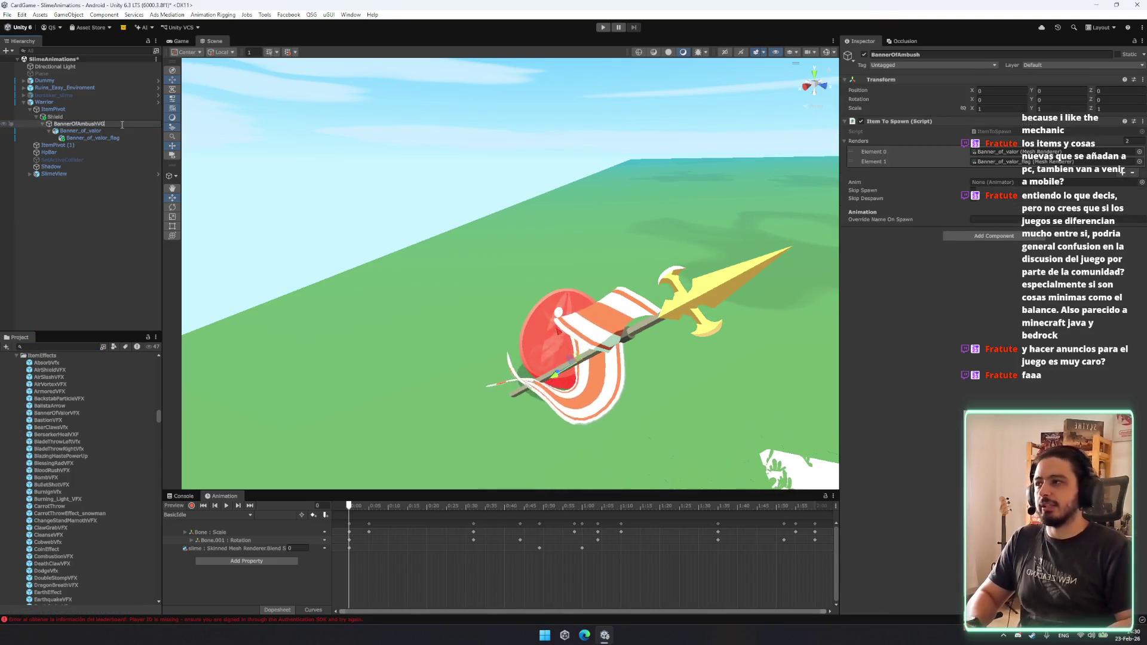
text(X)
key(Return)
Save BannerOfAmbushVFX as a prefab in ItemEffects and frame the banner in the view.
drag(121, 123, 119, 406)
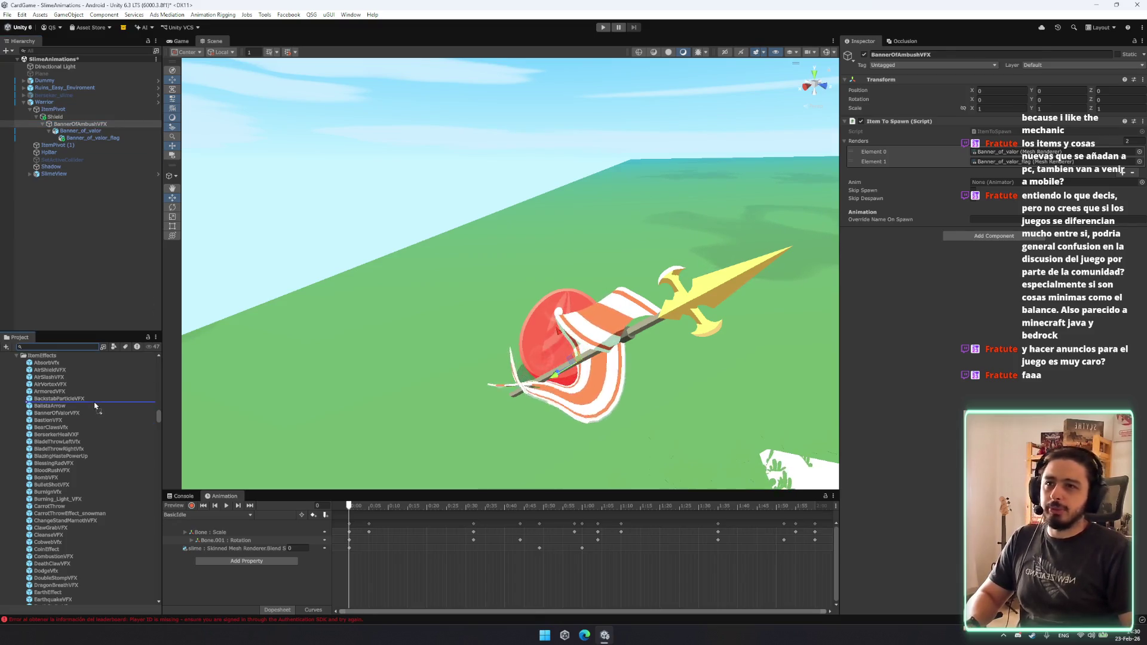
drag(72, 405, 73, 406)
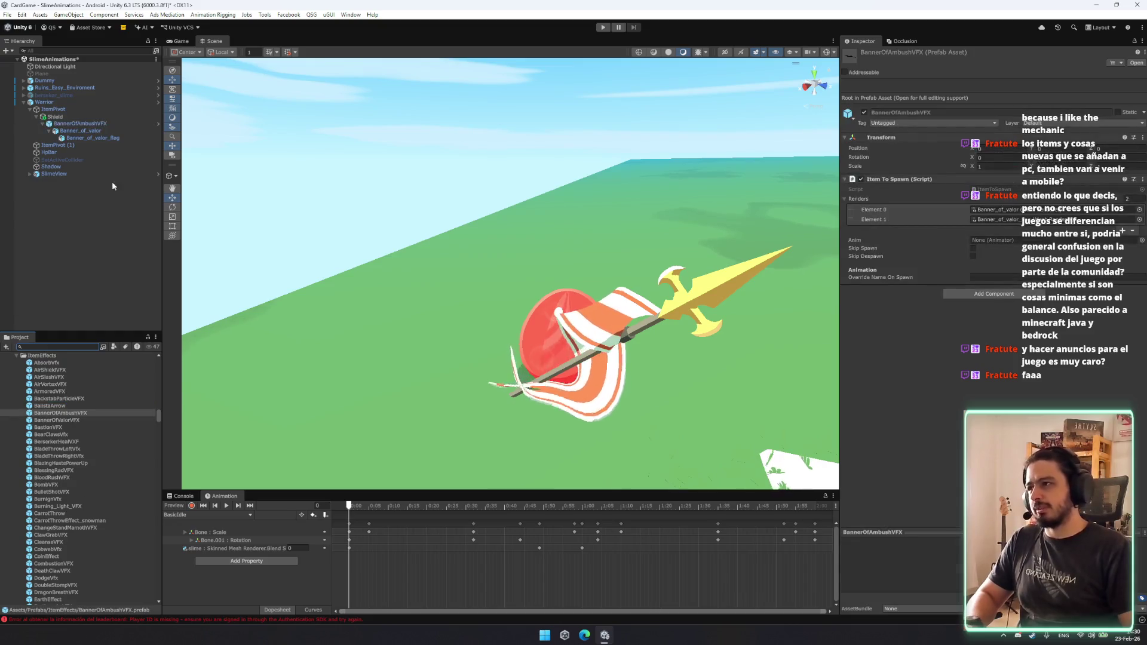
mouse_move(534, 272)
mouse_down()
mouse_move(503, 285)
mouse_move(570, 297)
mouse_move(412, 274)
mouse_move(597, 297)
mouse_up()
click(87, 123)
key(Left)
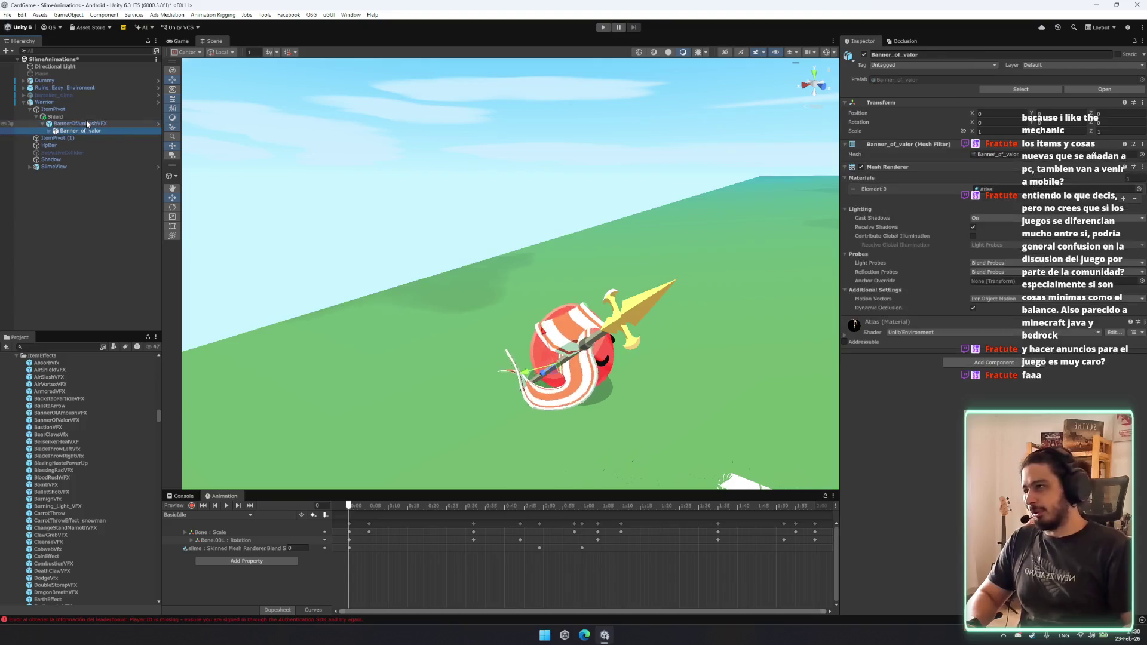
drag(567, 358, 655, 360)
key(f)
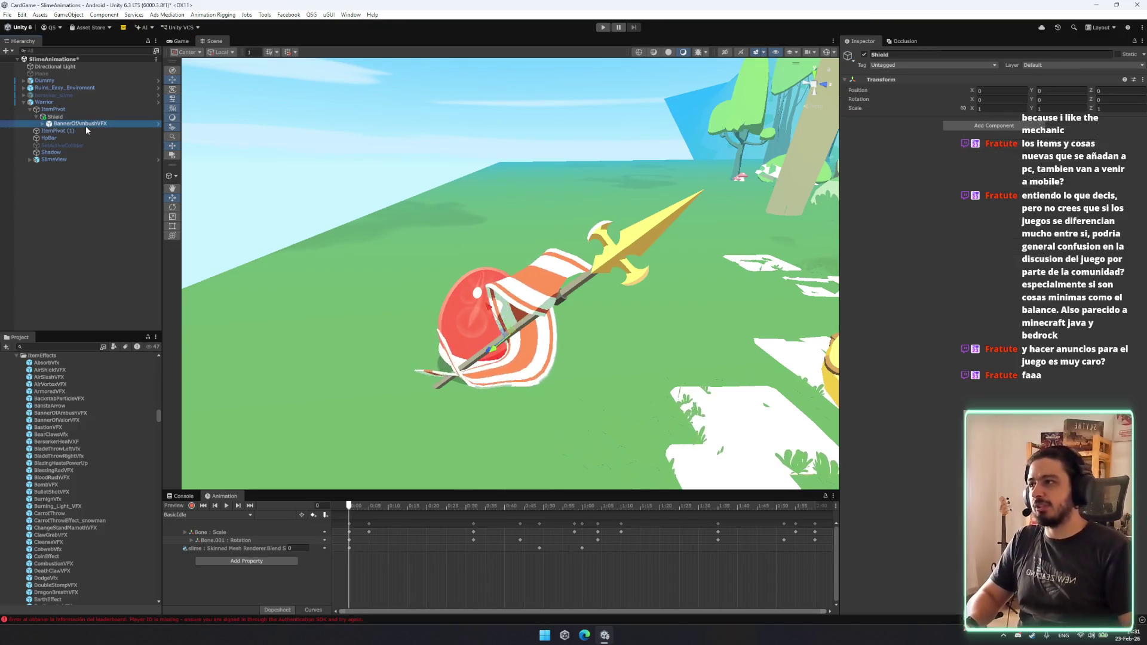
key(Right)
key(Down)
key(Left)
key(Left)
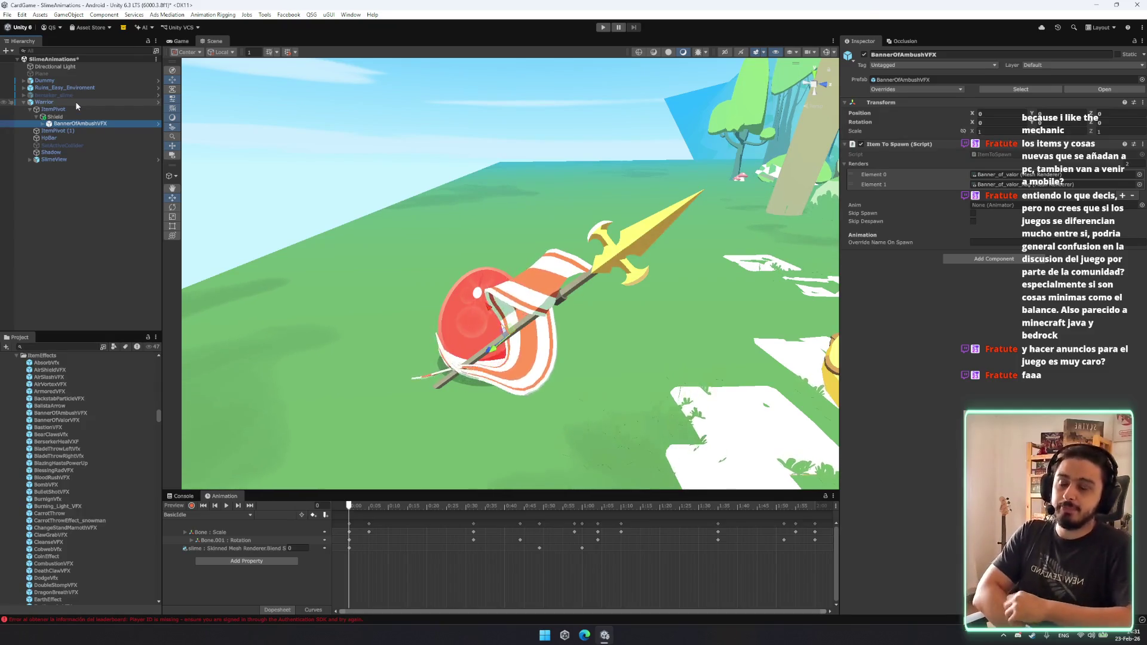
mouse_move(418, 197)
mouse_down()
mouse_move(442, 182)
mouse_move(243, 202)
mouse_up()
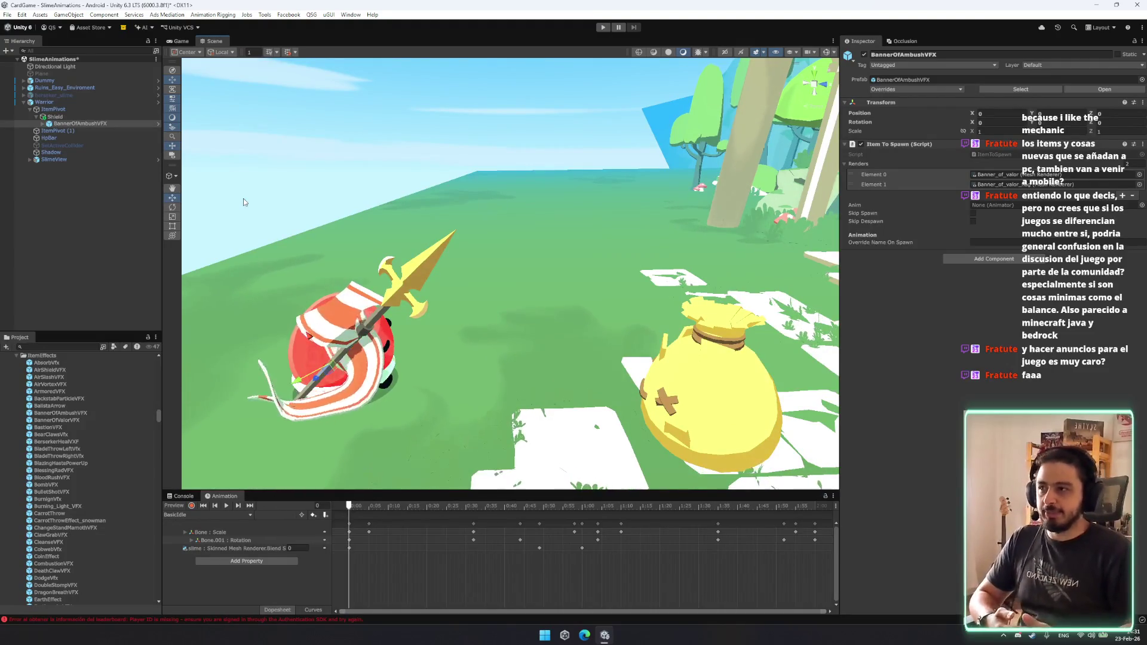
scroll(311, 317, up, 5)
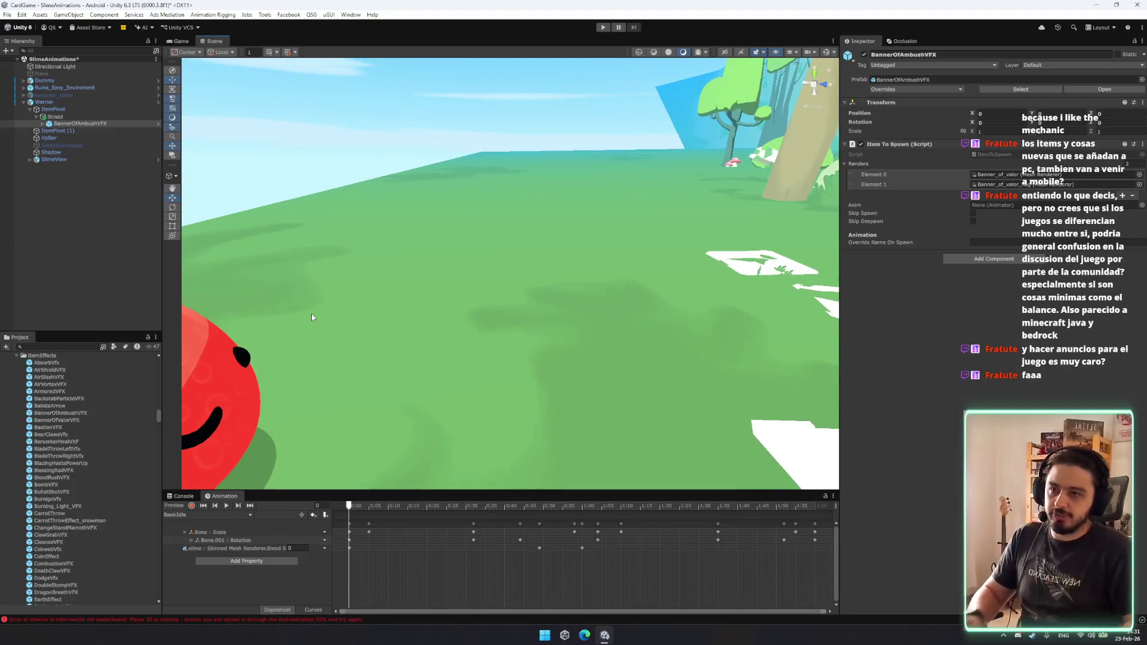
mouse_move(439, 345)
mouse_down()
mouse_move(242, 311)
mouse_move(393, 305)
mouse_move(539, 343)
mouse_move(496, 340)
mouse_move(528, 356)
mouse_up()
scroll(539, 343, up, 3)
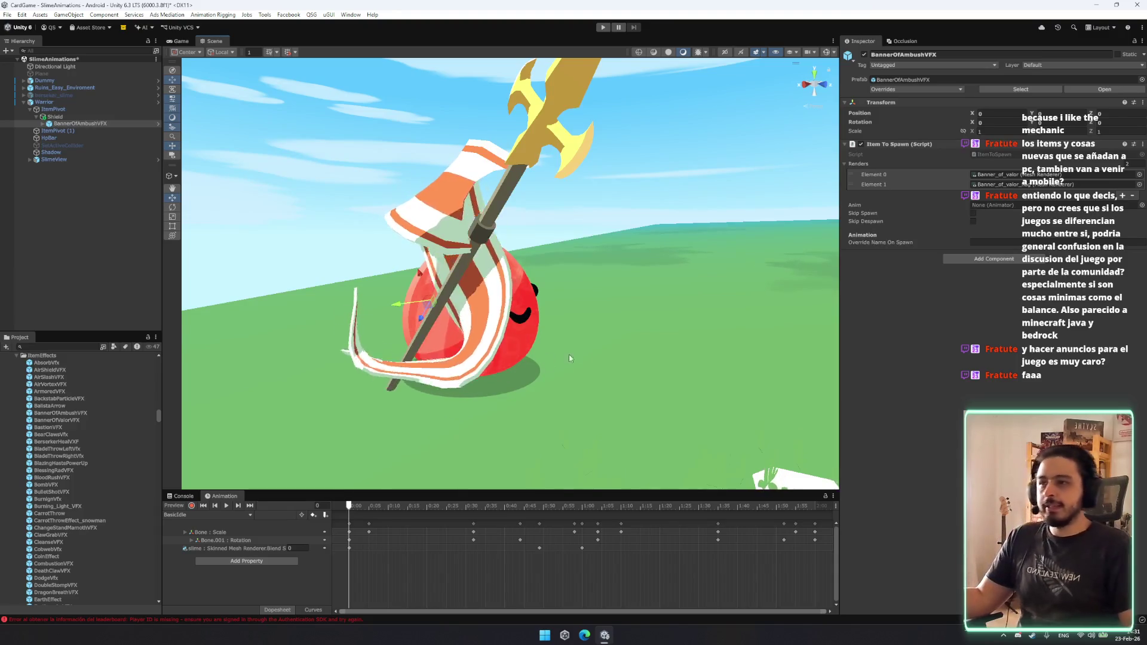
drag(518, 289, 529, 308)
scroll(91, 443, up, 5)
scroll(91, 439, down, 5)
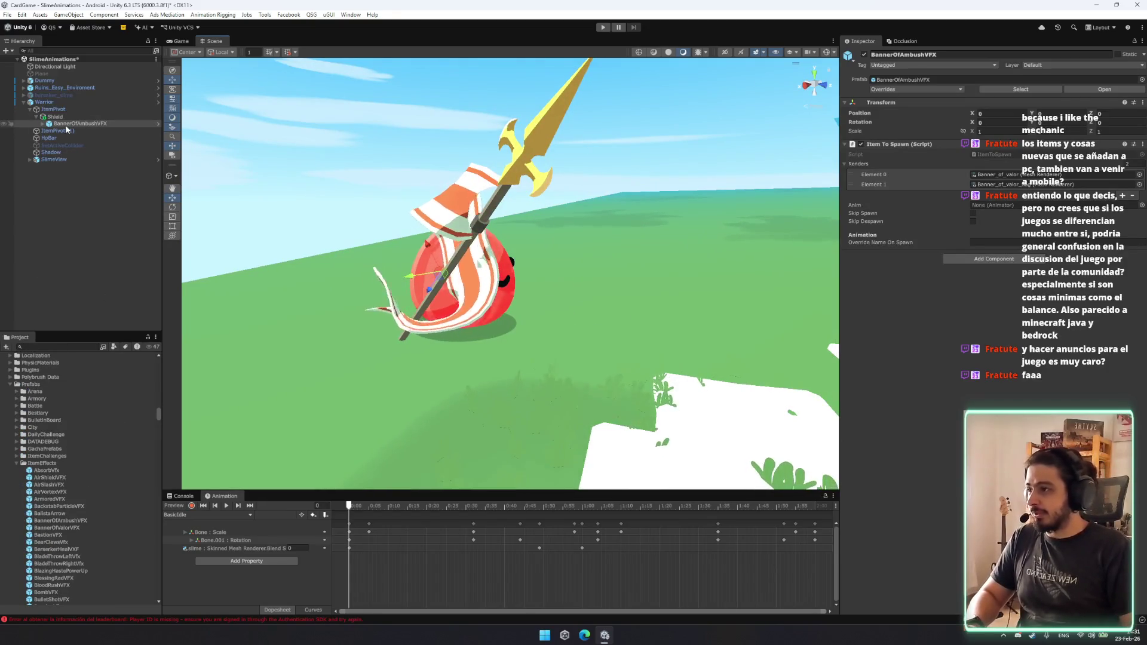
click(95, 124)
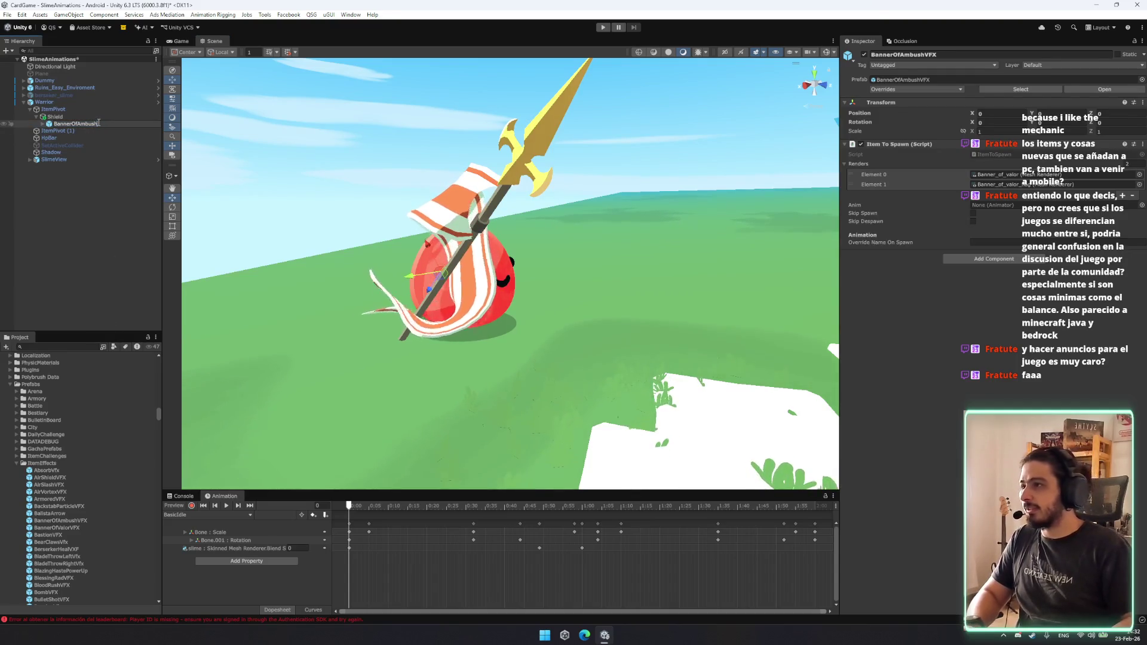
Rename the banner to BannerOfAmbush and save it as an Original Prefab in the Project.
key(BackSpace)
key(BackSpace)
key(BackSpace)
key(Return)
scroll(80, 501, down, 15)
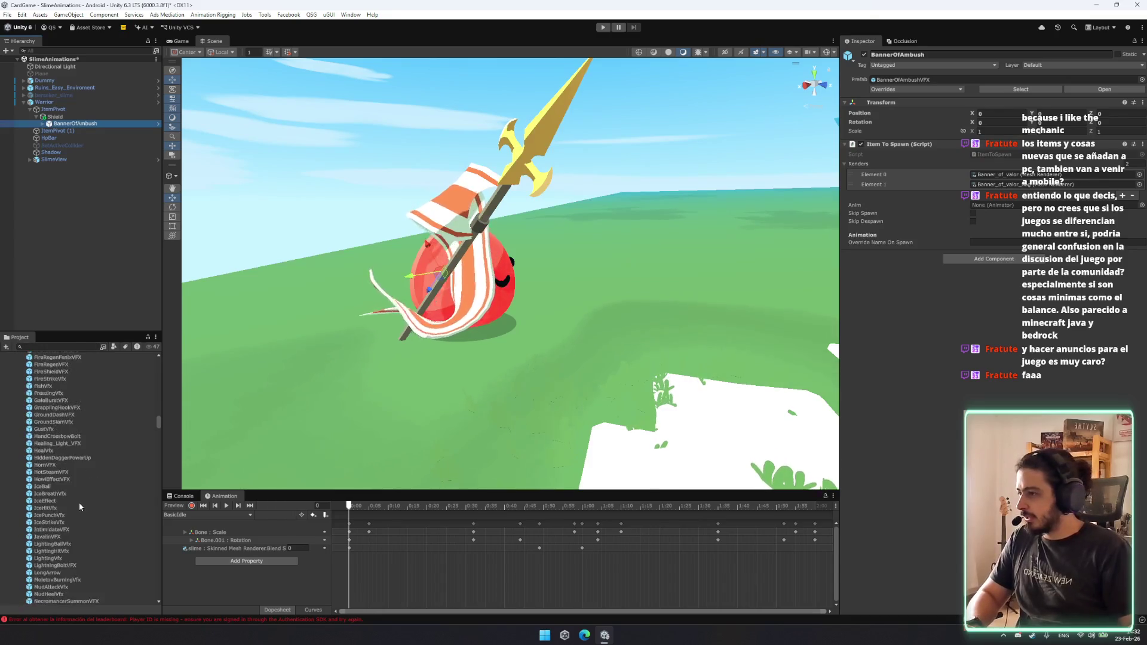
mouse_move(64, 124)
mouse_down()
mouse_move(83, 392)
mouse_move(45, 439)
mouse_up()
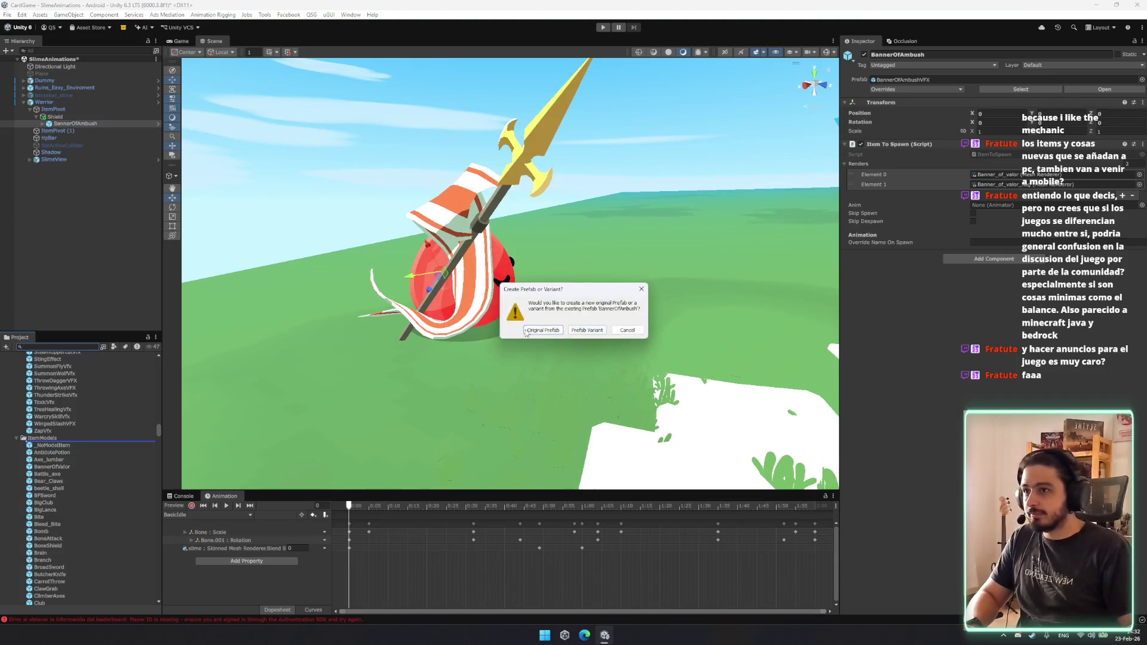
click(543, 330)
Delete the BannerOfAmbushVFX prefab asset.
scroll(85, 433, up, 10)
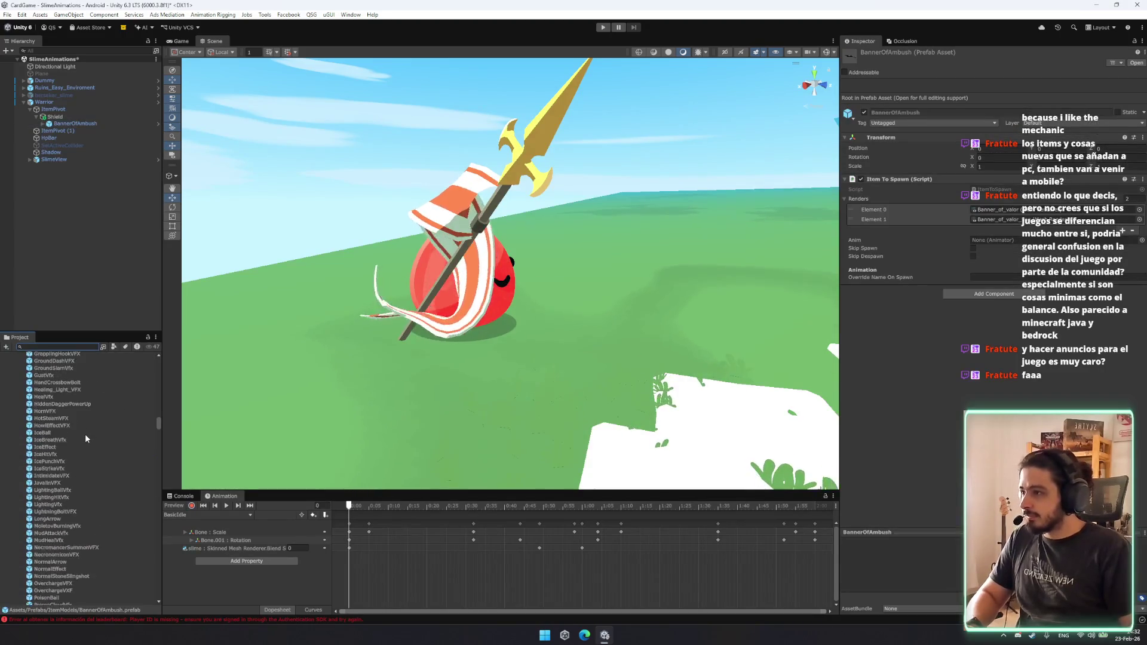
scroll(72, 410, up, 10)
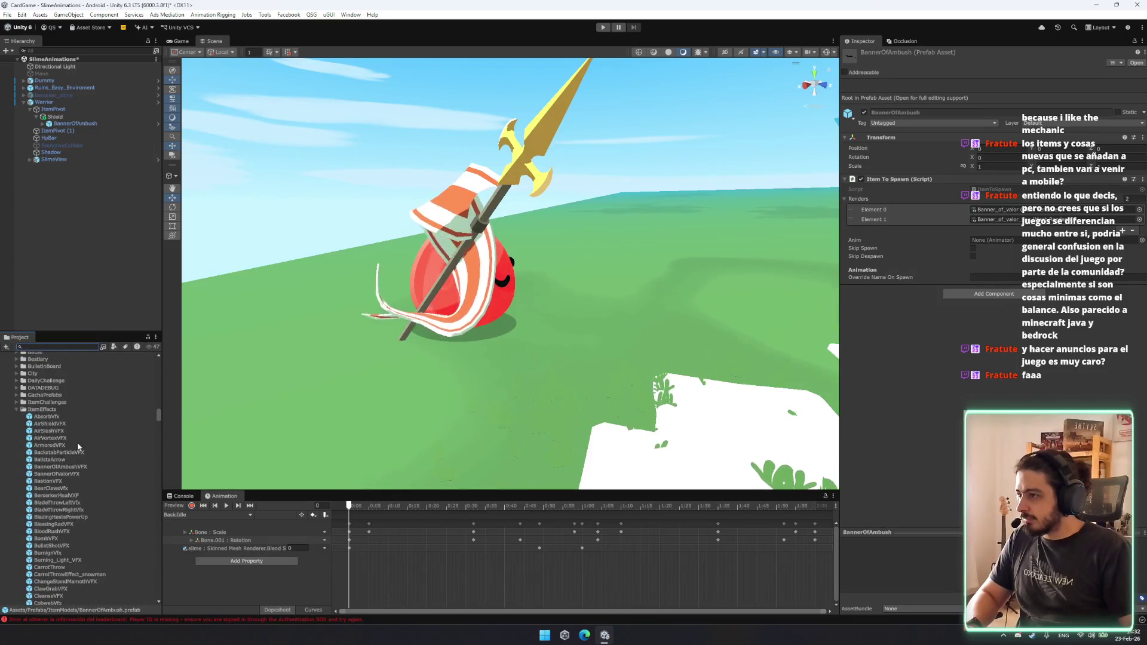
click(77, 467)
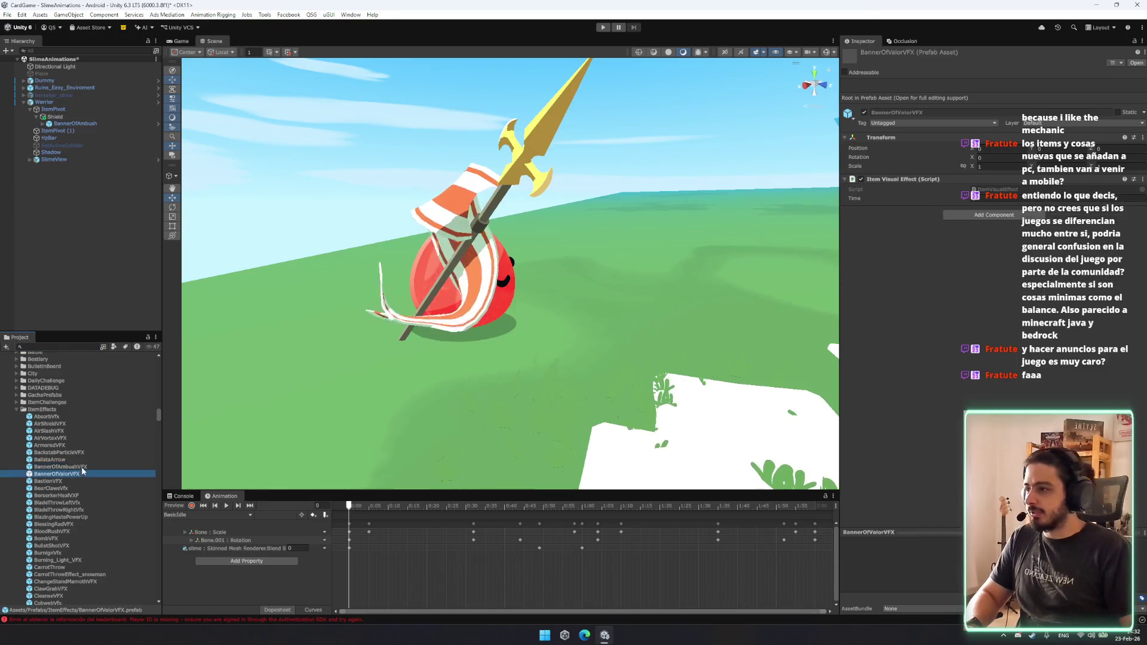
key(Delete)
key(Return)
Duplicate BannerOfValorVFX as BannerOfAmbushVFX and place it in the scene.
key(ctrl+d)
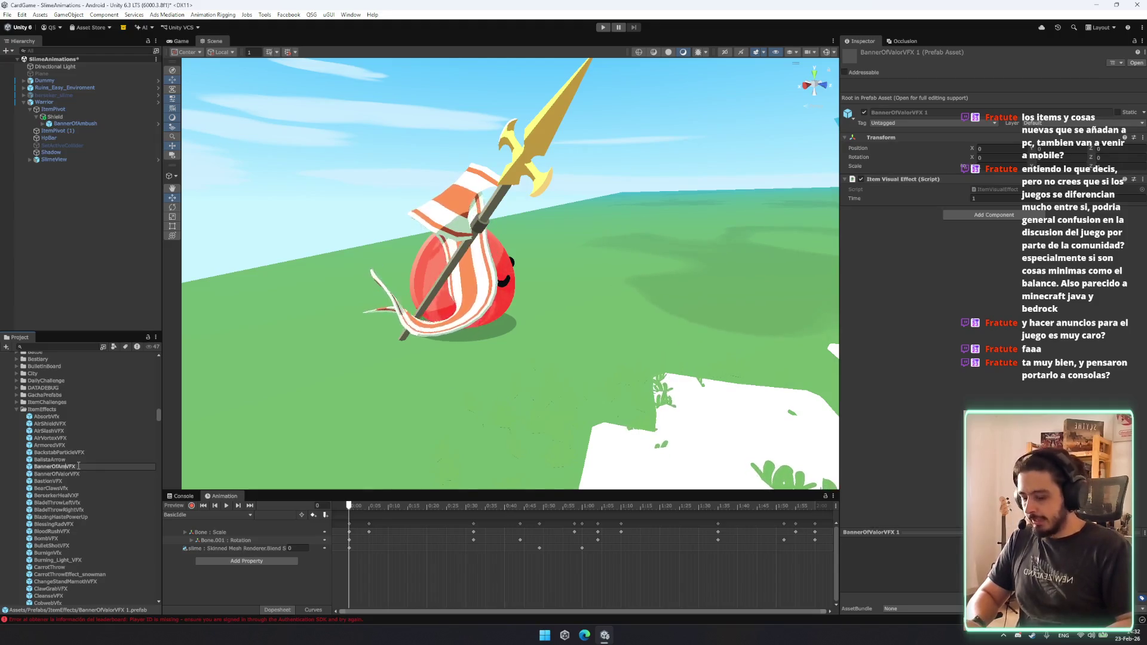
key(Return)
drag(90, 467, 82, 123)
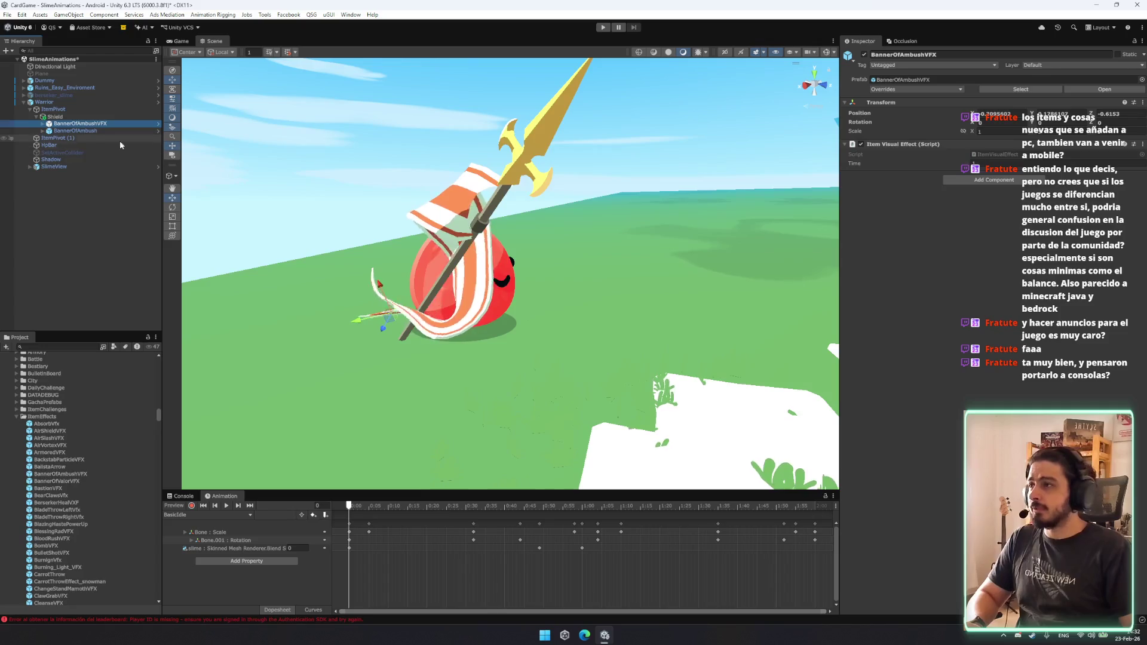
Reset BannerOfAmbushVFX's transform, move it under the Warrior, and reset it onto the slime.
right_click(896, 102)
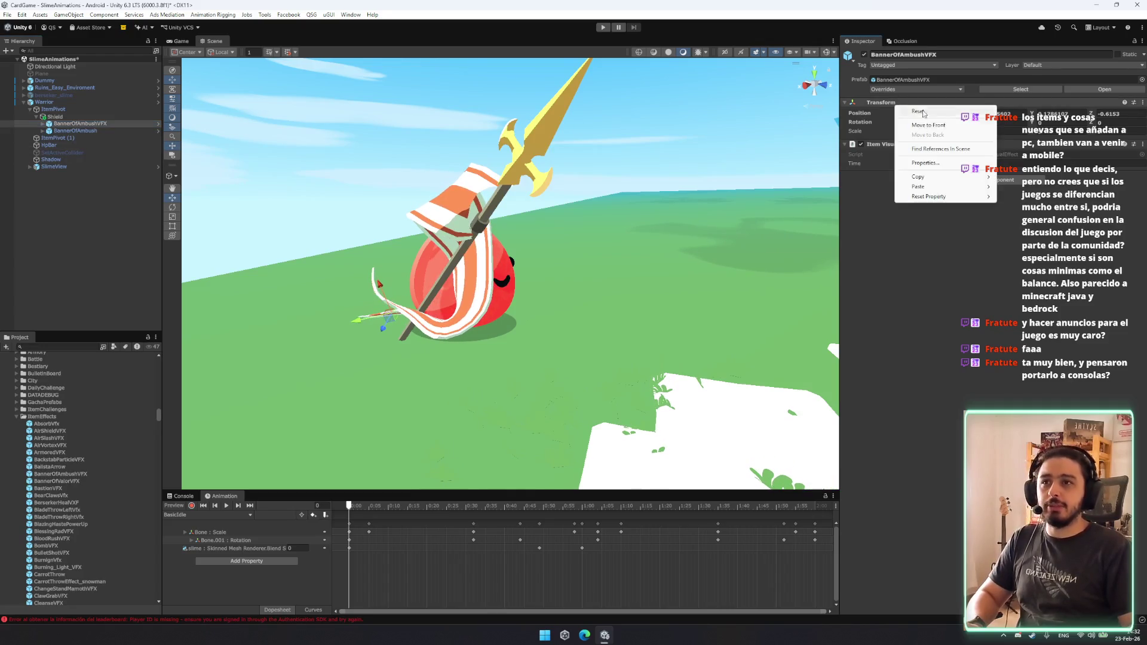
click(953, 112)
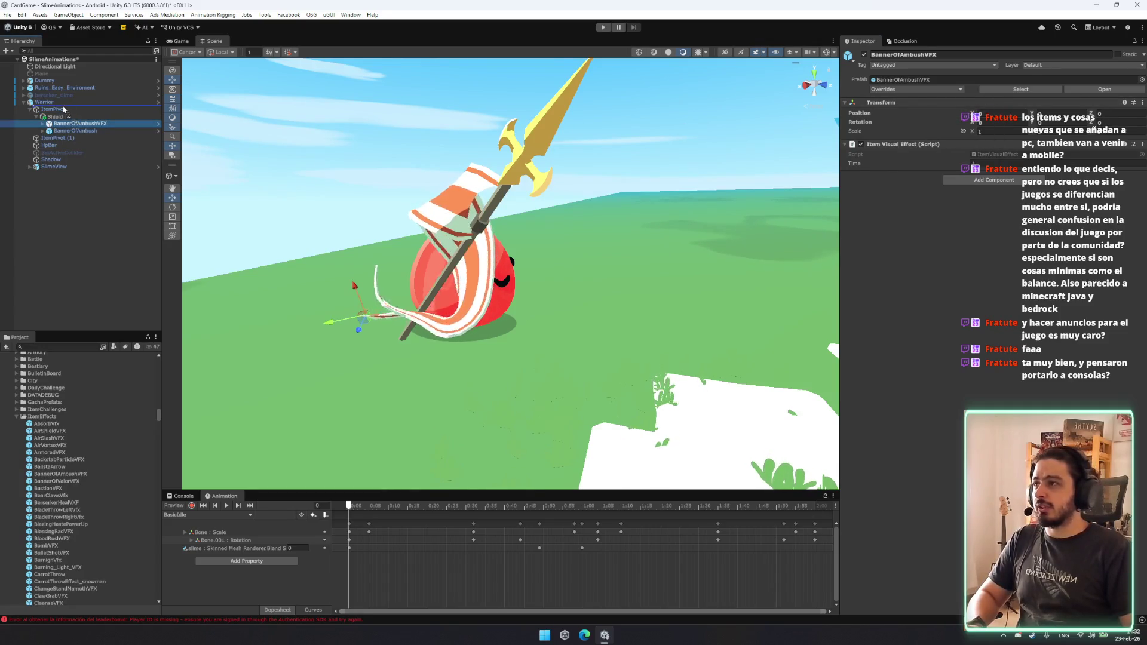
drag(60, 105, 54, 102)
right_click(1024, 100)
click(1046, 109)
drag(611, 244, 617, 248)
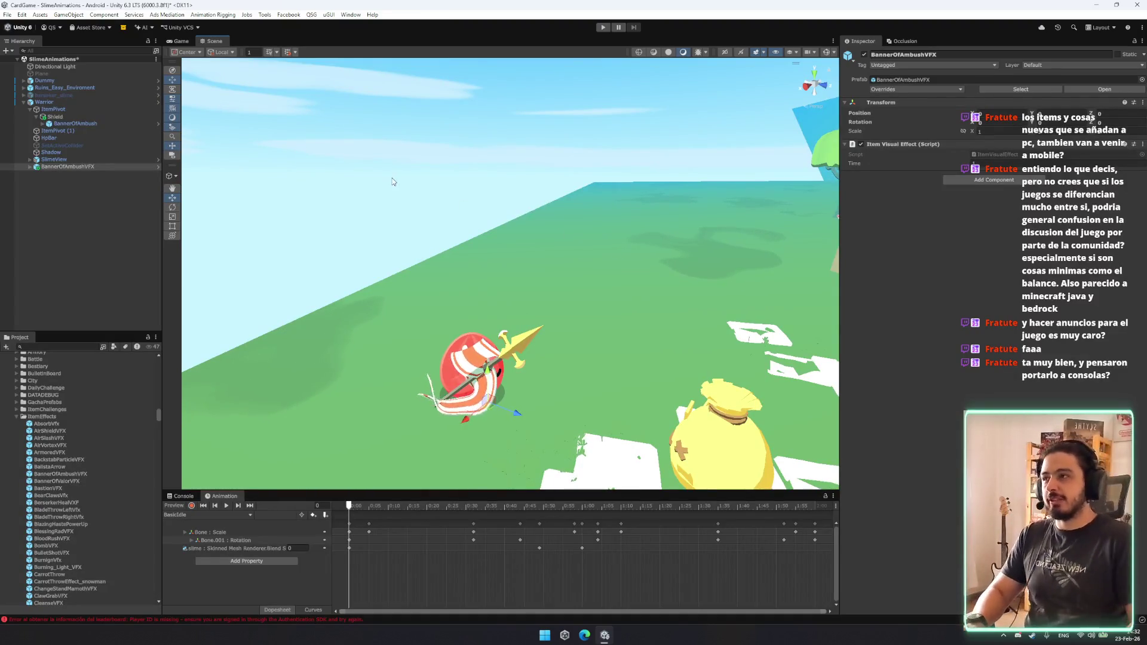
Expand BannerOfAmbushVFX, select all three particle systems, and play the effect preview.
click(90, 167)
key(Right)
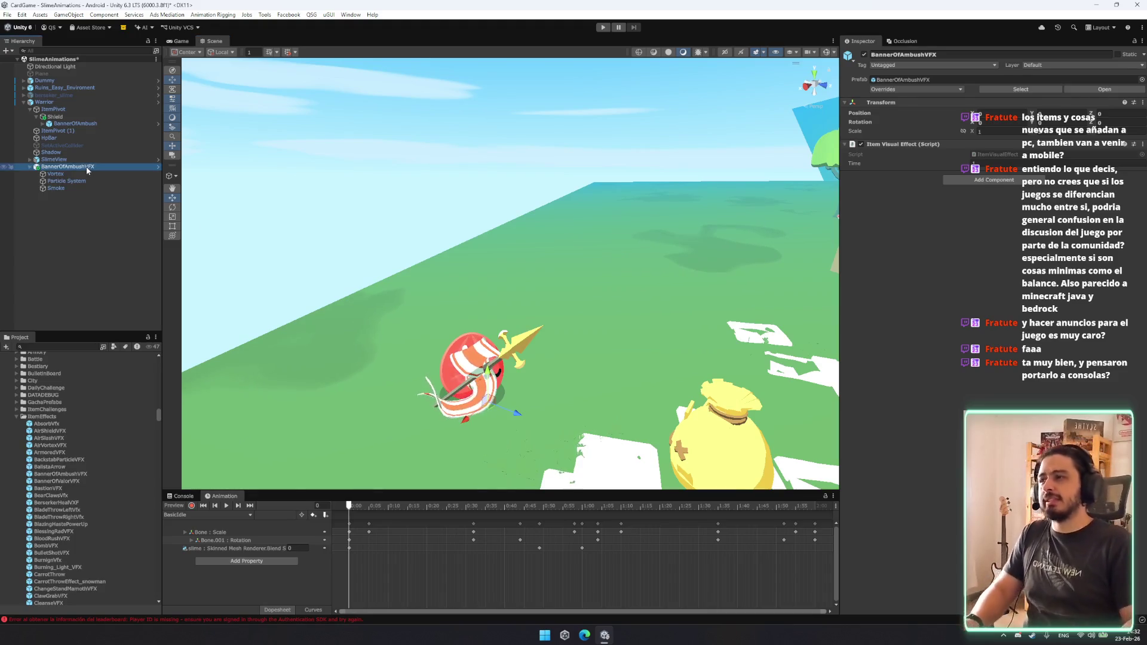
key(Down)
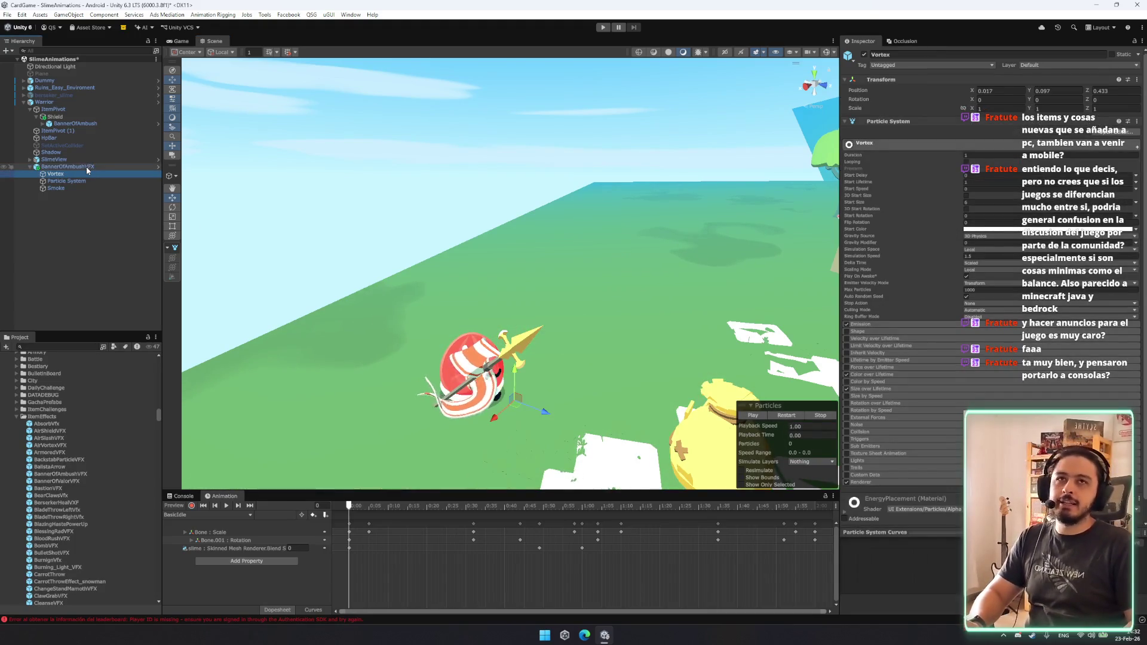
mouse_move(538, 359)
mouse_down()
mouse_move(564, 385)
mouse_move(580, 449)
mouse_up()
shift+click(75, 188)
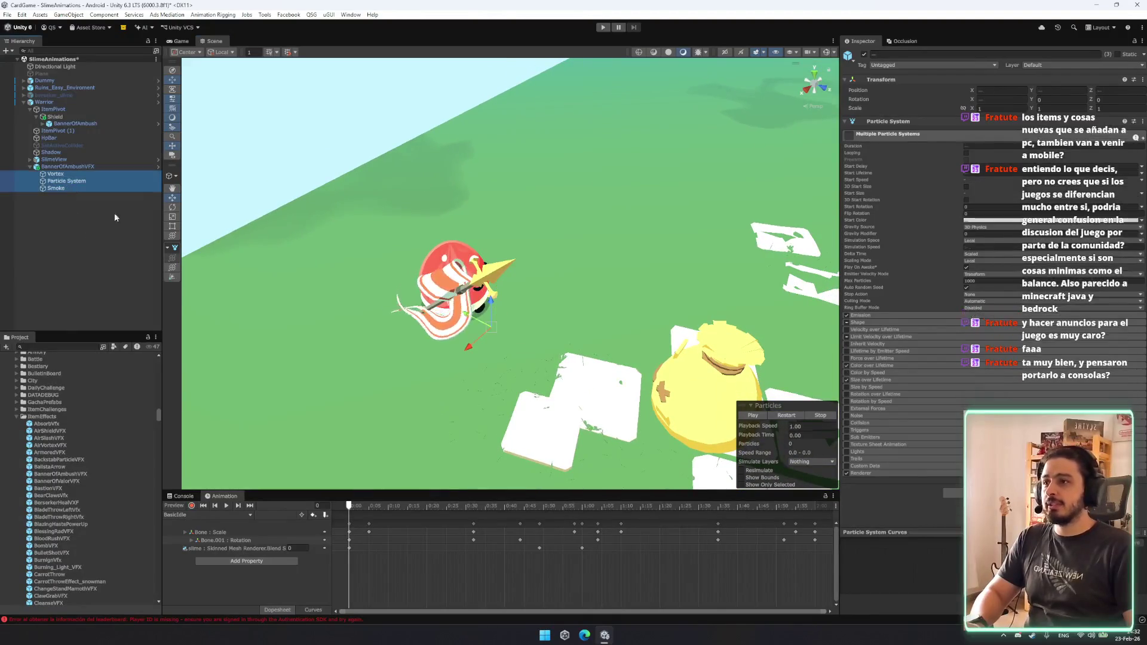
click(784, 419)
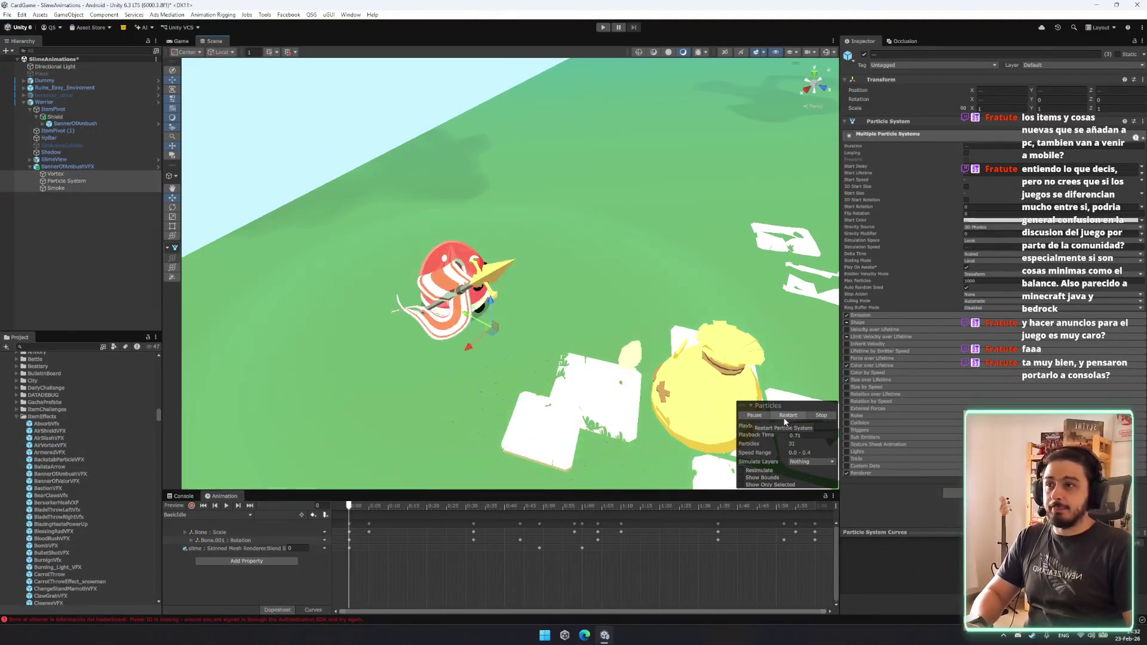
Review Smoke's Color over Lifetime and Vortex's Size and Color over Lifetime gradient.
click(67, 180)
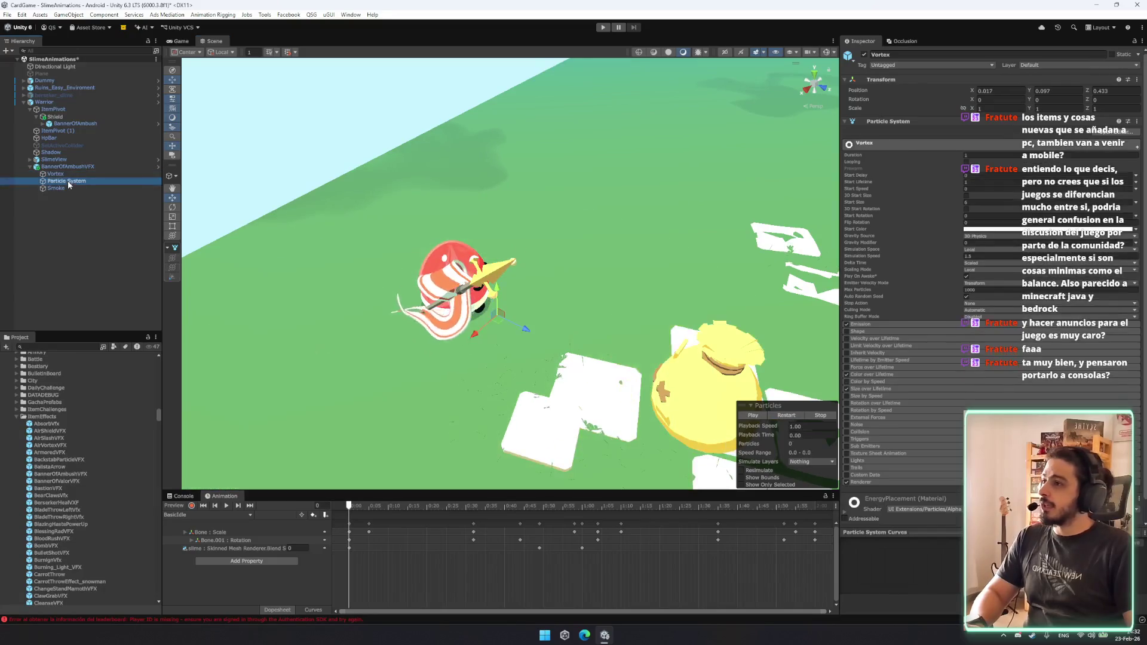
click(74, 187)
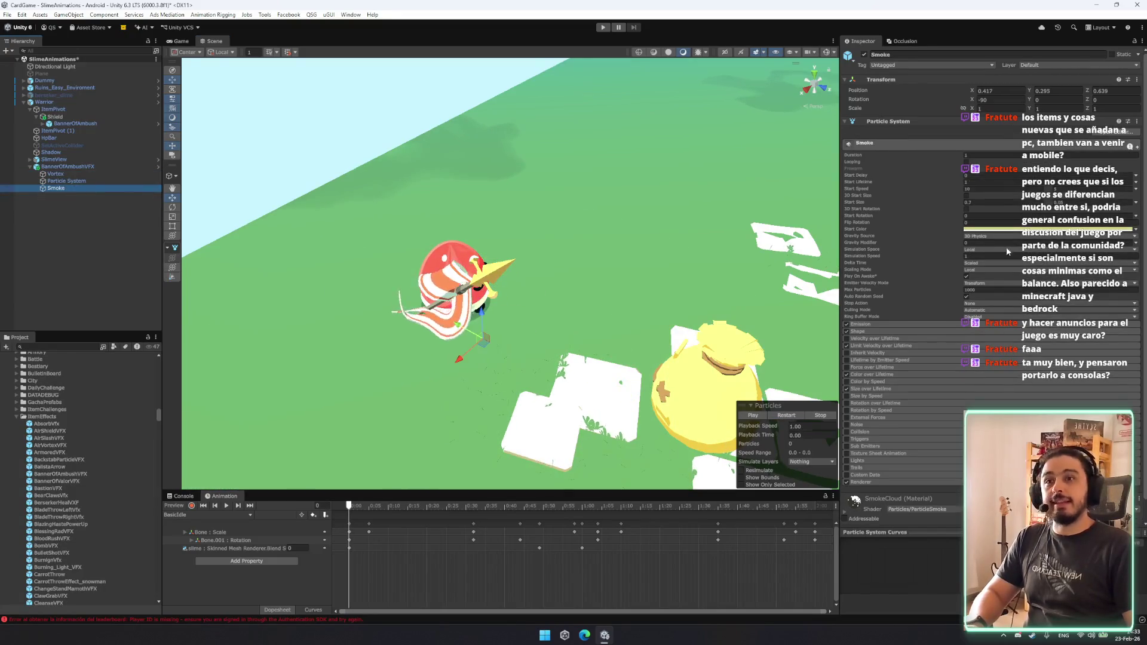
click(876, 352)
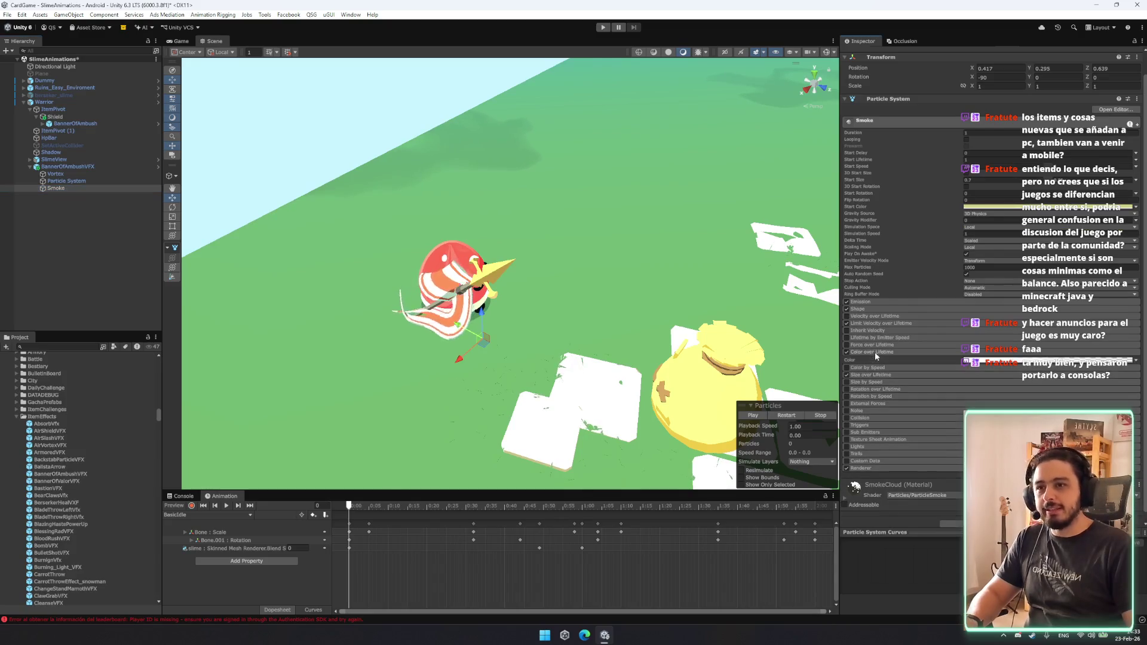
click(57, 173)
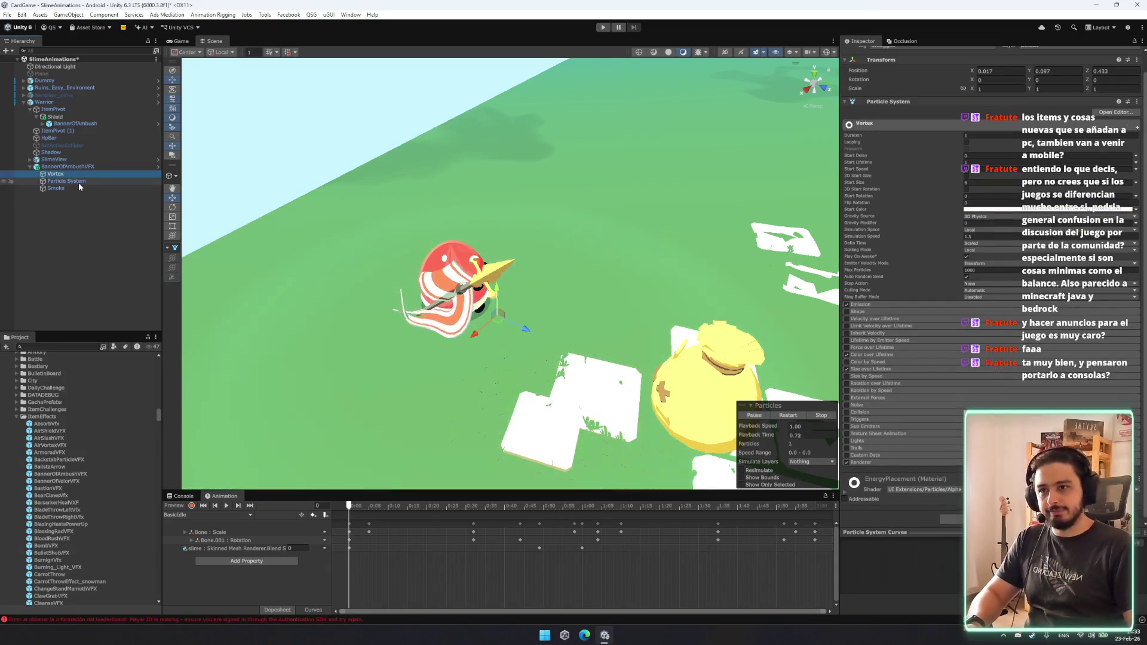
click(887, 369)
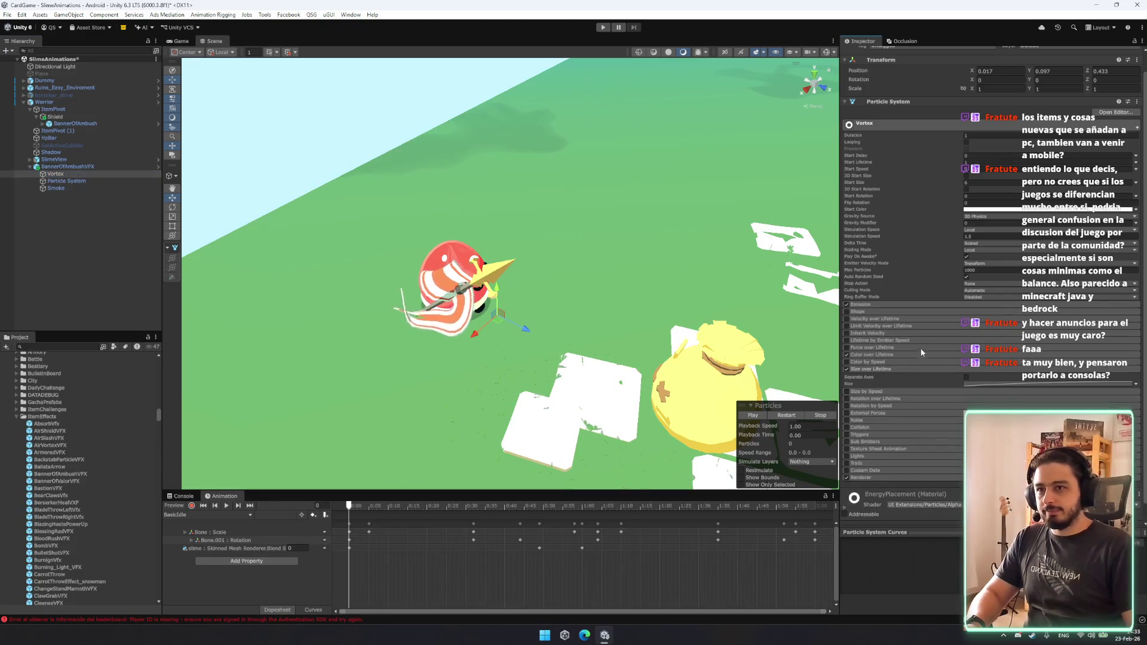
click(905, 354)
click(972, 362)
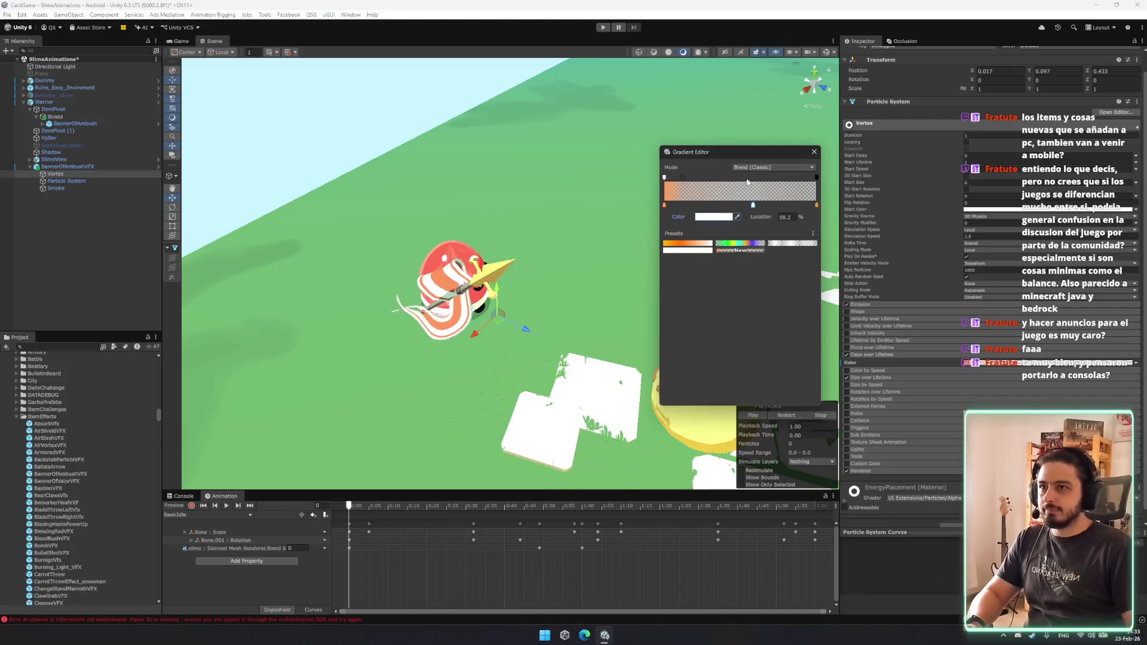
click(814, 152)
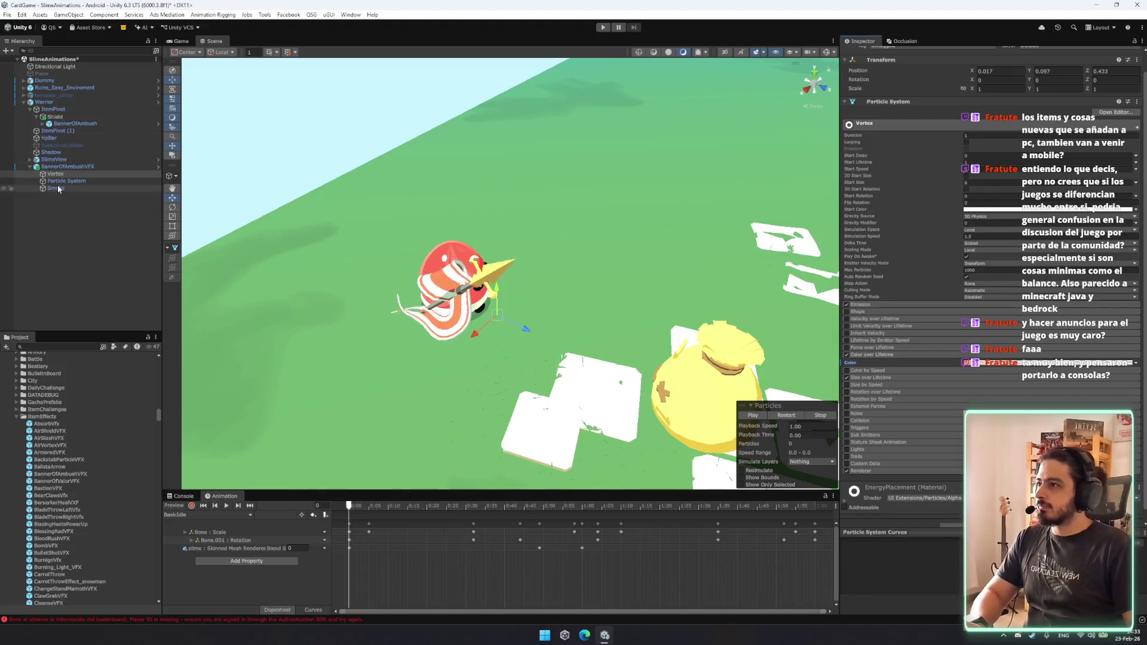
Replay the full particle burst from a wider angle and select BannerOfAmbushVFX.
shift+click(55, 188)
click(804, 418)
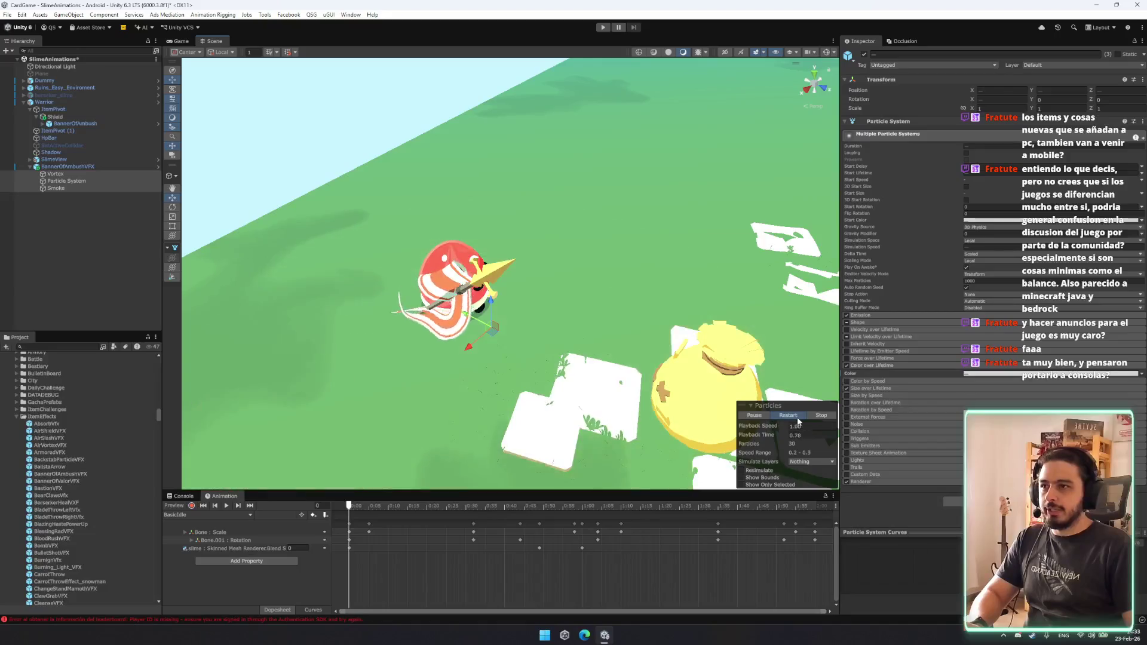
drag(560, 346, 723, 400)
click(796, 417)
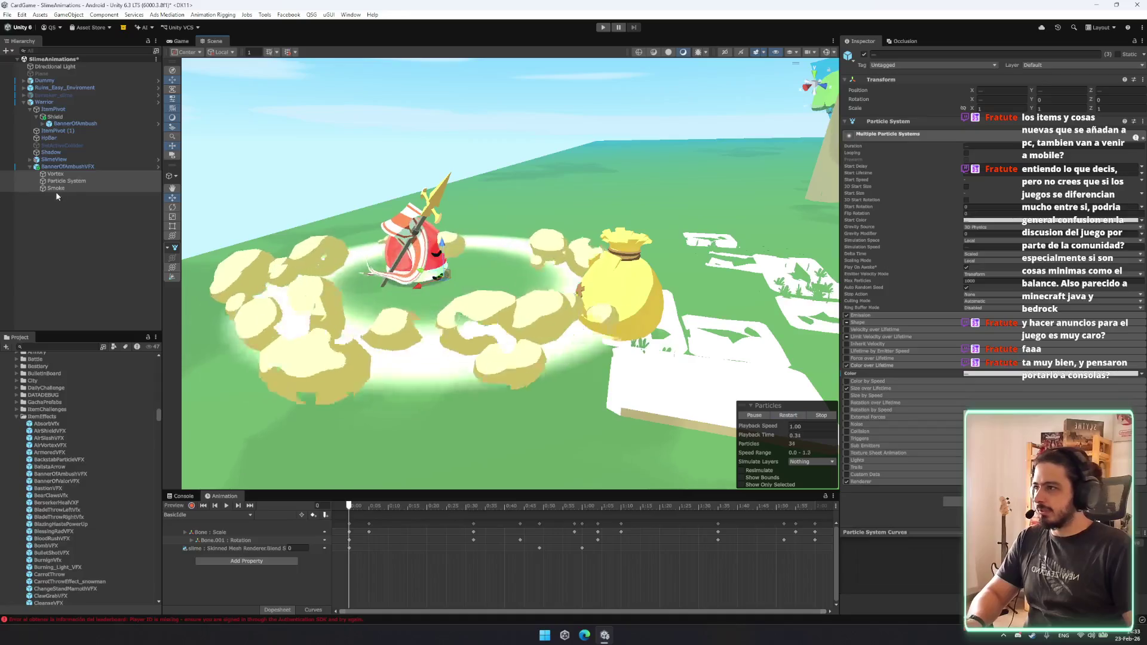
click(67, 166)
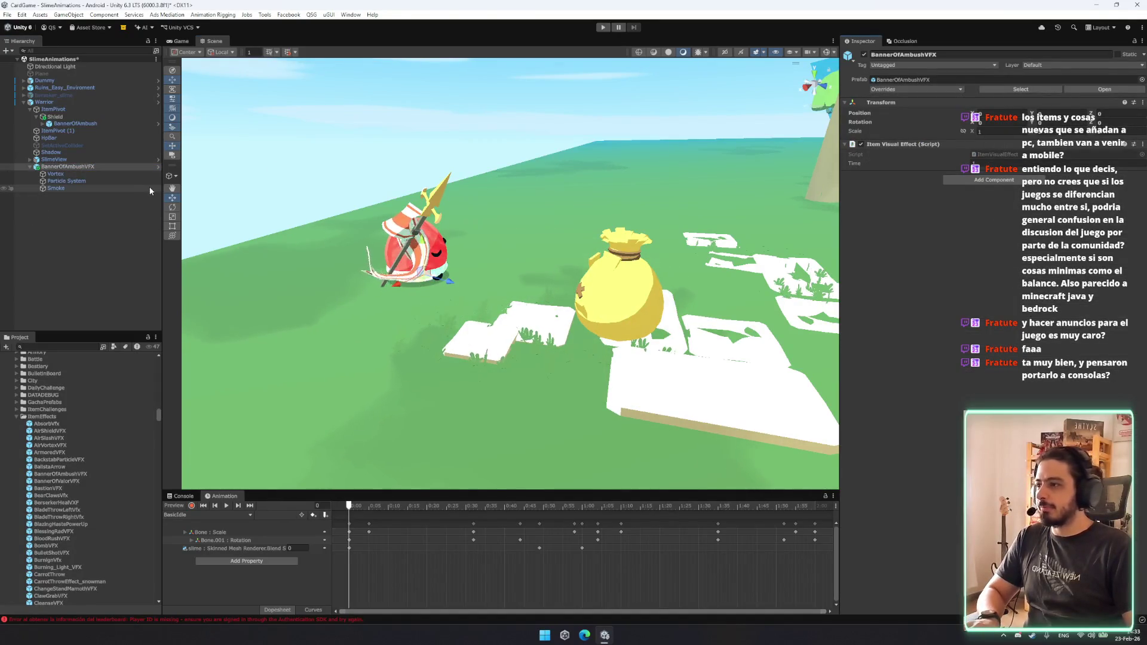
click(76, 166)
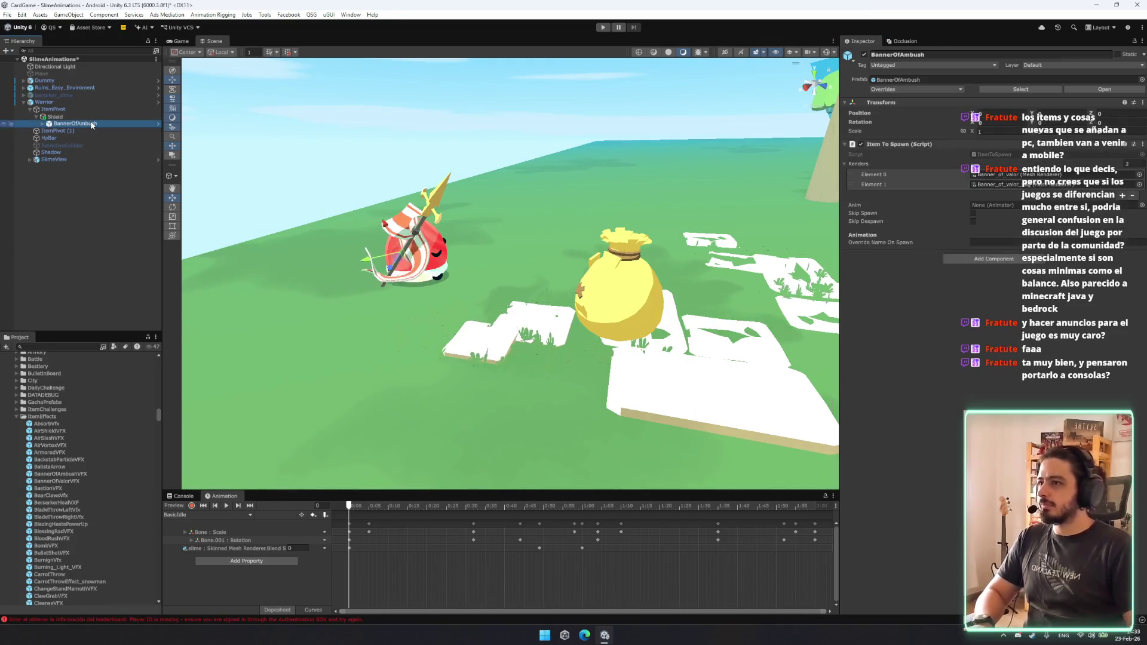
Search the Project assets for 'banner', then switch to the web browser.
click(84, 347)
text(banner)
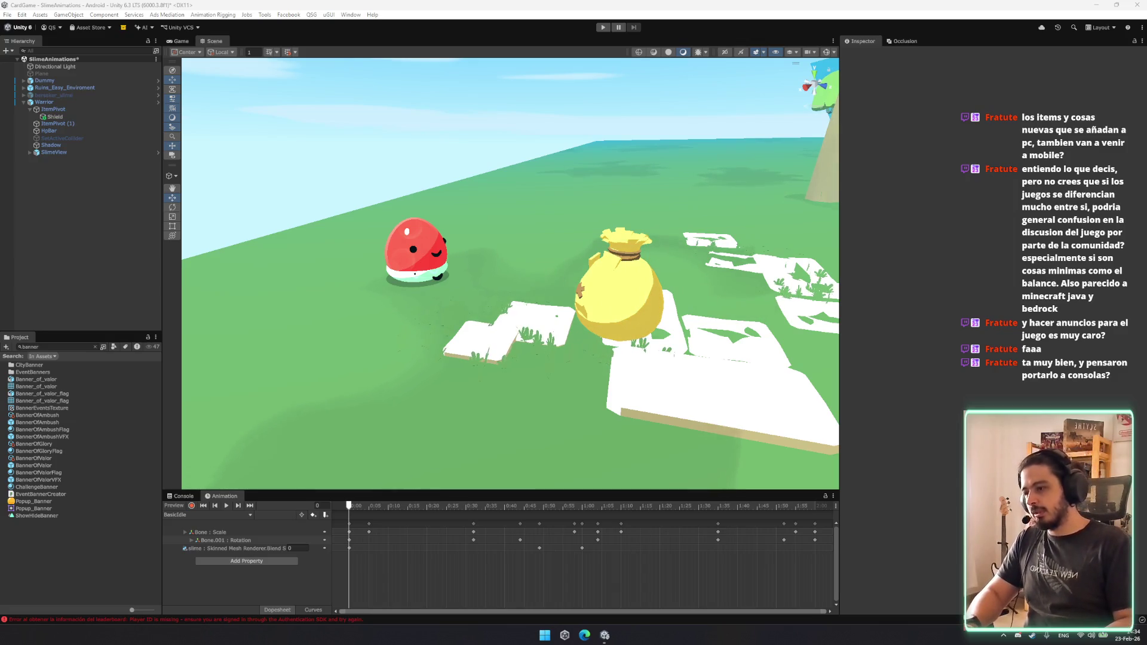
key(alt+Tab)
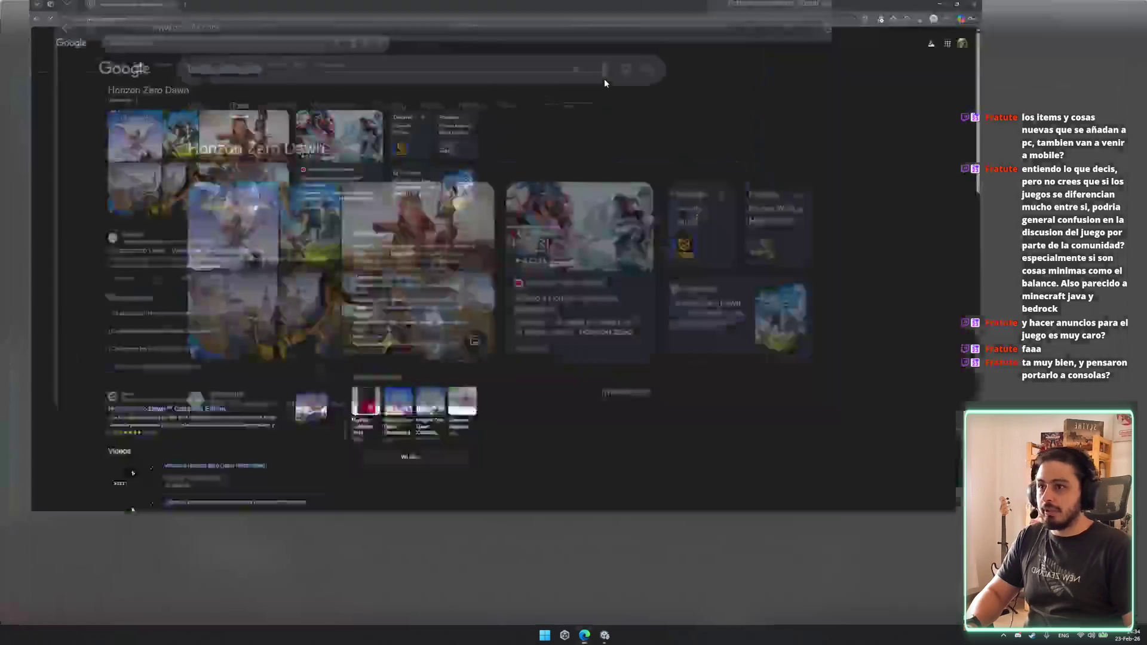
scroll(661, 268, down, 3)
scroll(657, 268, up, 3)
scroll(612, 260, down, 2)
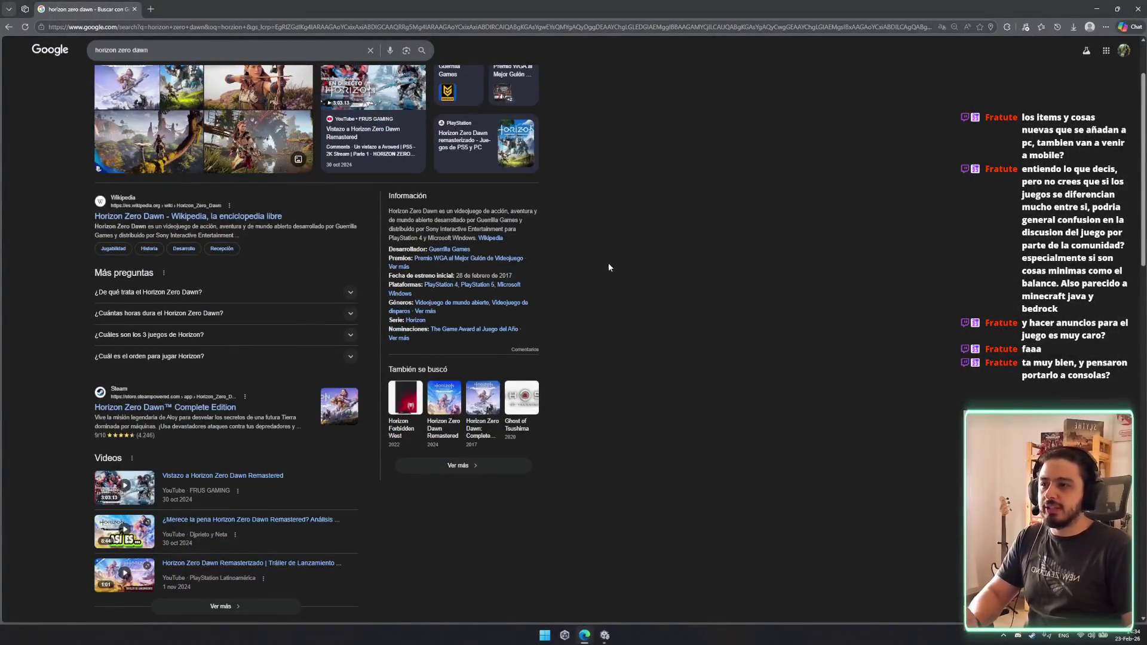
scroll(589, 252, down, 1)
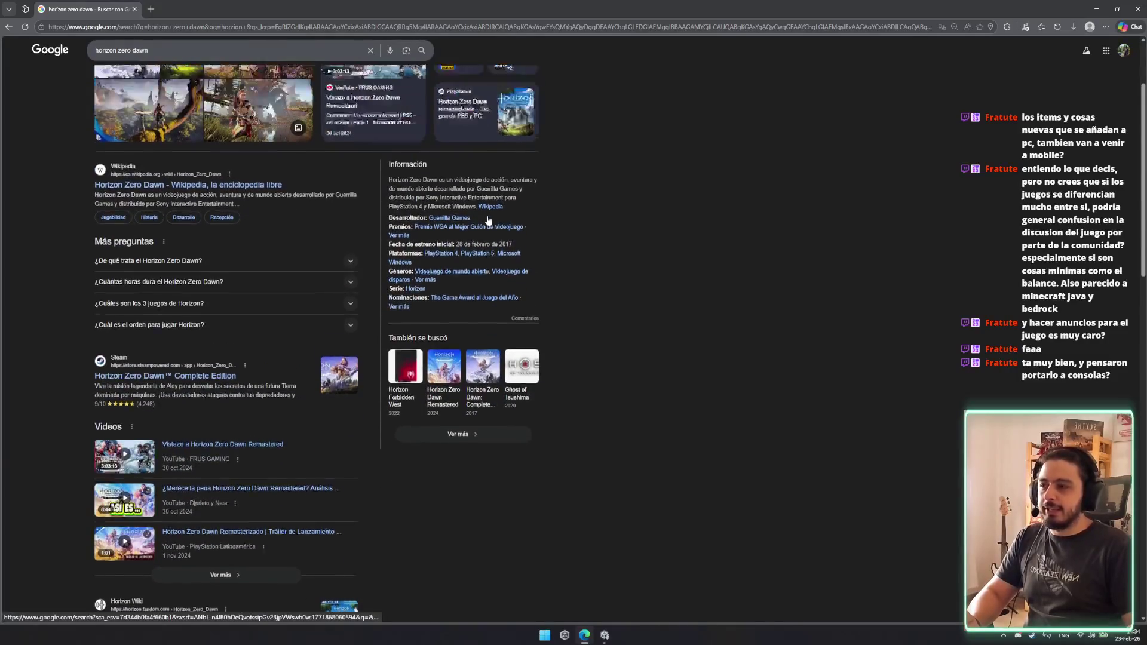
scroll(489, 221, up, 3)
drag(203, 109, 83, 102)
click(27, 115)
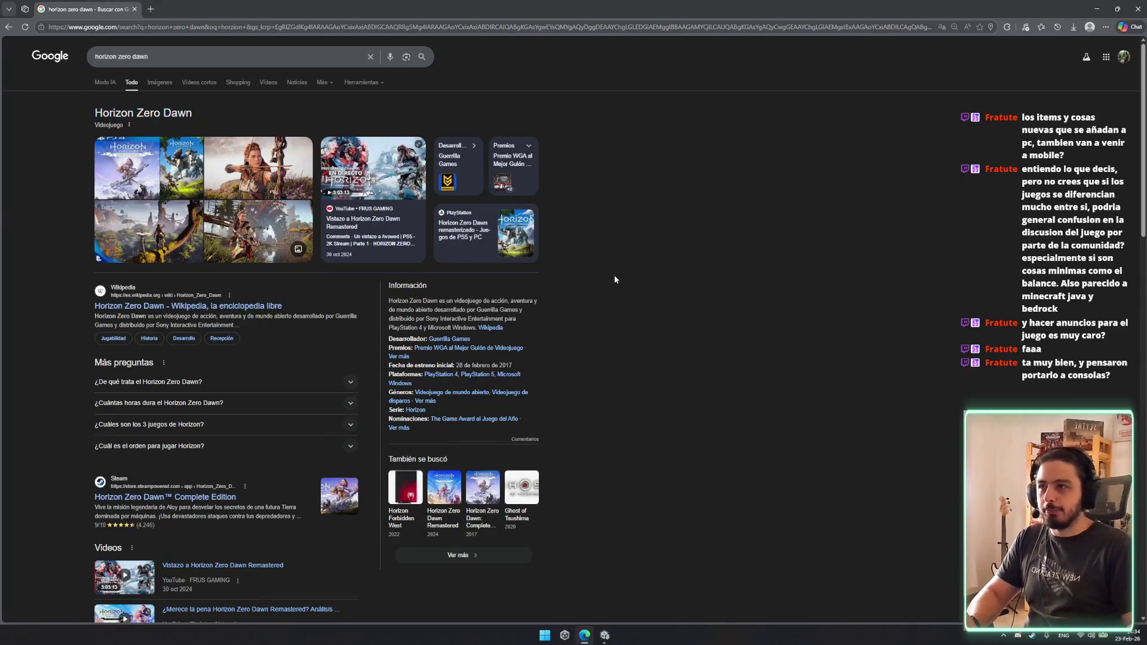
scroll(615, 279, down, 7)
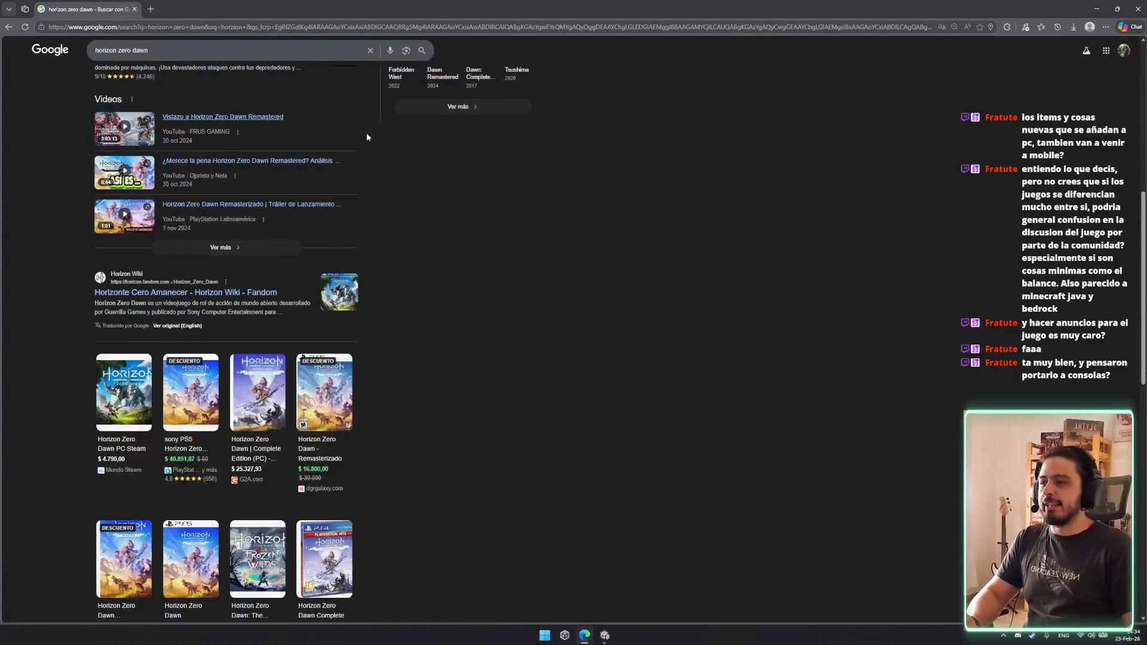
scroll(668, 316, up, 7)
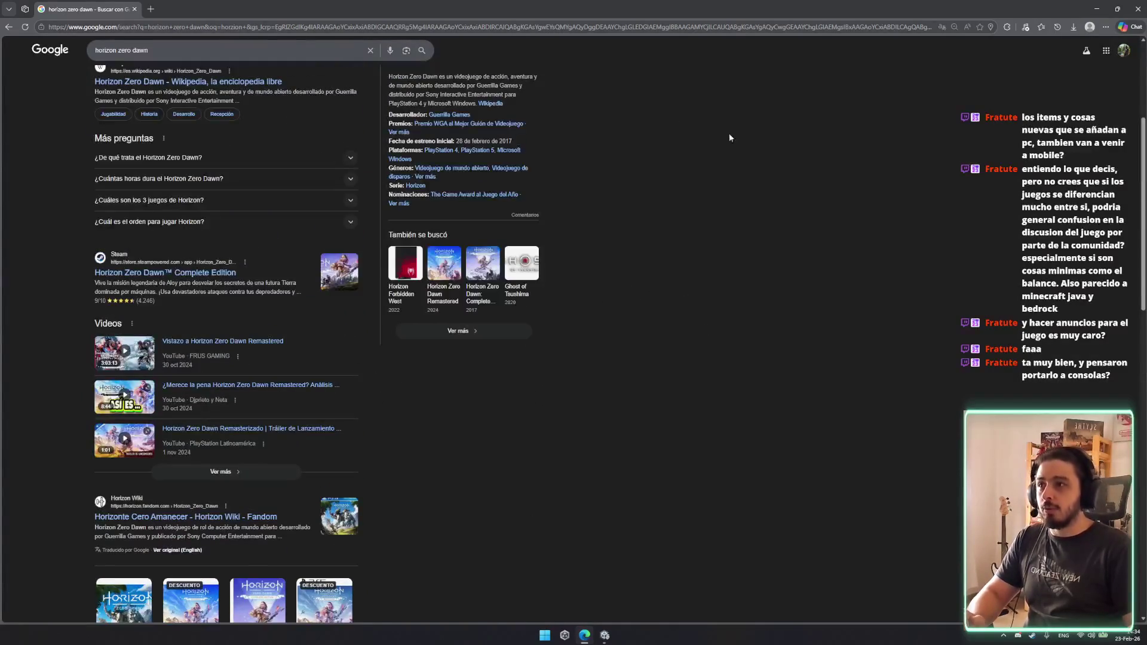
scroll(745, 326, up, 1)
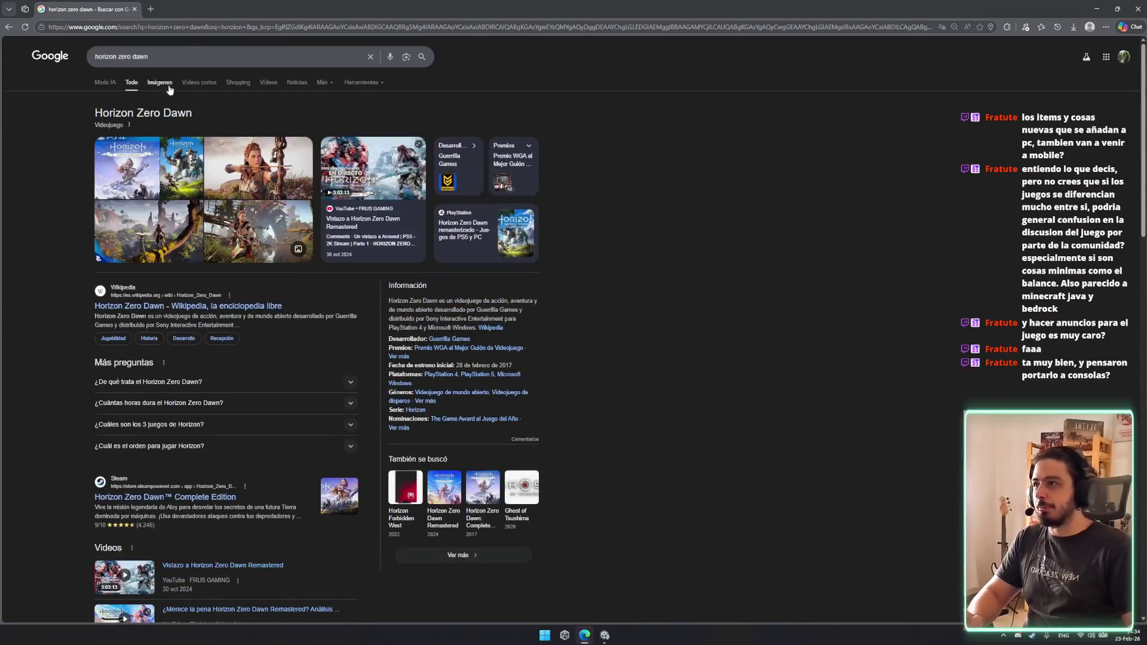
scroll(168, 90, down, 3)
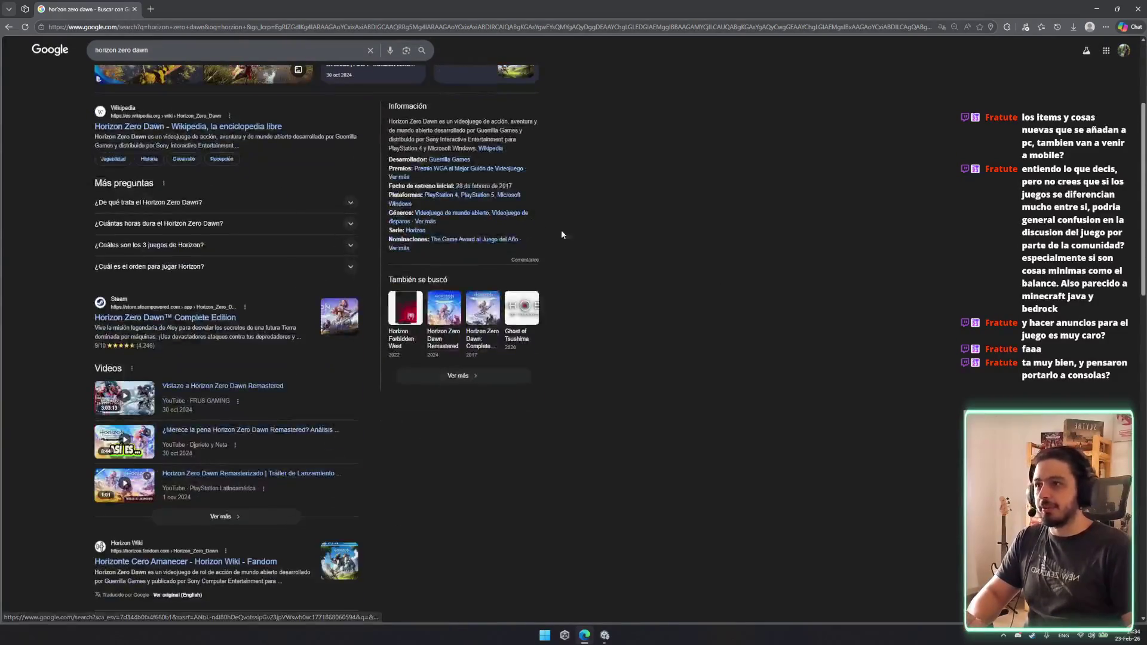
scroll(712, 300, up, 3)
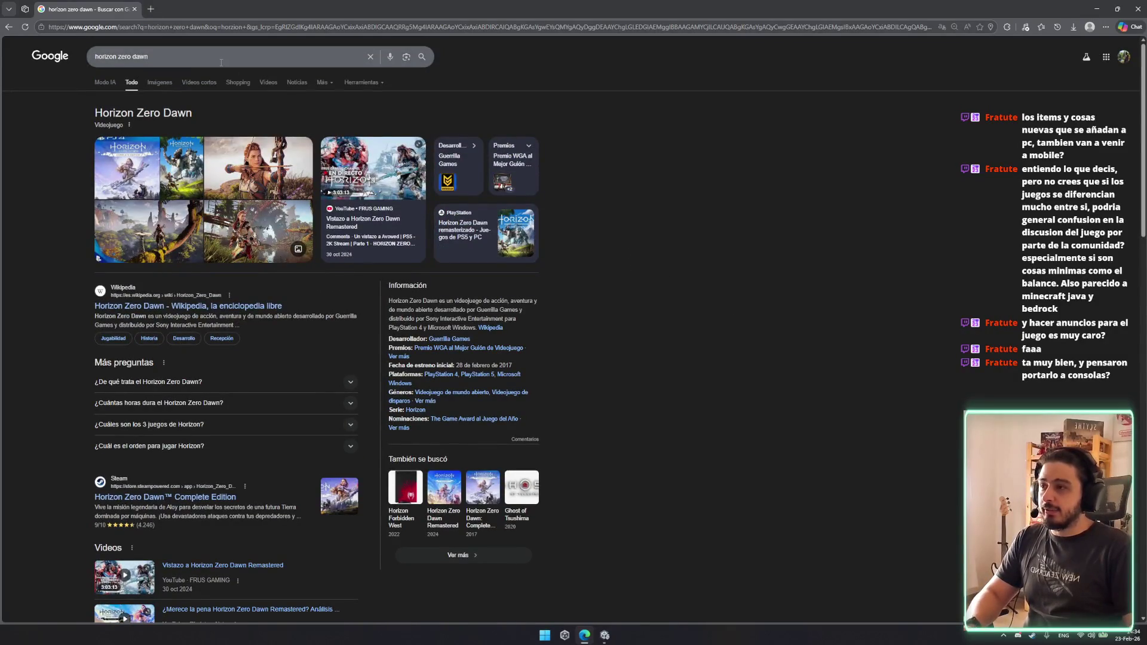
key(alt+Tab)
mouse_move(381, 131)
mouse_down()
mouse_move(459, 339)
mouse_move(570, 359)
mouse_up()
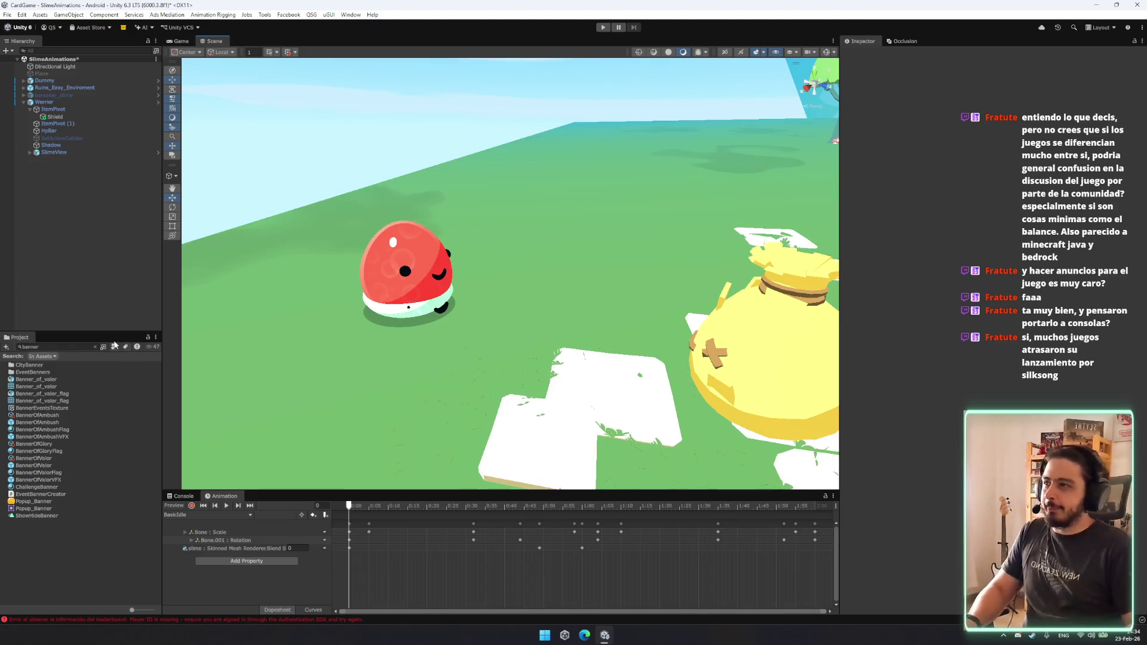
mouse_move(451, 371)
mouse_down()
mouse_move(430, 357)
mouse_move(389, 363)
mouse_move(460, 378)
mouse_move(471, 346)
mouse_move(572, 355)
mouse_move(488, 330)
mouse_move(545, 352)
mouse_up()
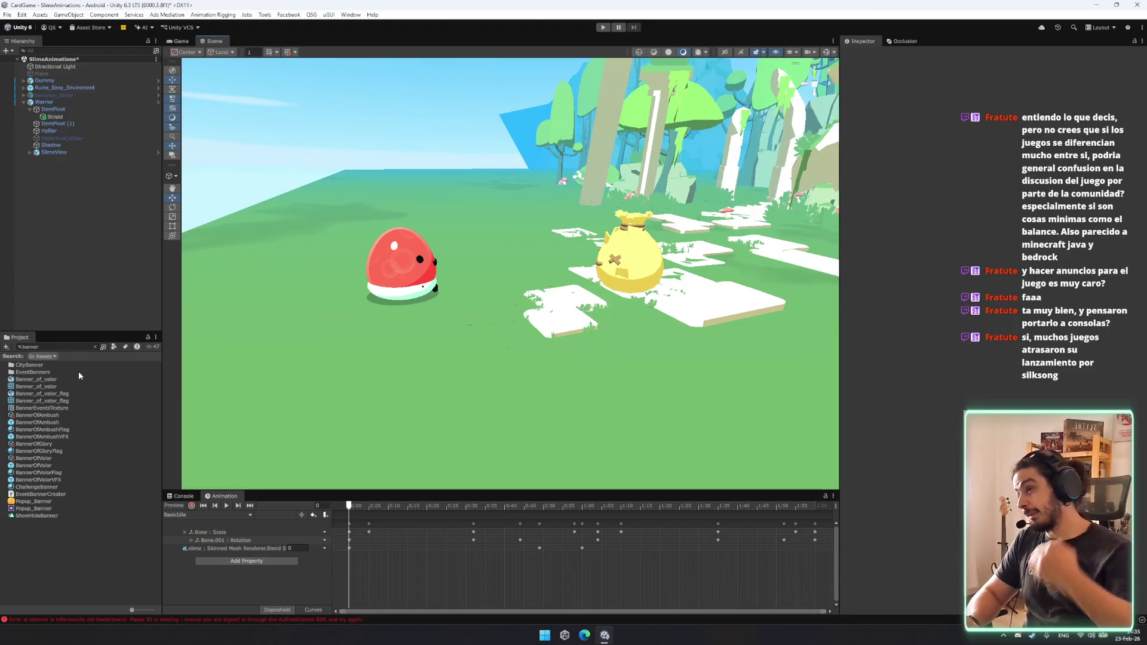
right_click(73, 218)
drag(334, 335, 373, 357)
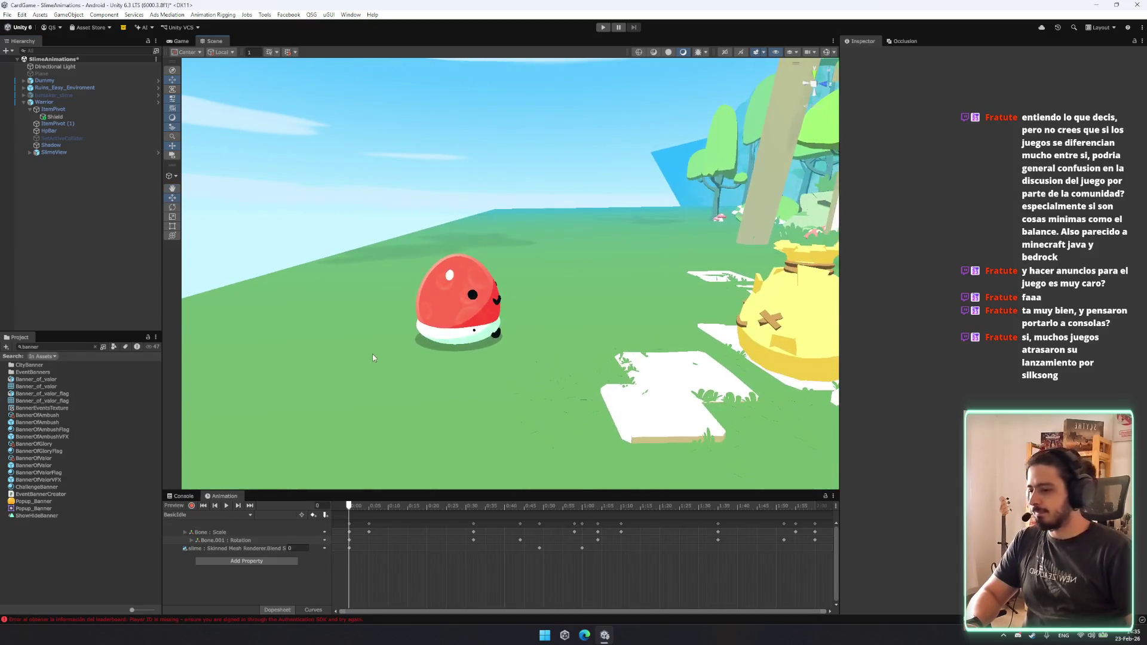
click(70, 401)
Inspect the Banner of Valor flag, model, material and prefab assets for comparison.
click(69, 394)
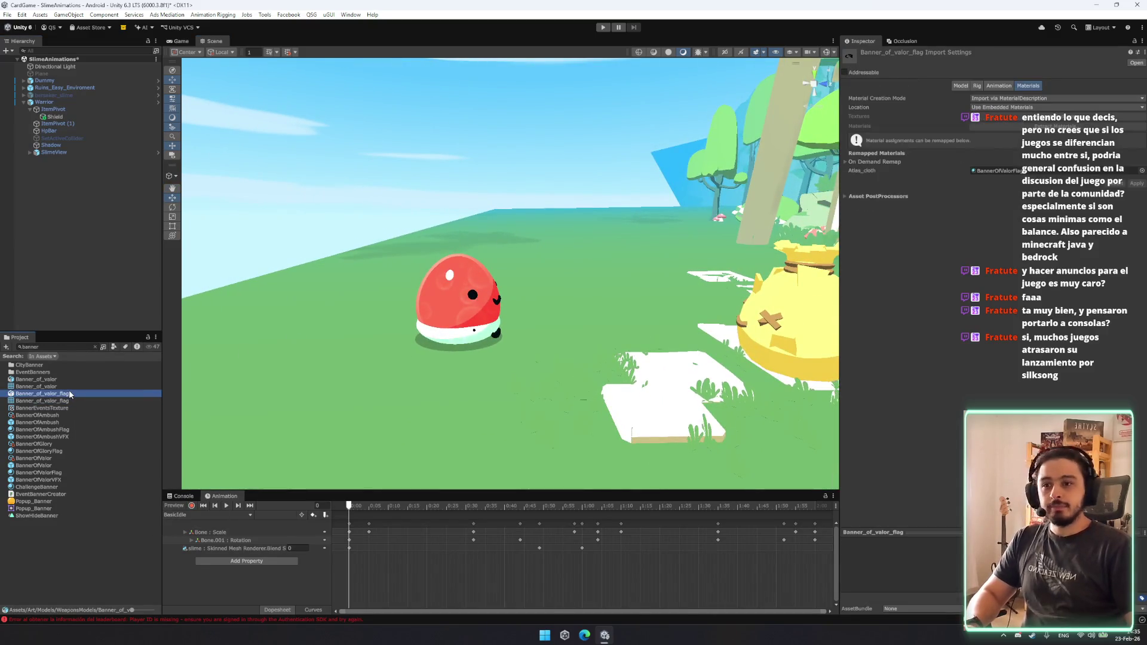
click(71, 386)
click(74, 379)
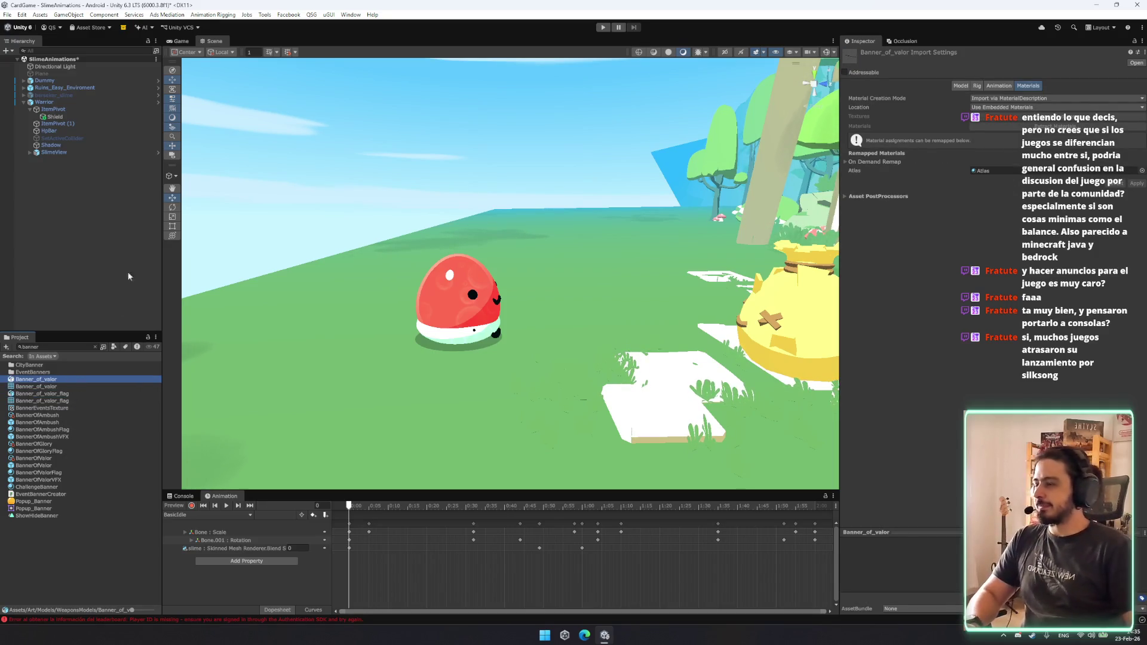
mouse_move(297, 368)
mouse_down()
mouse_move(495, 385)
mouse_move(430, 379)
mouse_move(358, 406)
mouse_up()
click(64, 452)
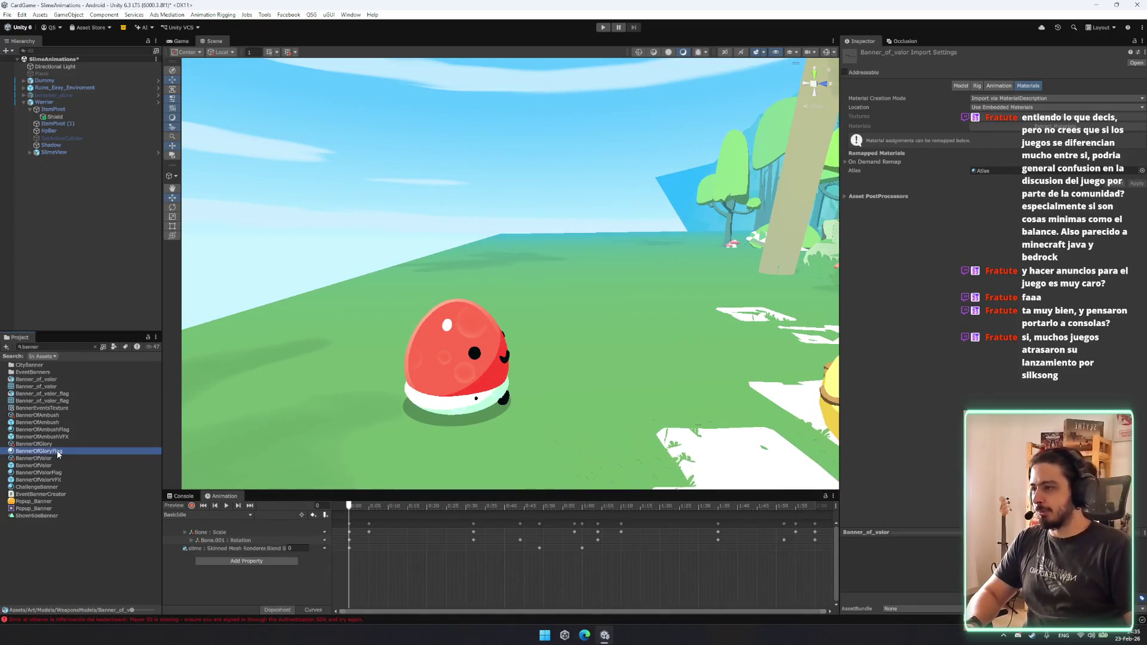
click(57, 472)
click(58, 480)
click(57, 472)
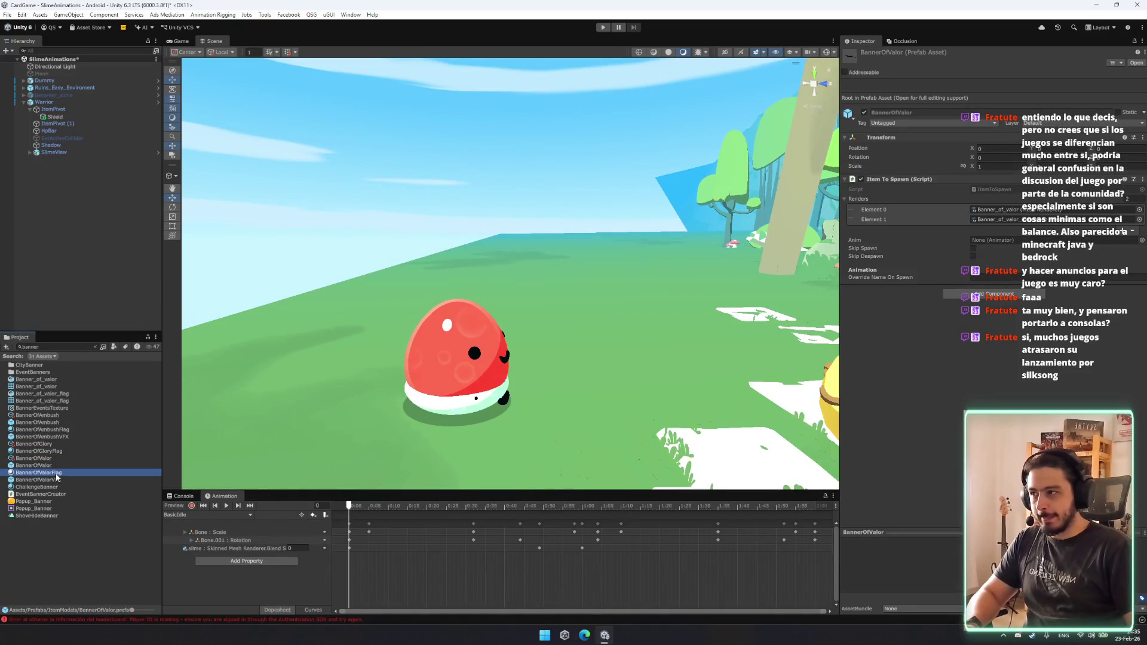
click(52, 468)
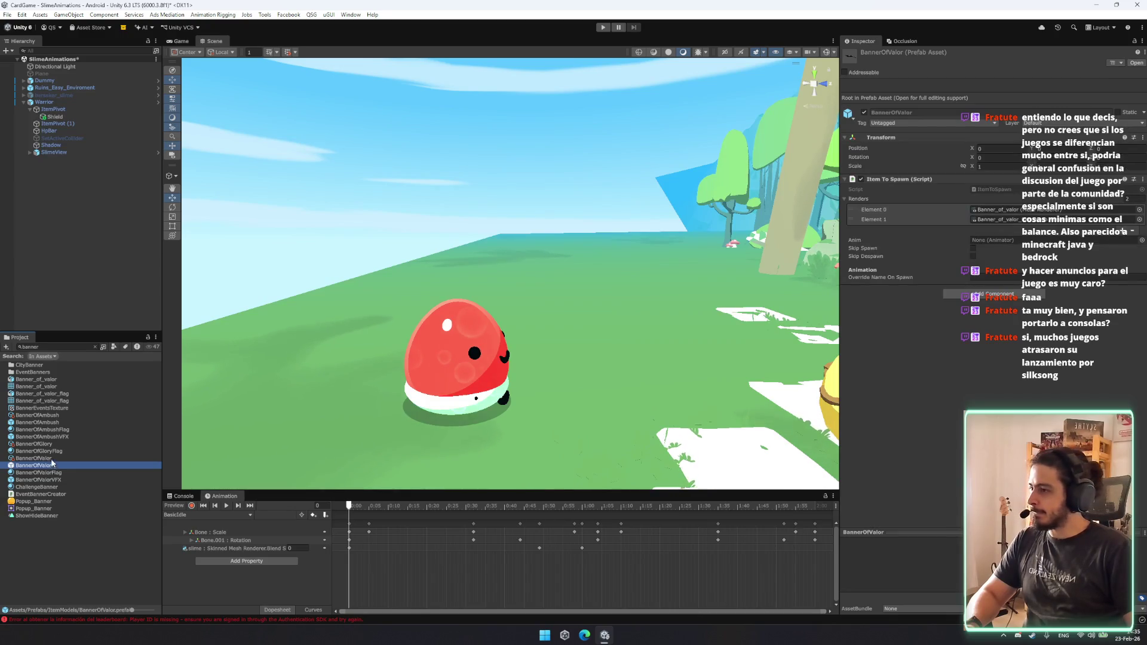
Review the BannerOfAmbush item data's actions and save the SlimeAnimations scene.
click(50, 415)
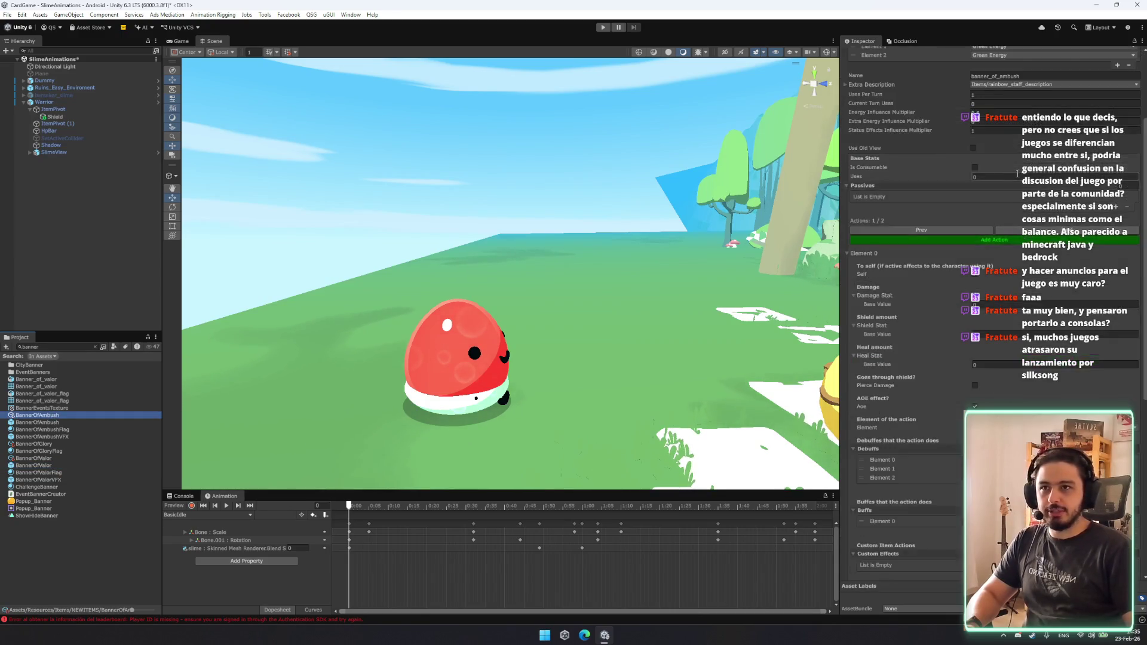
scroll(1017, 174, down, 10)
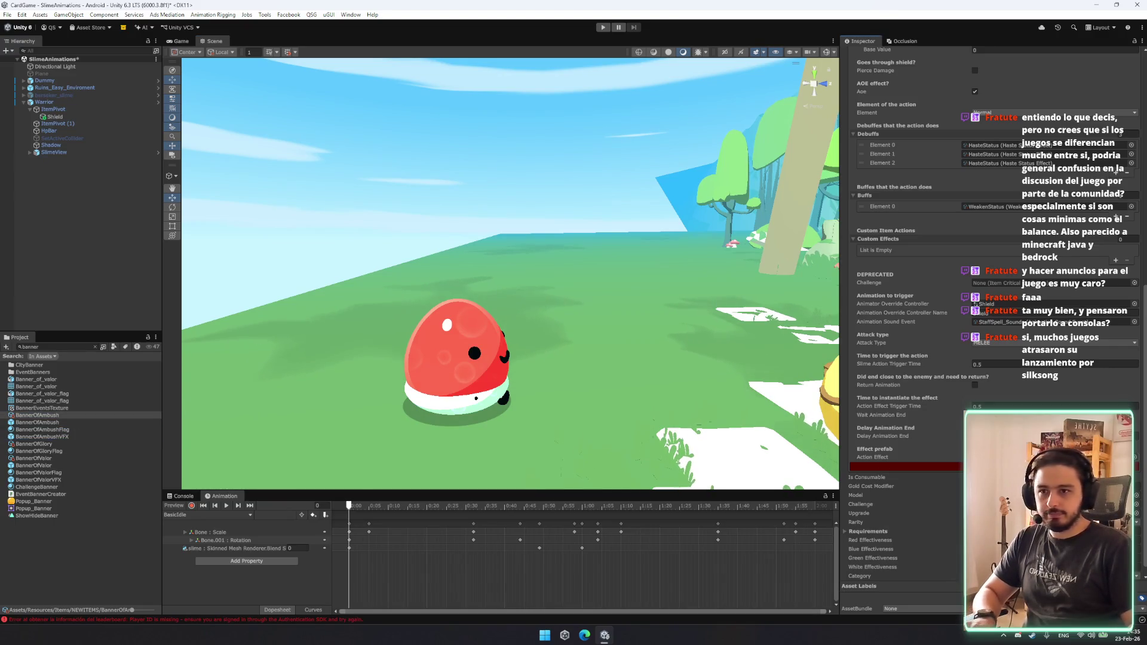
key(ctrl+s)
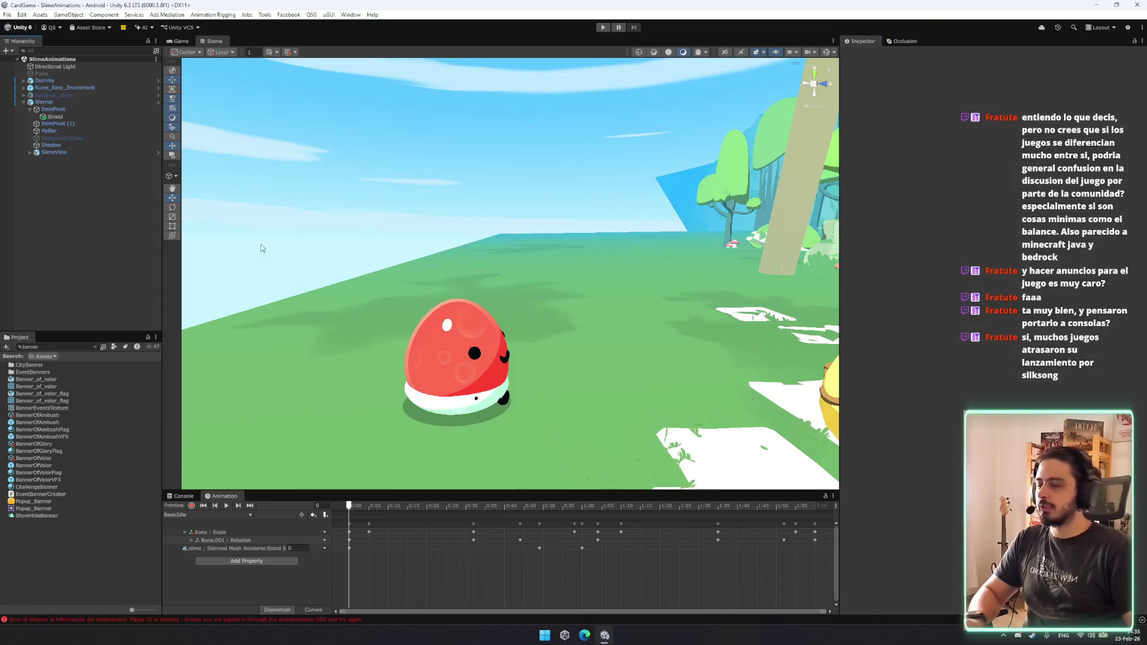
key(ctrl+shift+s)
Load the Menu scene, scroll Gameplay's Game Manager All Items list, and clear the asset search.
click(284, 106)
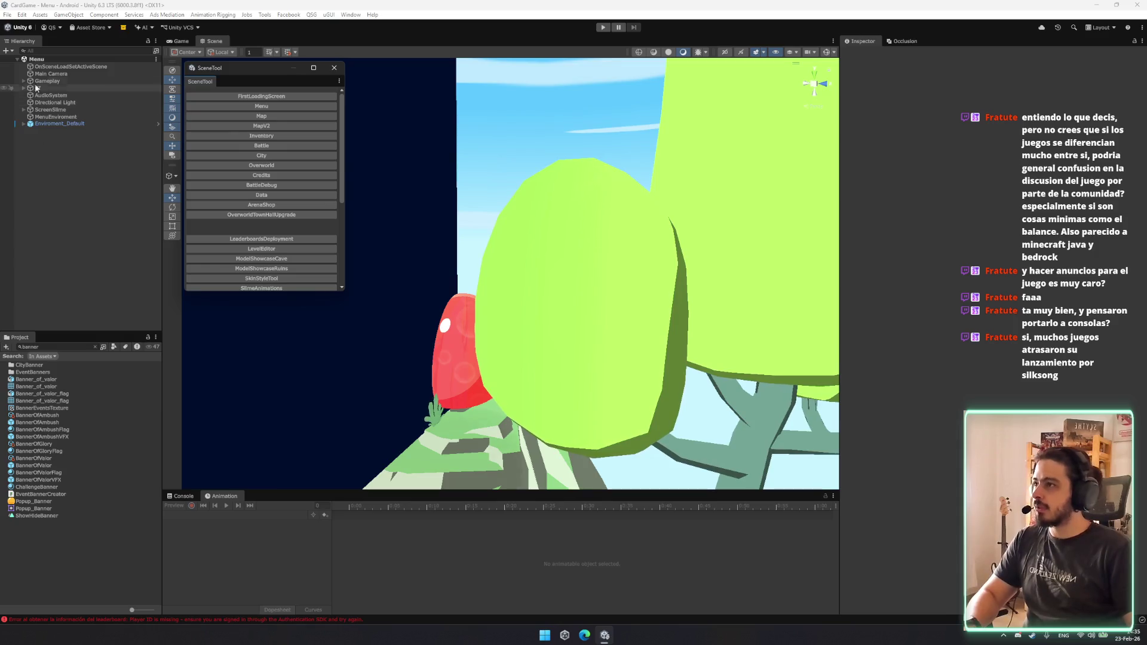
click(58, 82)
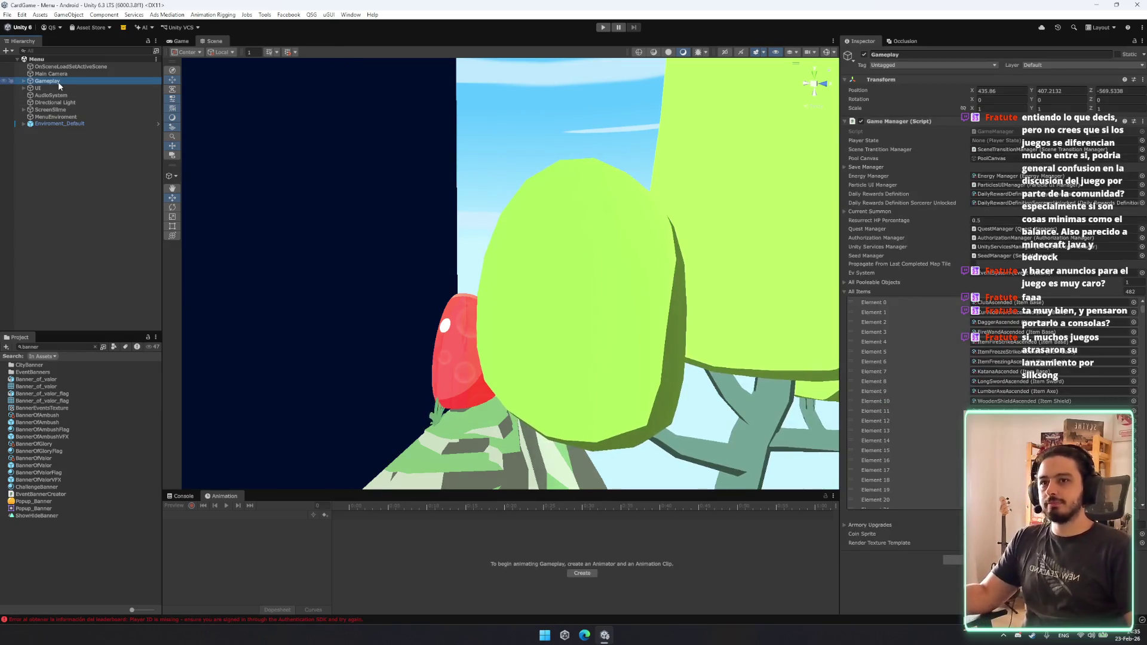
scroll(1041, 408, down, 15)
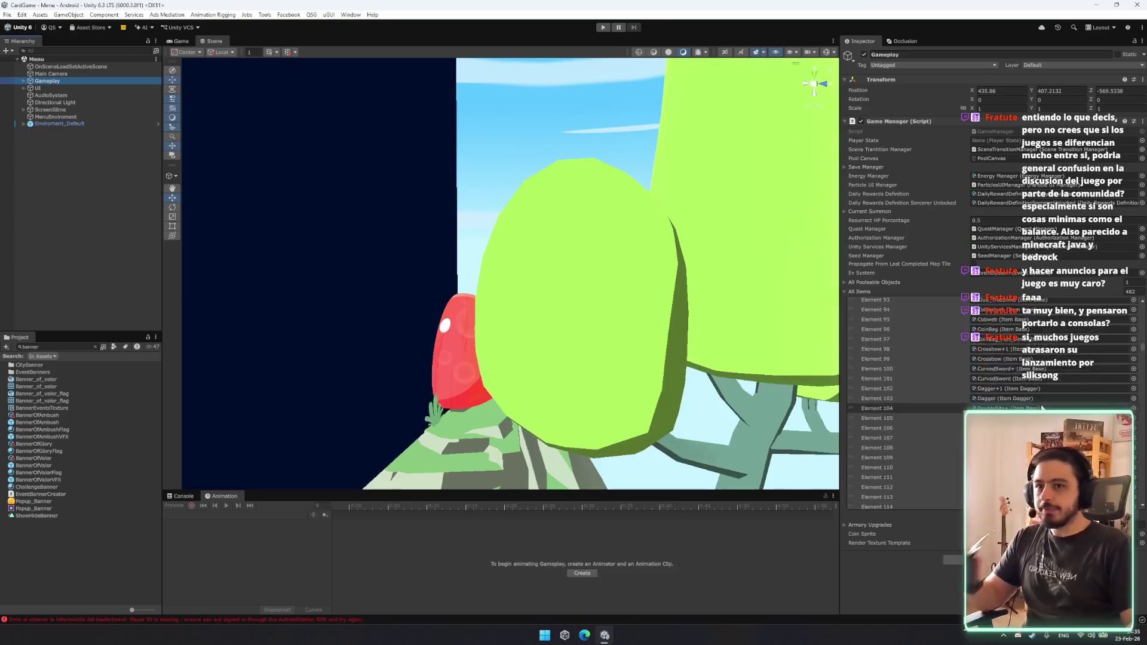
scroll(1041, 408, down, 2)
scroll(1141, 366, down, 2)
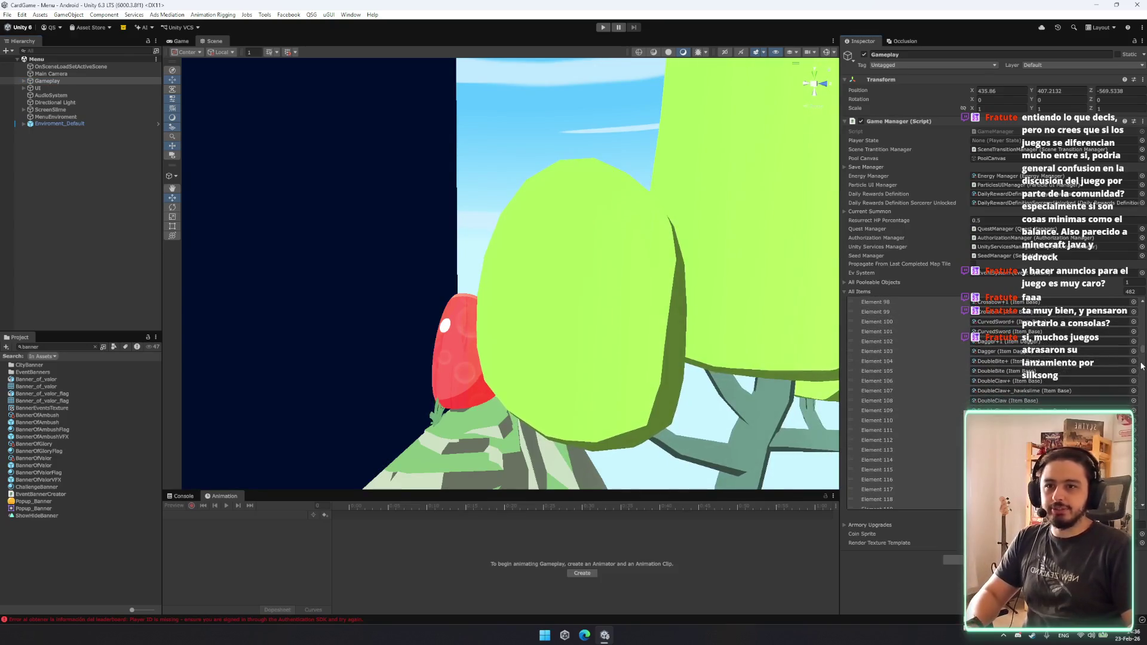
drag(1142, 354, 1139, 508)
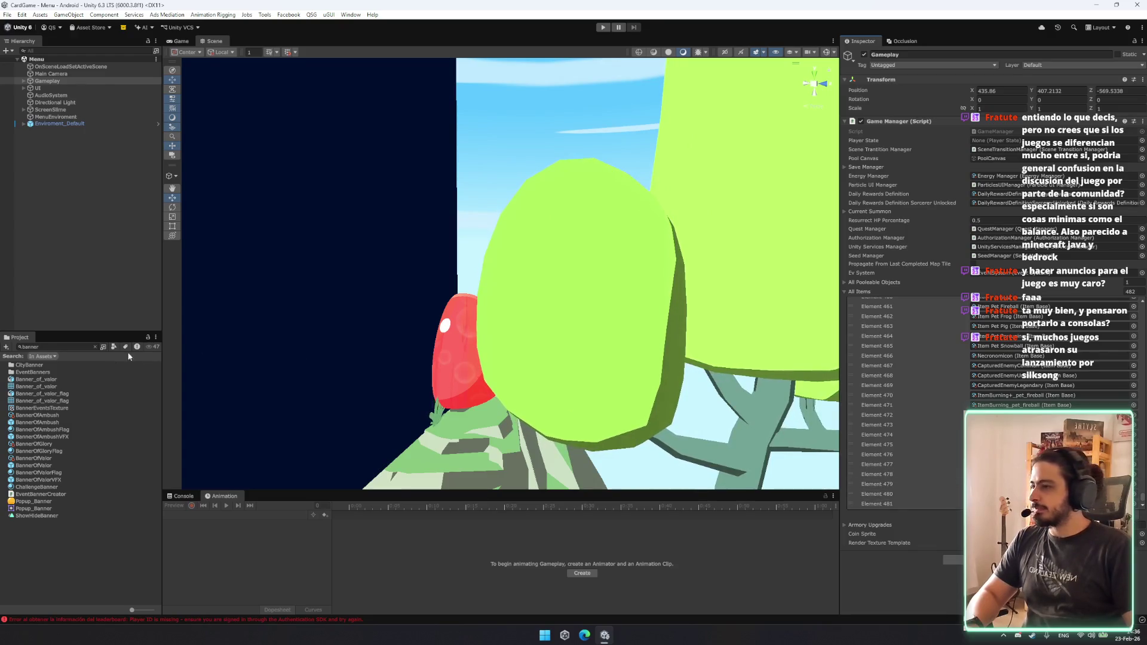
click(65, 350)
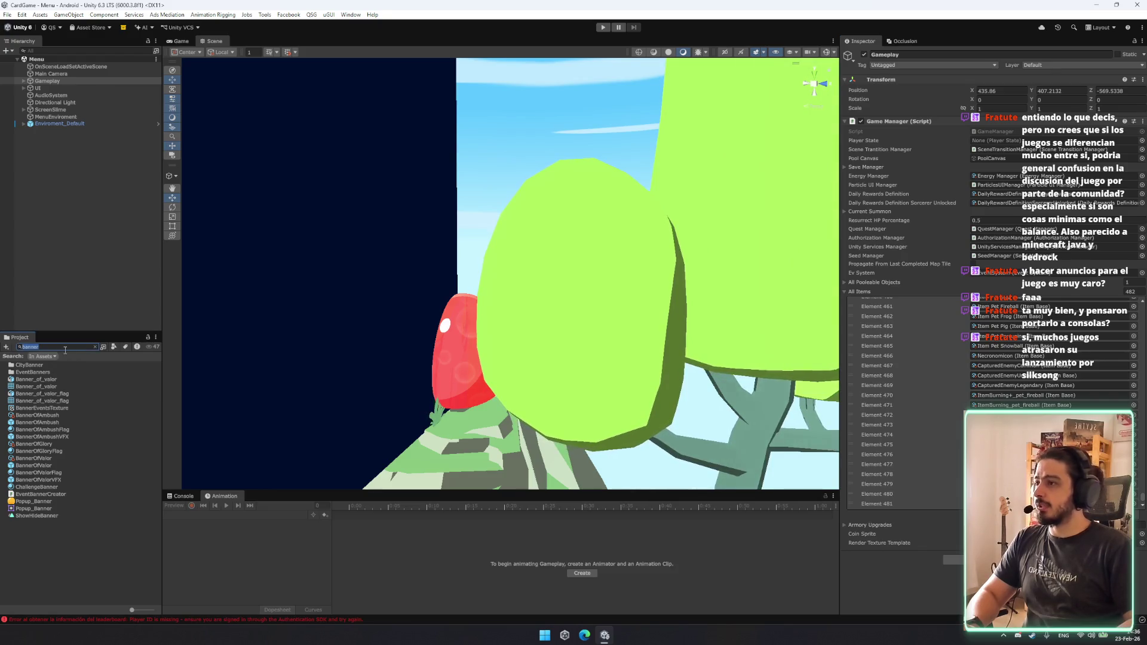
key(BackSpace)
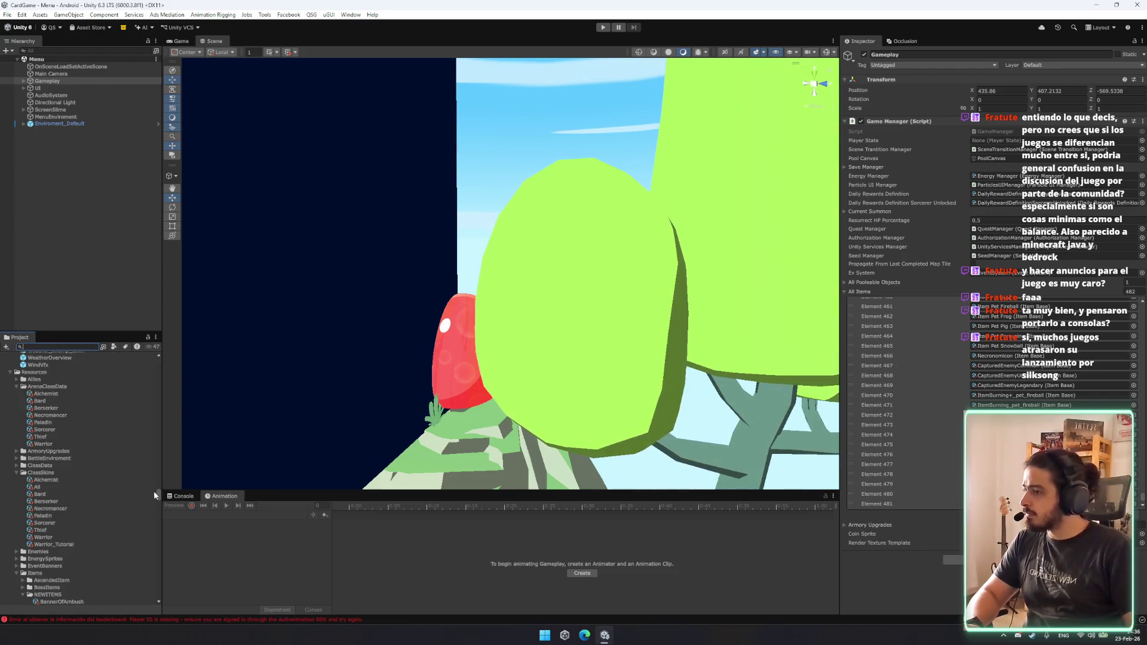
Browse the _DEBUG assets and open the PlayerInventoryDebug data.
drag(159, 497, 148, 356)
click(91, 401)
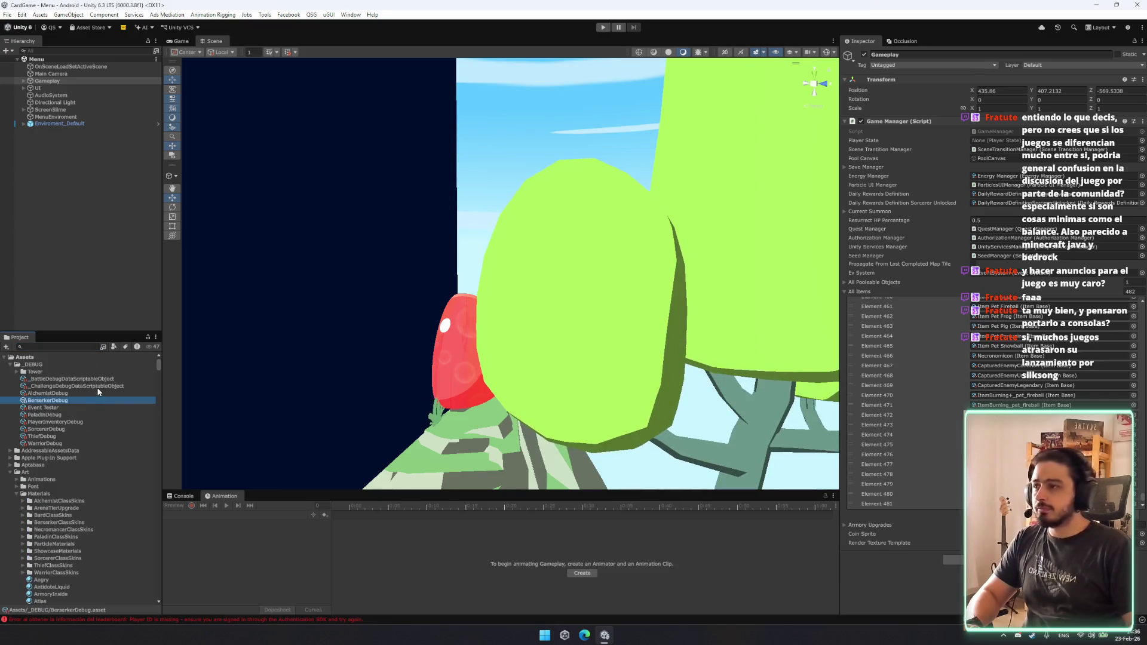
click(98, 387)
click(97, 379)
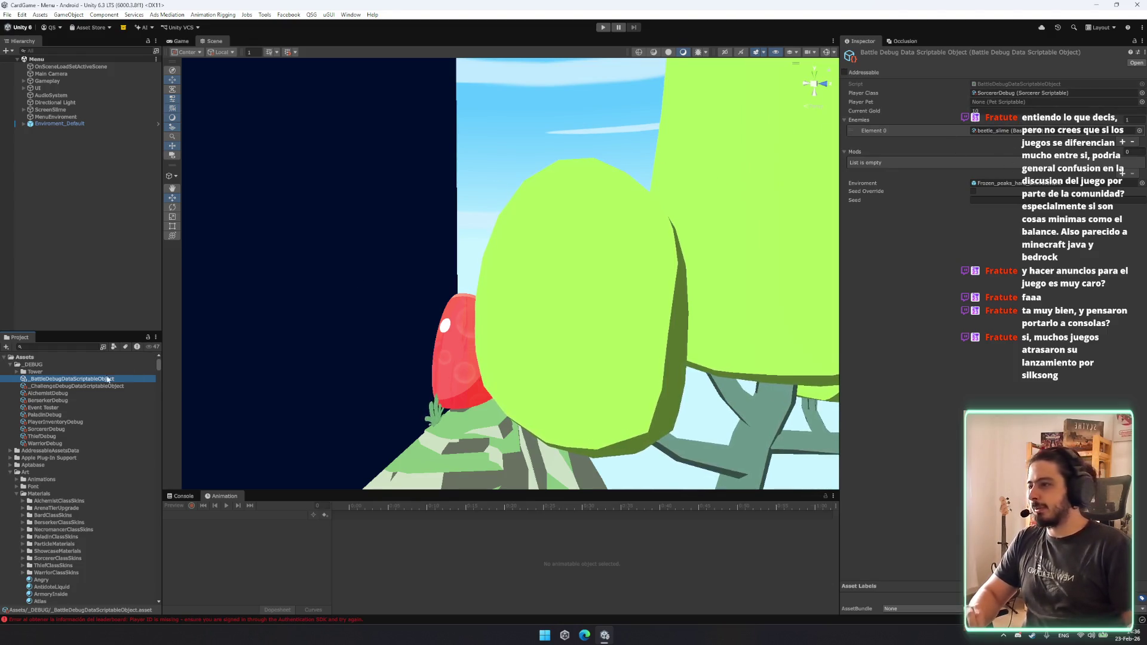
click(55, 422)
click(60, 434)
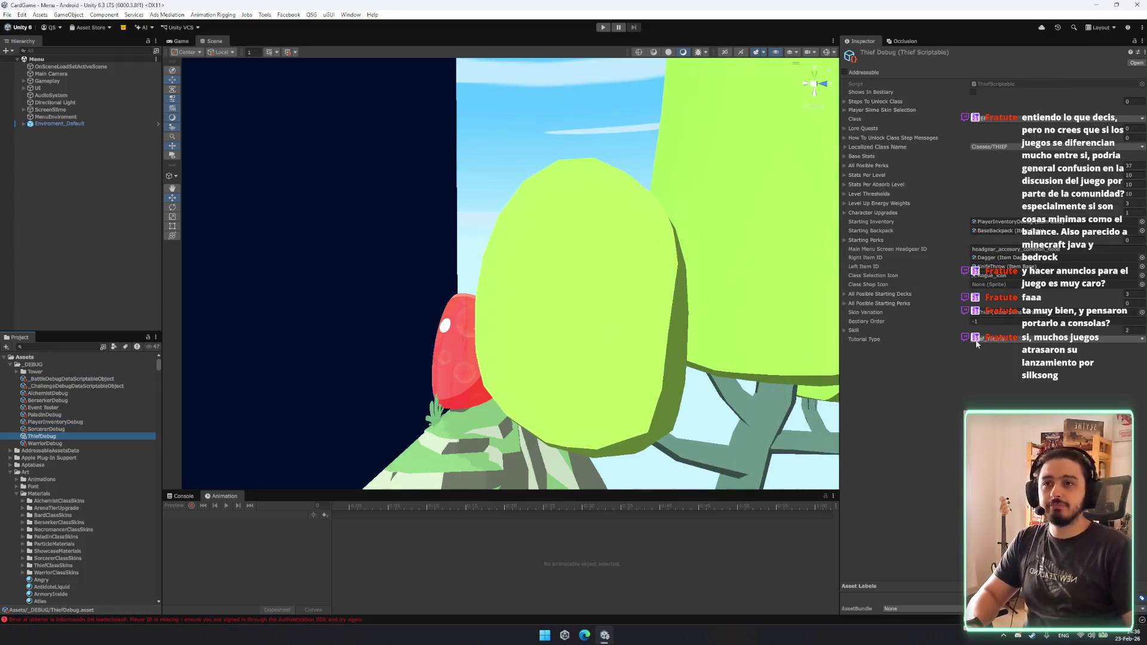
click(58, 421)
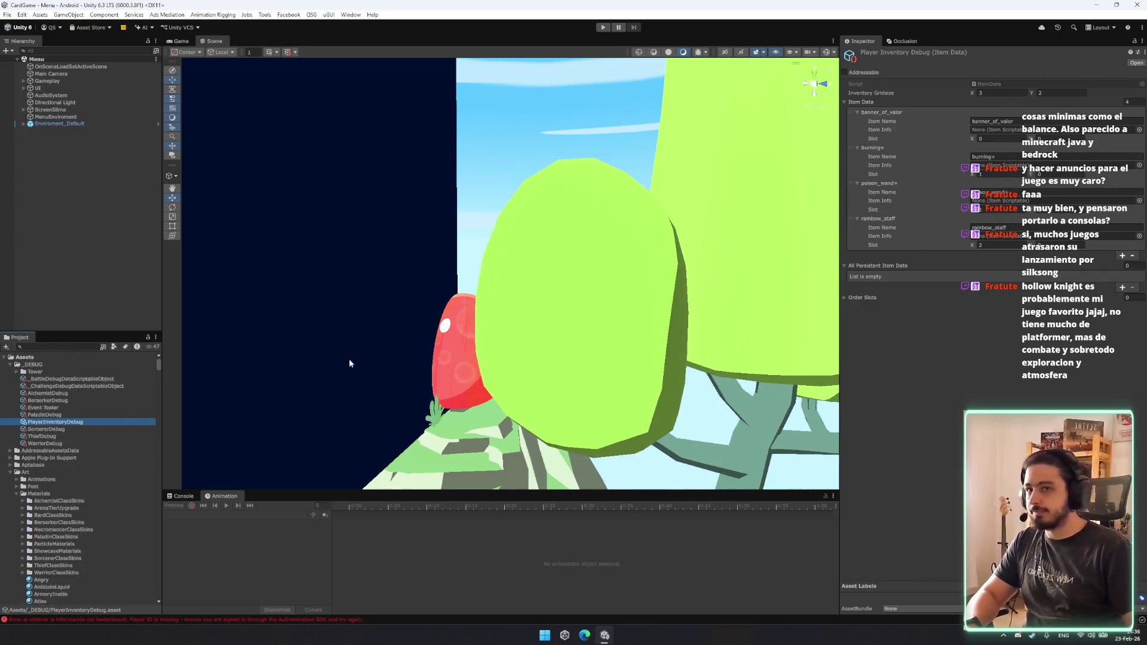
Drag BannerOfAmbush into the second Item Data entry and set the list size to 2.
click(72, 346)
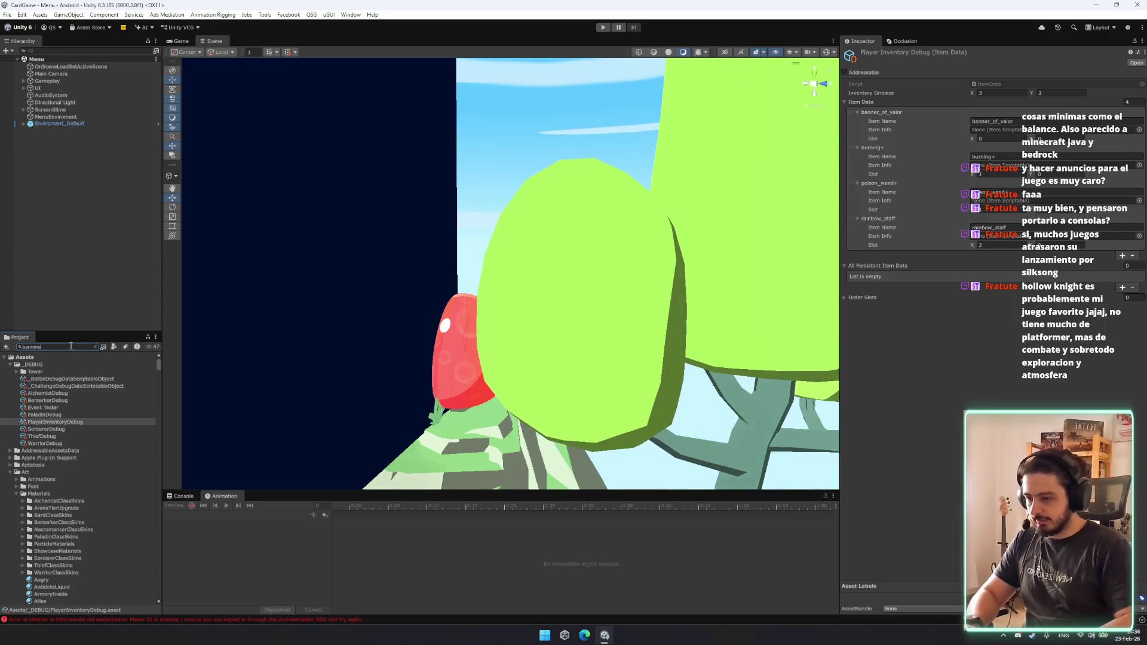
text(r)
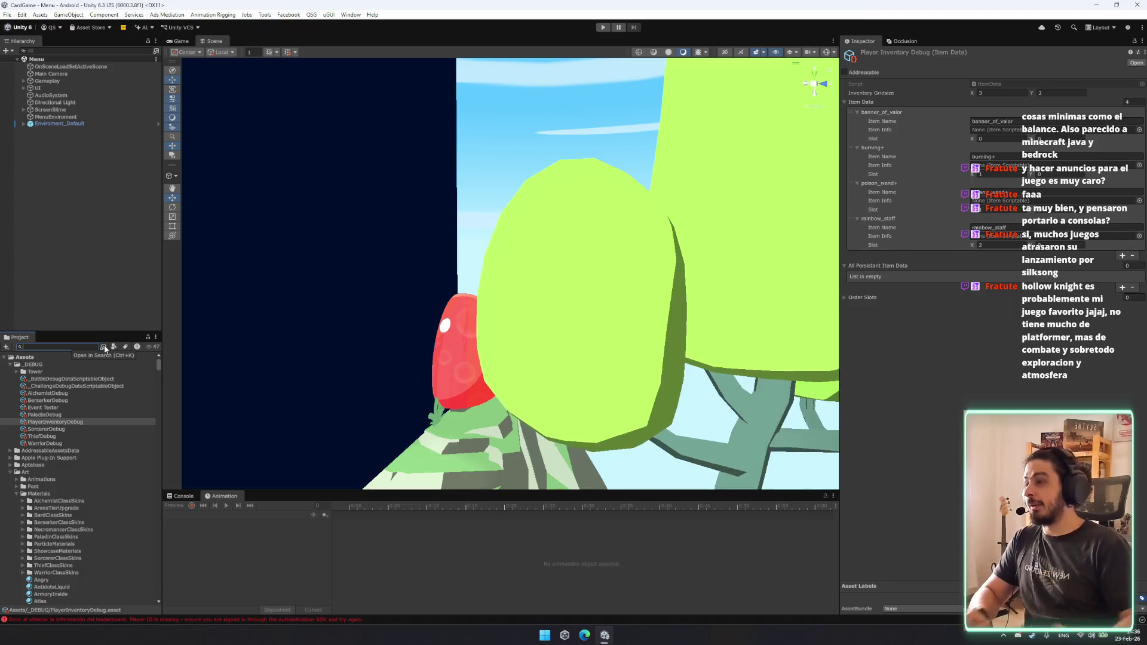
text(bn)
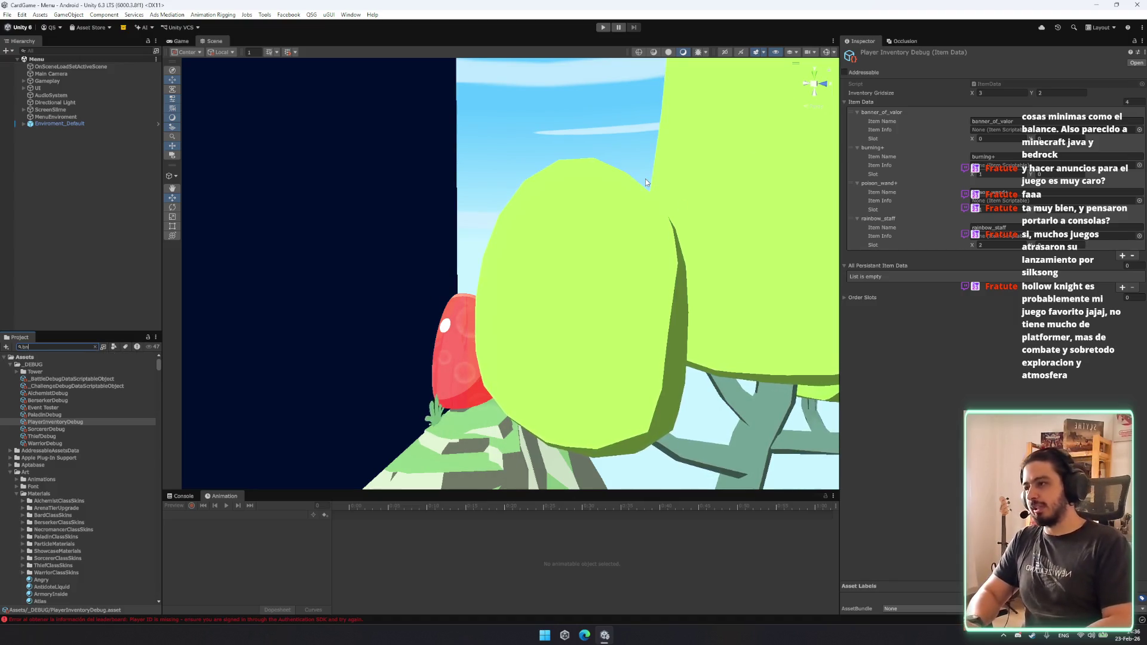
text(eer)
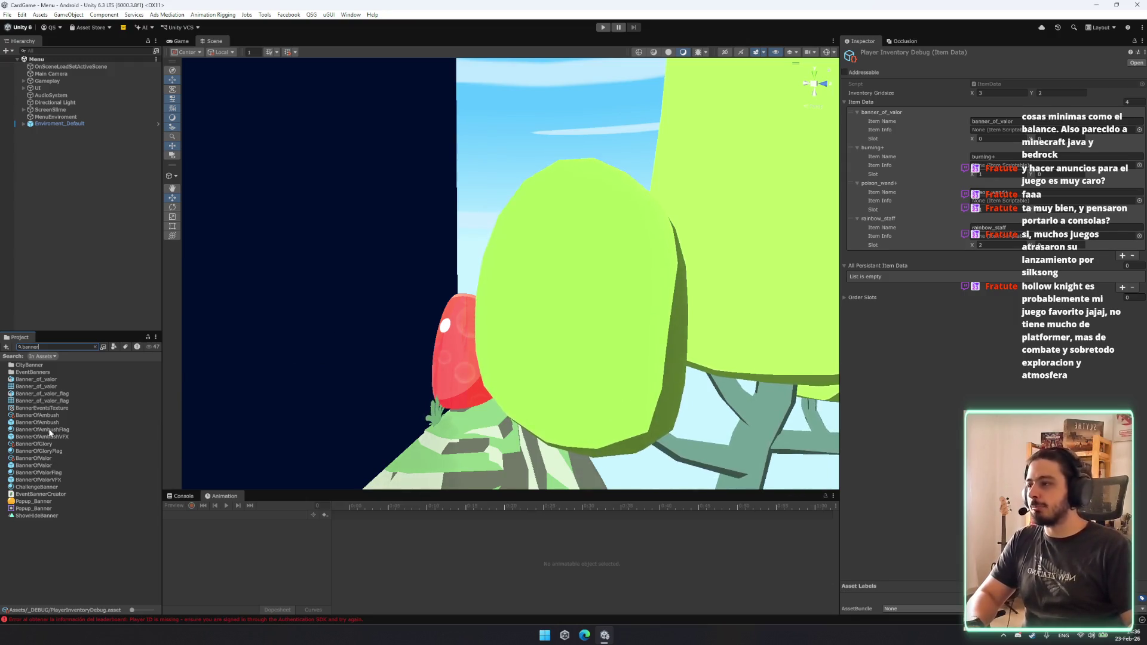
drag(44, 423, 996, 167)
click(995, 173)
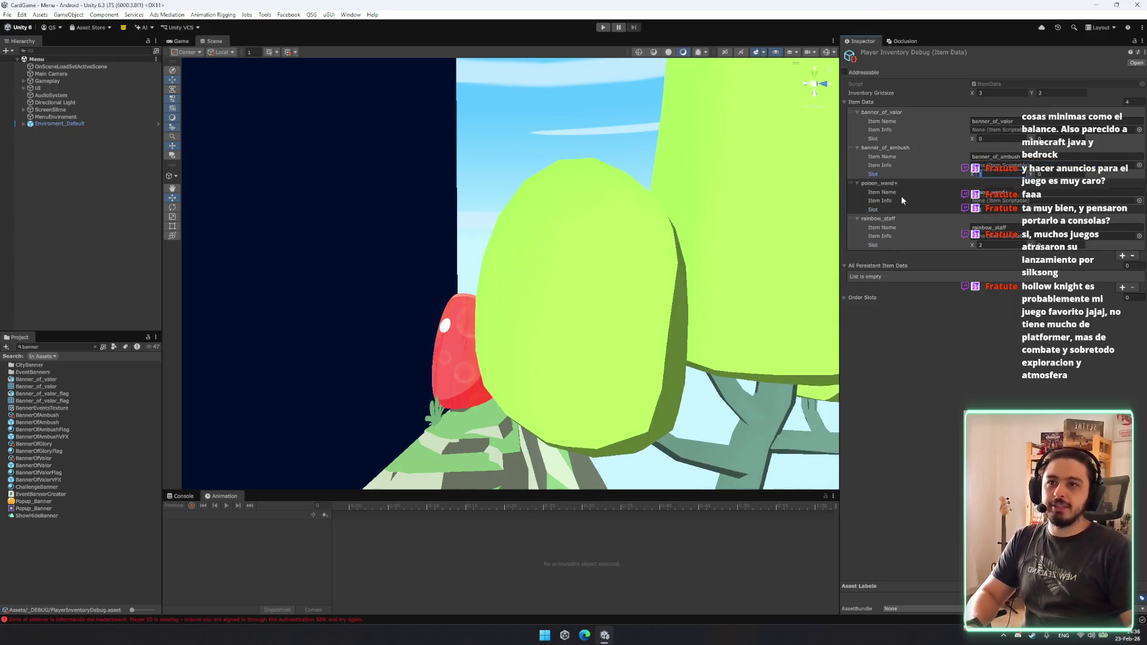
text(2)
key(Return)
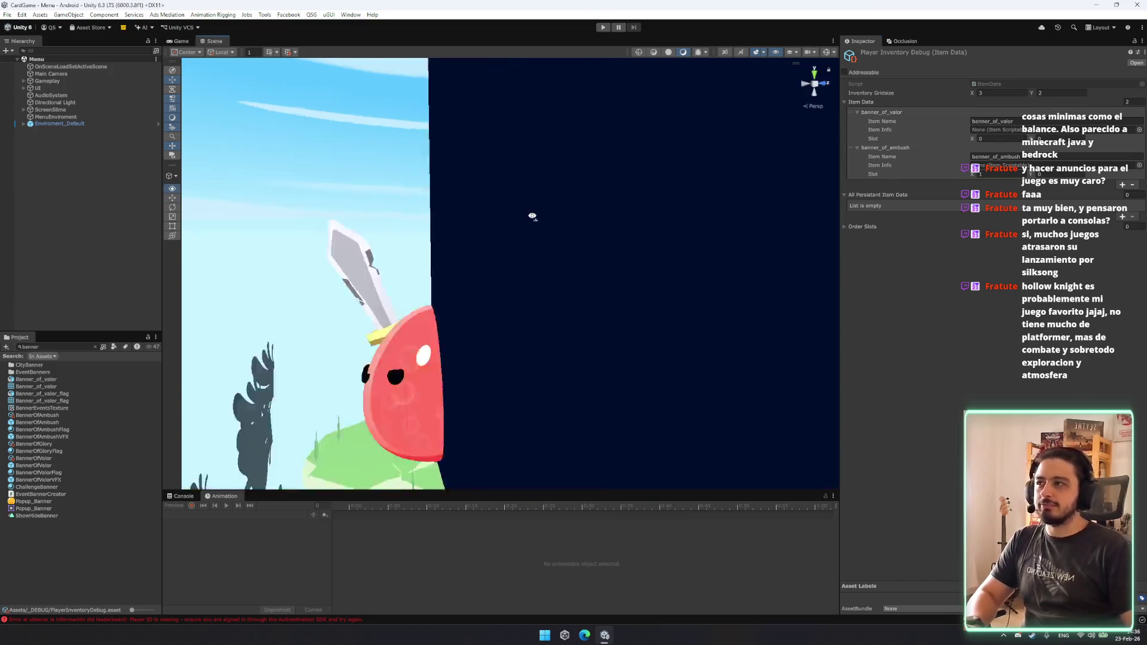
Play-test a debug battle, checking the BANNER_OF_AMBUSH info popup three times, then exit Play mode with Ctrl+P.
click(602, 27)
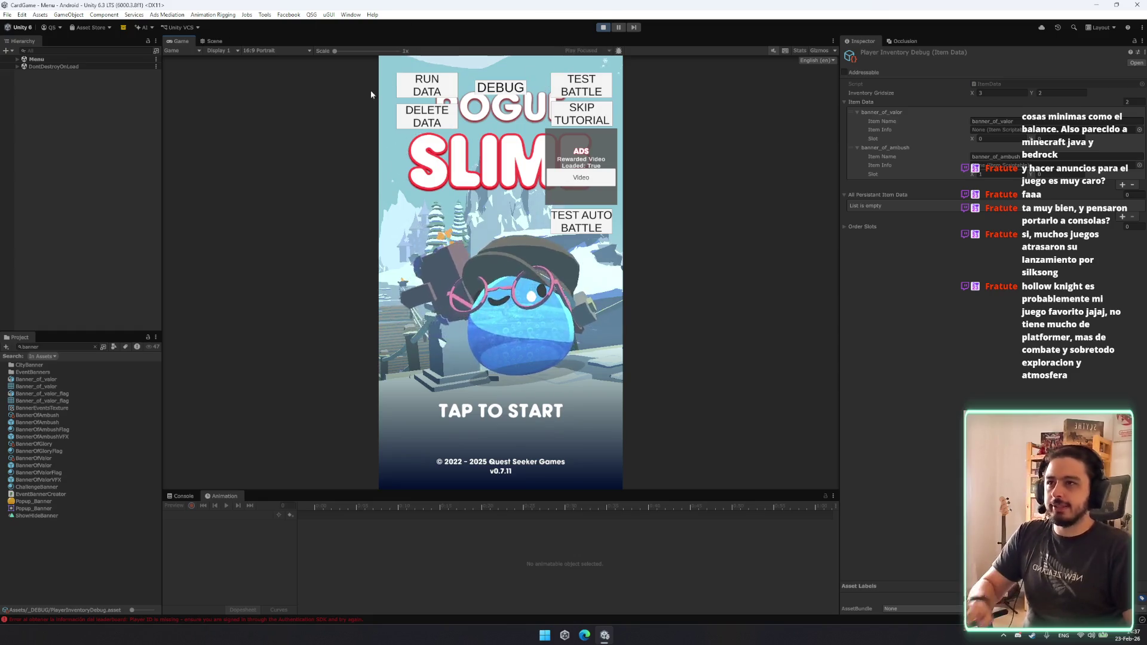
click(579, 87)
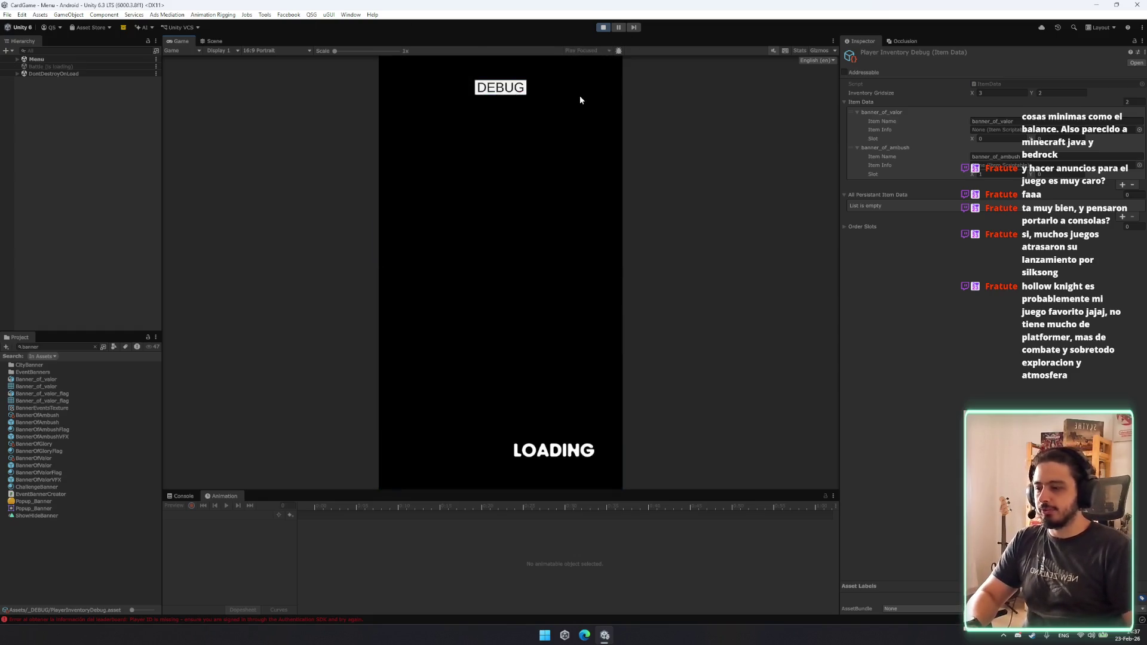
click(522, 353)
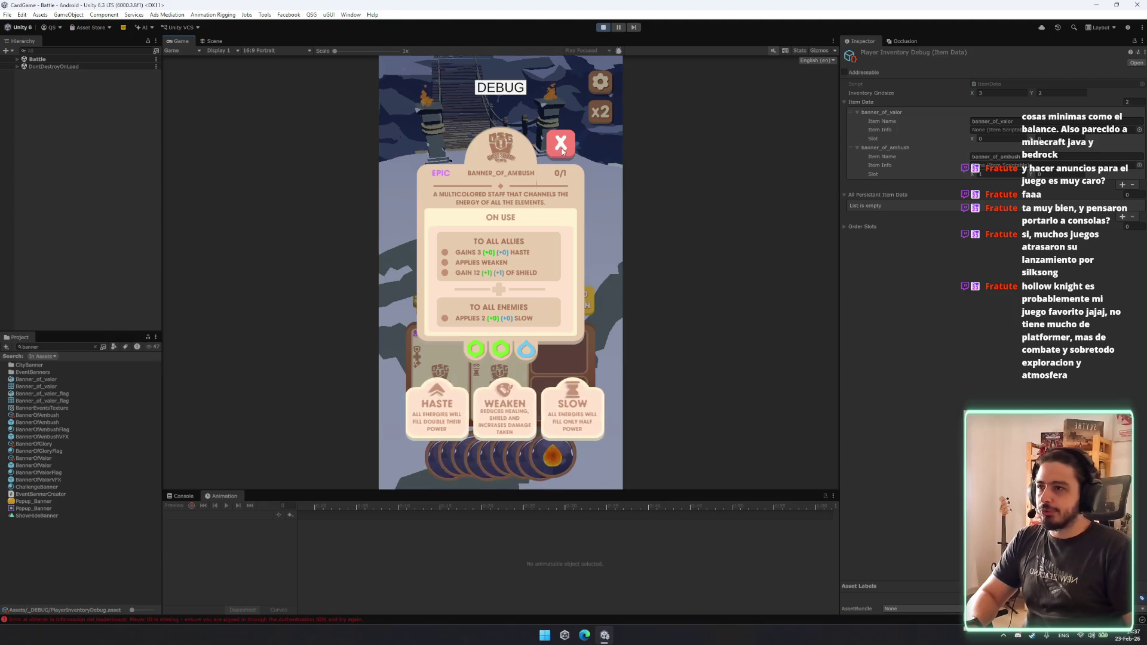
click(561, 150)
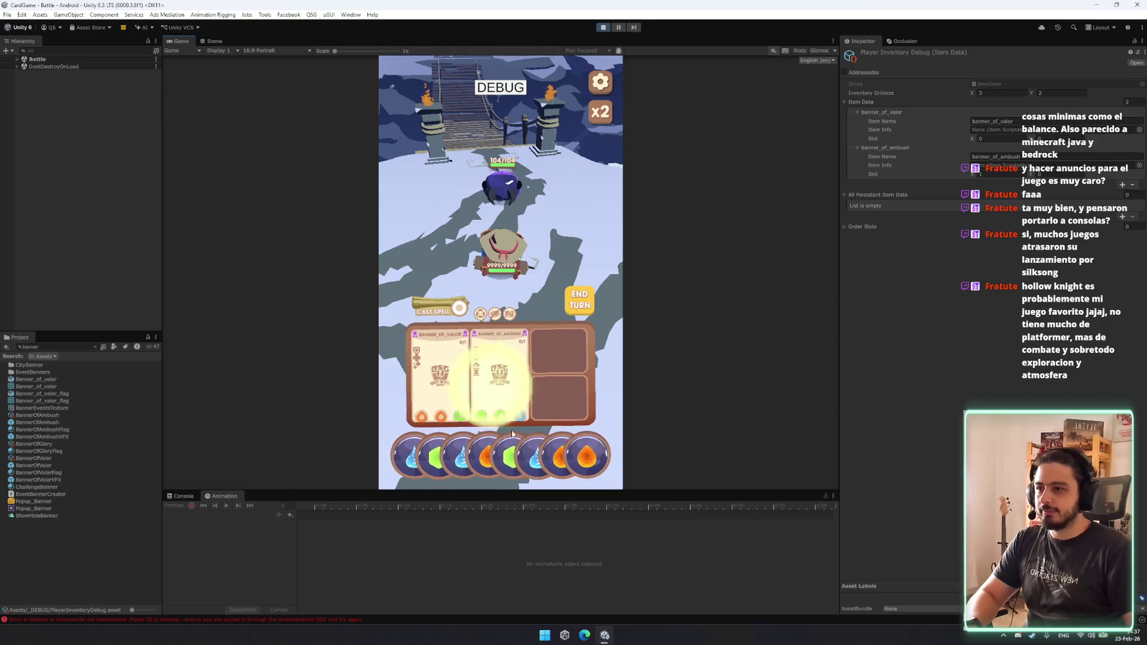
click(507, 362)
click(561, 143)
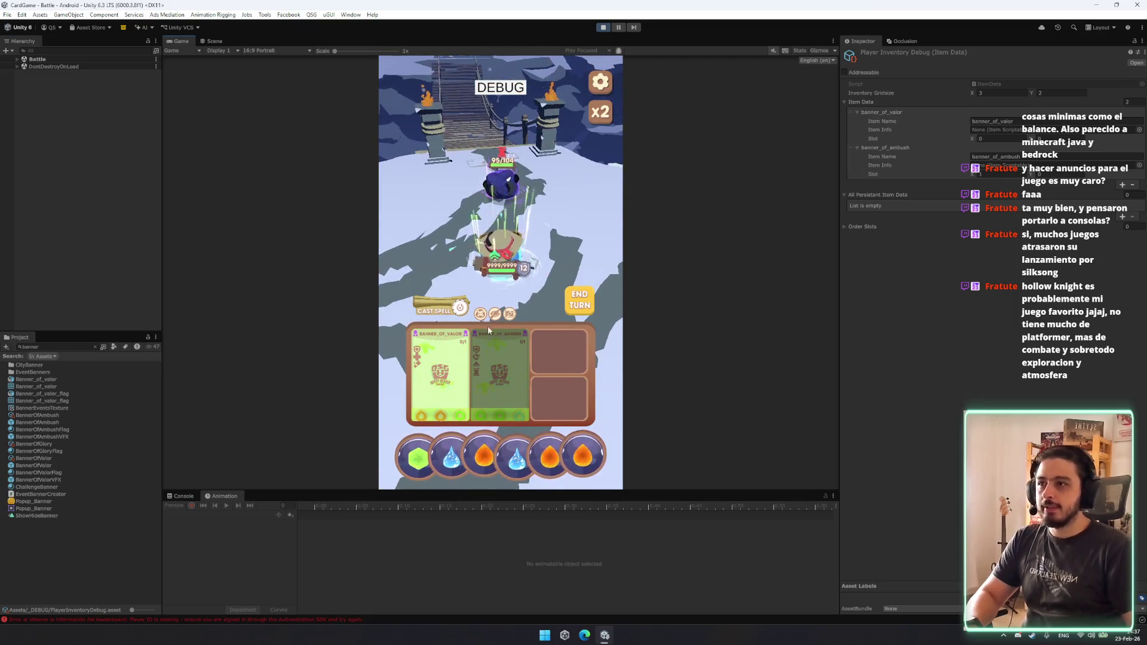
click(490, 334)
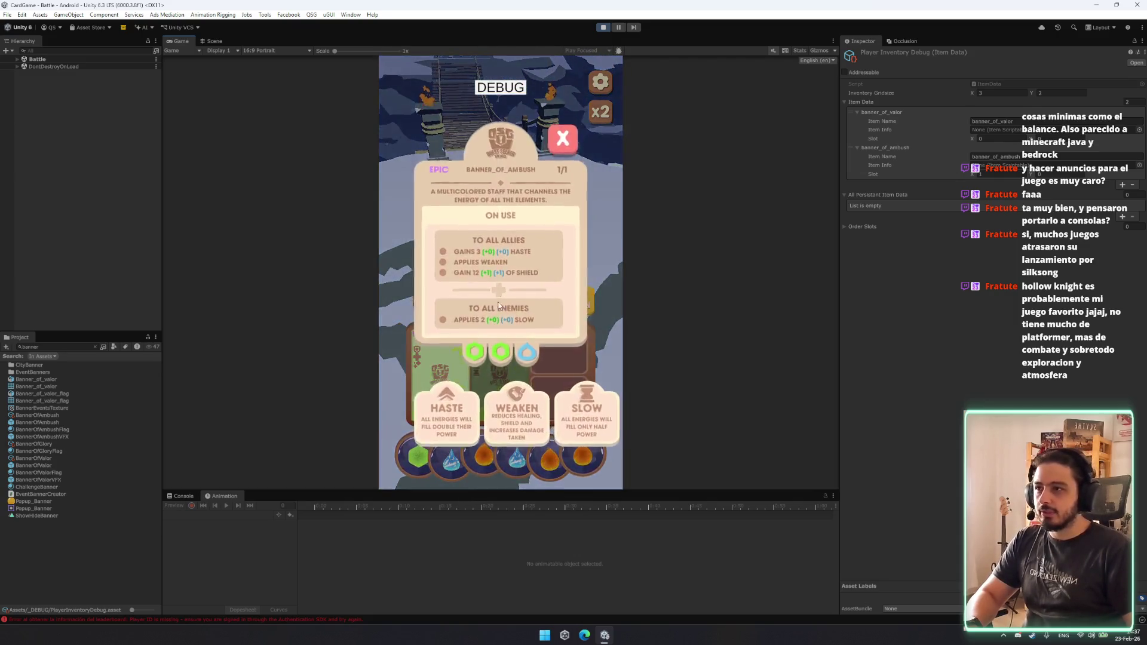
click(514, 260)
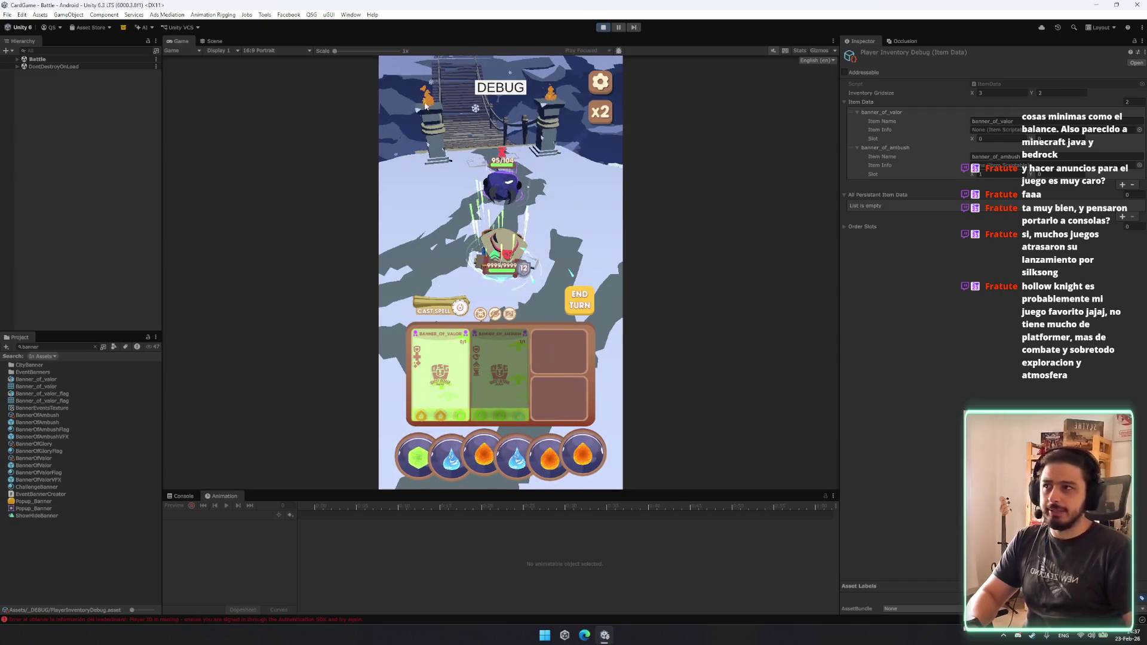
key(ctrl+p)
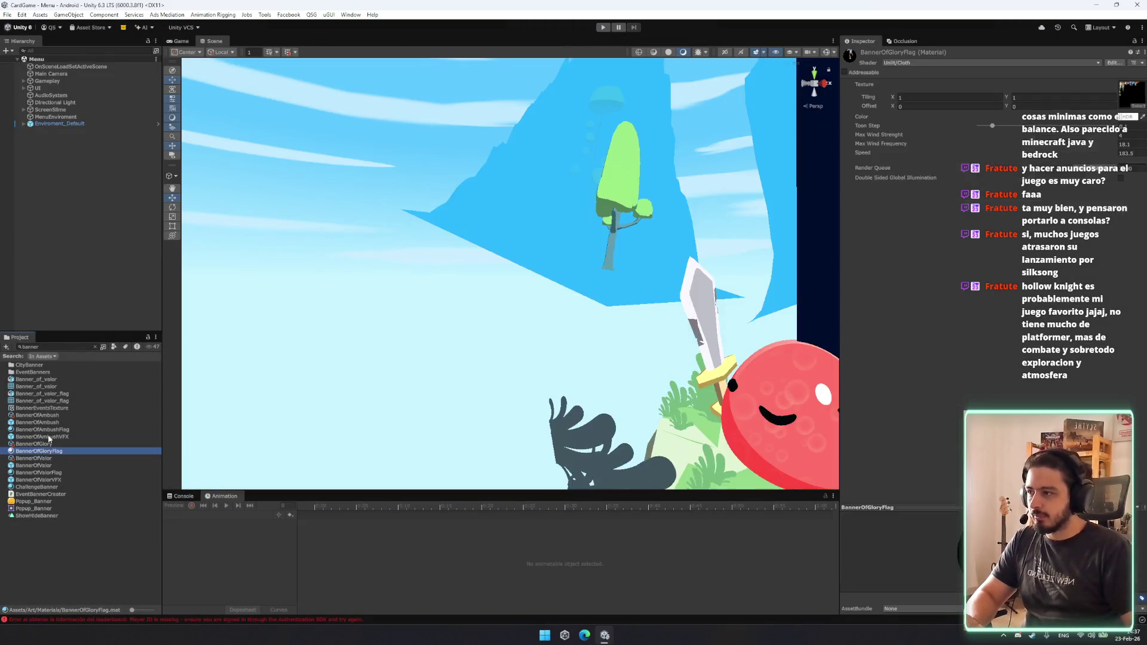
Open the BannerOfAmbush item data and empty the first action's buffs list.
click(37, 415)
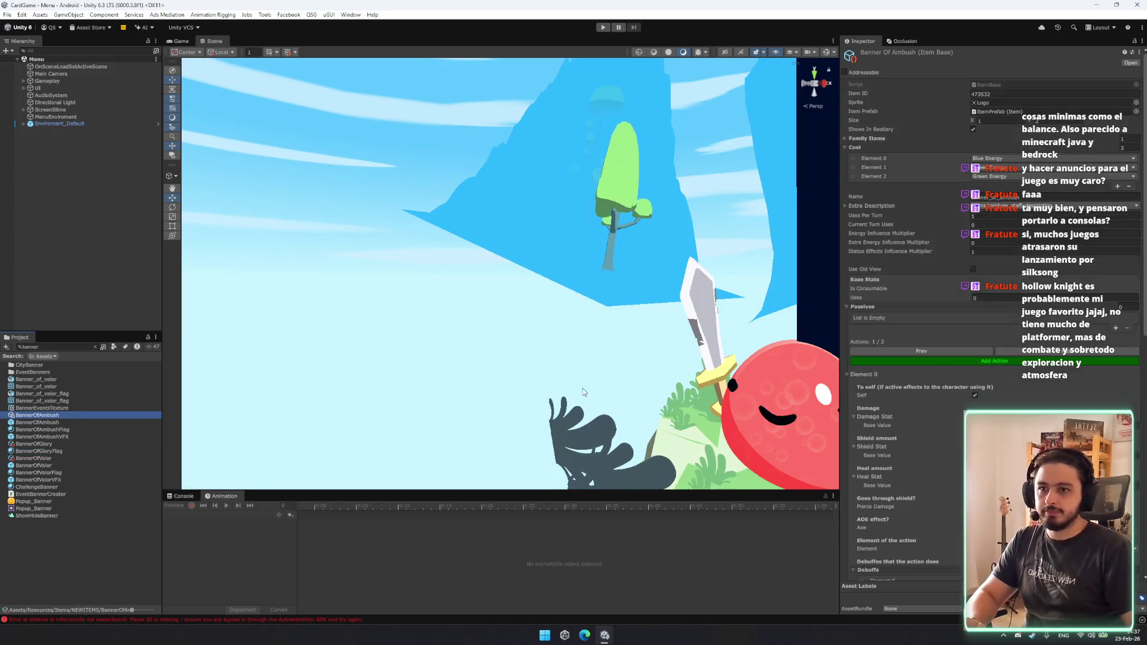
scroll(977, 358, down, 10)
click(930, 366)
click(924, 365)
key(Return)
scroll(1016, 213, up, 3)
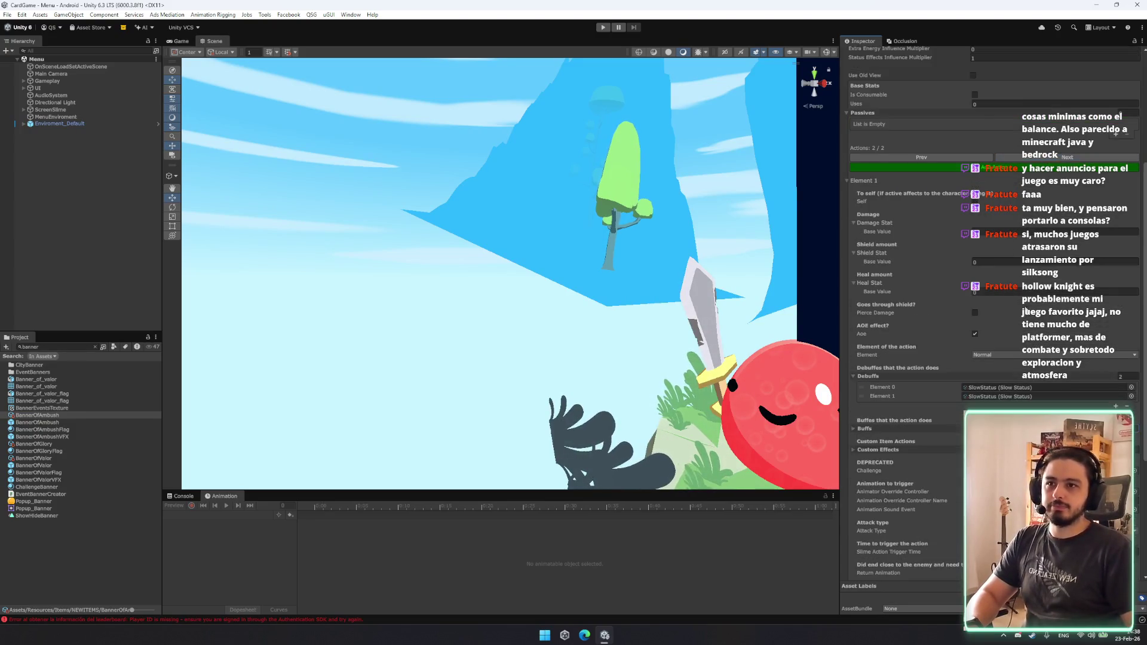
Give the second action 3 debuff slots, assigning WeakenStatus as the third.
click(1044, 159)
click(1125, 277)
text(3)
key(Return)
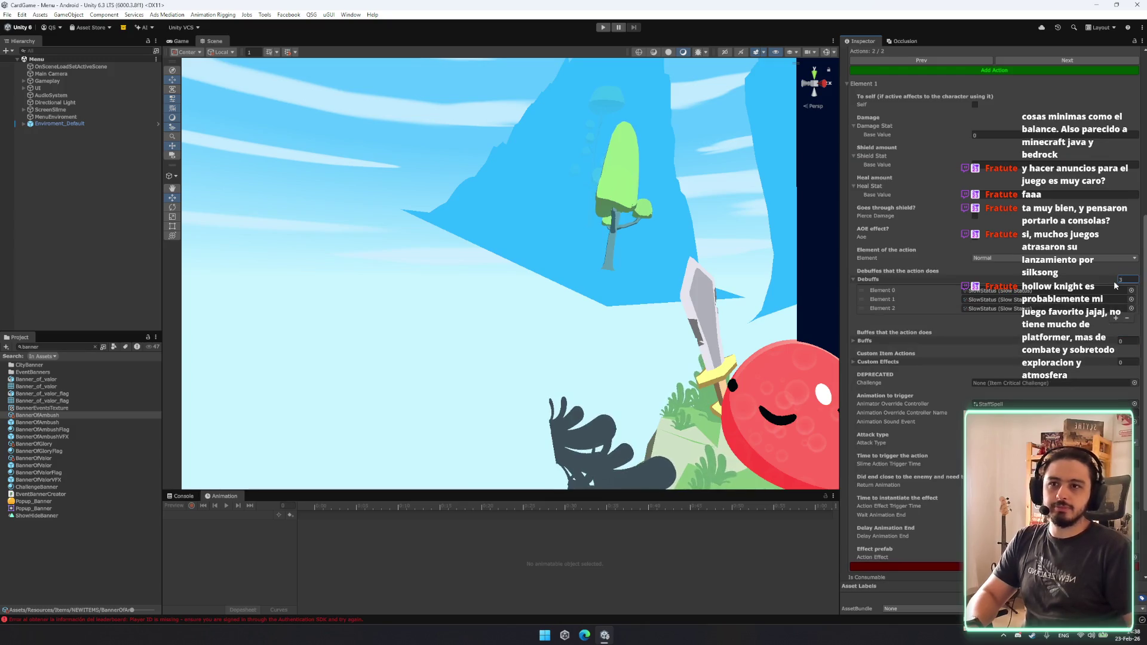
click(1130, 308)
text(wea)
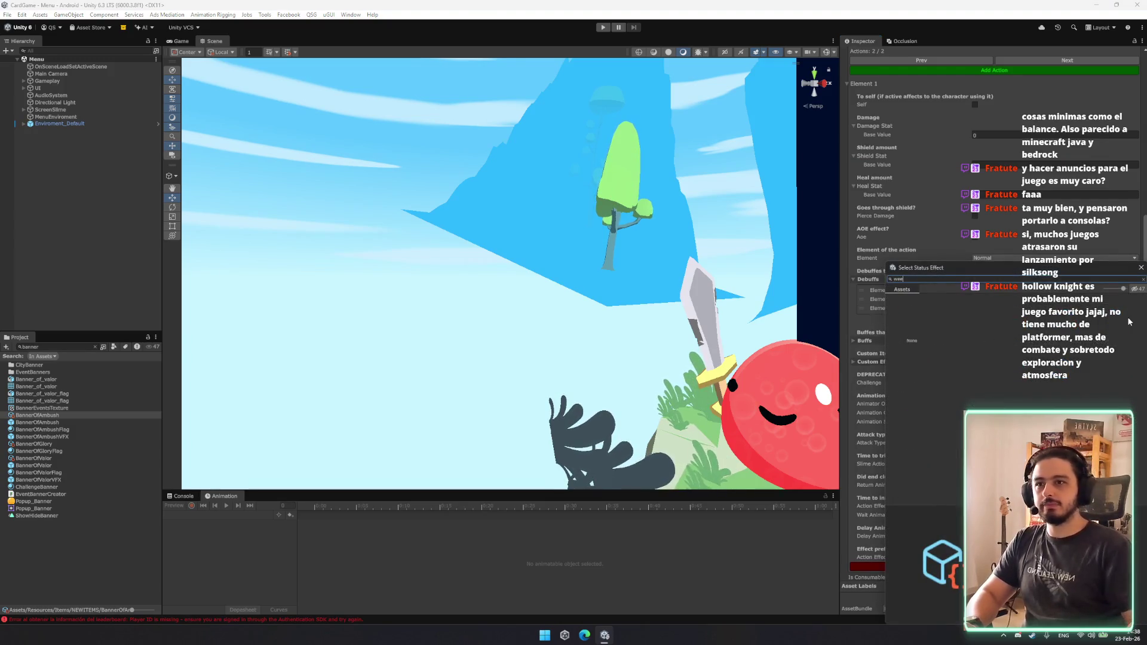
double_click(1001, 317)
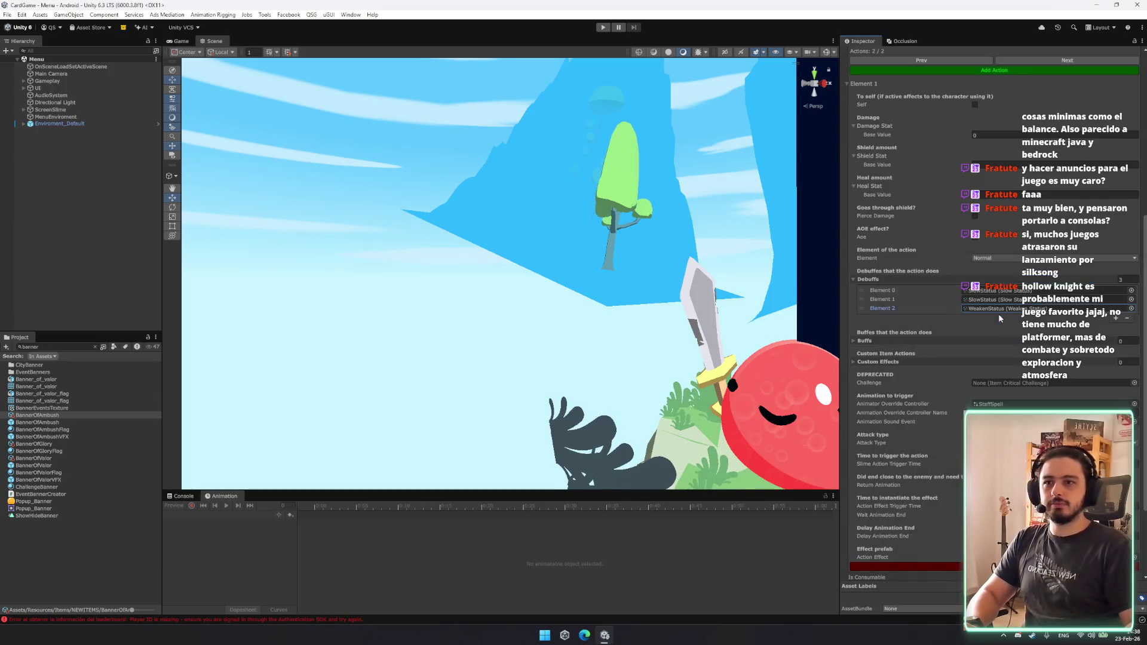
Review the item's settings, then select the BannerOfAmbush prefab in the Project window.
scroll(1001, 351, down, 3)
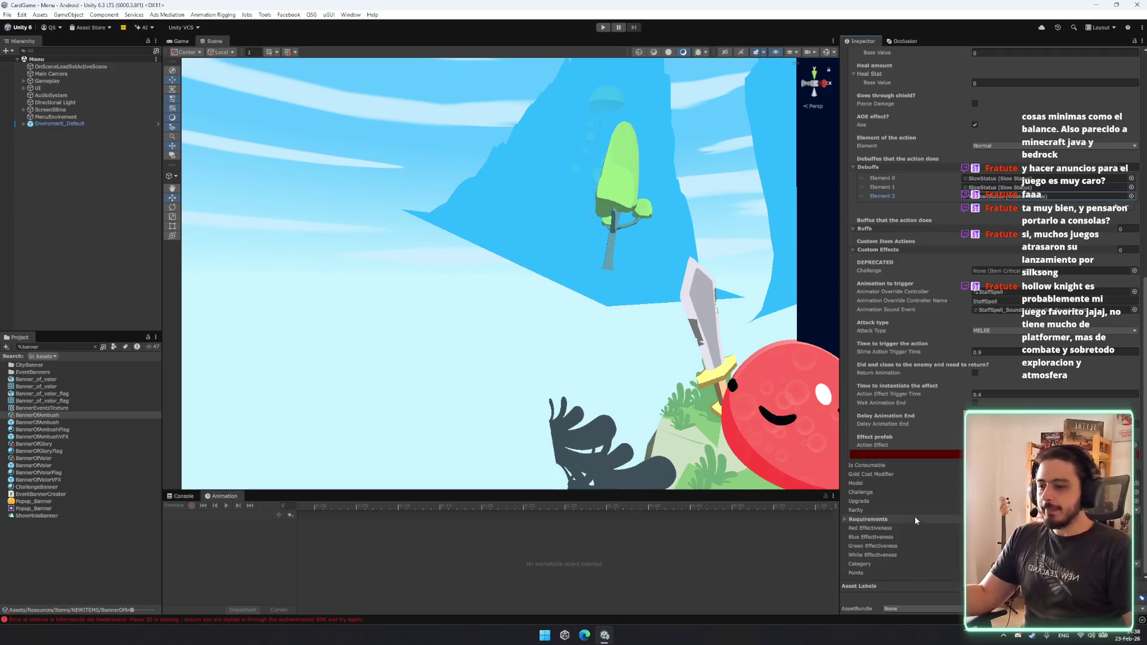
scroll(1018, 410, up, 4)
scroll(1010, 394, up, 3)
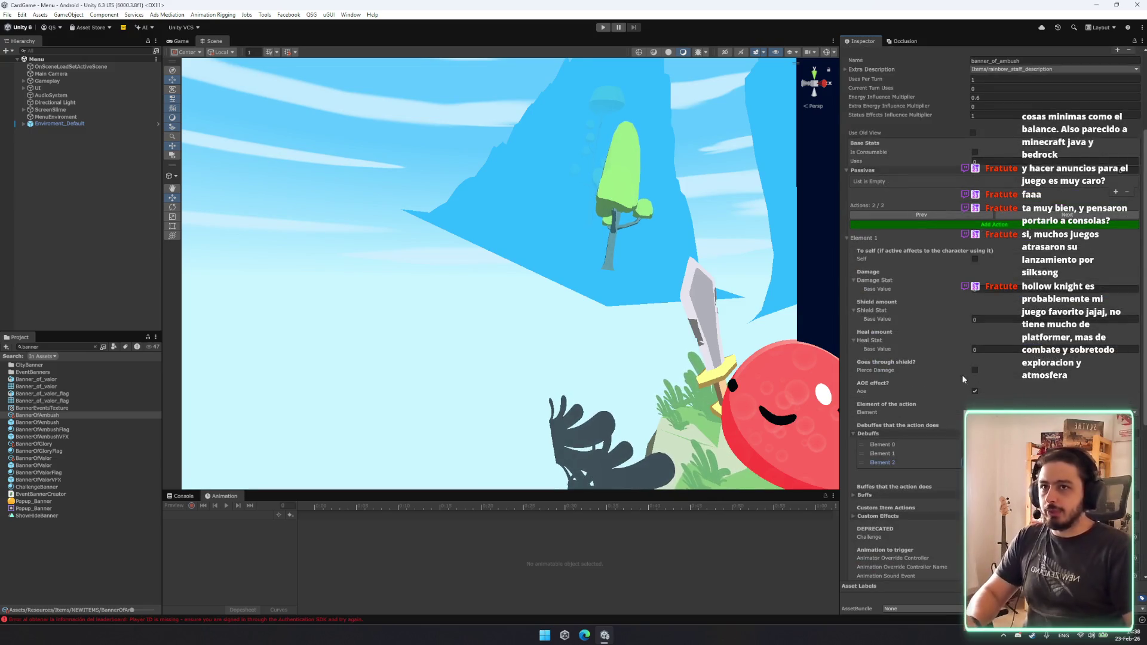
scroll(951, 374, up, 2)
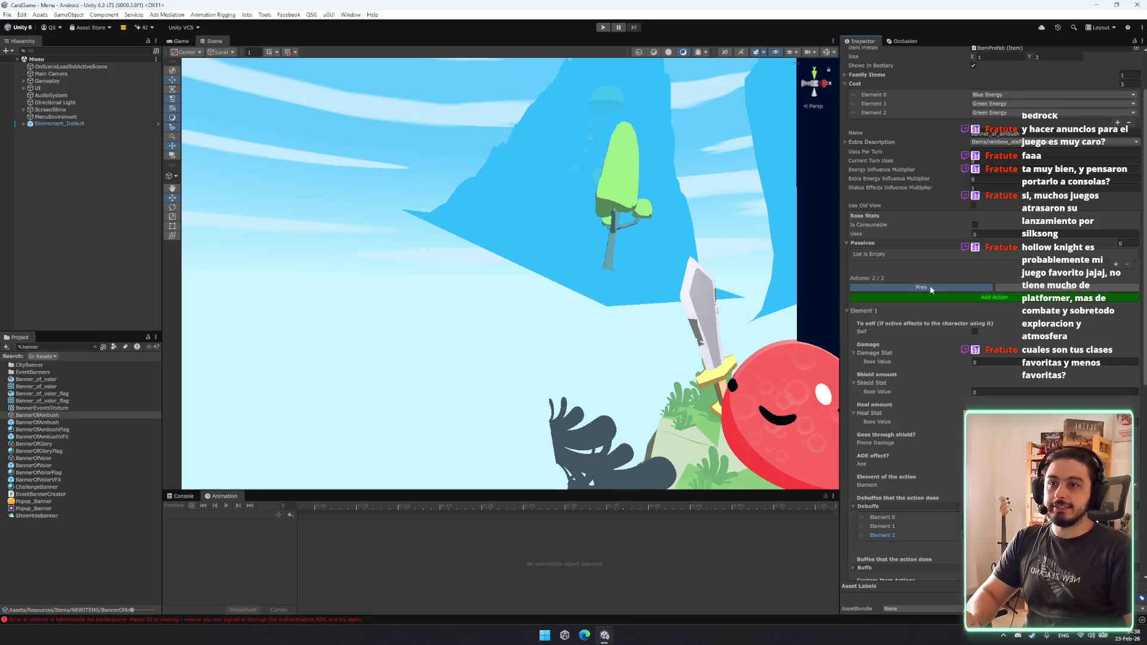
scroll(930, 285, down, 10)
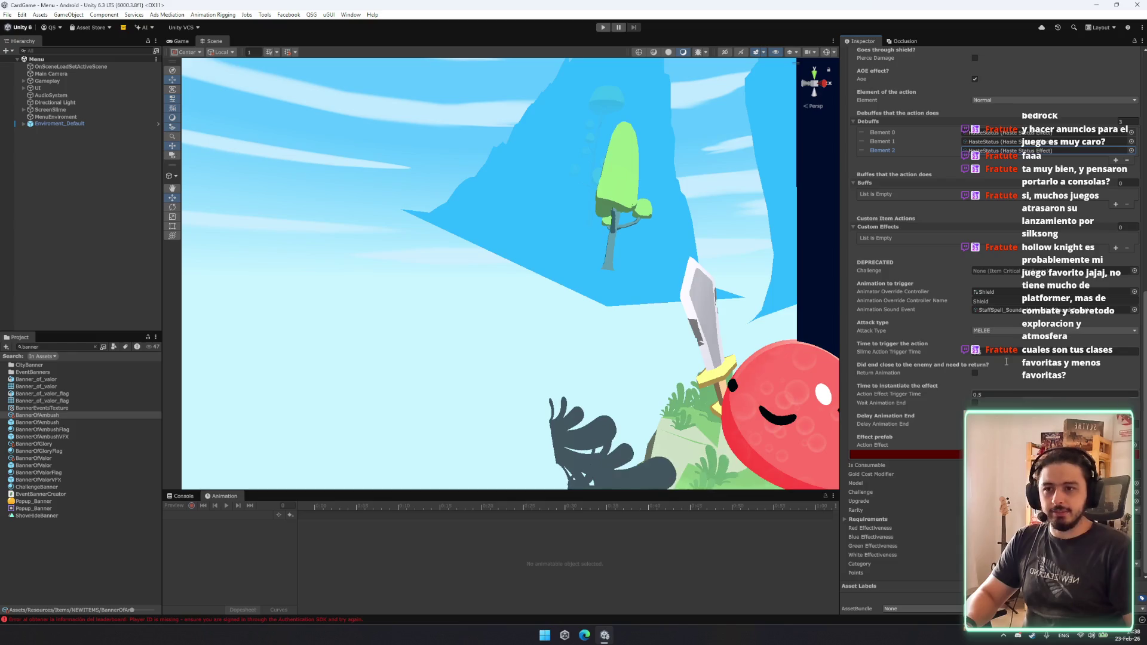
click(37, 423)
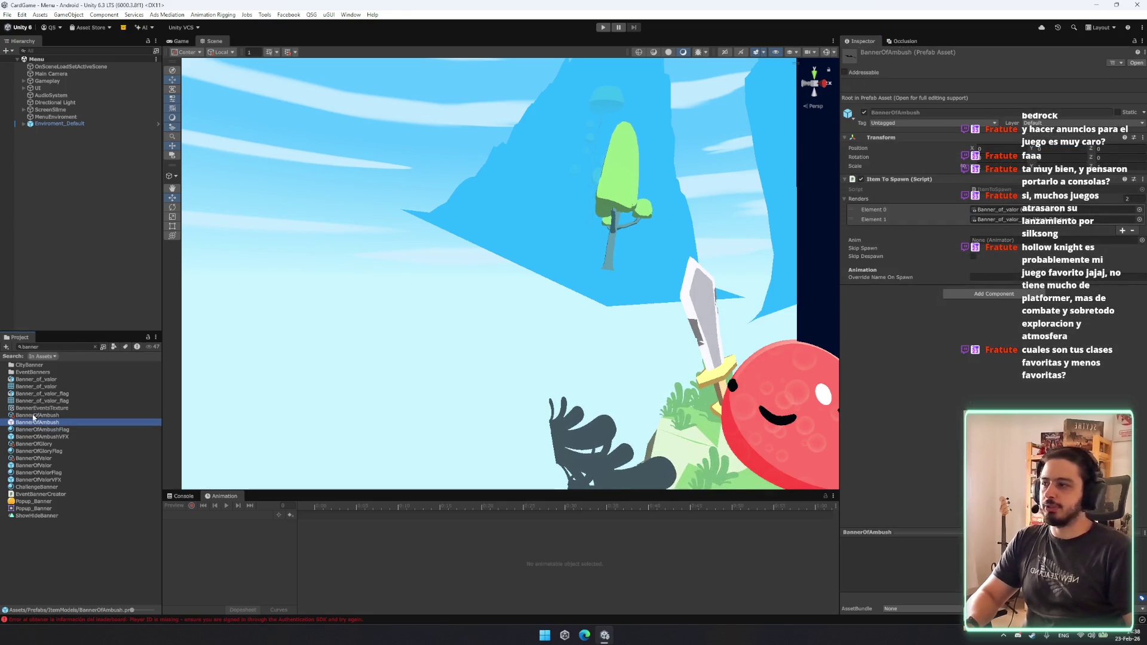
Reopen the Banner of Ambush item data, glance at its prefab, and return to the item.
click(35, 415)
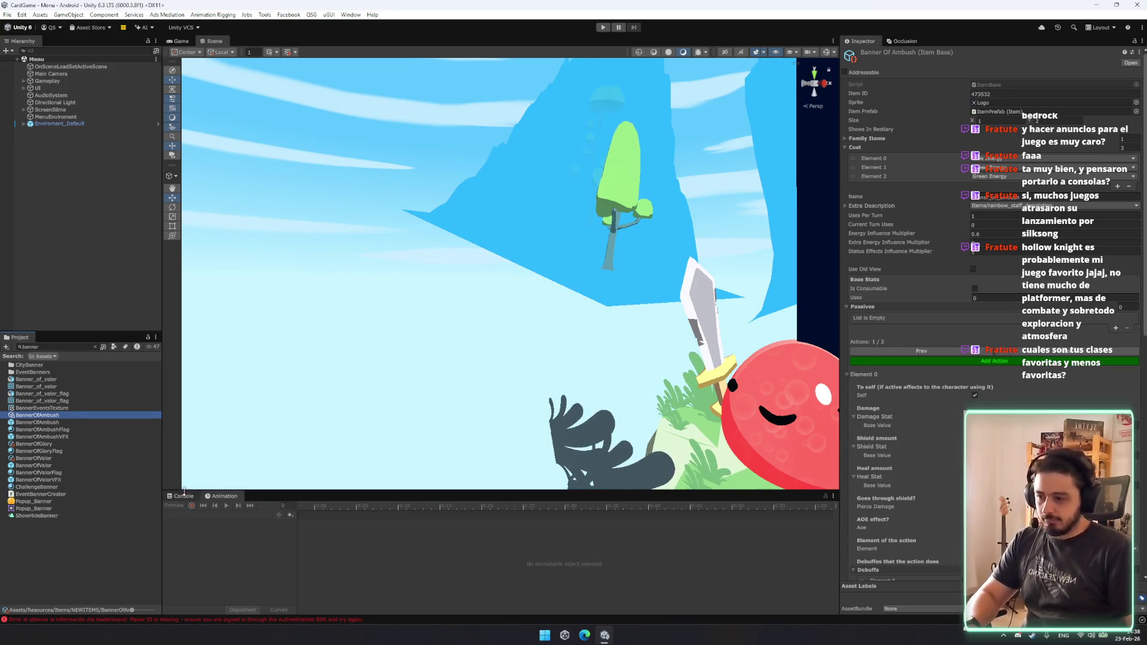
mouse_move(448, 475)
mouse_down()
mouse_move(777, 421)
mouse_move(763, 415)
mouse_move(794, 434)
mouse_move(776, 418)
mouse_up()
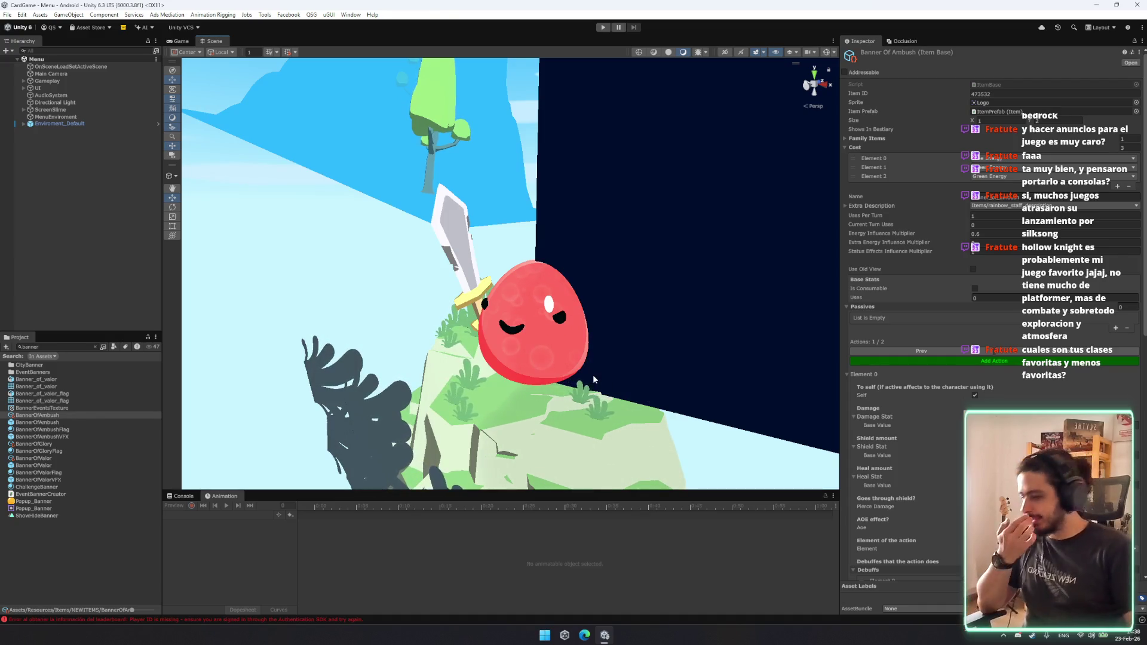
scroll(971, 400, down, 10)
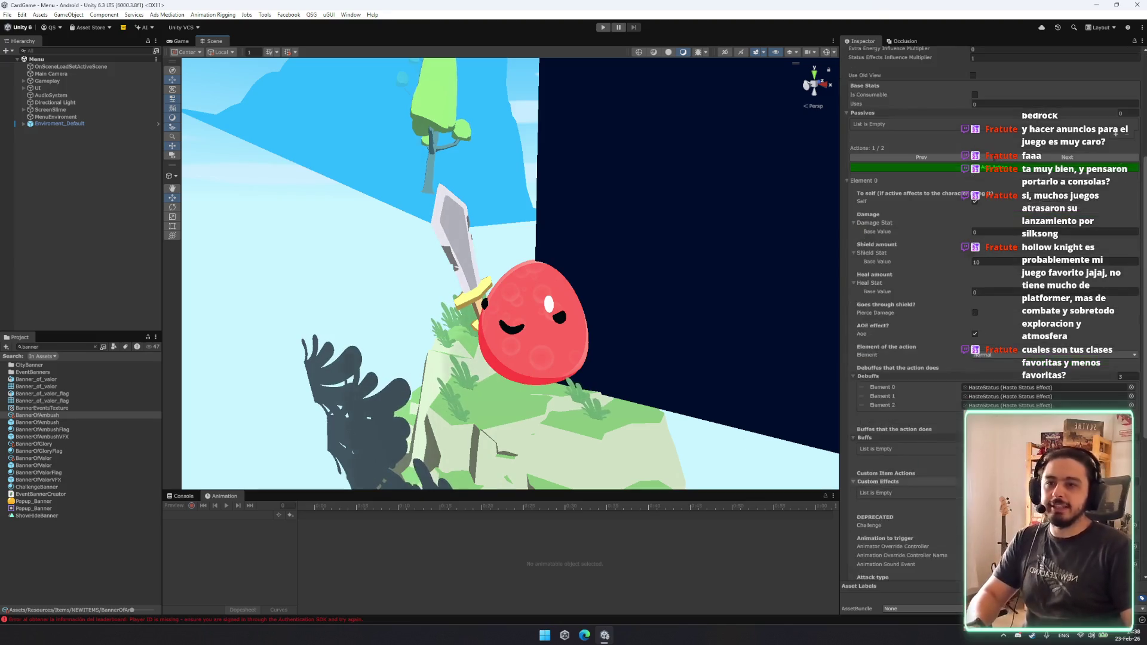
scroll(972, 400, down, 3)
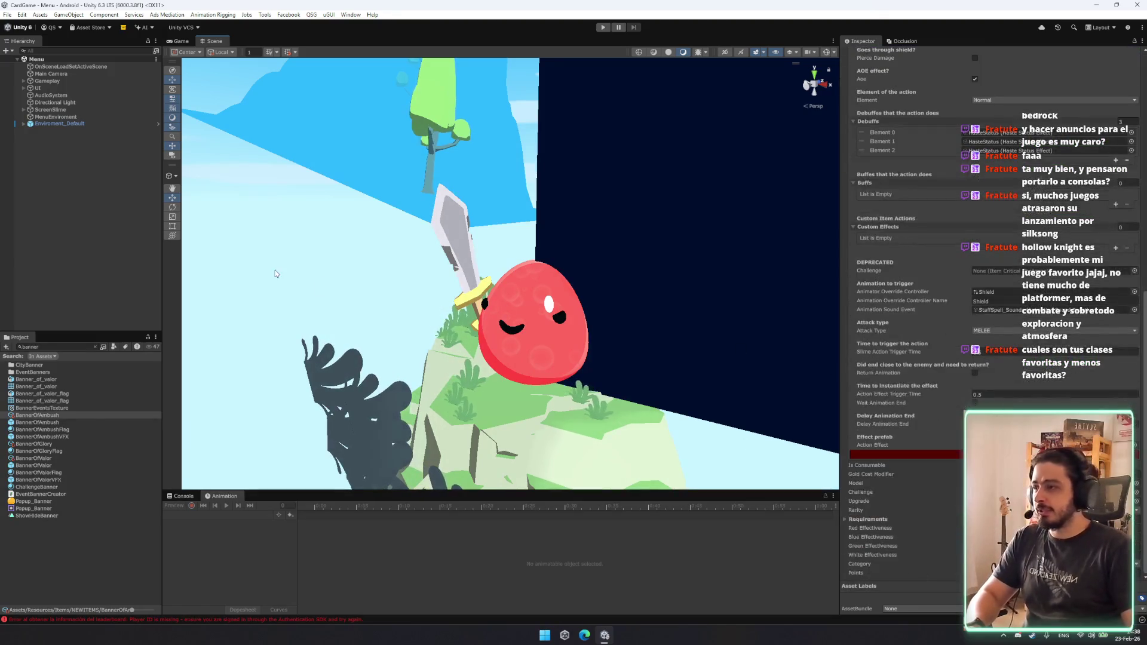
click(70, 423)
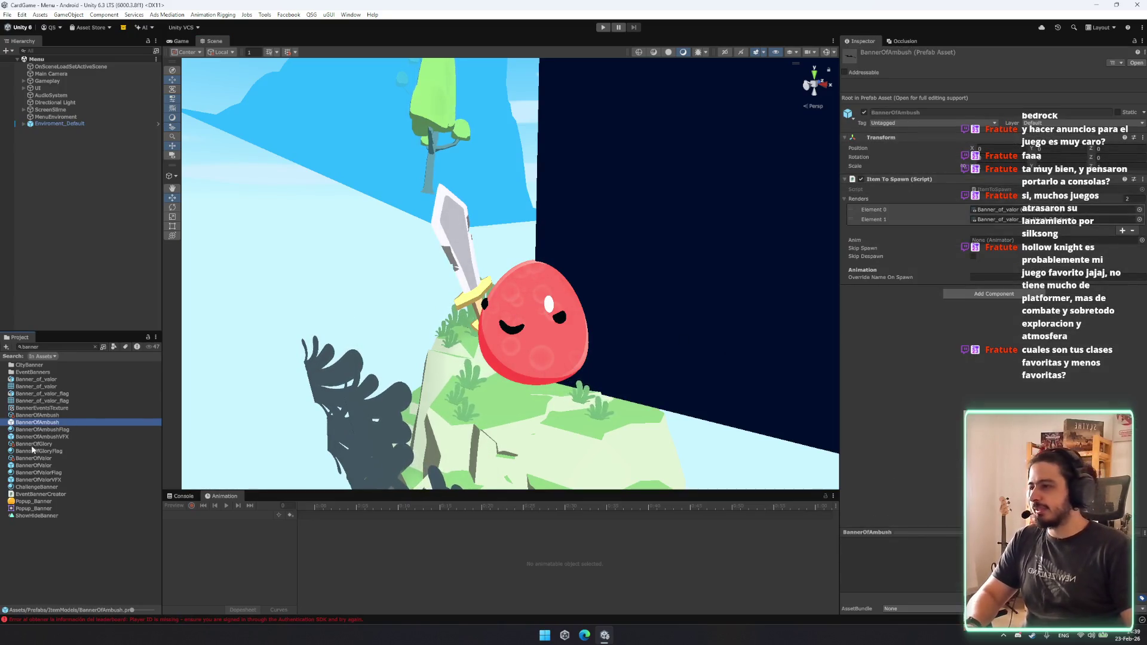
key(Up)
Compare against the Banner of Glory item's actions, then return to Banner of Ambush's action settings.
click(52, 445)
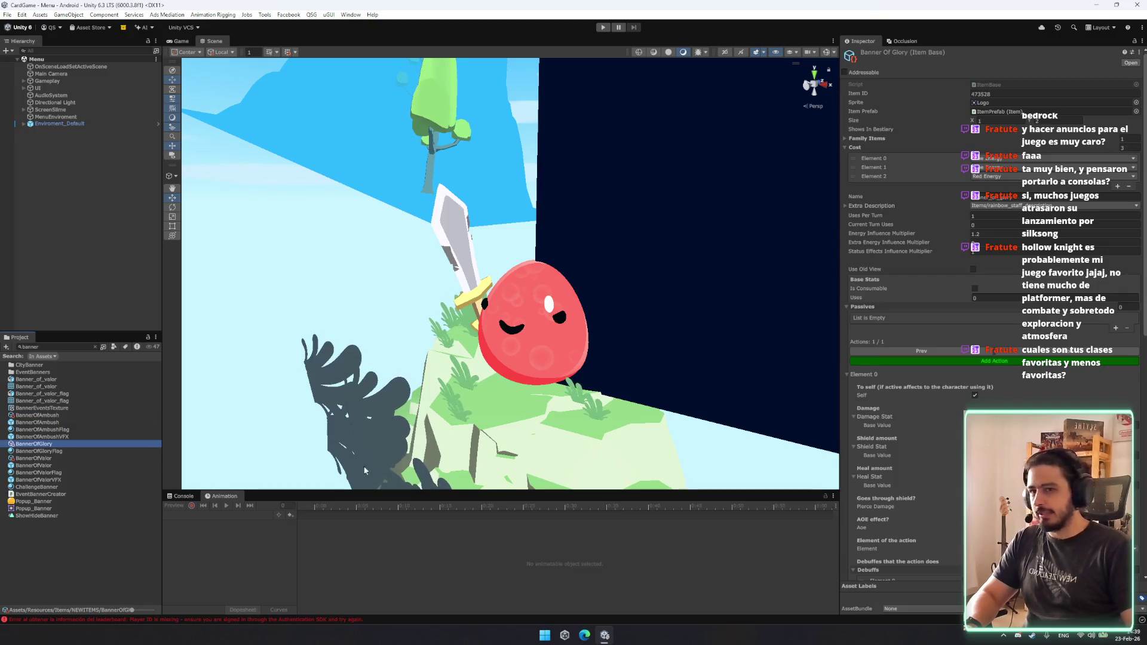
scroll(908, 299, down, 15)
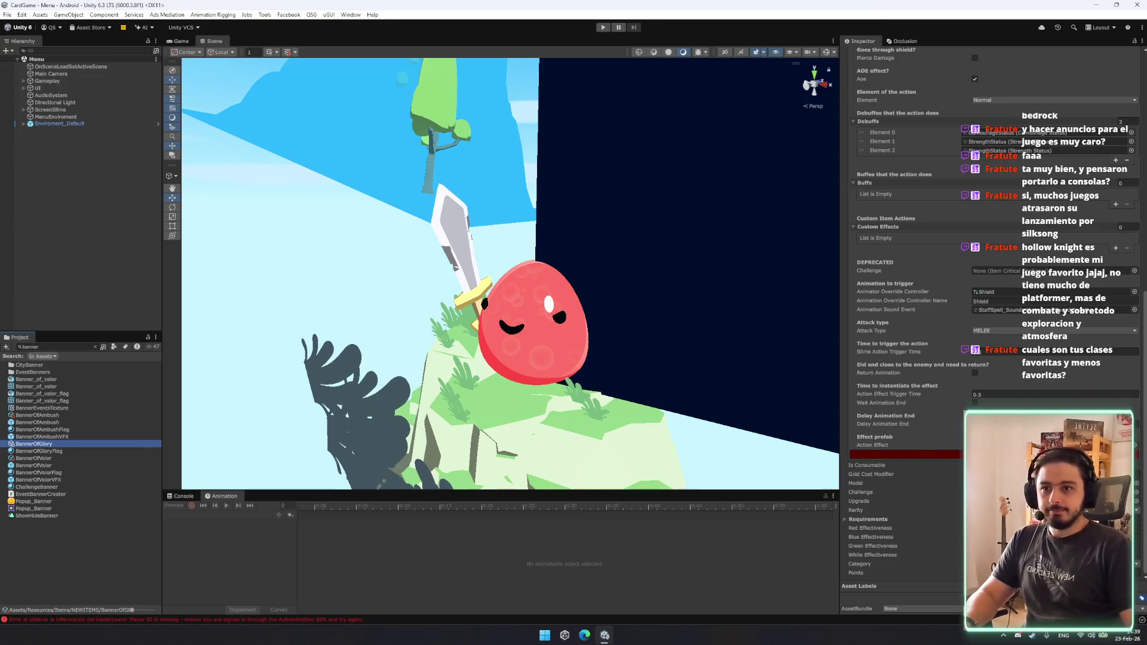
key(Up)
key(Up)
key(Up)
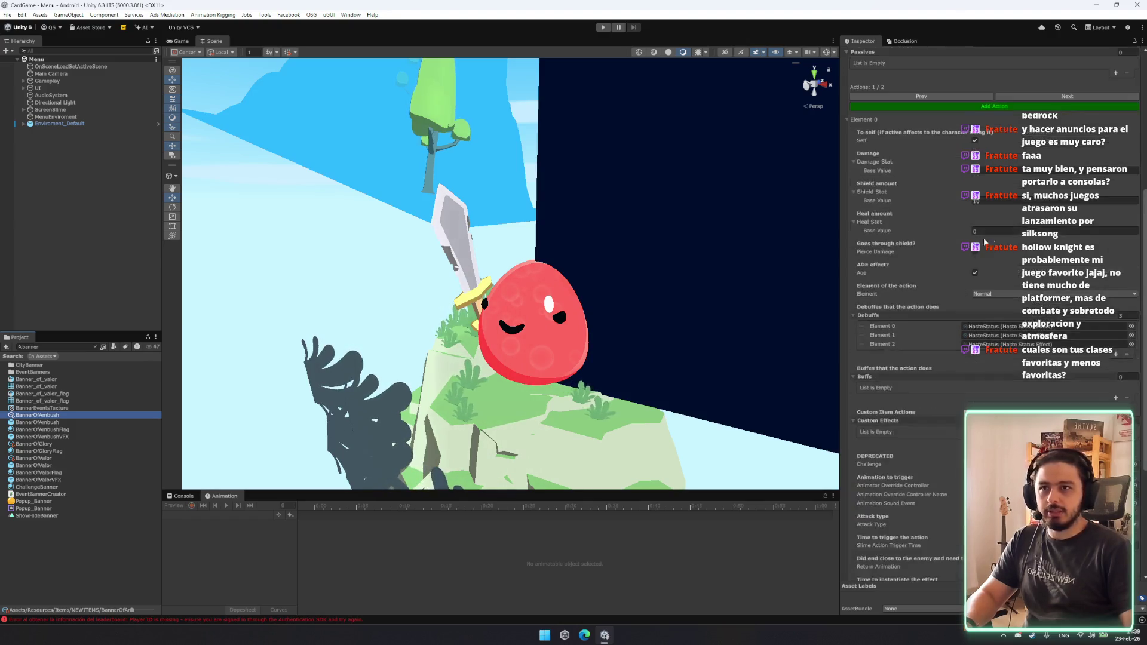
scroll(1043, 339, up, 3)
scroll(1044, 339, down, 3)
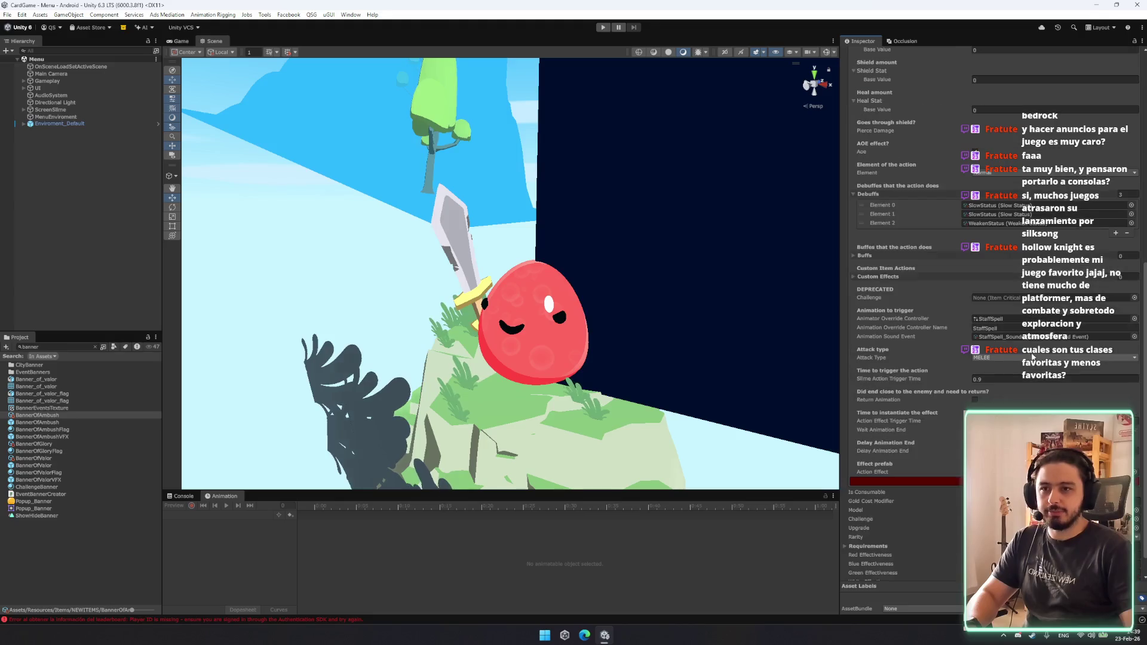
Clear the StaffSpell override controller, controller name and Animation Sound Event from the second action.
click(1133, 318)
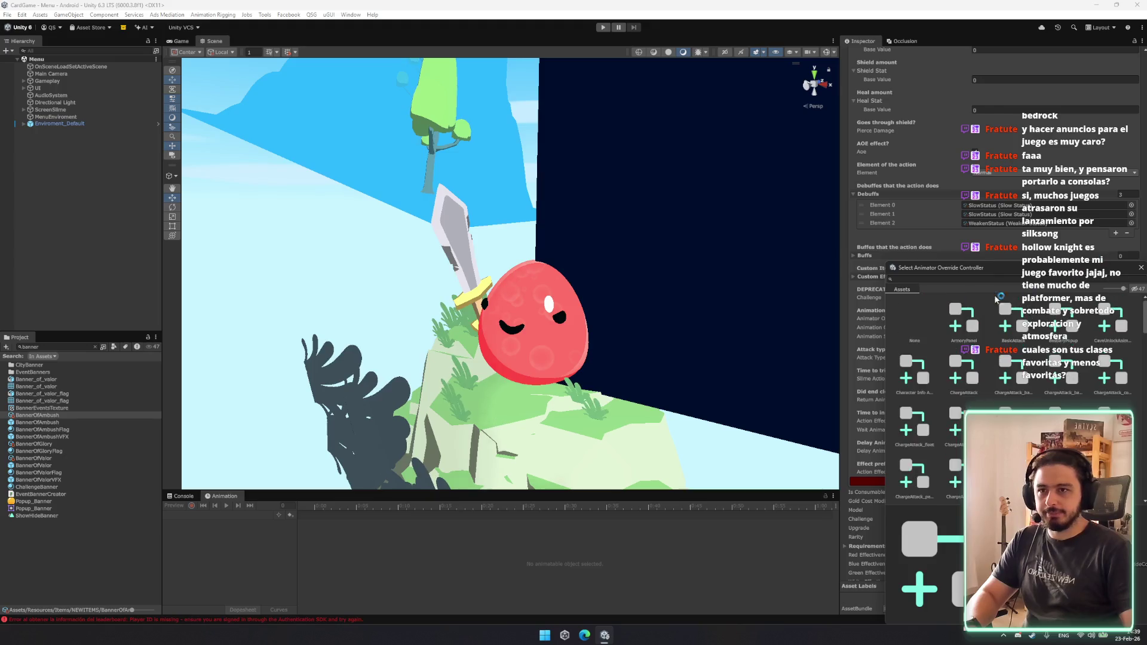
double_click(1025, 344)
click(1025, 319)
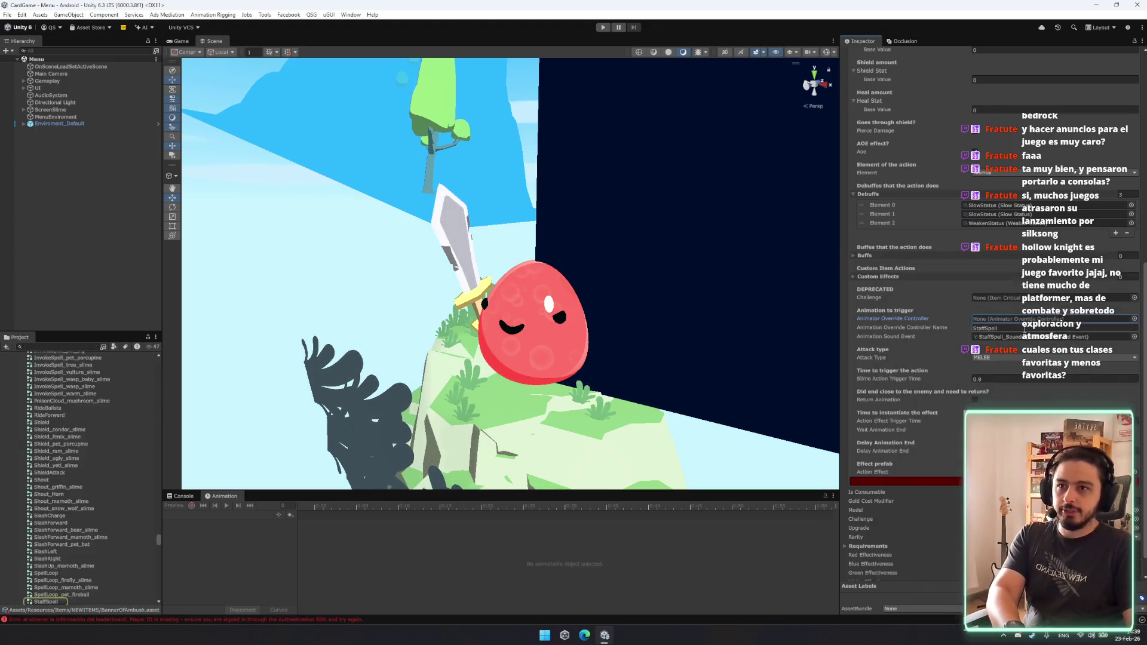
key(Delete)
click(1034, 328)
click(1106, 336)
key(Delete)
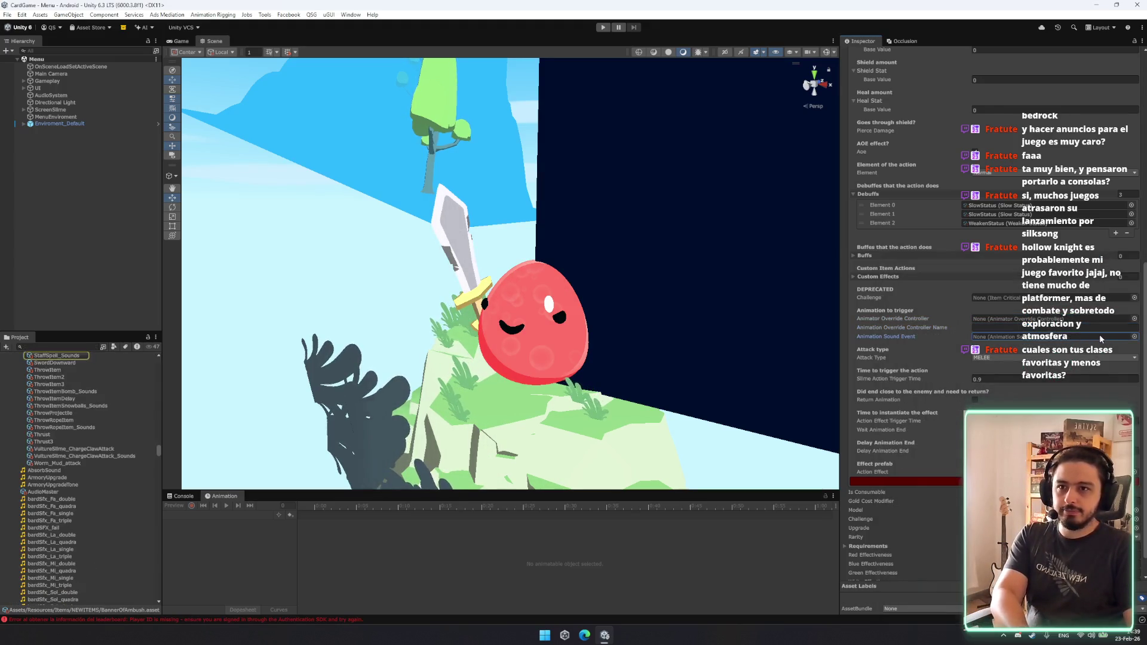
Locate the action's effect prefab in the project and browse the ItemModels folder.
click(1052, 472)
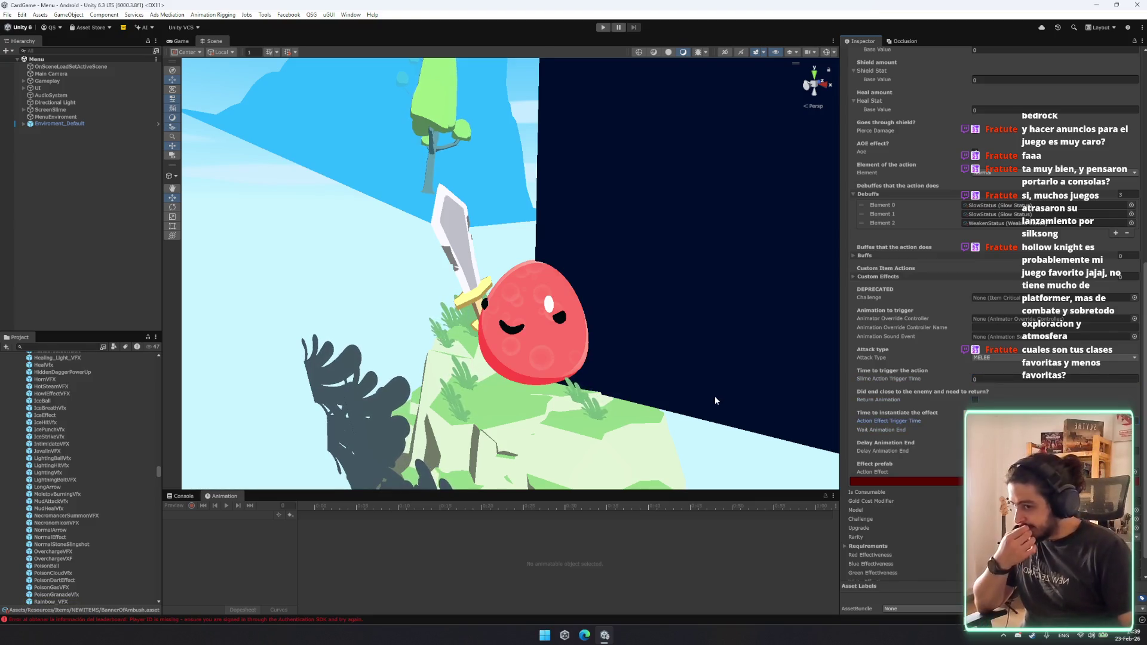
mouse_move(701, 397)
mouse_down()
mouse_move(700, 451)
mouse_move(622, 389)
mouse_move(647, 294)
mouse_up()
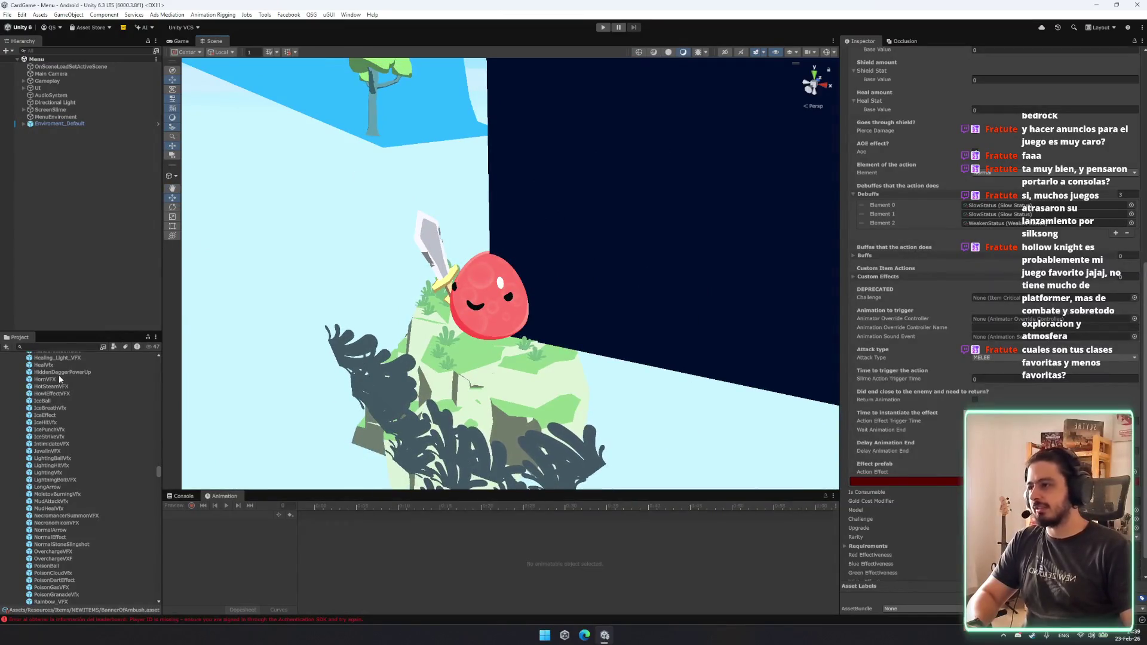
click(59, 374)
key(Left)
key(Left)
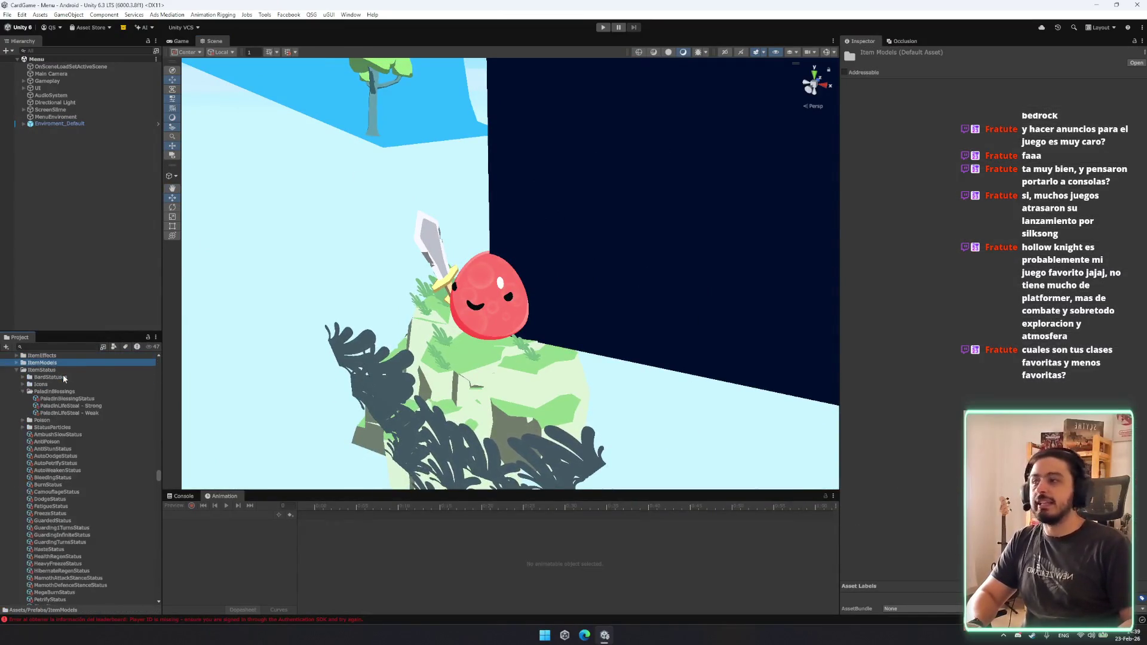
Move up to the Armory folder, orbit the Scene view, and switch to the Game view's title screen.
key(Up)
key(Up)
key(Up)
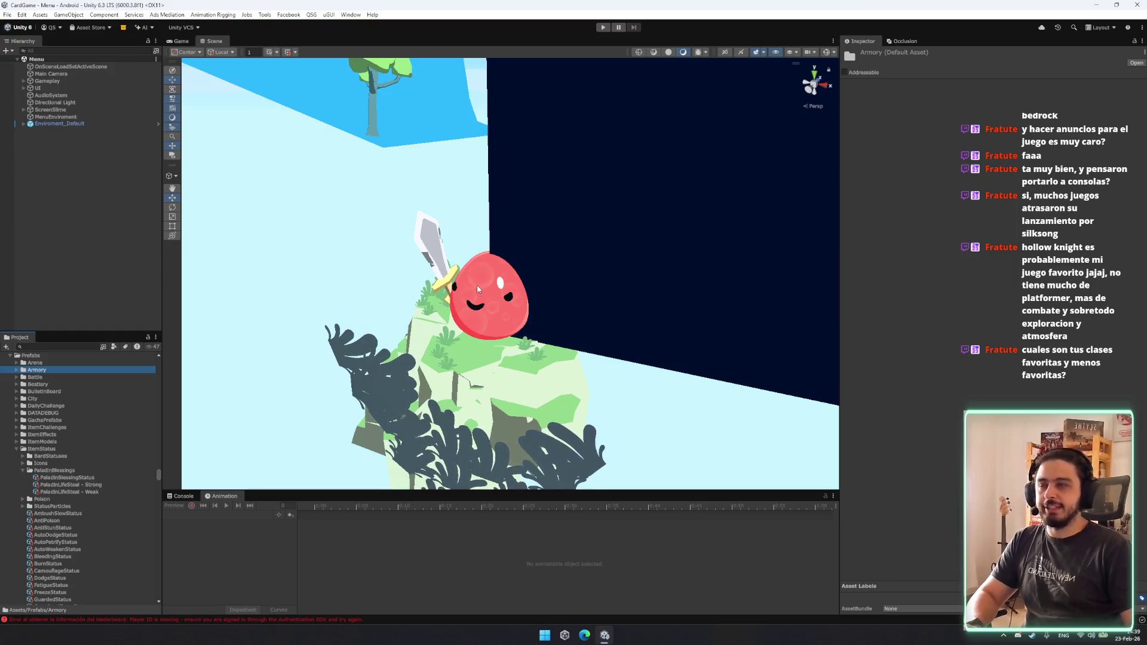
mouse_move(478, 278)
mouse_down()
mouse_move(550, 315)
mouse_move(546, 304)
mouse_up()
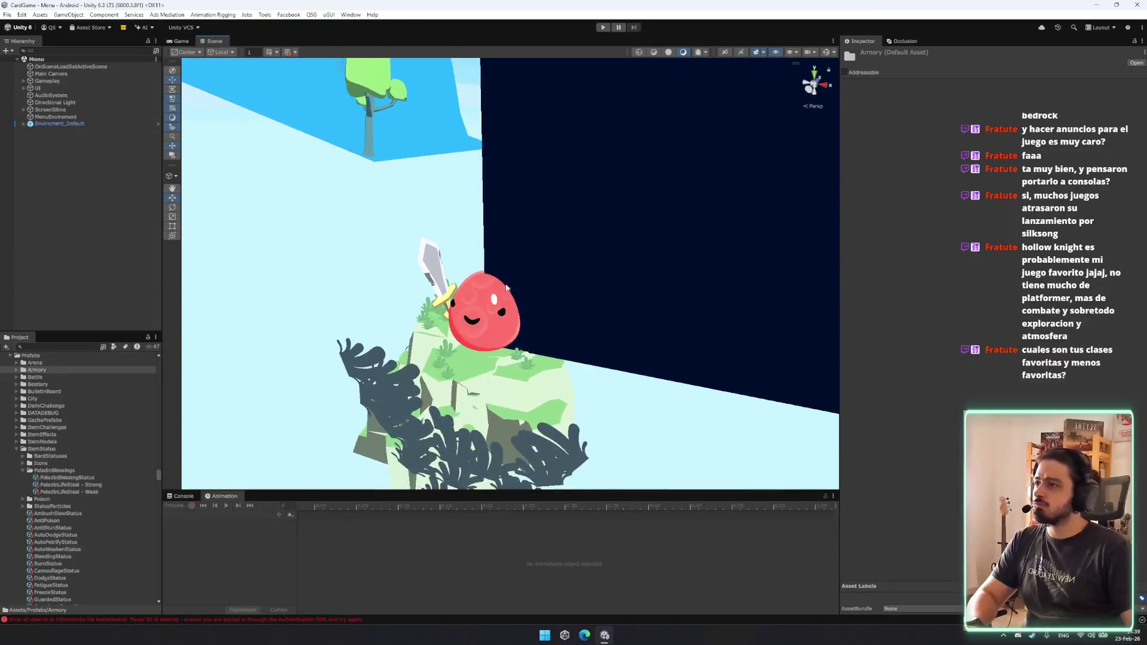
click(182, 42)
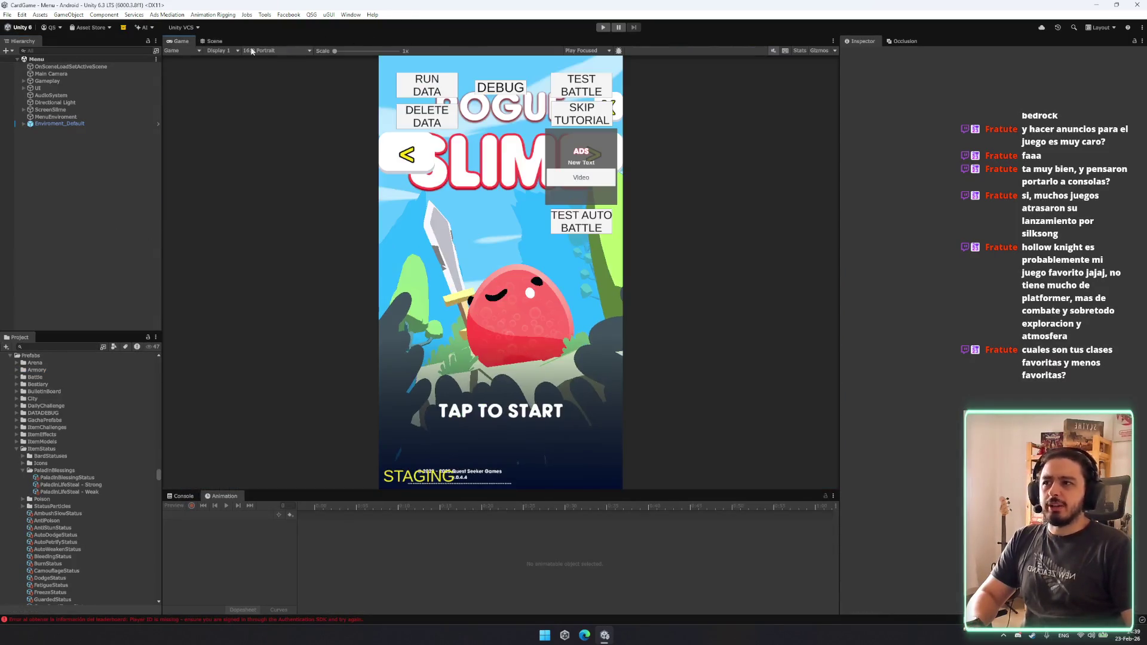
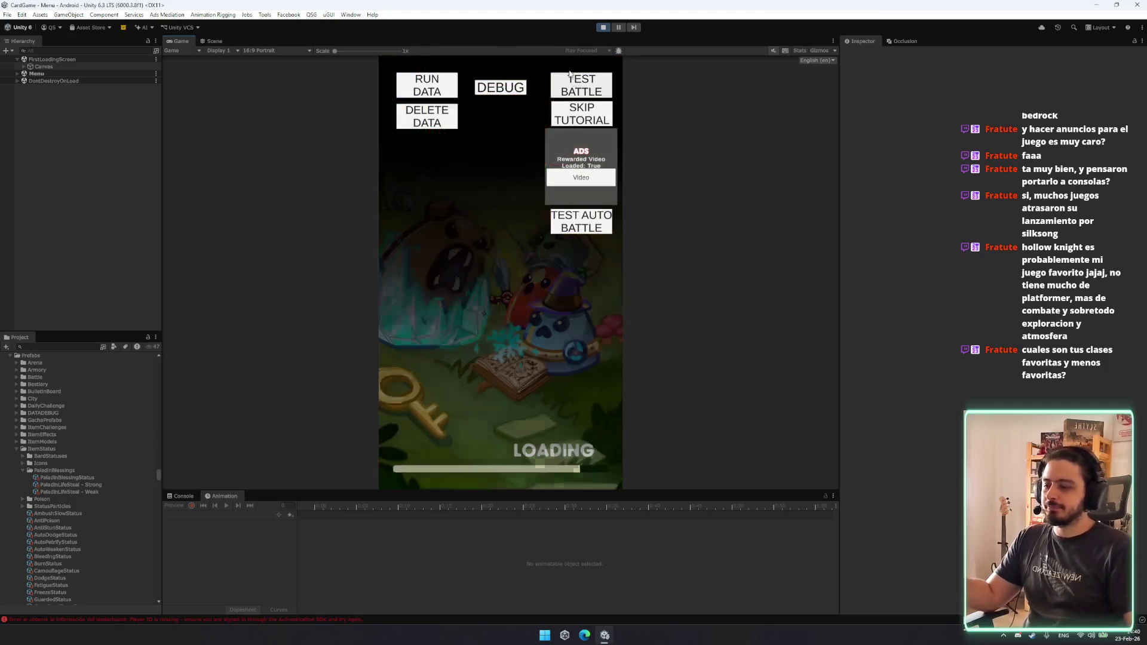
Start a test battle and read the Banner of Ambush and Banner of Valor card details.
click(570, 92)
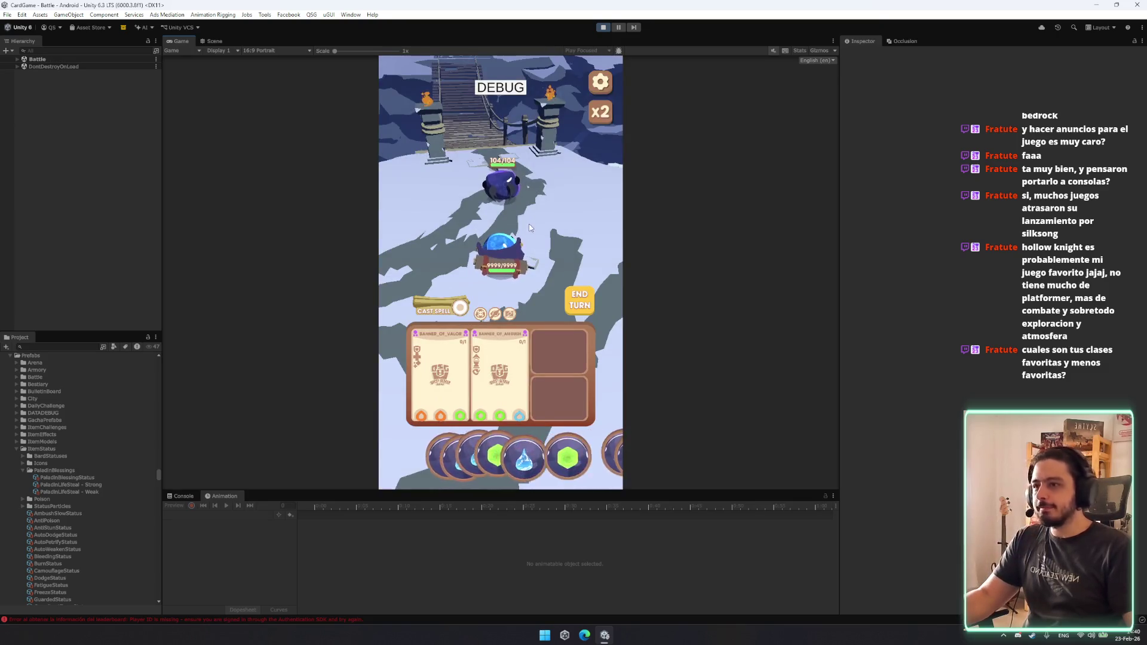
click(485, 356)
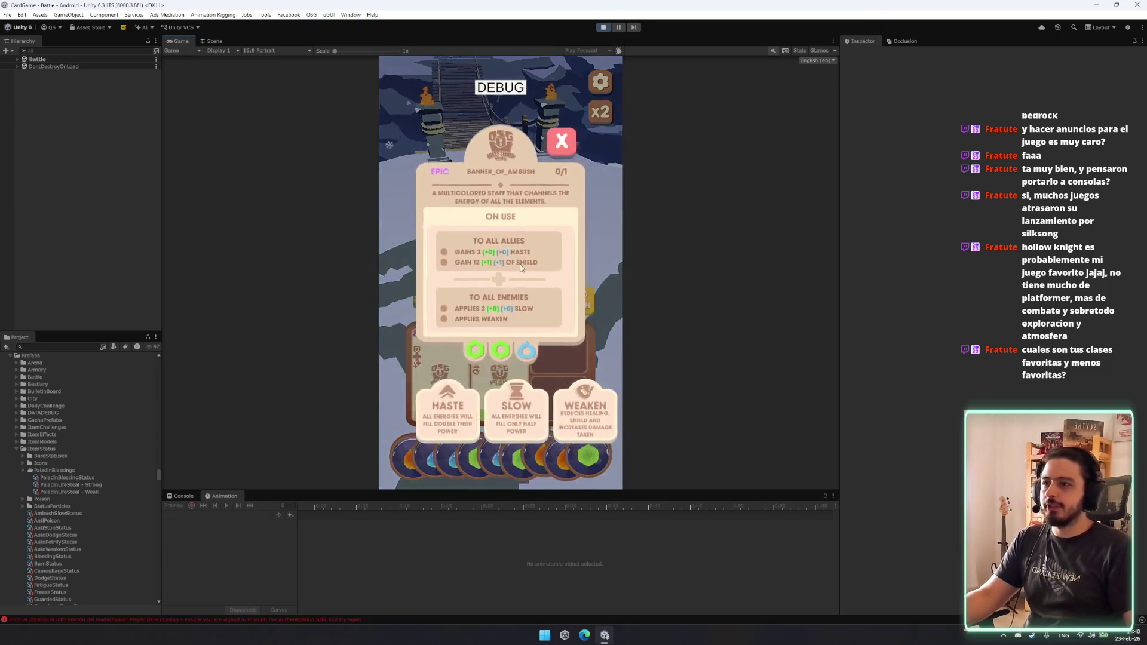
click(505, 369)
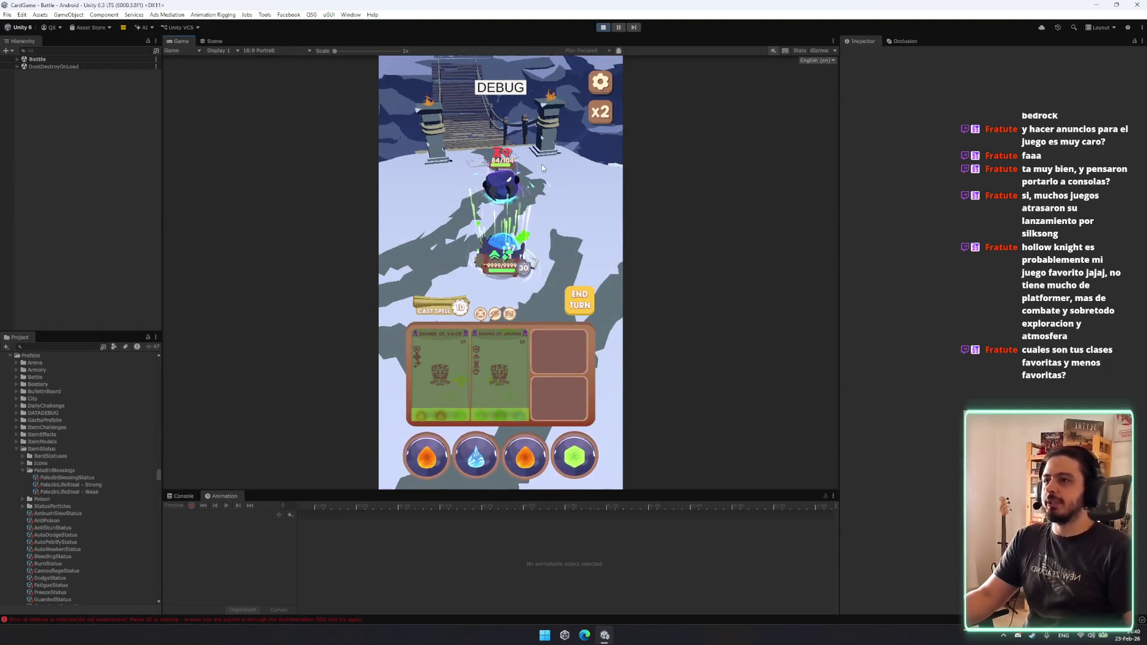
click(443, 353)
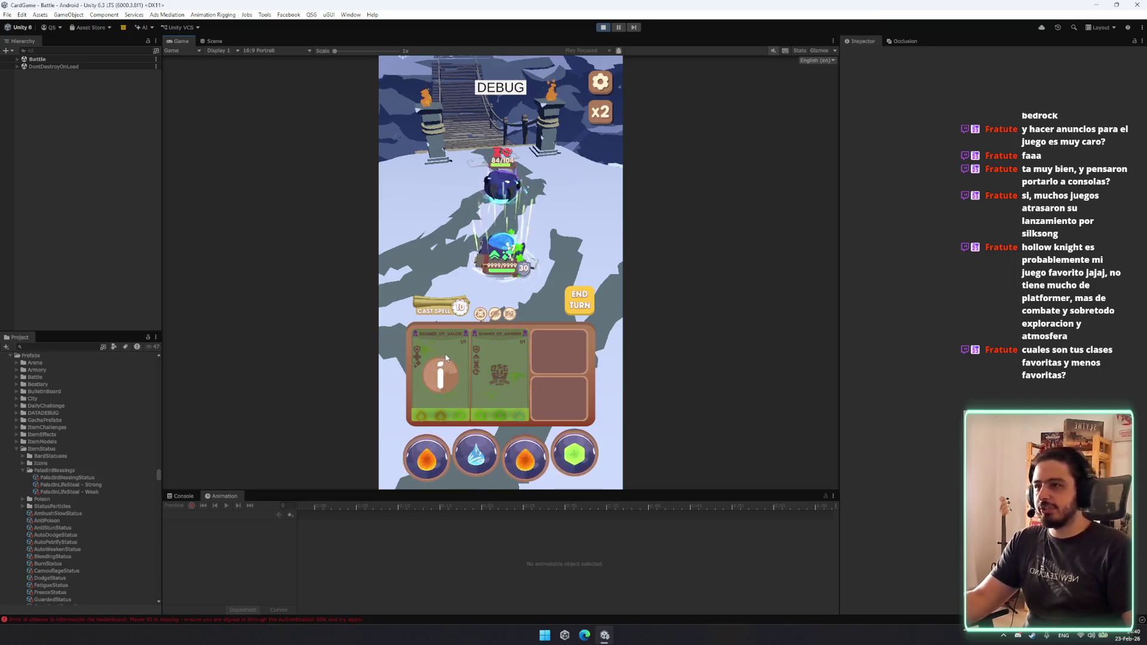
click(564, 156)
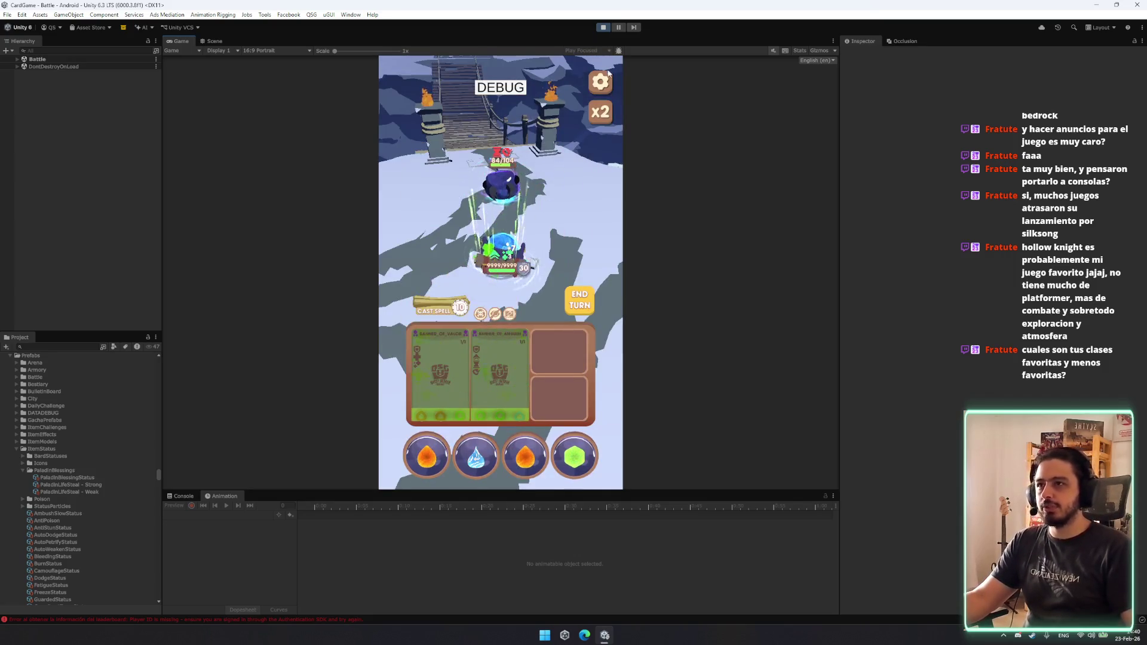
Open the in-game settings, stop Play mode, and select the Paladin Blessing status asset.
click(601, 81)
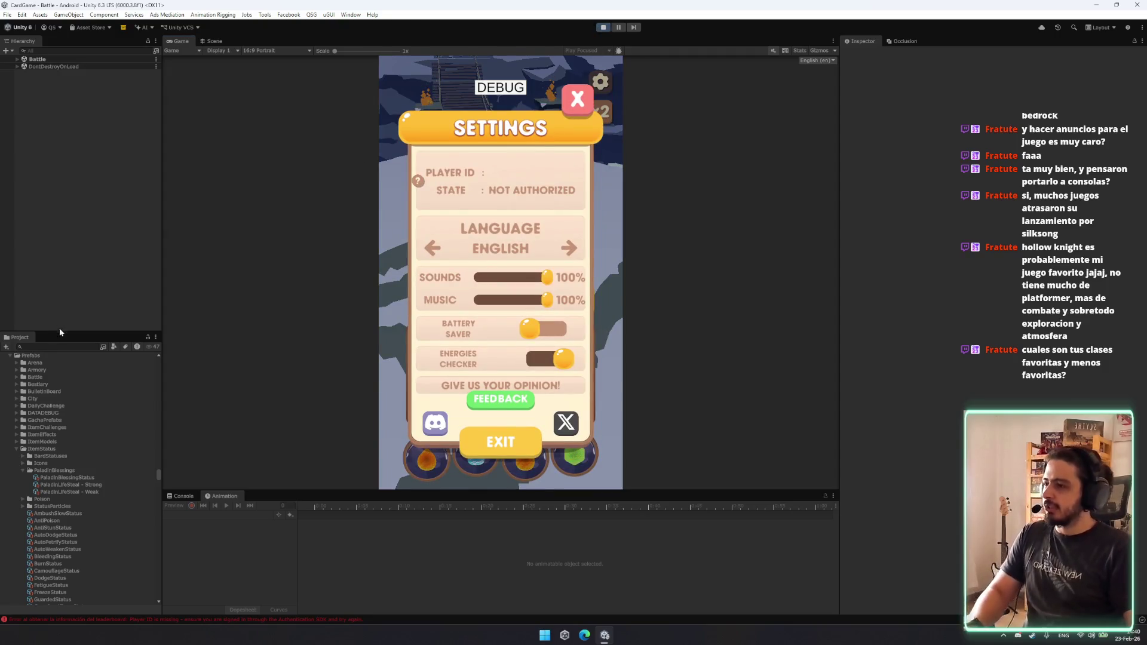
key(ctrl+p)
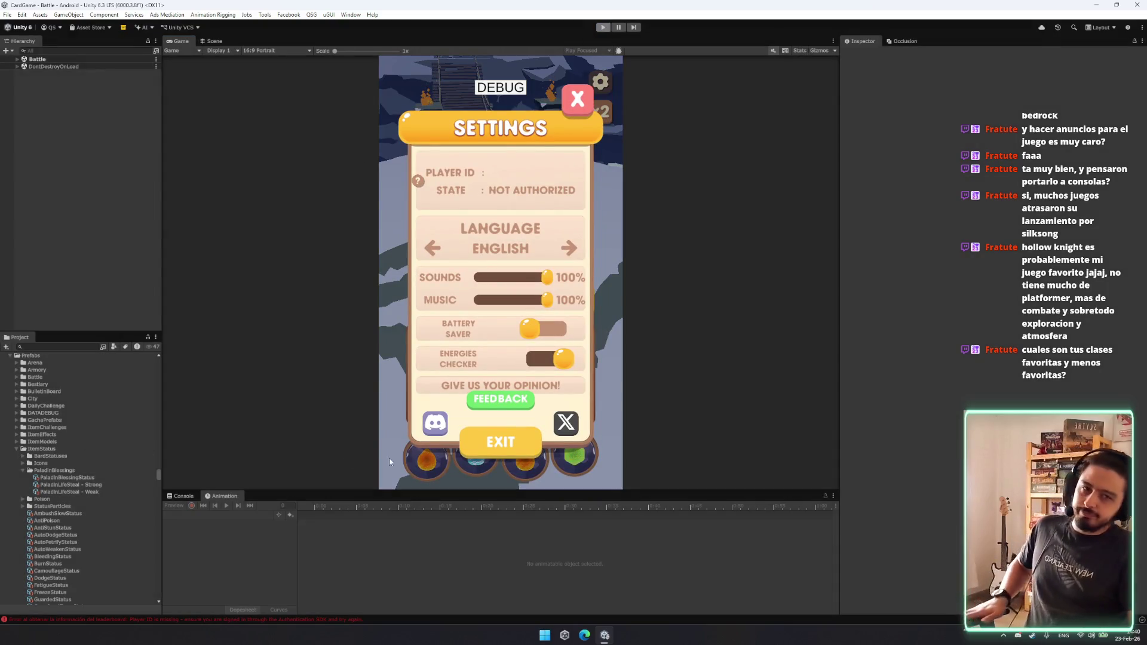
click(90, 479)
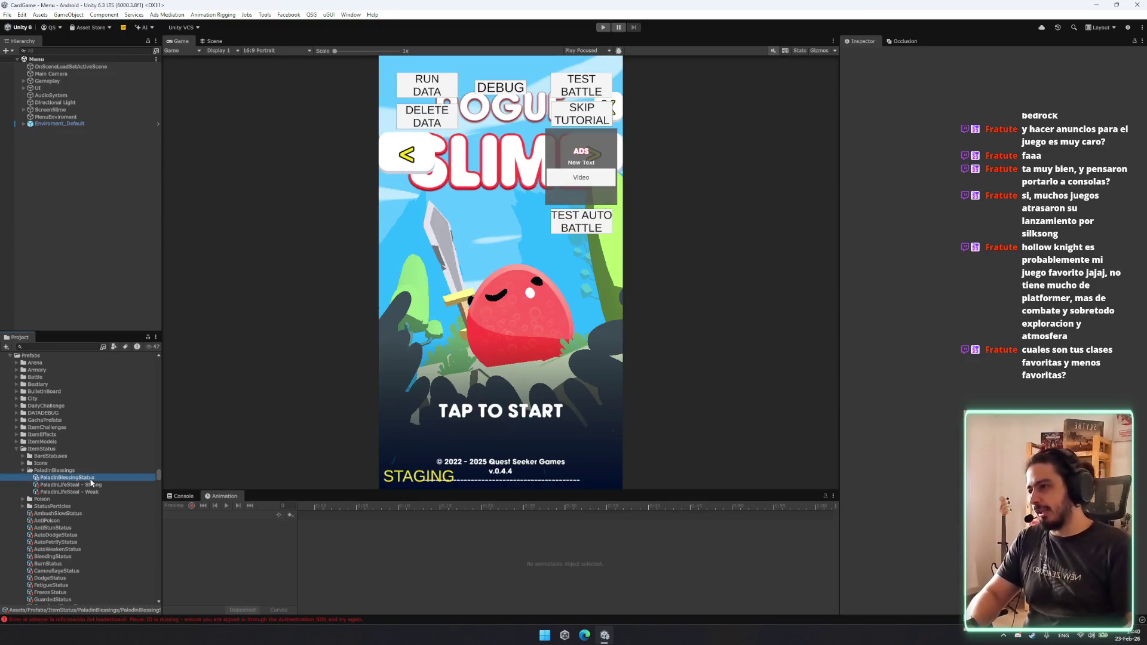
Browse the Project folders Audio, Resources, ScriptableObjects and Arena.
key(Left)
key(Left)
key(Down)
key(Down)
scroll(120, 445, down, 10)
click(114, 448)
key(Left)
key(Left)
click(88, 477)
key(Left)
key(Down)
key(Right)
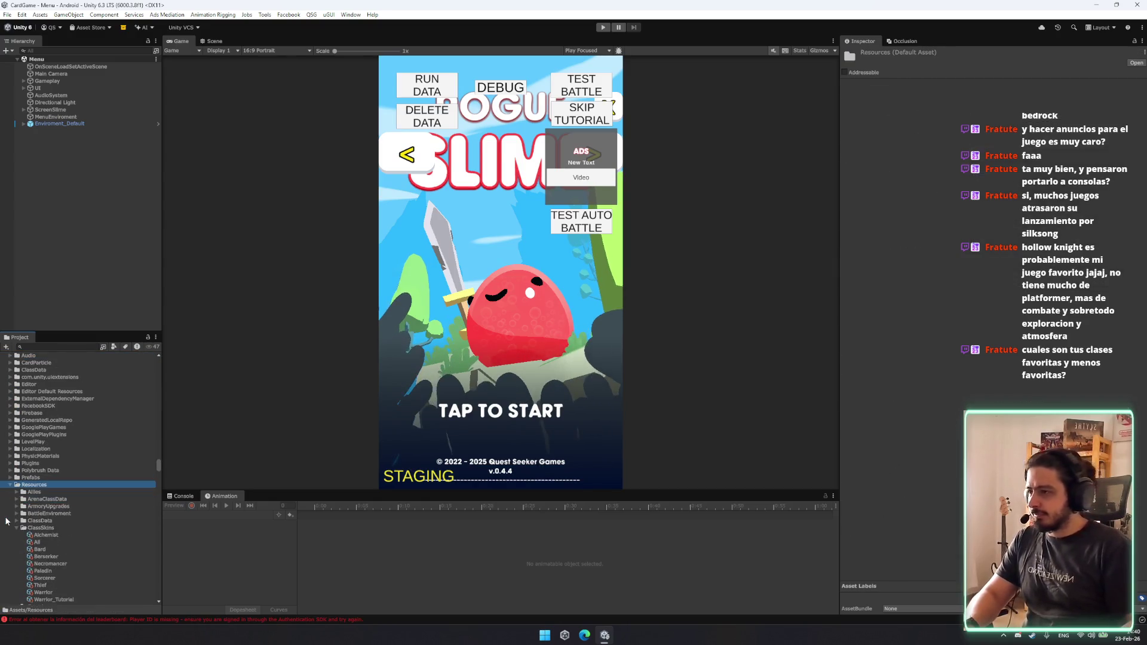
key(Left)
key(Down)
key(Down)
key(Down)
key(Right)
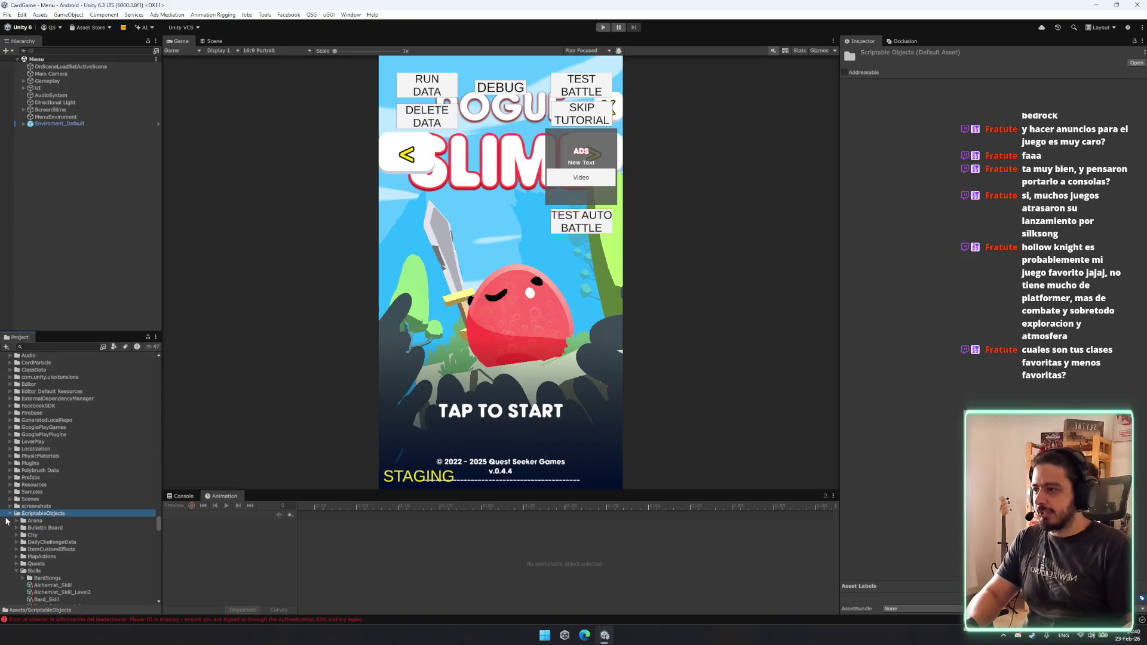
key(Down)
key(Left)
key(Left)
scroll(98, 515, down, 5)
scroll(98, 515, up, 10)
Bring up the SceneTool scene switcher with Ctrl+Alt+S and scroll through its scene list.
key(ctrl+alt+s)
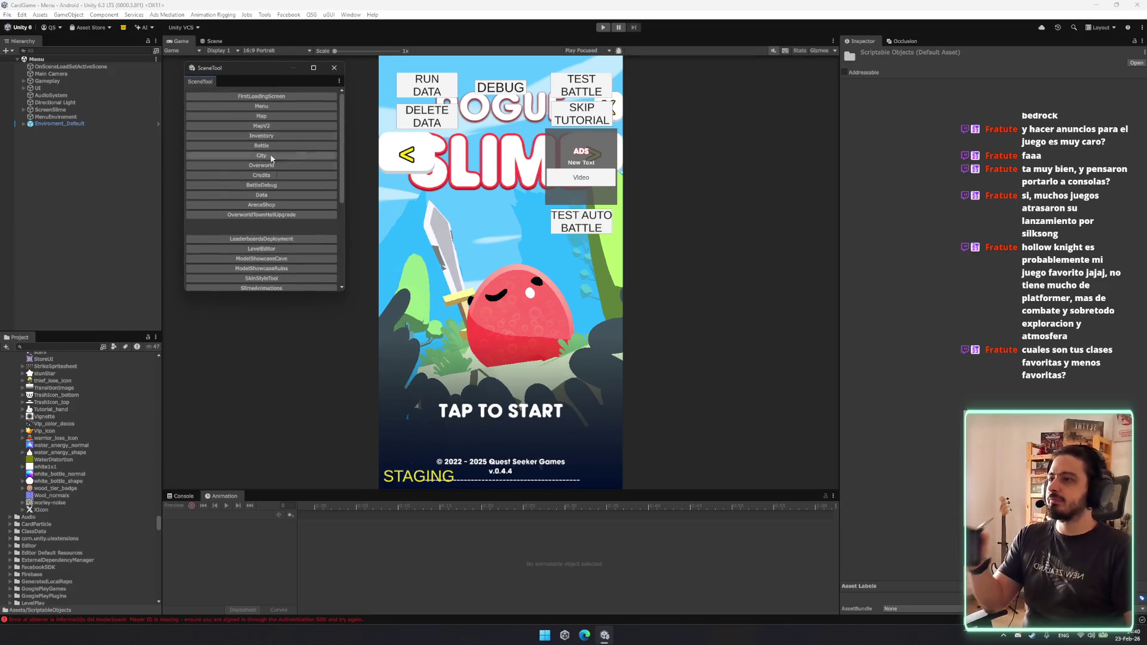
scroll(293, 177, down, 3)
scroll(294, 181, down, 3)
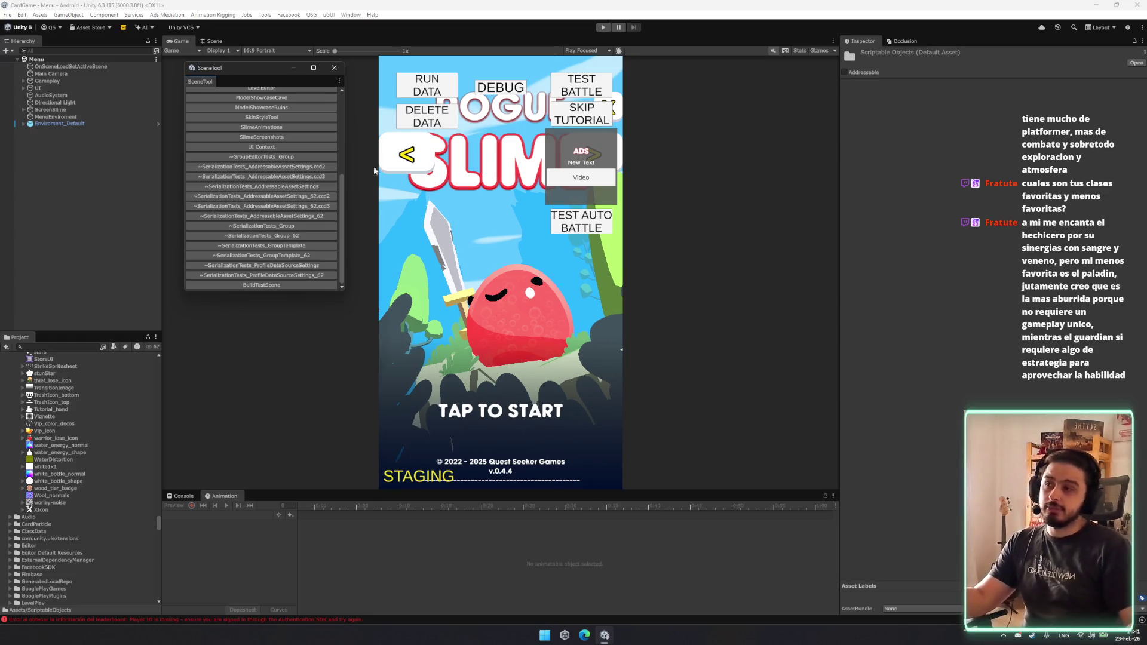
scroll(302, 206, up, 3)
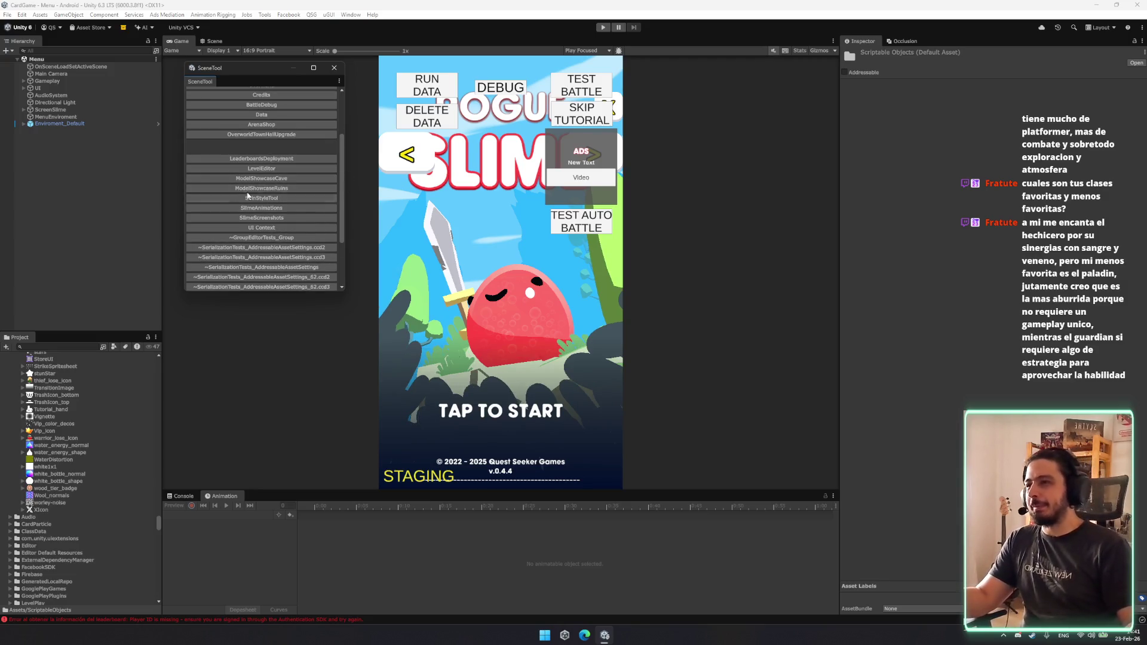
scroll(261, 187, up, 1)
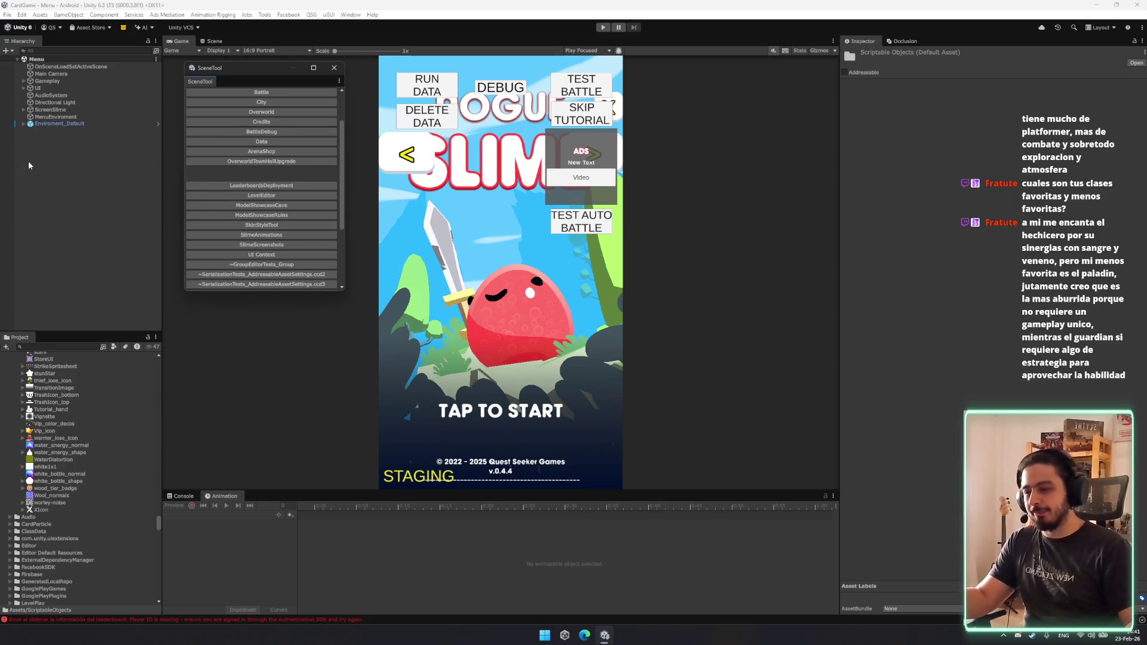
scroll(289, 191, up, 1)
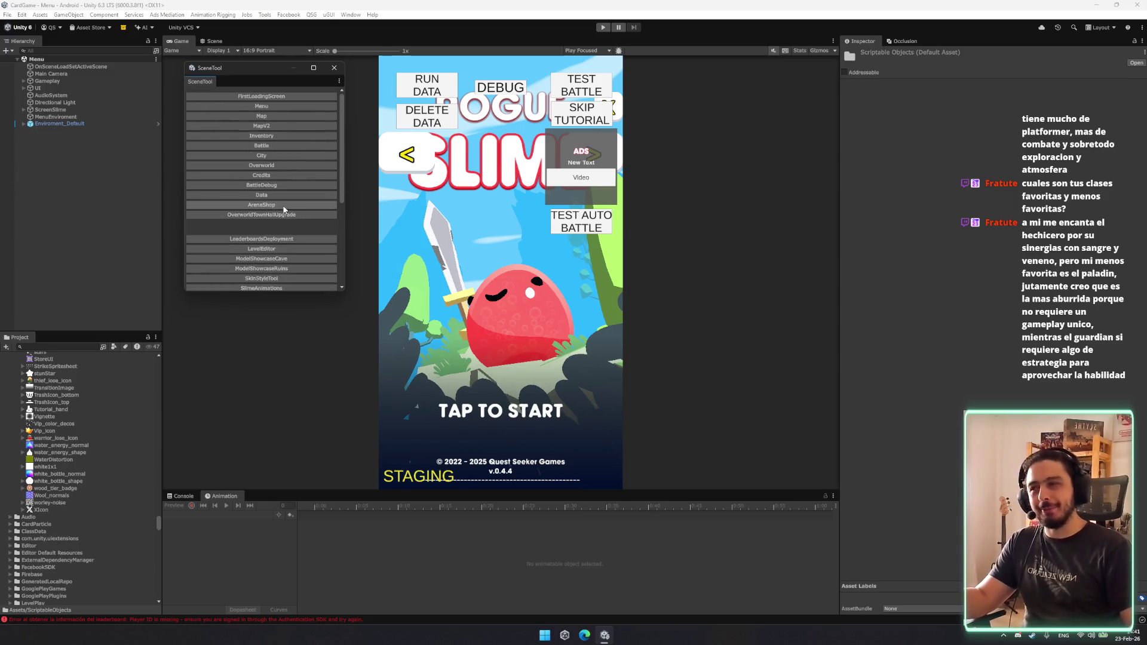
scroll(289, 195, down, 2)
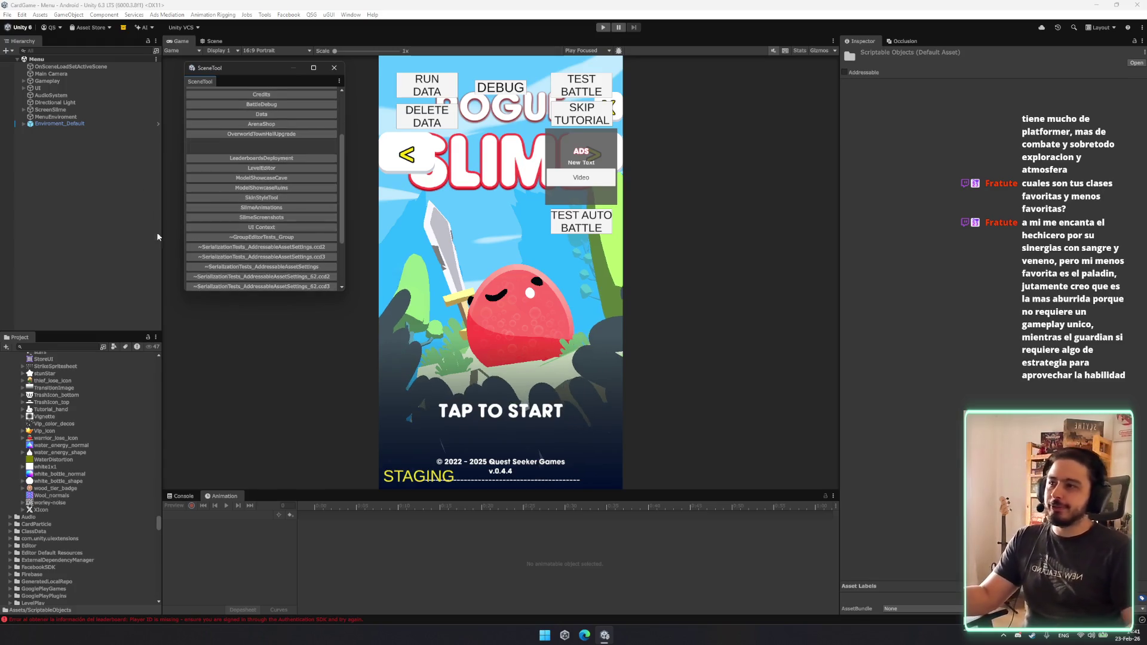
scroll(247, 195, down, 2)
scroll(286, 192, up, 5)
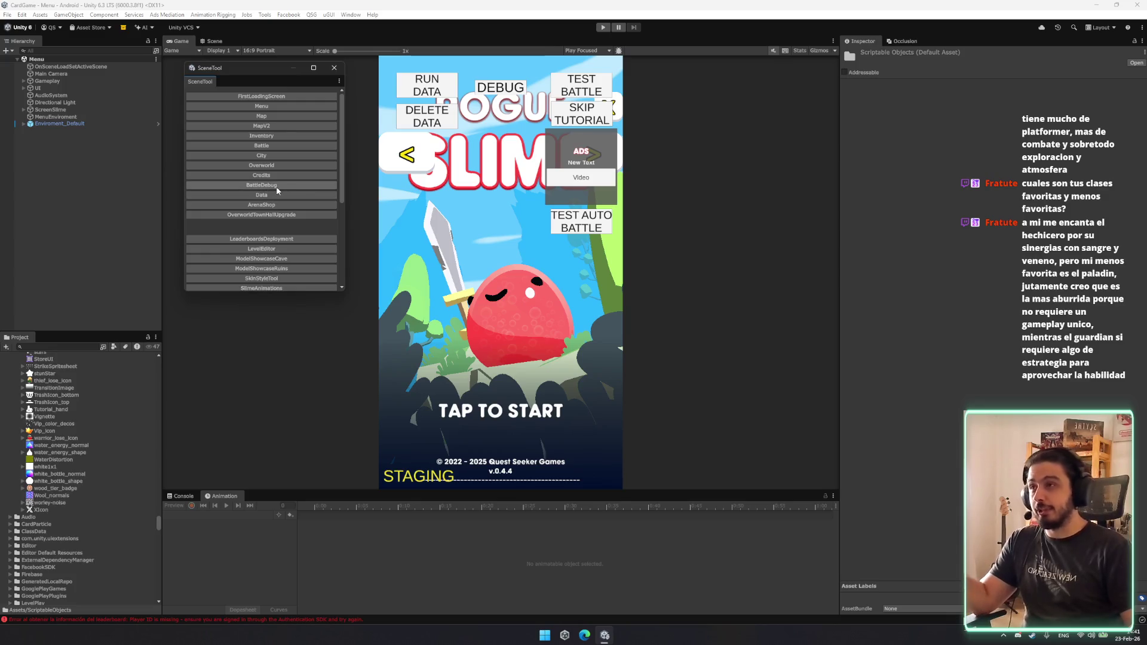
scroll(272, 192, down, 2)
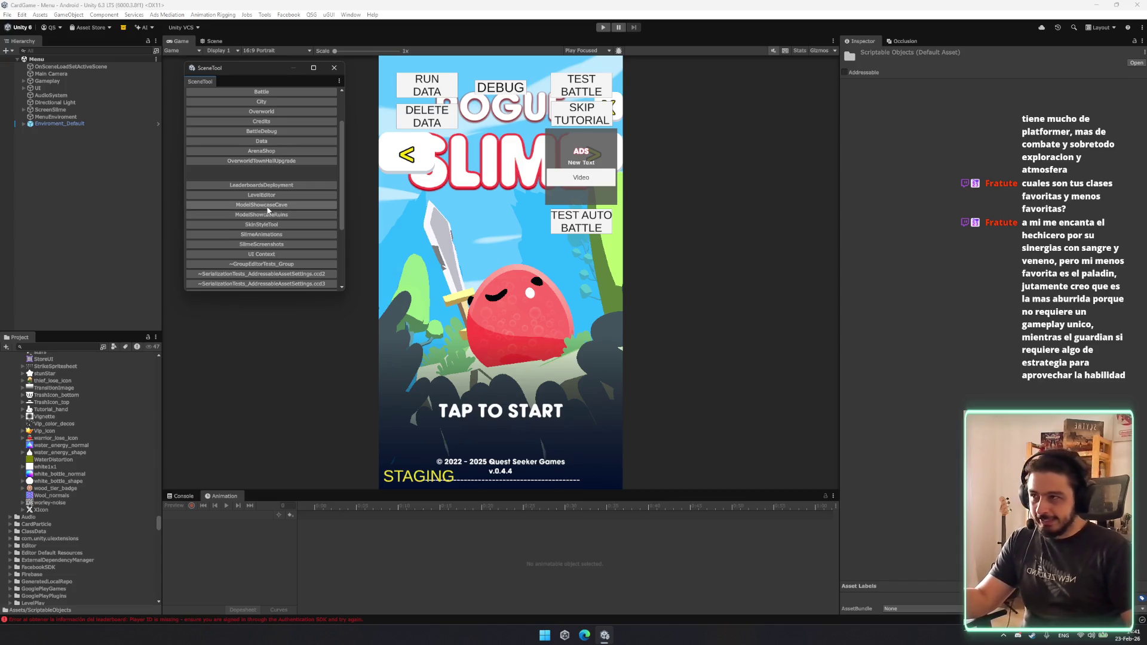
scroll(283, 248, down, 1)
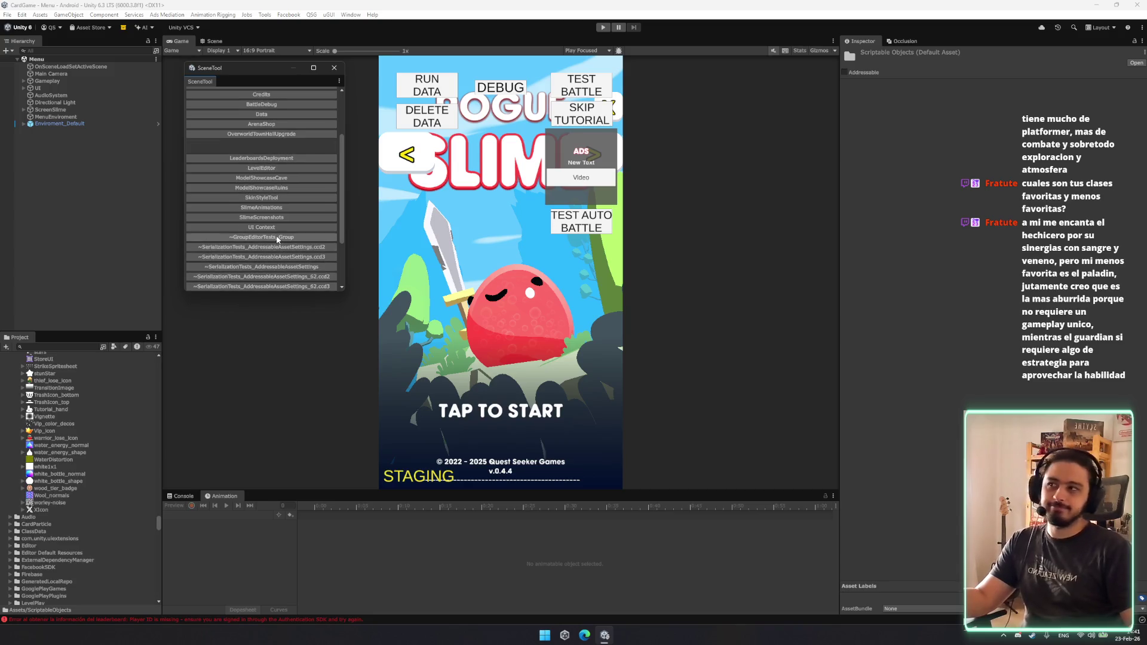
scroll(275, 219, down, 3)
scroll(298, 202, up, 6)
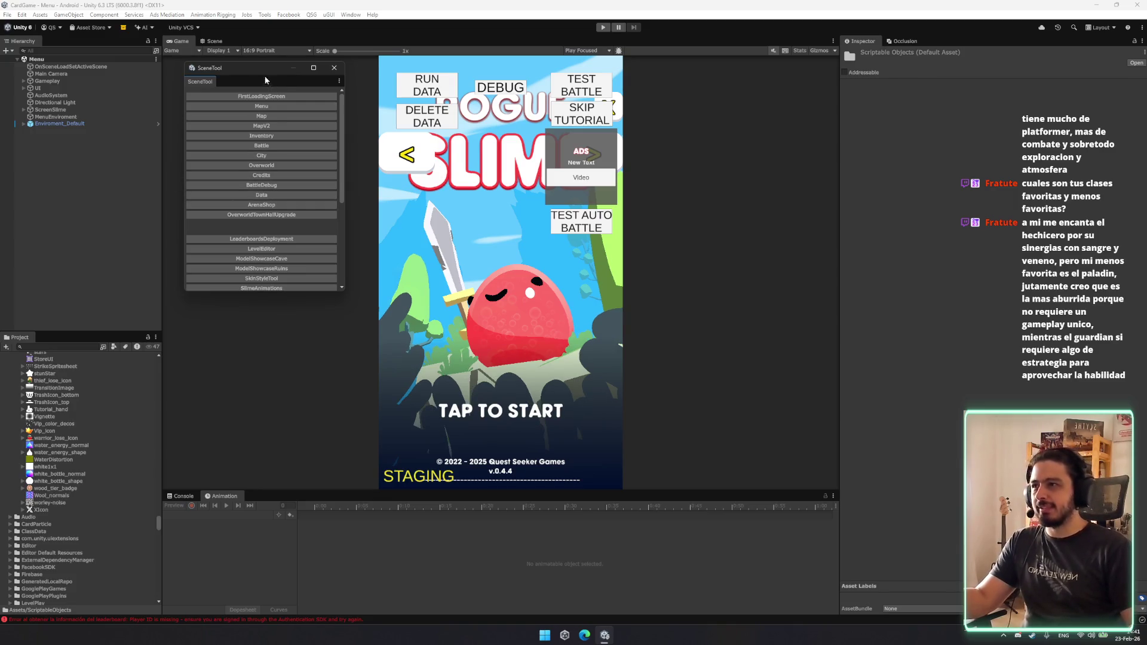
Make the scene list window taller and pick the SlimeAnimations scene.
drag(263, 69, 263, 82)
drag(294, 314, 294, 376)
scroll(273, 220, down, 1)
scroll(273, 220, up, 1)
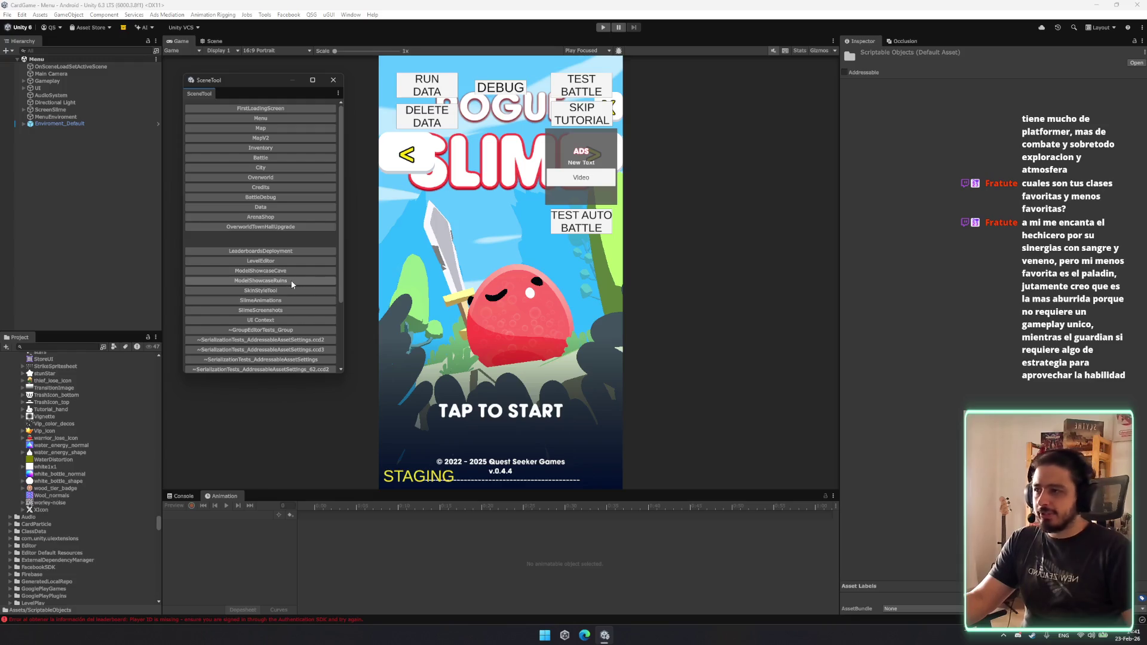
scroll(292, 280, down, 2)
click(287, 250)
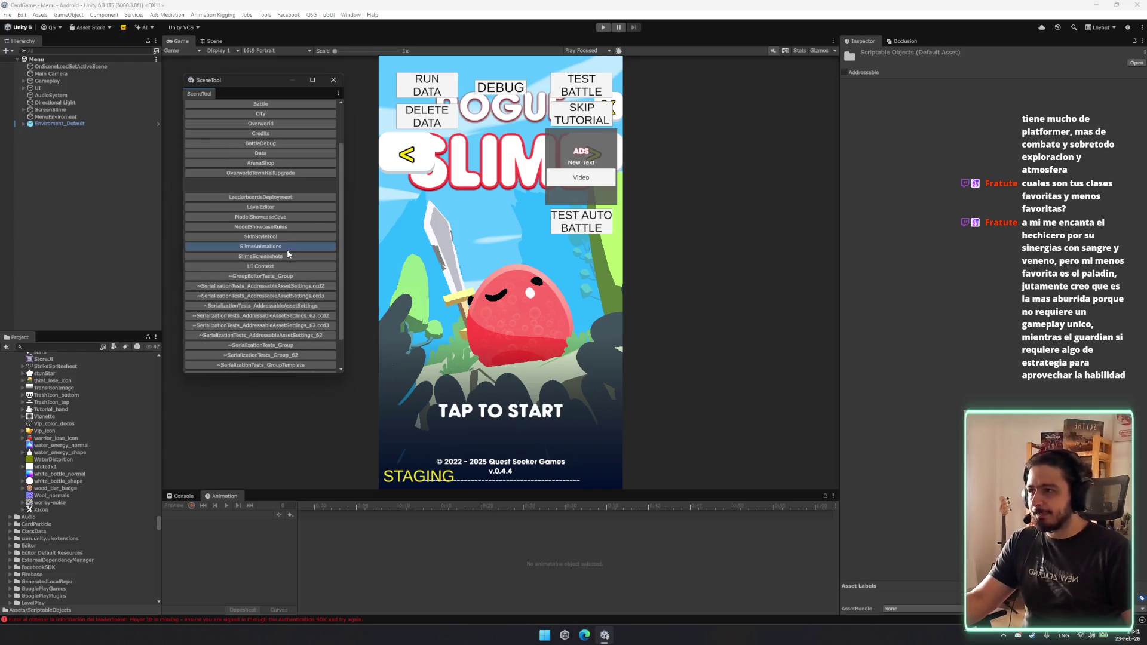
Switch to the Scene view and expand Warrior in the Hierarchy to reveal its shield.
click(332, 81)
click(215, 40)
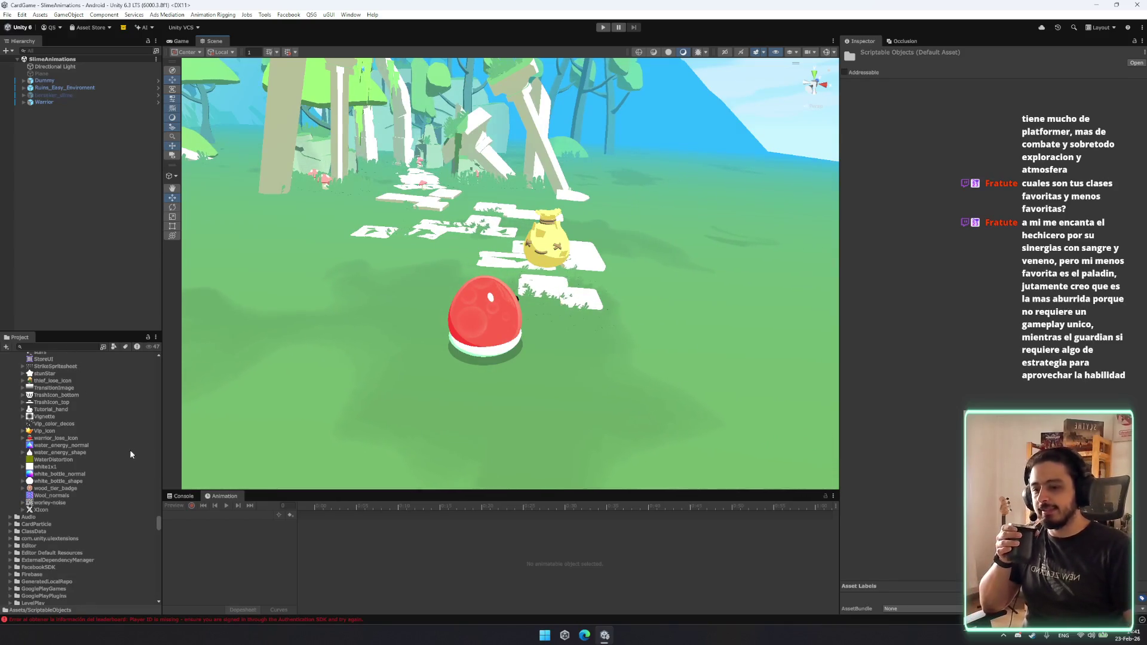
click(55, 102)
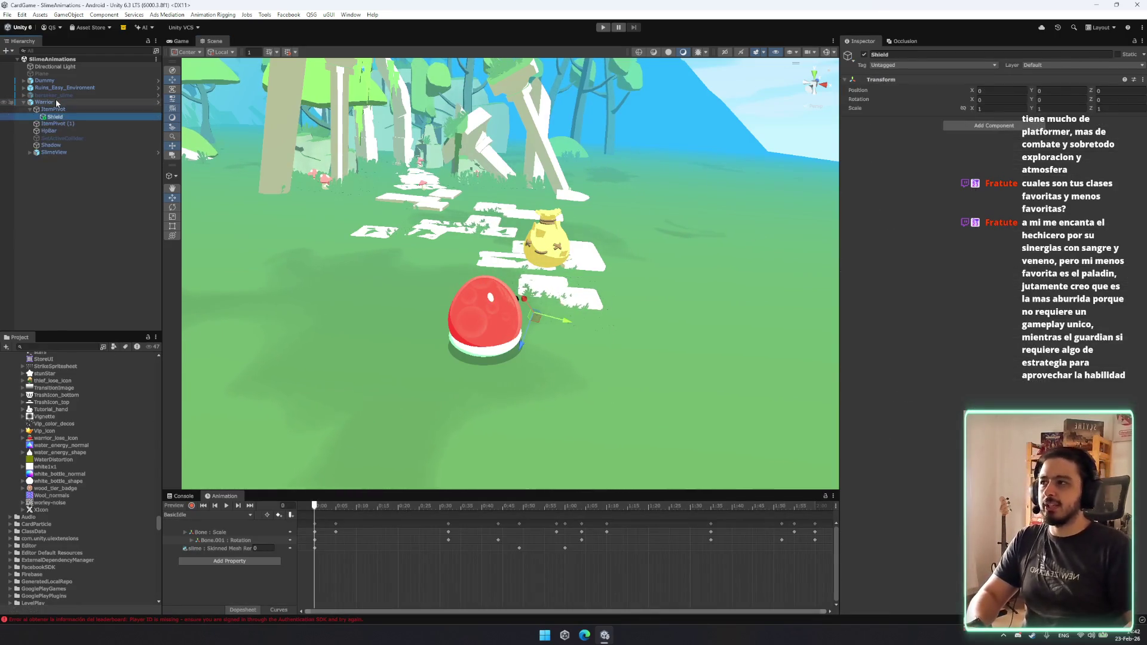
Collapse the Scripts and debug Project folders and bring the camera closer to the red slime.
click(91, 414)
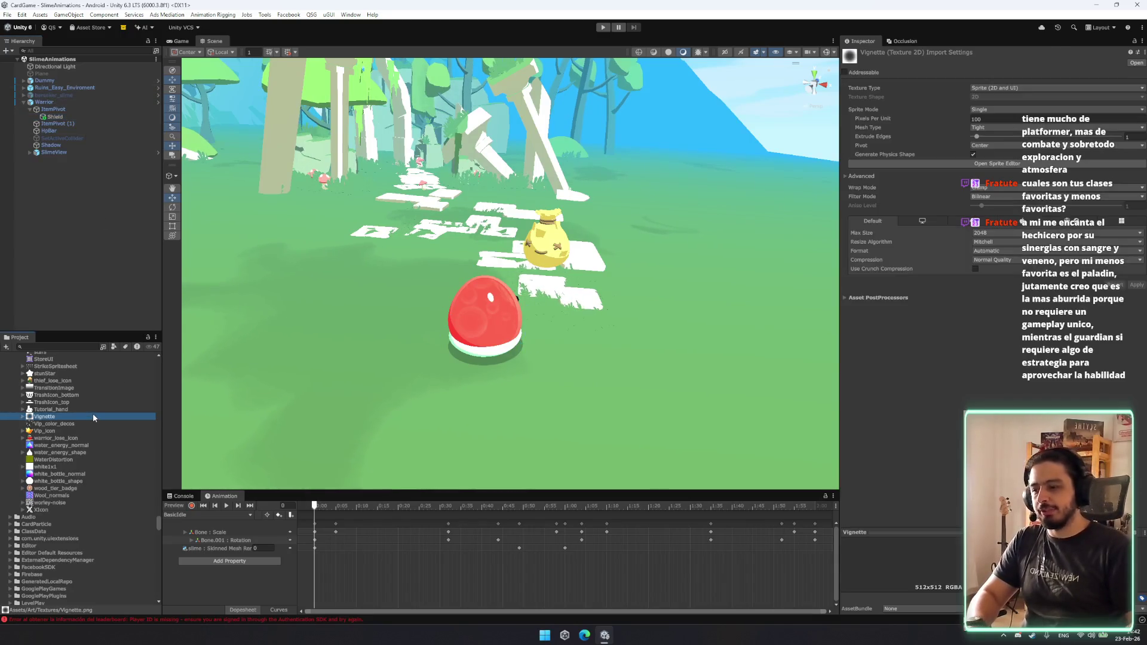
key(Left)
key(Left)
key(Left)
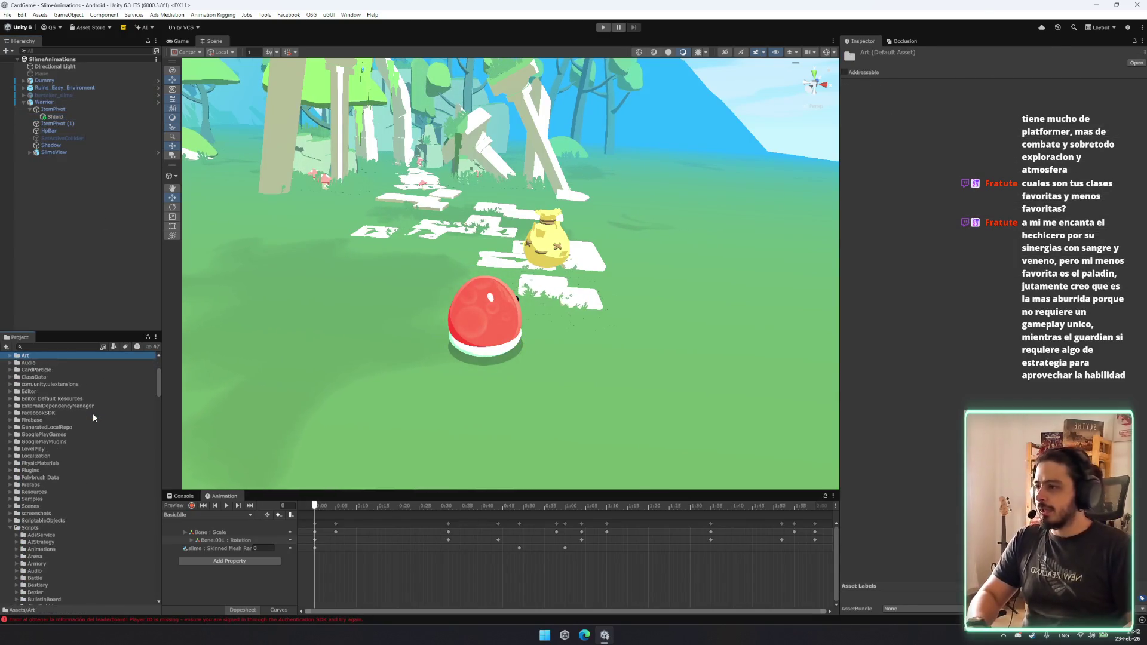
click(72, 514)
key(Down)
key(Down)
key(Left)
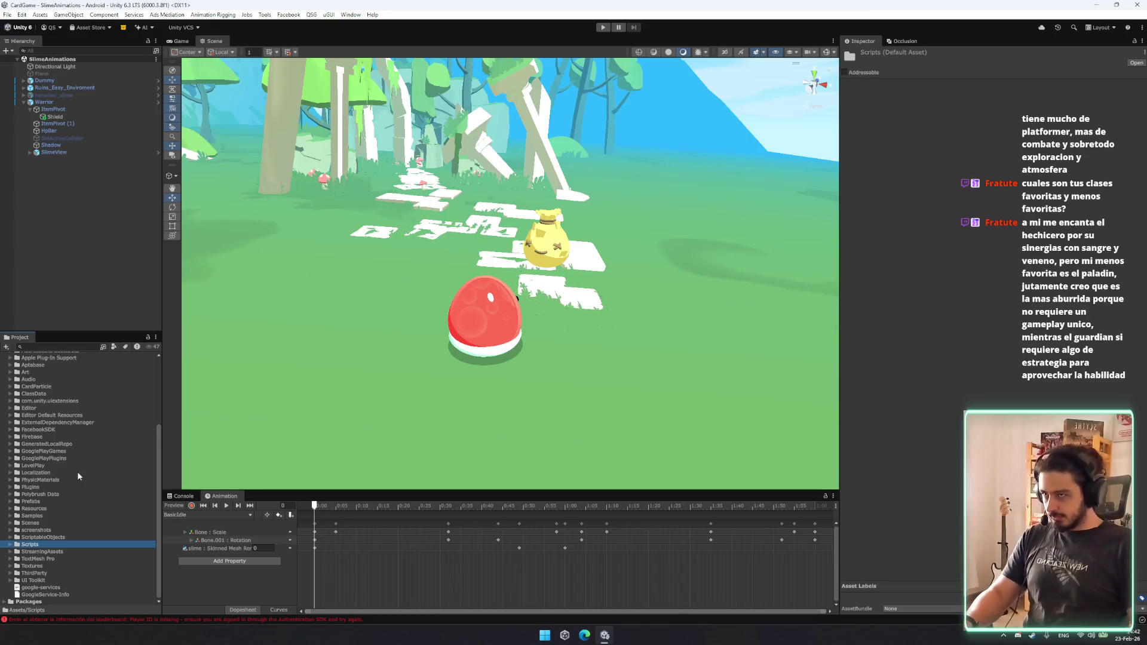
scroll(77, 472, up, 5)
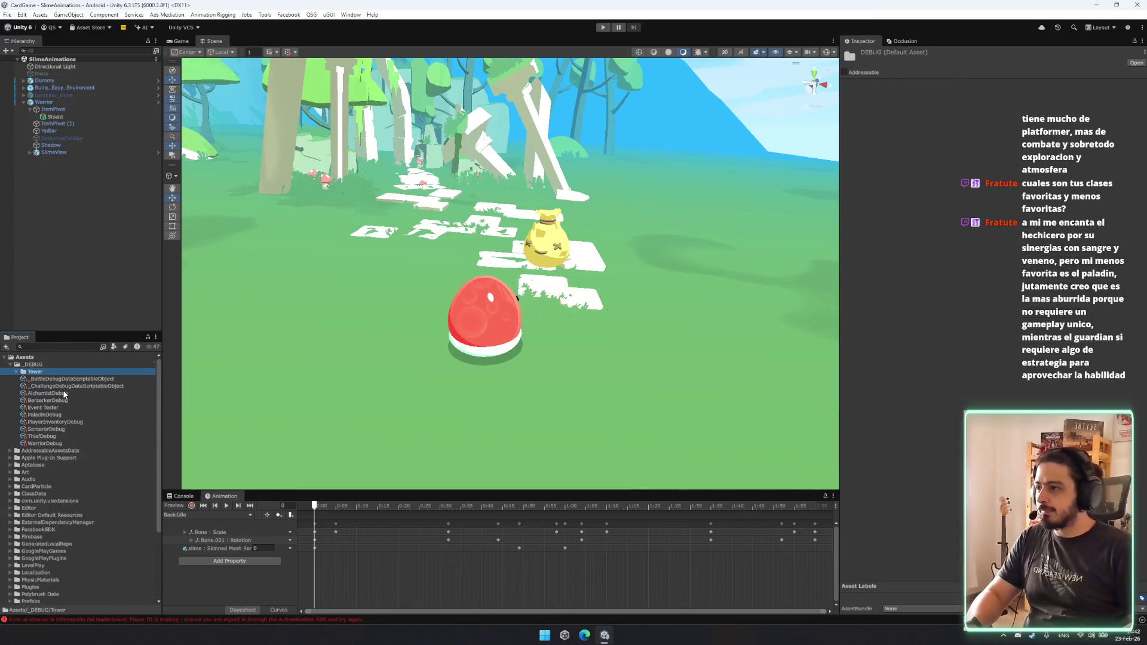
double_click(34, 371)
key(Left)
key(Left)
key(Left)
key(Down)
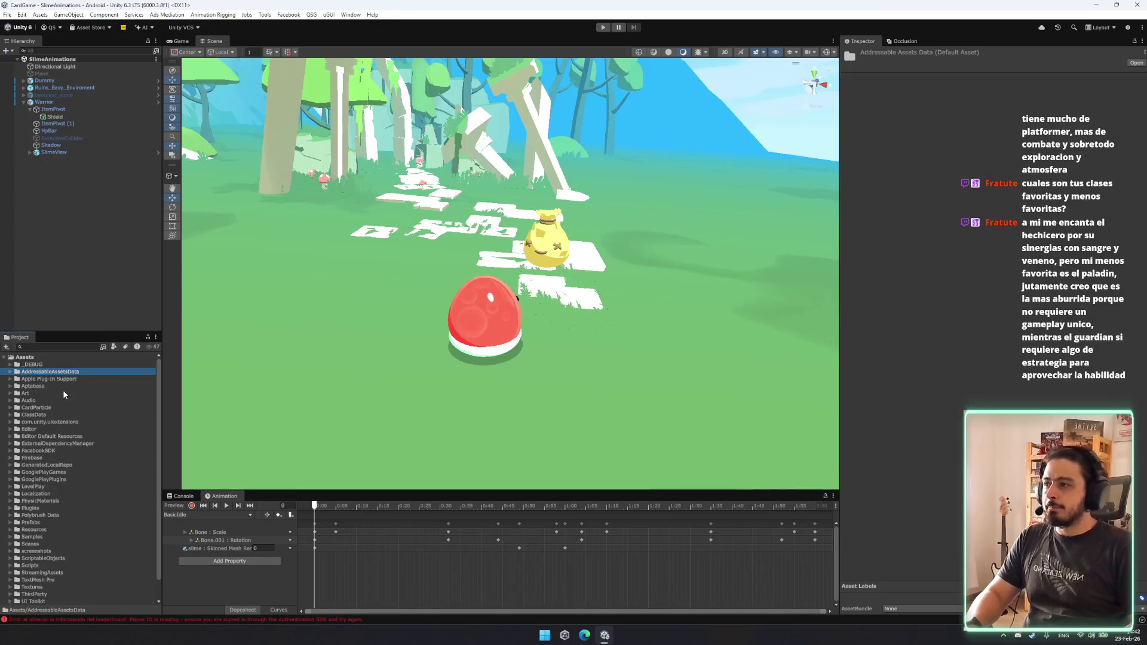
mouse_move(388, 358)
mouse_down()
mouse_move(268, 348)
mouse_move(294, 332)
mouse_up()
scroll(294, 333, up, 5)
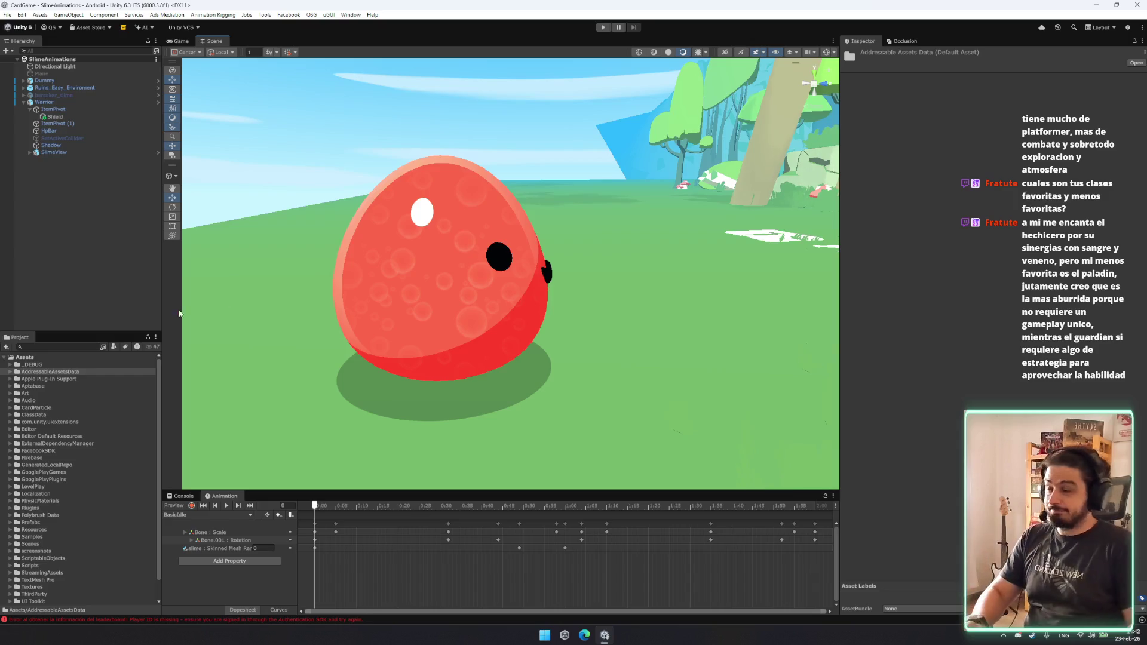
Browse the top project folders from _DEBUG through GooglePlayGames to Prefabs and UI.
click(85, 356)
key(Down)
key(Down)
key(Down)
key(Down)
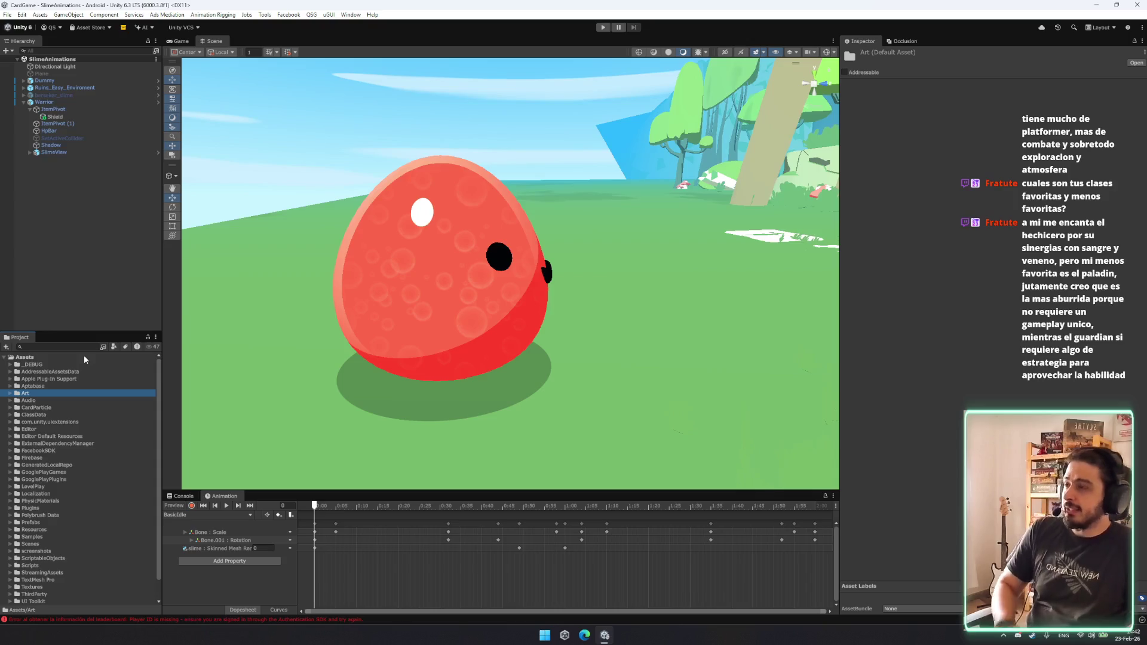
key(Down)
key(Down)
key(Down)
key(Down)
key(Down)
scroll(67, 494, down, 1)
click(75, 449)
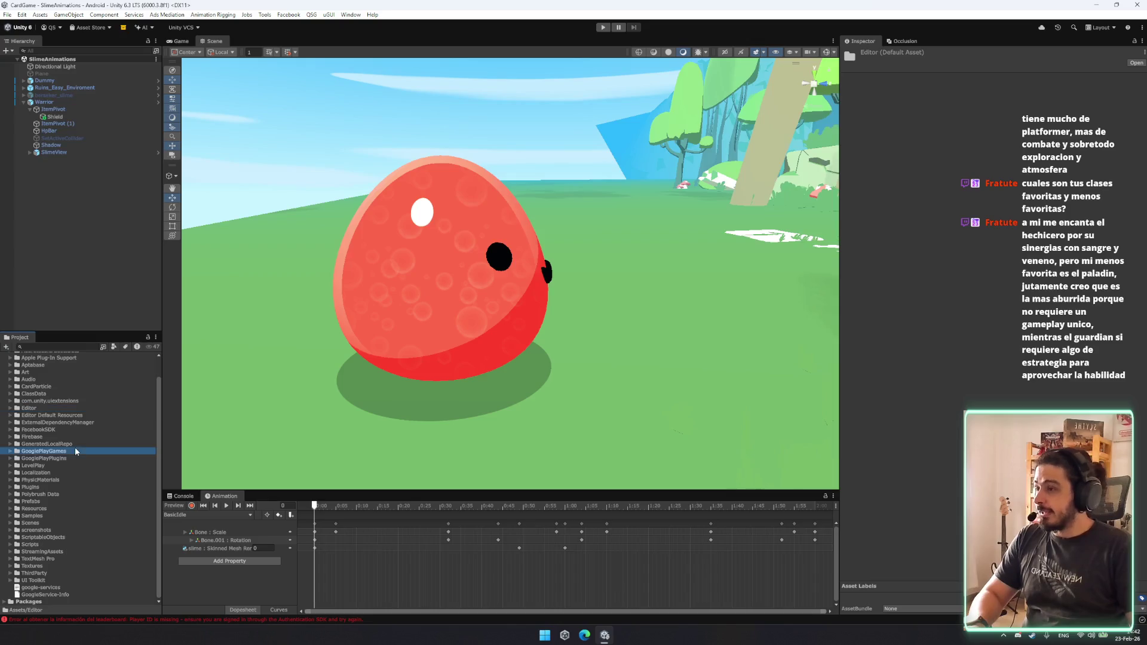
key(Up)
key(Up)
key(Up)
key(Up)
key(Up)
key(Up)
key(Down)
key(Down)
key(Down)
key(Down)
key(Down)
key(Down)
key(Right)
key(Down)
key(Down)
key(Down)
key(Down)
key(Right)
key(Down)
key(Left)
key(Left)
key(Left)
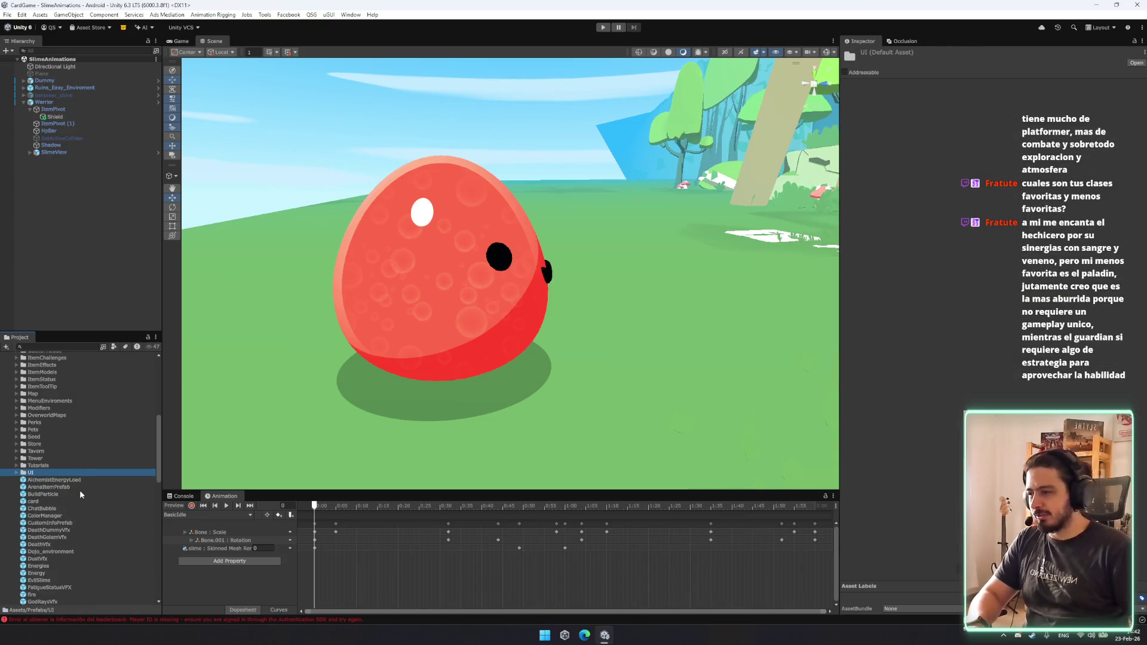
scroll(73, 495, up, 6)
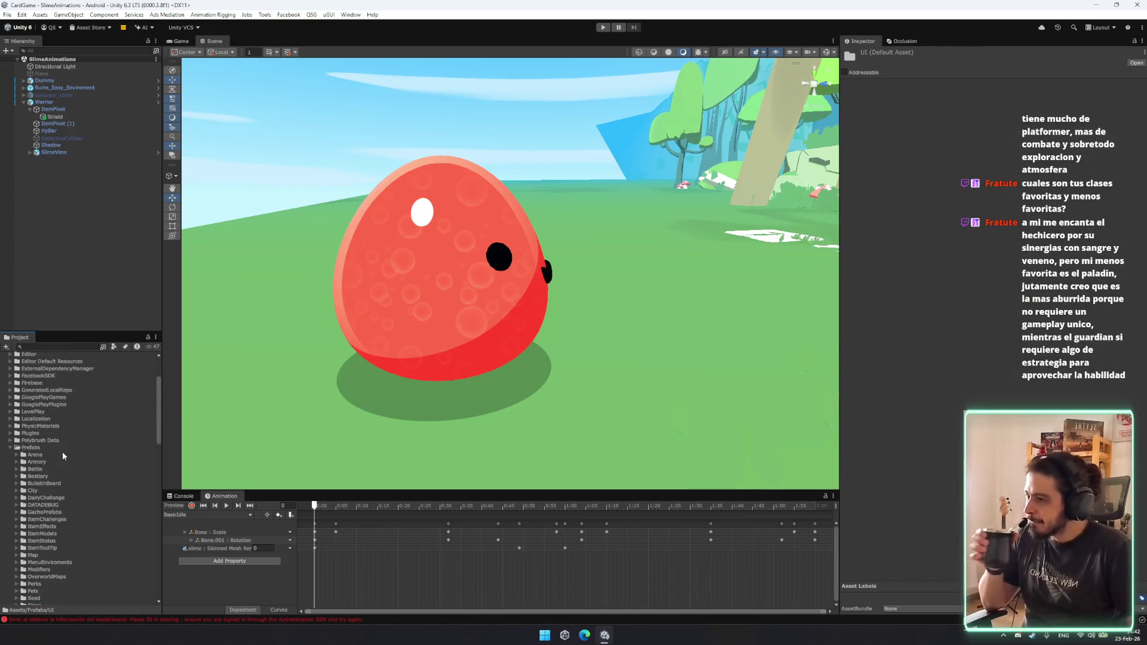
scroll(65, 460, up, 5)
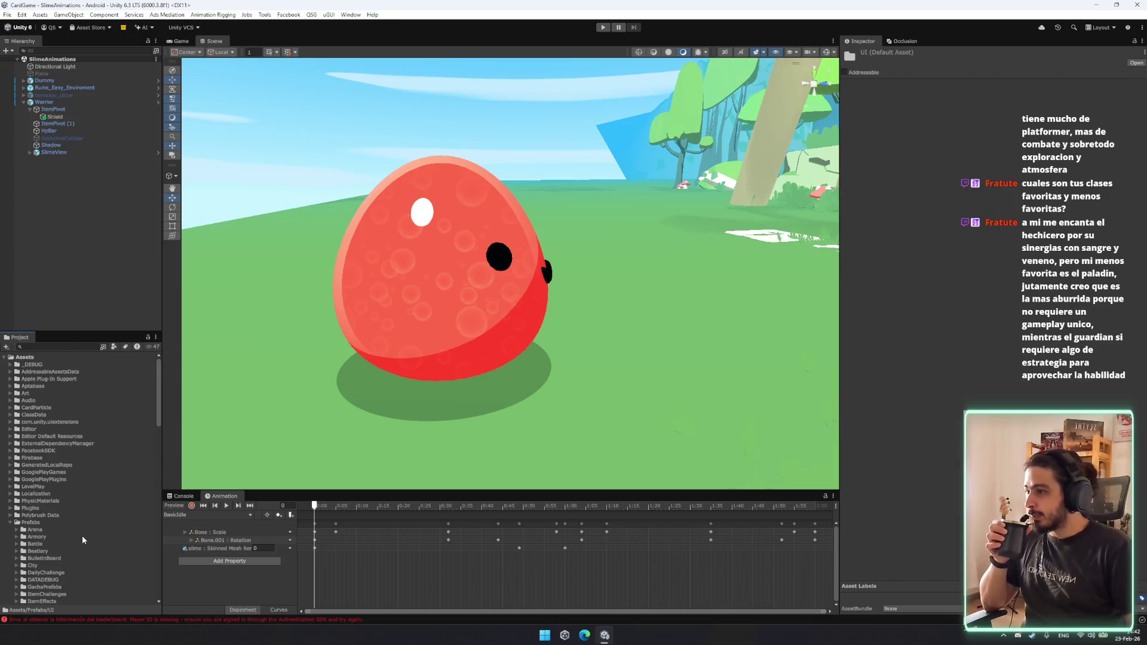
Look through the Prefabs subfolders such as Bestiary, Battle and Seed.
click(72, 521)
scroll(64, 487, down, 3)
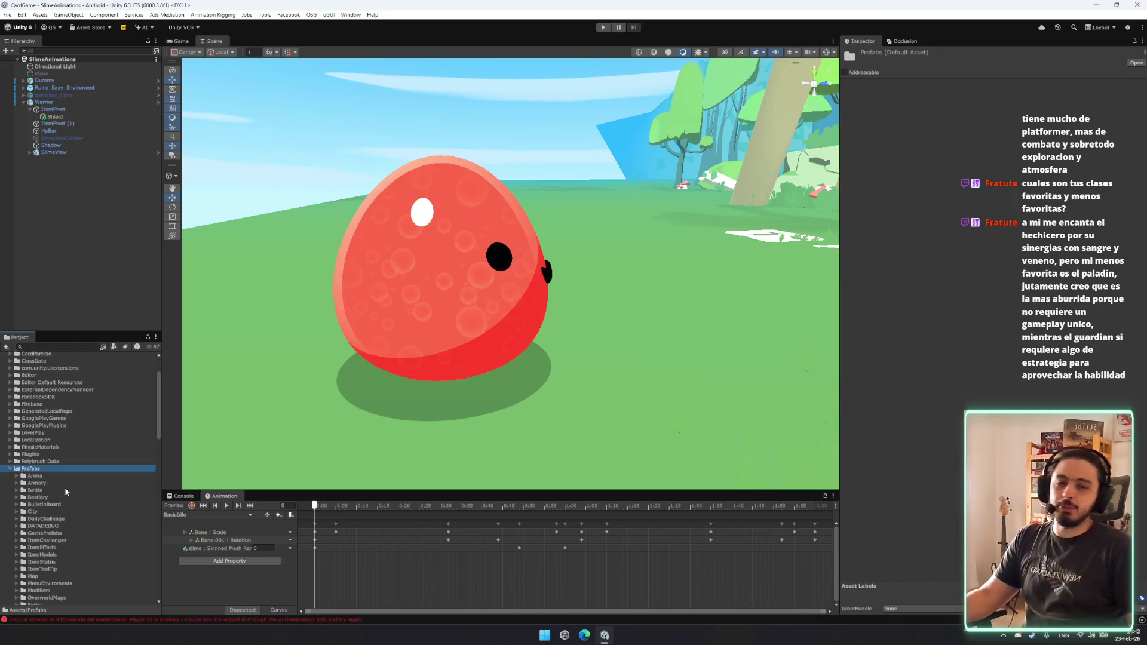
scroll(89, 497, down, 3)
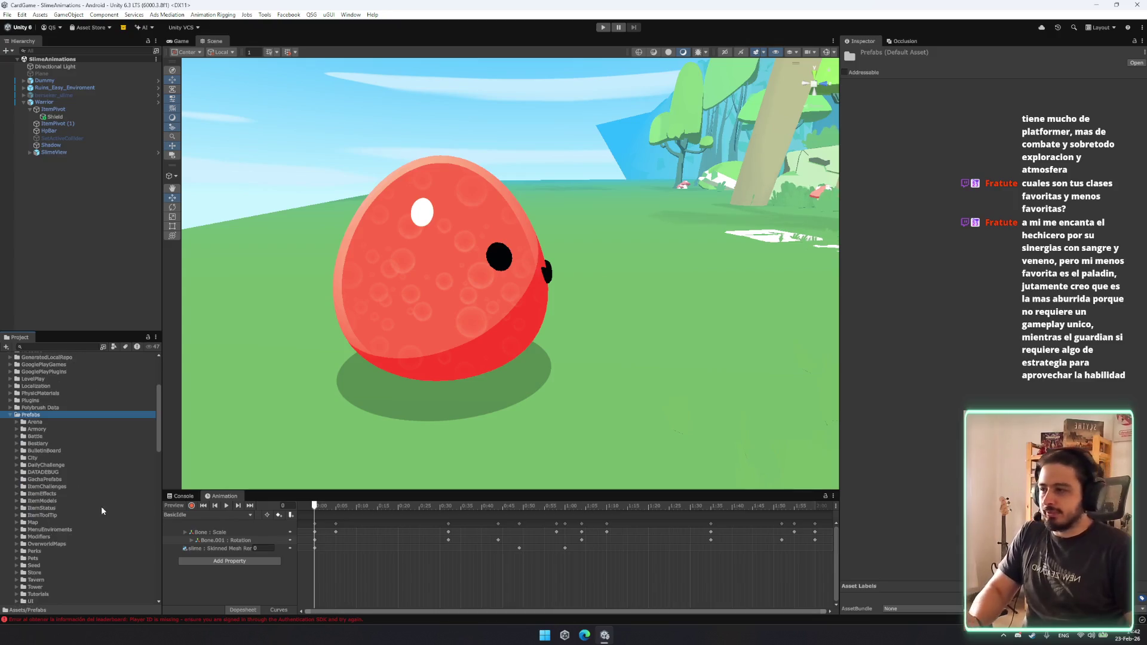
click(99, 443)
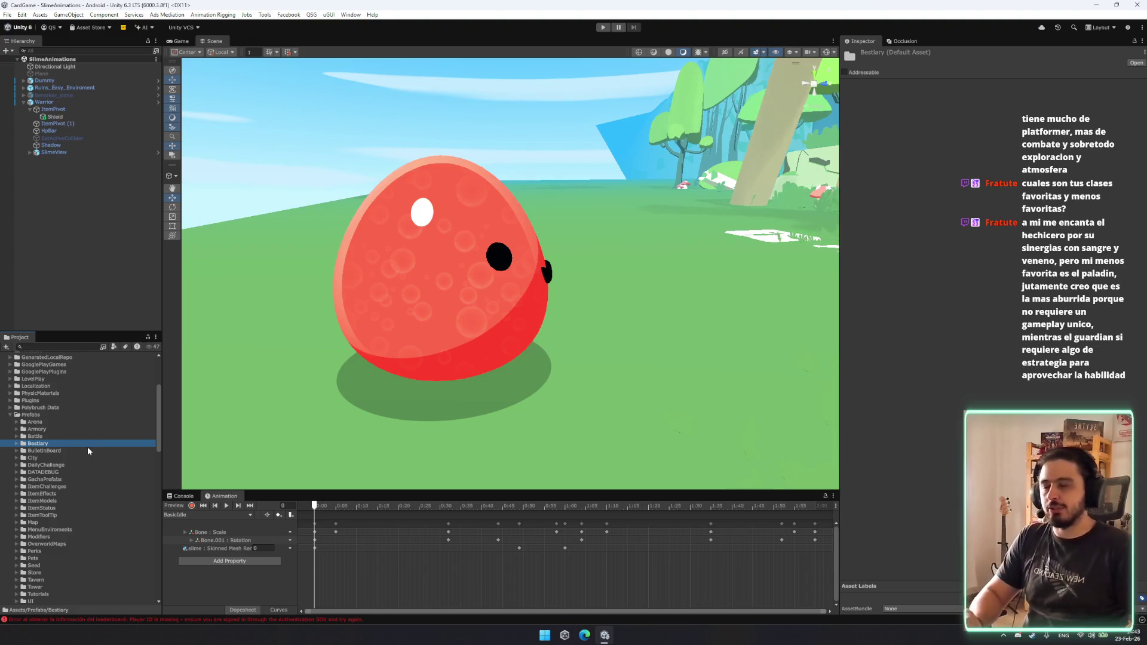
key(Left)
key(Down)
key(Down)
key(Down)
key(Down)
key(Down)
key(Down)
key(Down)
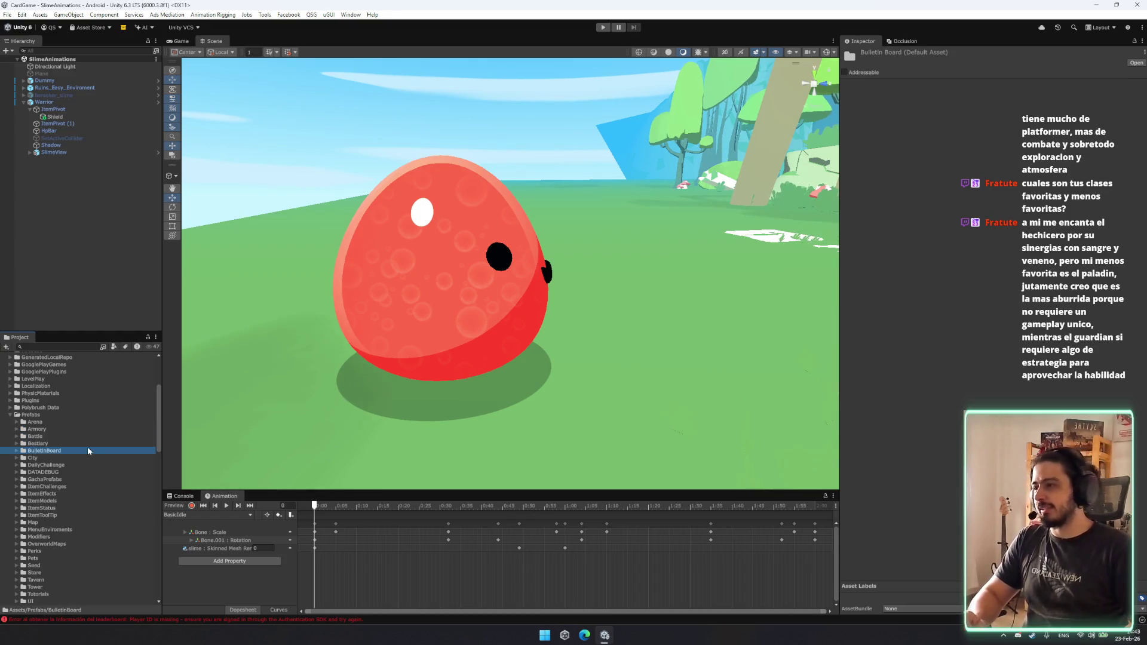
scroll(78, 471, down, 3)
click(84, 454)
key(Down)
key(Down)
key(Down)
Check the effect prefabs inside the ItemEffects folder.
scroll(84, 457, up, 3)
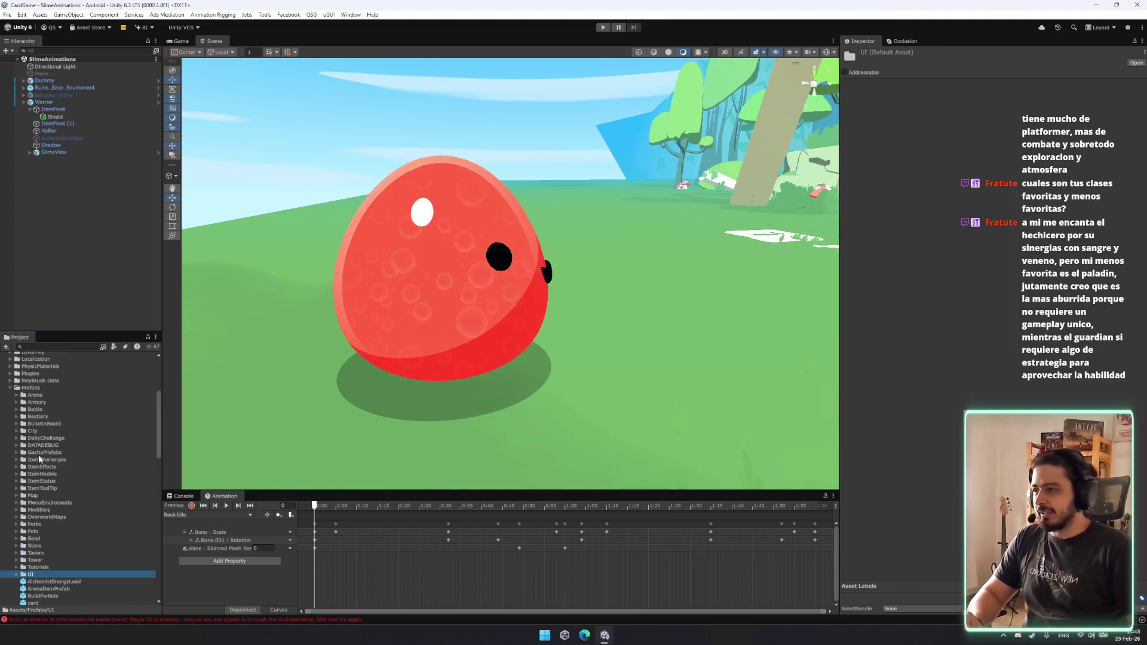
click(52, 467)
key(Down)
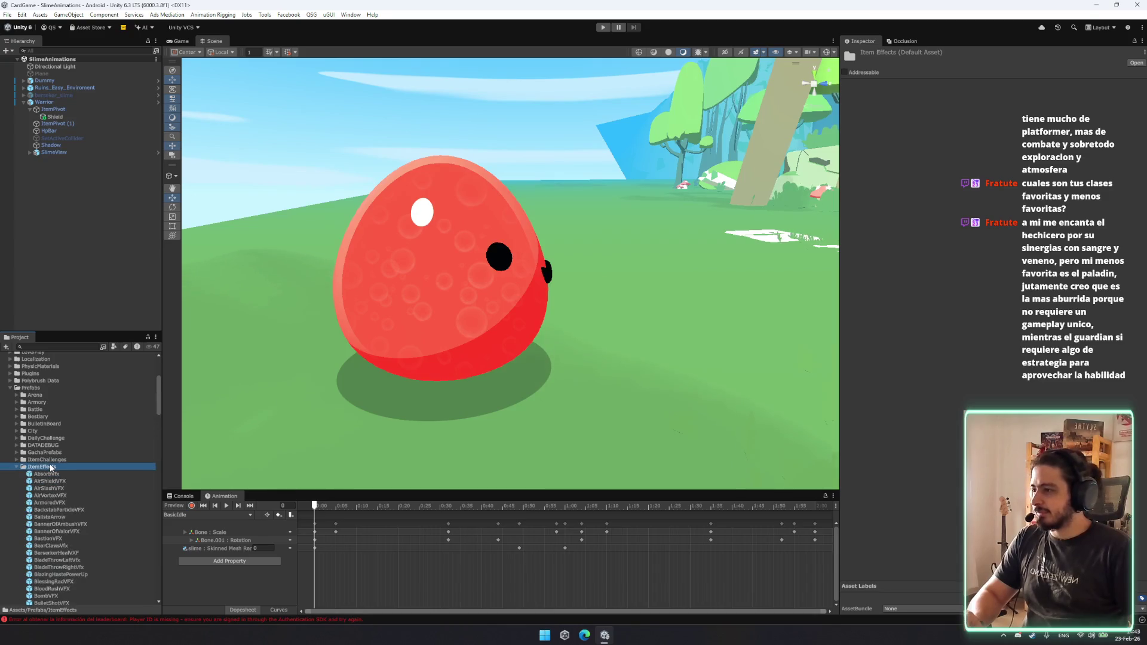
click(51, 466)
key(Right)
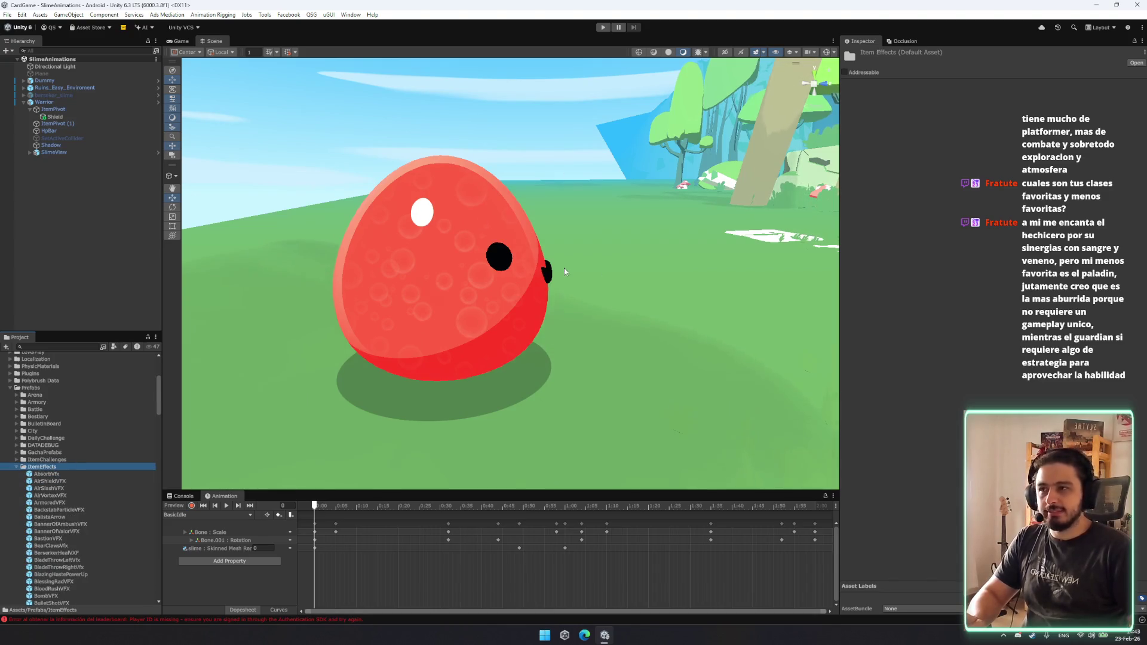
key(Left)
scroll(411, 397, down, 2)
mouse_move(411, 398)
mouse_down()
mouse_move(430, 382)
mouse_move(370, 358)
mouse_move(541, 324)
mouse_up()
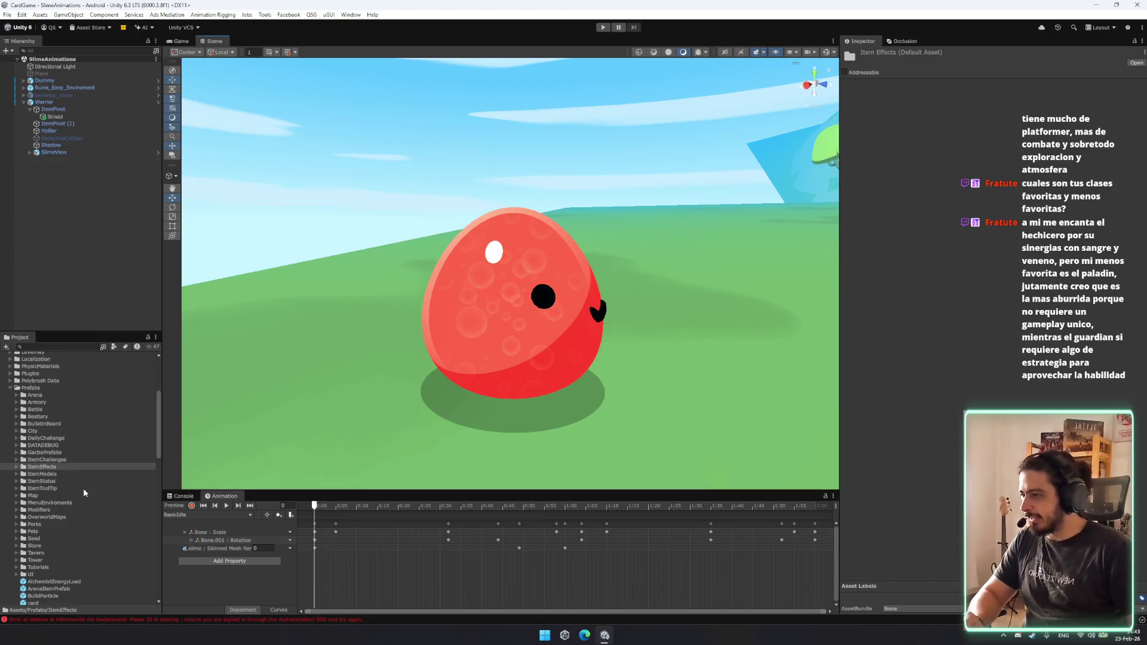
Move from the Armory and Arena folders to the expanded ScriptableObjects folder.
click(34, 403)
key(Up)
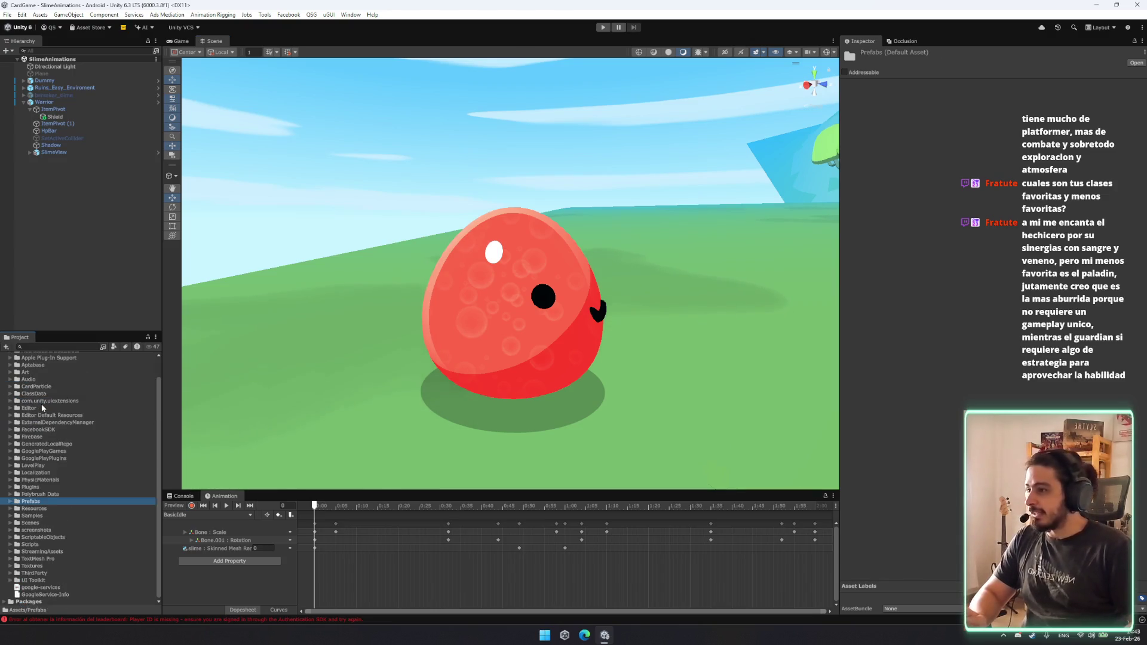
scroll(84, 469, down, 2)
scroll(84, 469, up, 5)
click(44, 487)
key(Left)
key(Down)
key(Down)
key(Down)
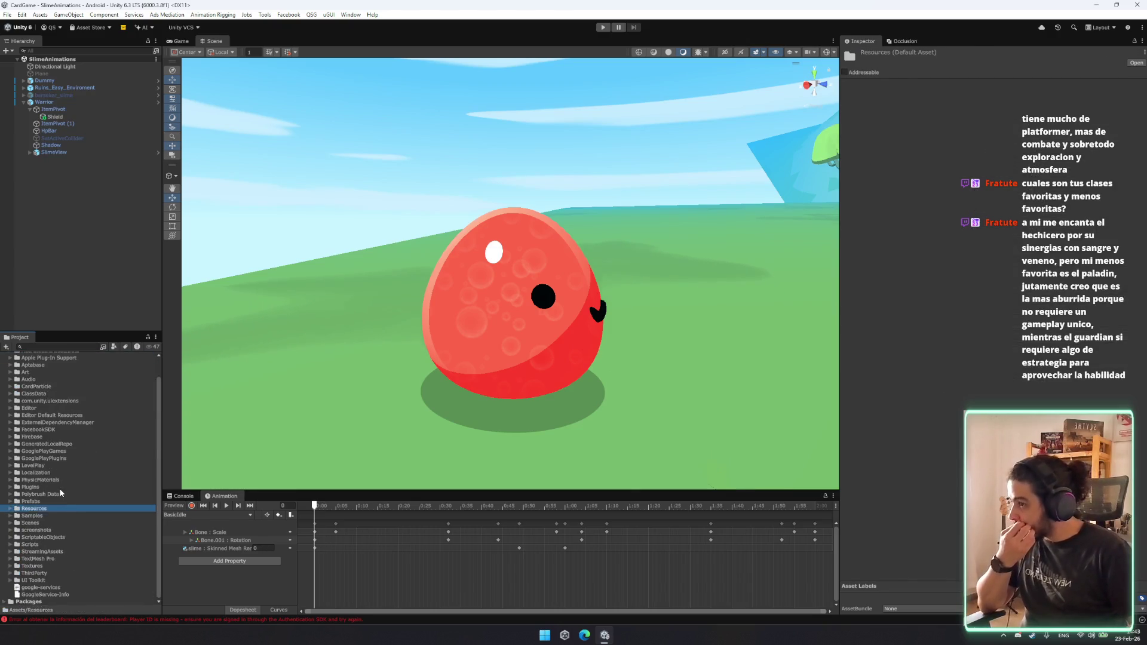
key(Right)
key(Down)
Browse the ScriptableObjects subfolders, then expand the Resources folder.
key(Down)
key(Down)
key(Down)
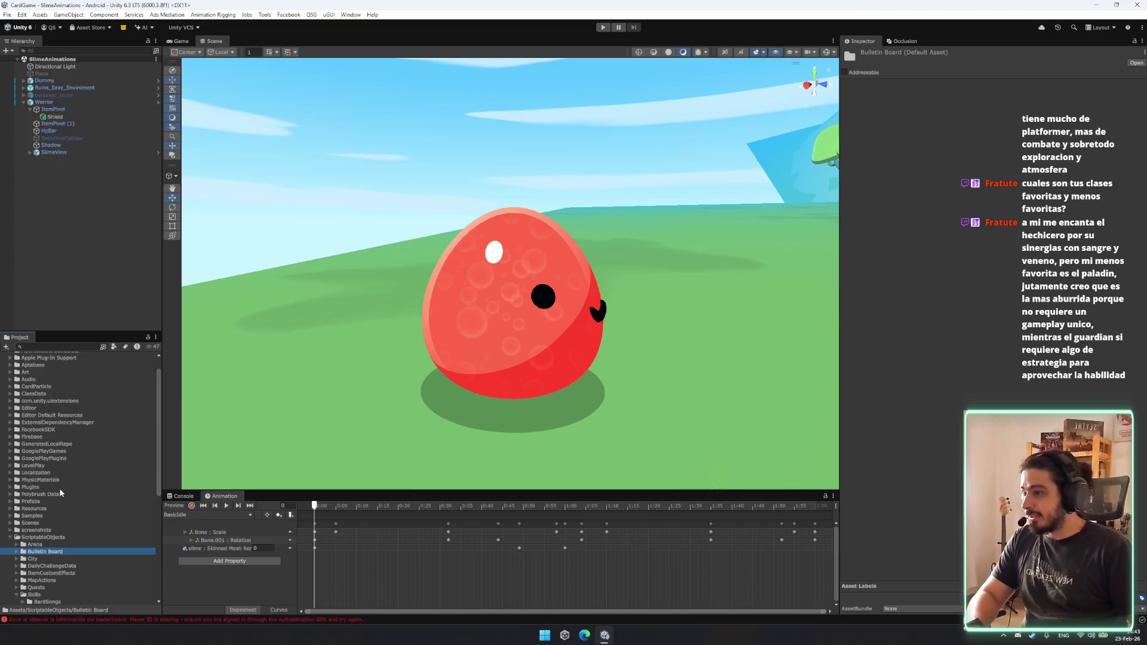
scroll(59, 489, down, 3)
key(Left)
key(Down)
key(Up)
key(Up)
key(Up)
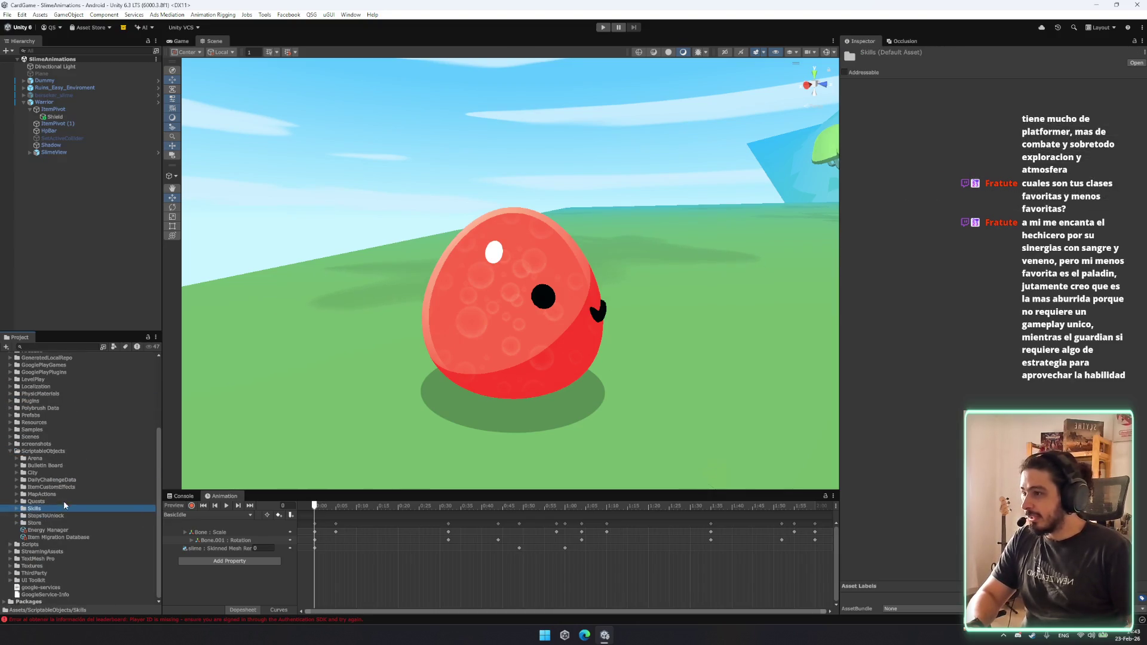
key(Left)
key(Up)
key(Up)
key(Up)
key(Up)
key(Up)
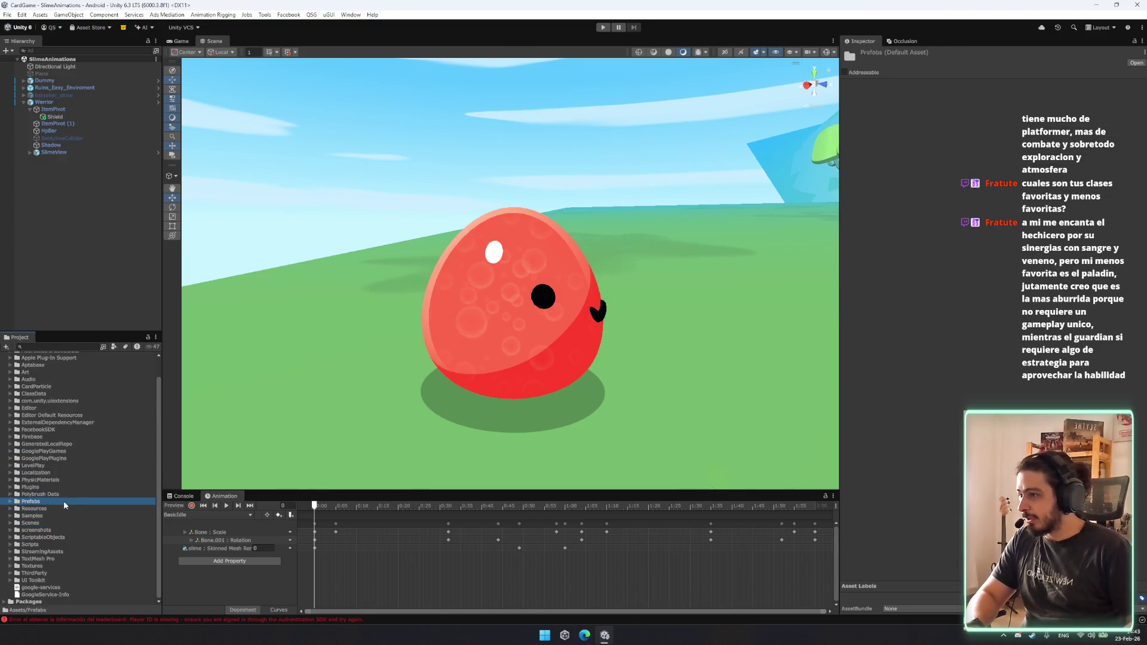
key(Down)
key(Right)
key(Down)
key(Down)
key(Down)
scroll(70, 535, down, 3)
scroll(69, 535, down, 2)
Select FireIceSword in Resources/Items, after briefly comparing BannerOfAmbush and FireSword.
click(49, 433)
key(Left)
key(Left)
key(Down)
key(Down)
key(Down)
key(Down)
key(Down)
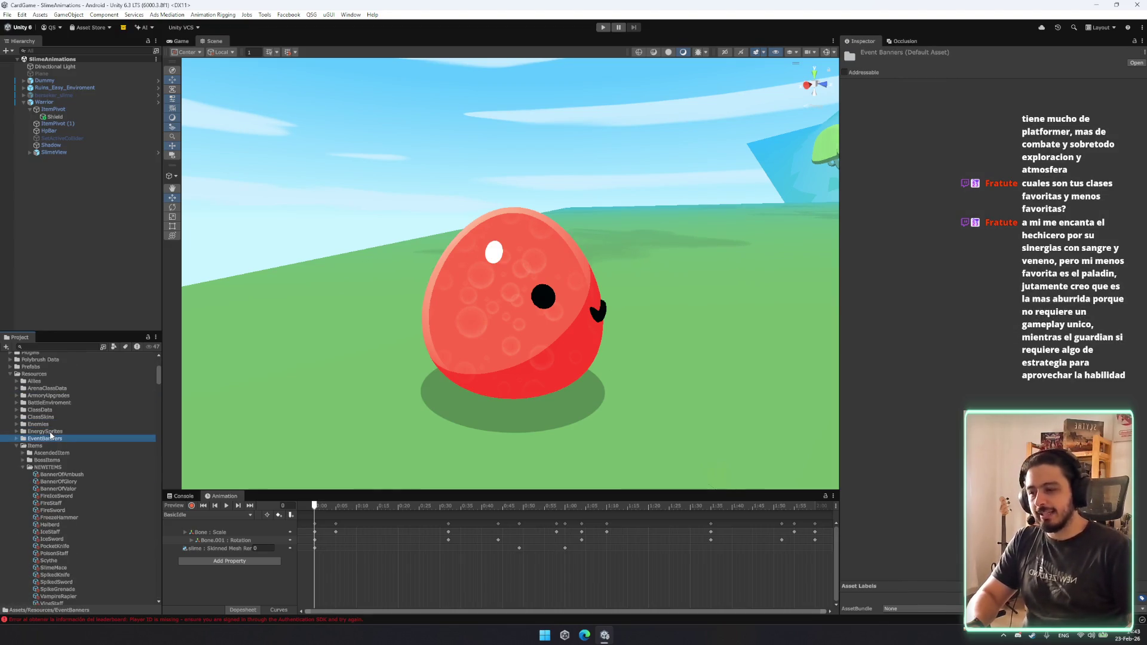
scroll(49, 448, down, 3)
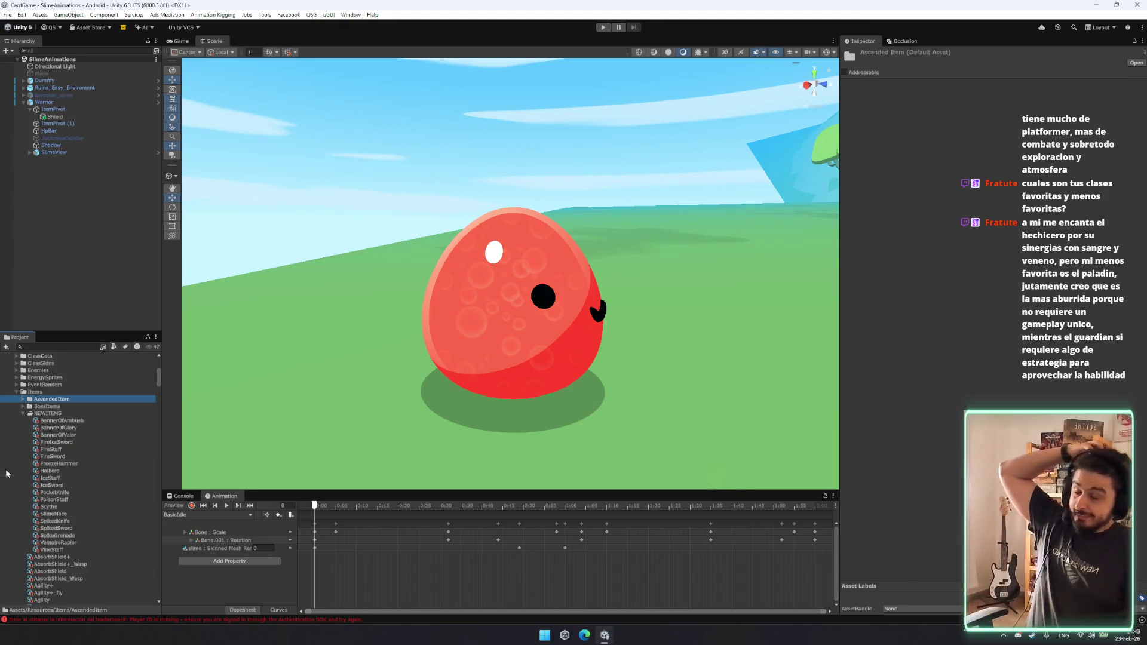
click(103, 442)
mouse_move(513, 359)
mouse_down()
mouse_move(496, 361)
mouse_move(538, 362)
mouse_move(507, 263)
mouse_up()
click(514, 310)
click(138, 422)
click(60, 456)
click(60, 442)
mouse_move(598, 298)
mouse_down()
mouse_move(712, 276)
mouse_move(615, 263)
mouse_up()
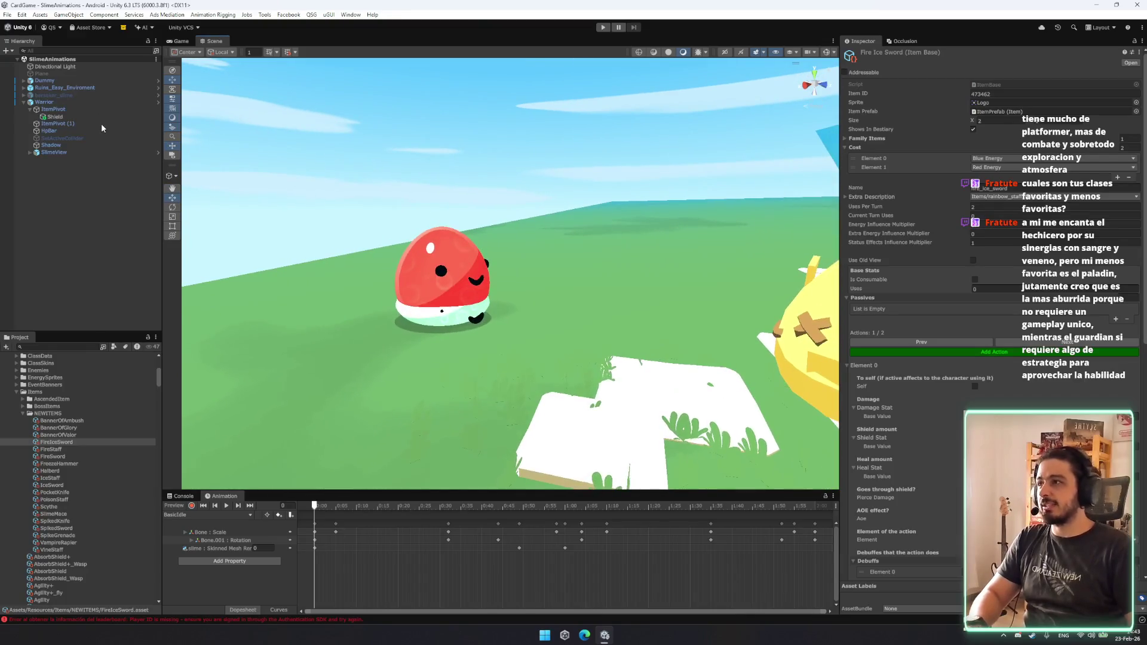
Rename the Shield object under ItemPivot to Sword.
click(82, 117)
click(80, 117)
text(Sl)
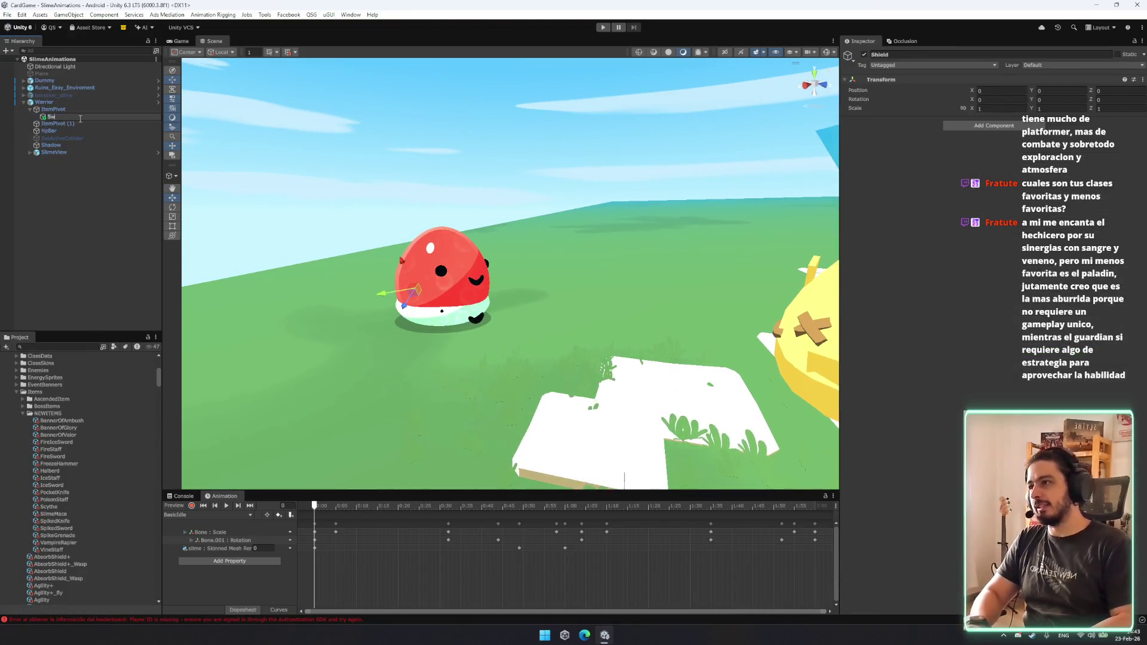
text(rd)
key(Return)
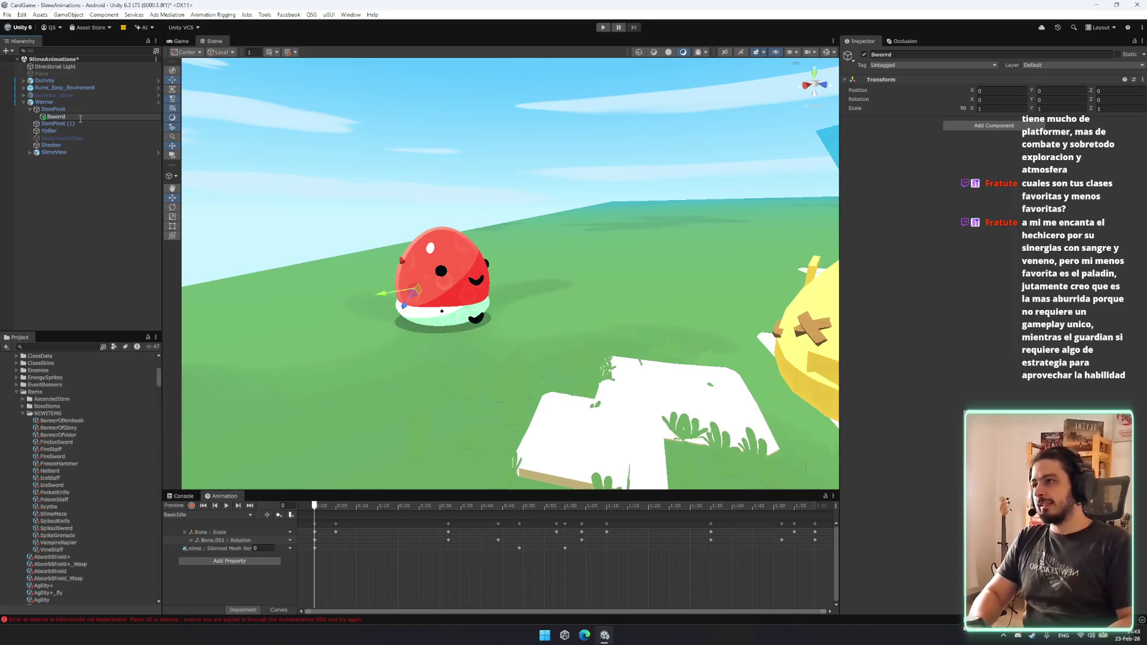
key(Return)
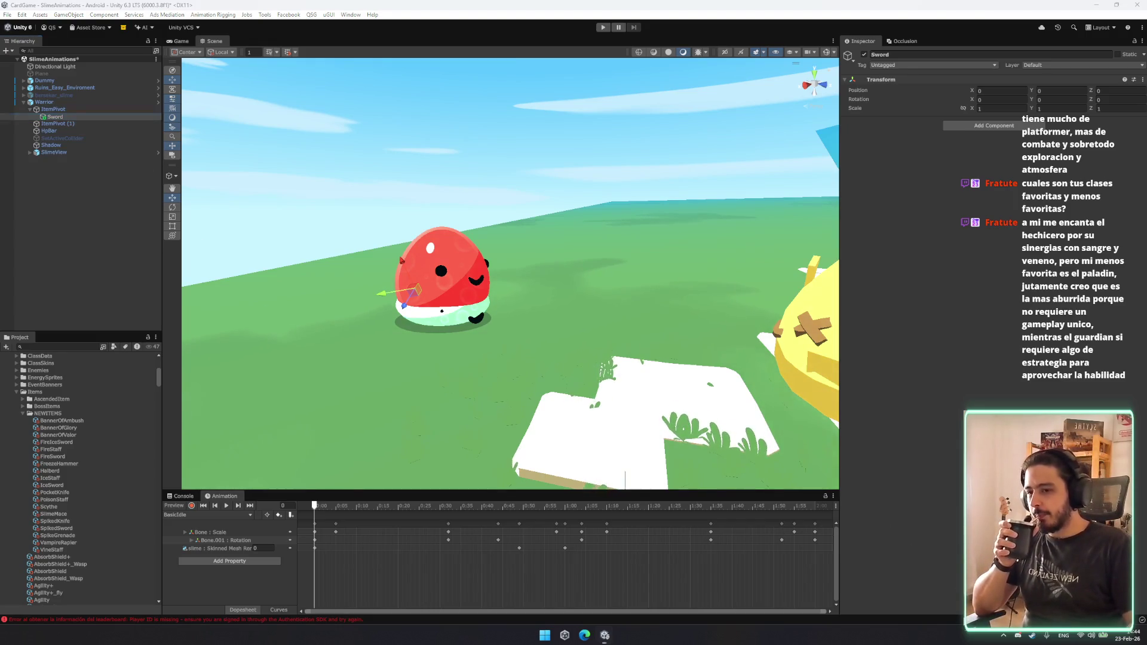
Reselect the FireIceSword asset in NEWITEMS and return the Project panel to its folder tree.
drag(636, 323, 270, 392)
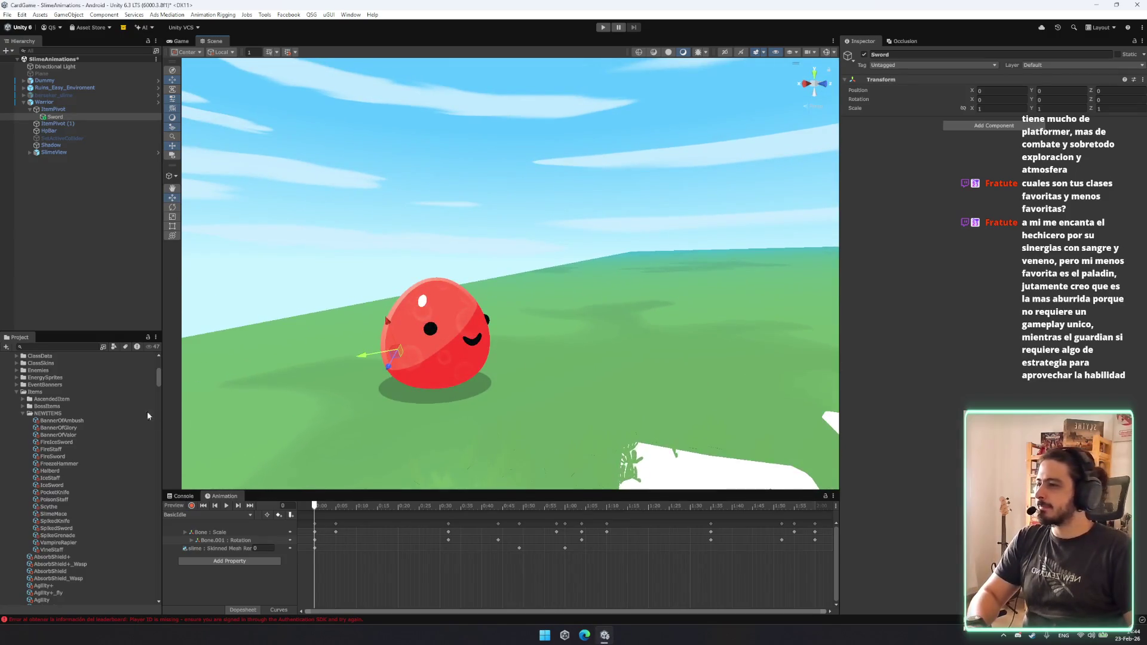
click(84, 413)
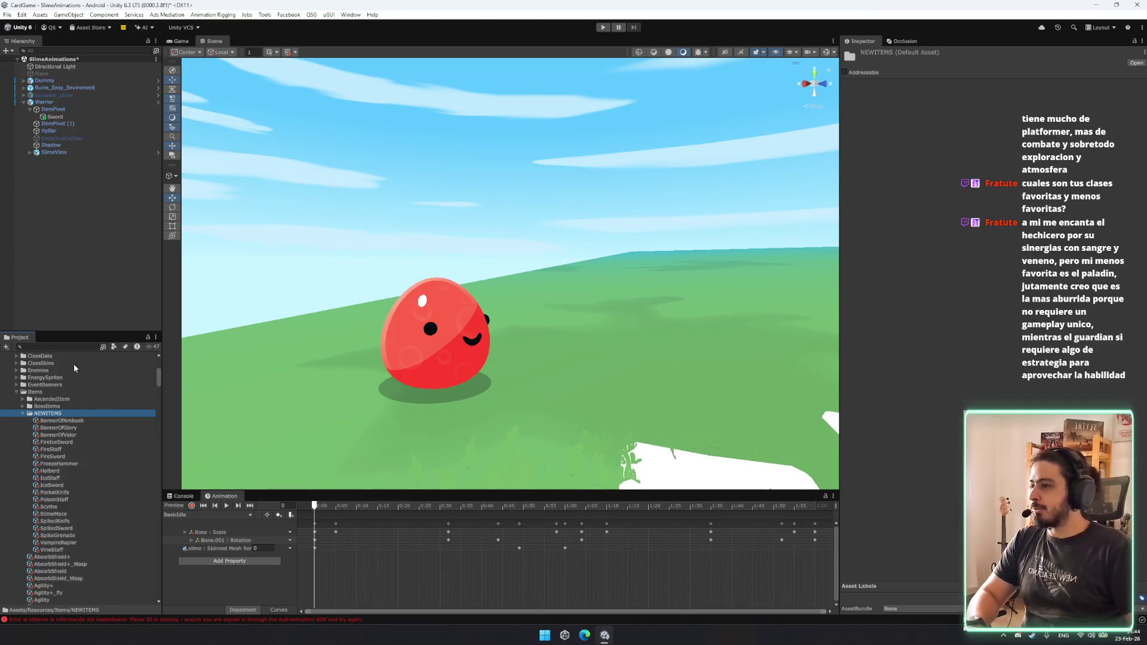
click(78, 441)
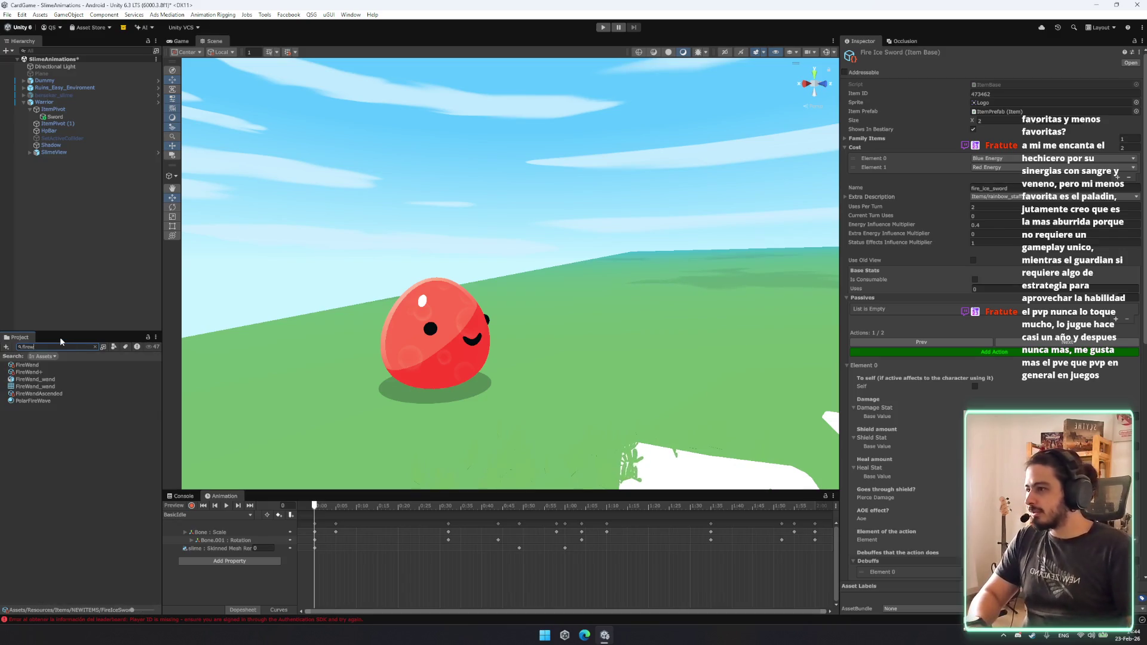
key(BackSpace)
key(BackSpace)
key(BackSpace)
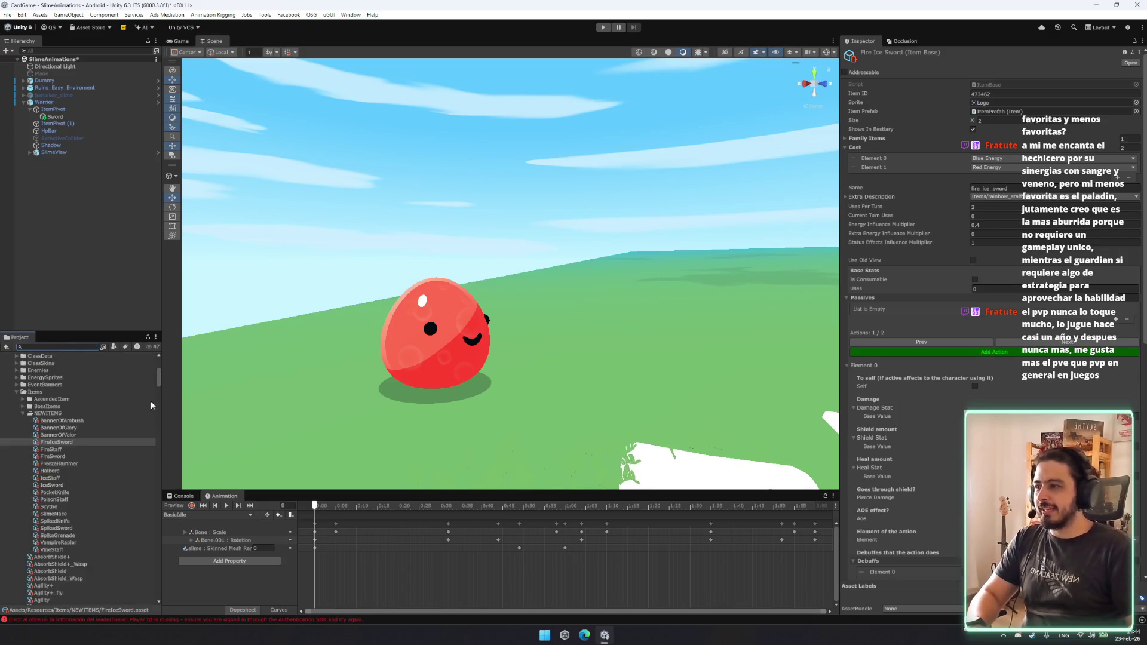
click(154, 378)
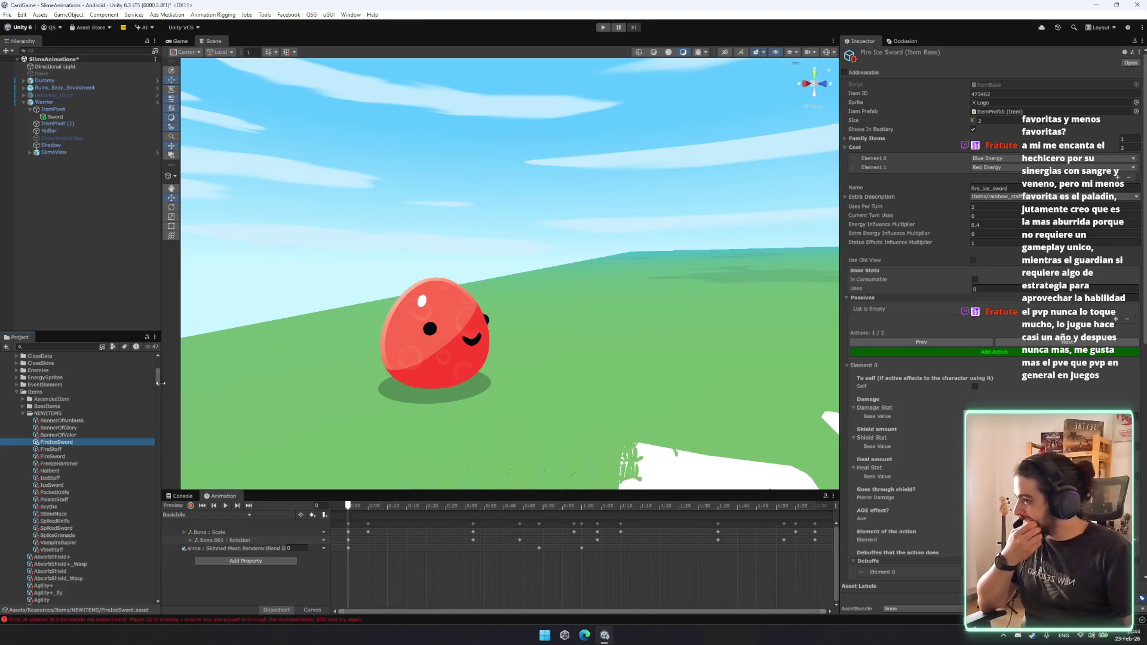
drag(156, 381, 159, 364)
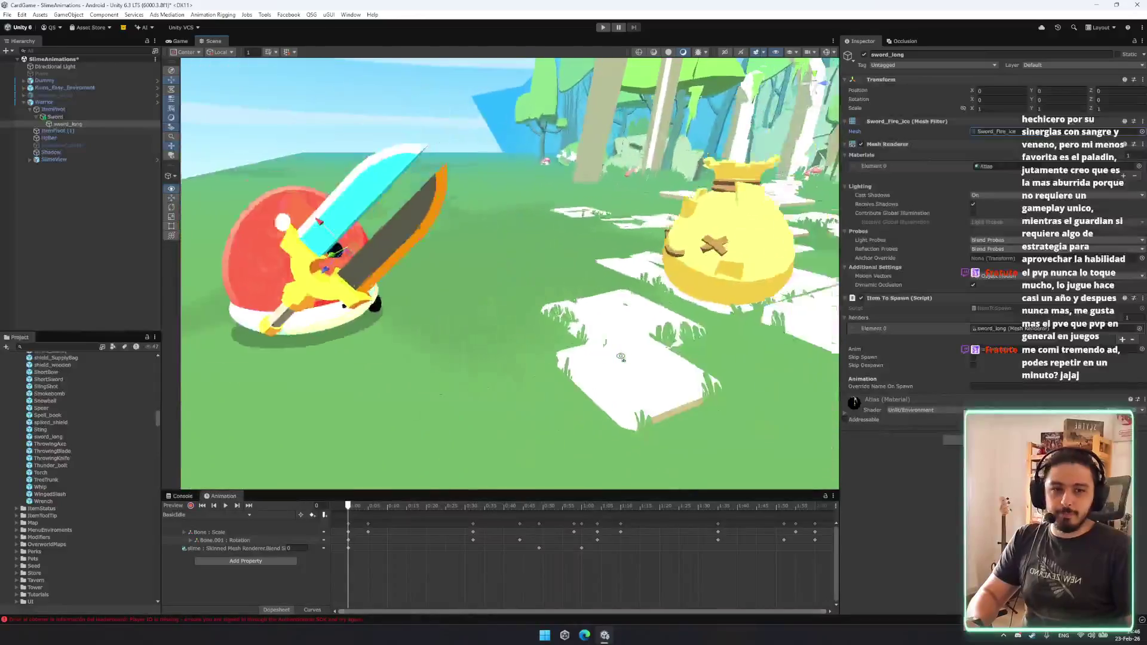
Finish renaming the sword_long object in the Hierarchy to sword_Fire_Ice.
drag(622, 357, 615, 363)
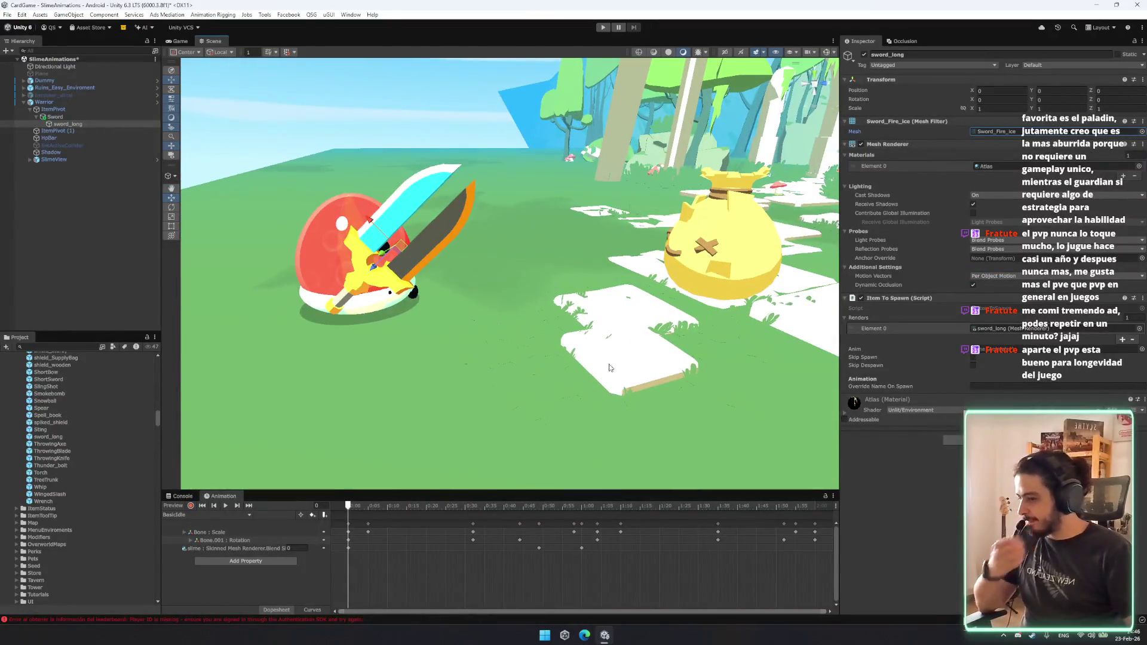
mouse_move(599, 351)
mouse_down()
mouse_move(628, 328)
mouse_move(482, 402)
mouse_move(476, 358)
mouse_move(524, 349)
mouse_up()
scroll(524, 349, down, 3)
click(95, 123)
text(fire_ic)
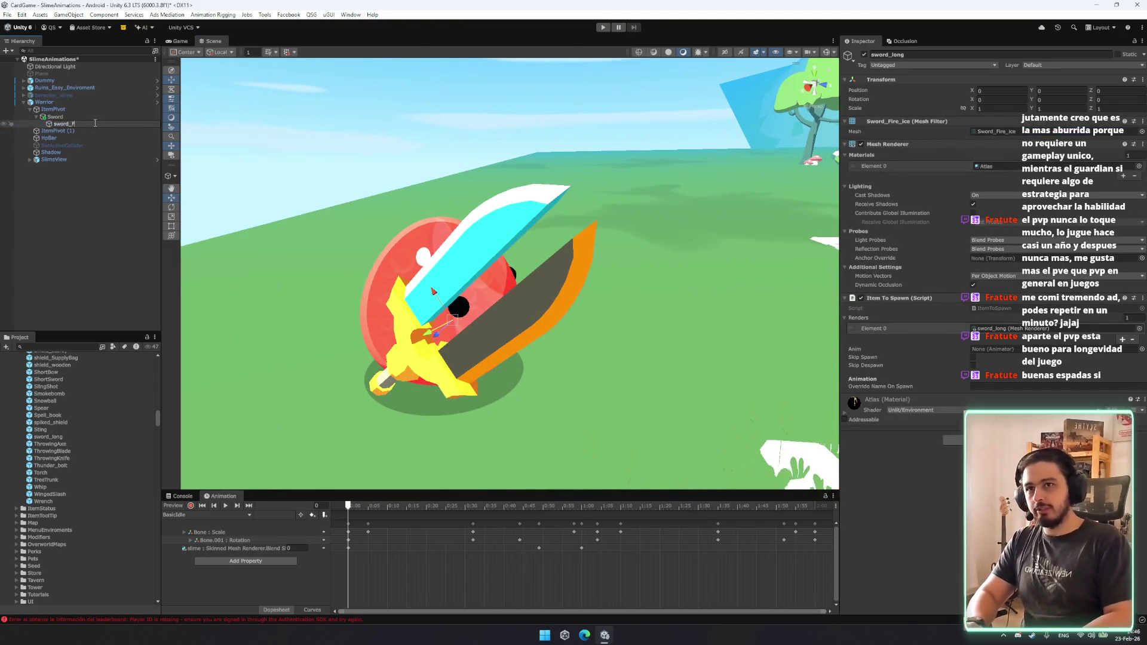
text(e_Ic)
key(Return)
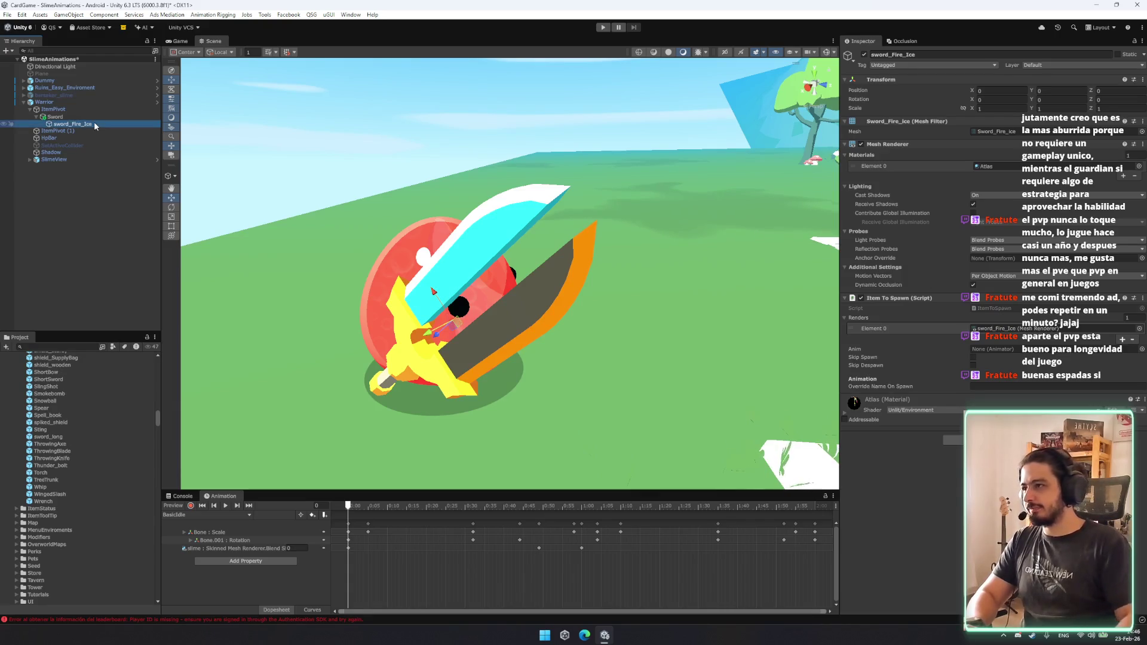
Search the Project panel for 'torch' and drag the Torch prefab into the scene.
scroll(502, 304, down, 3)
mouse_move(502, 304)
mouse_down()
mouse_move(607, 280)
mouse_move(513, 287)
mouse_up()
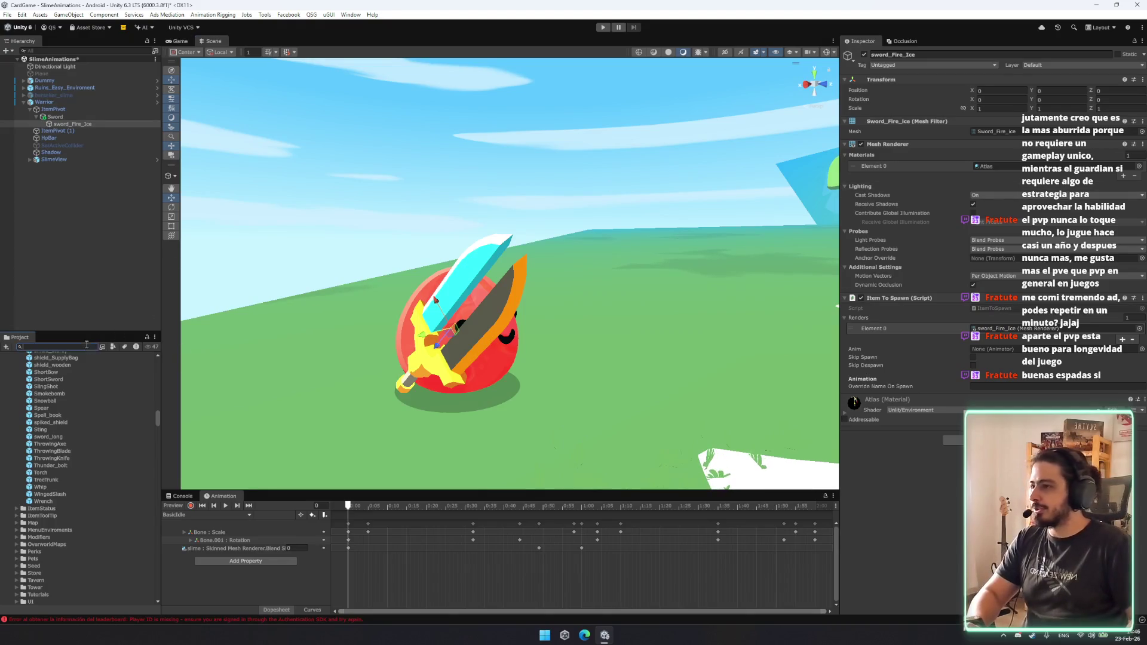
scroll(101, 412, down, 5)
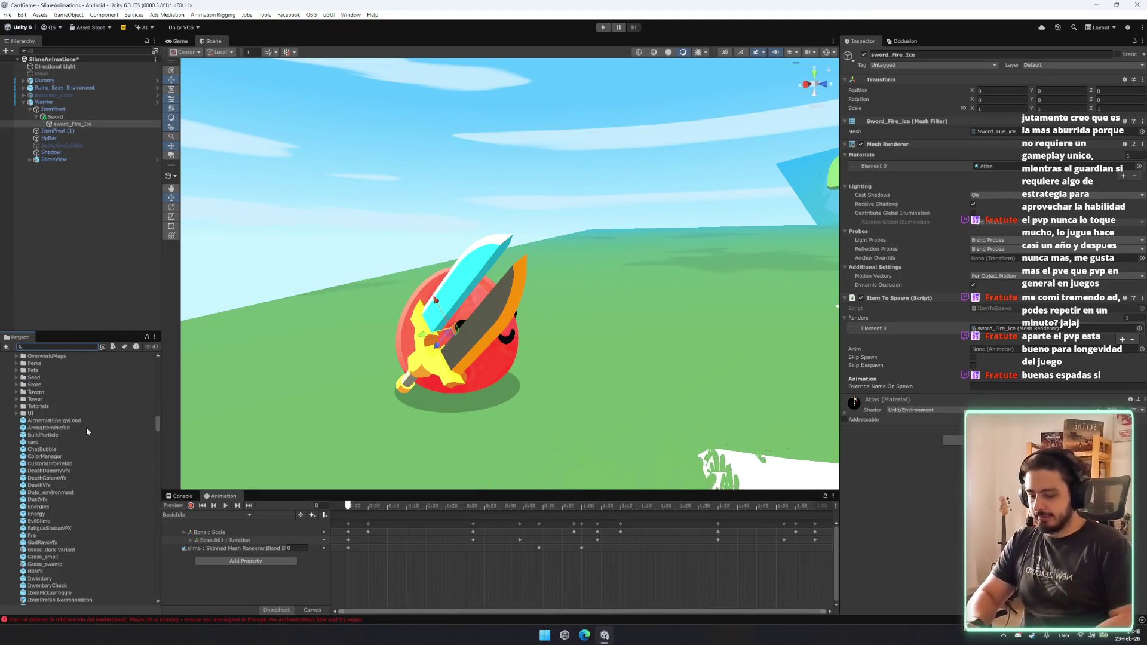
text(torch)
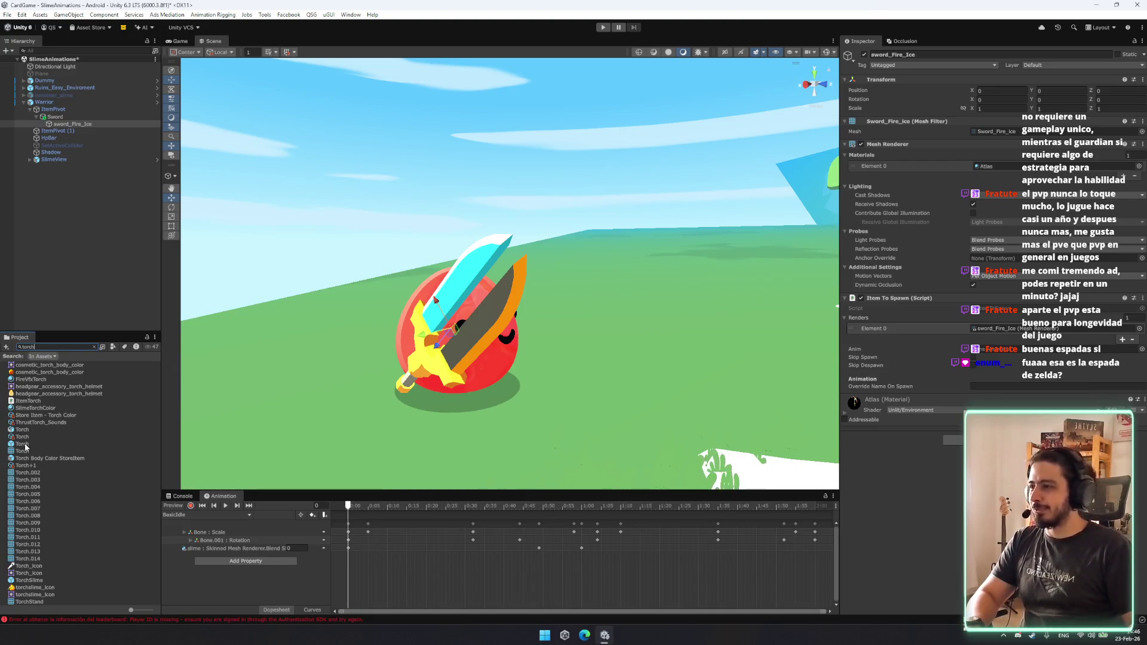
drag(34, 448, 88, 184)
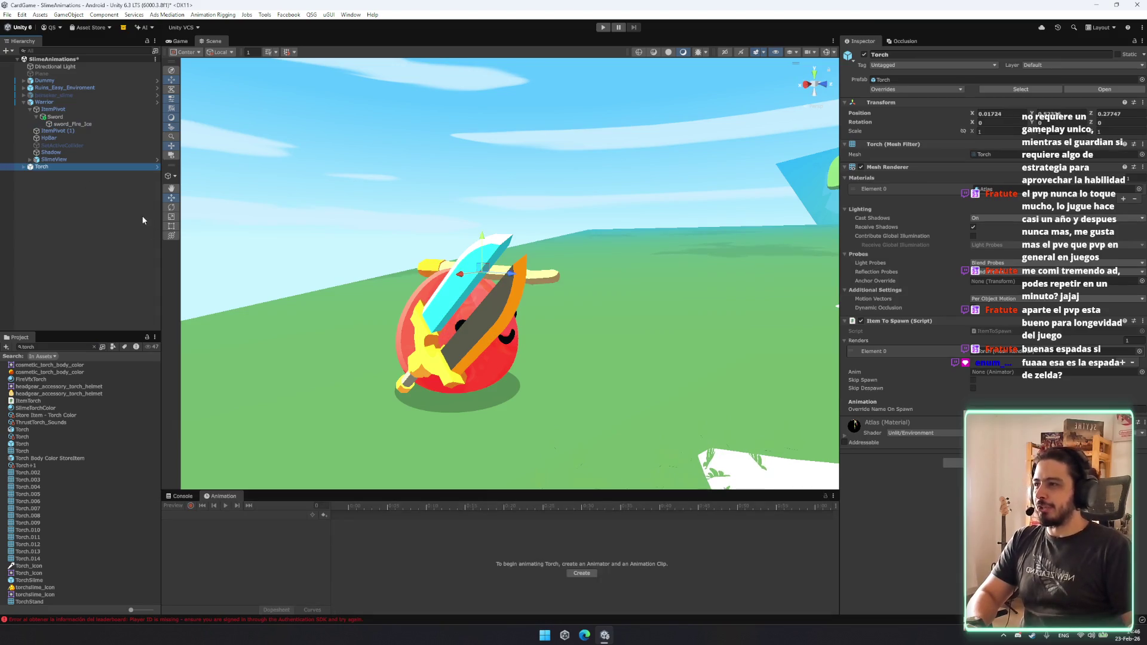
Duplicate the Torch's Fire effect, parent the copy under sword_Fire_Ice, and delete the Torch.
key(Down)
key(Right)
key(ctrl+d)
key(Return)
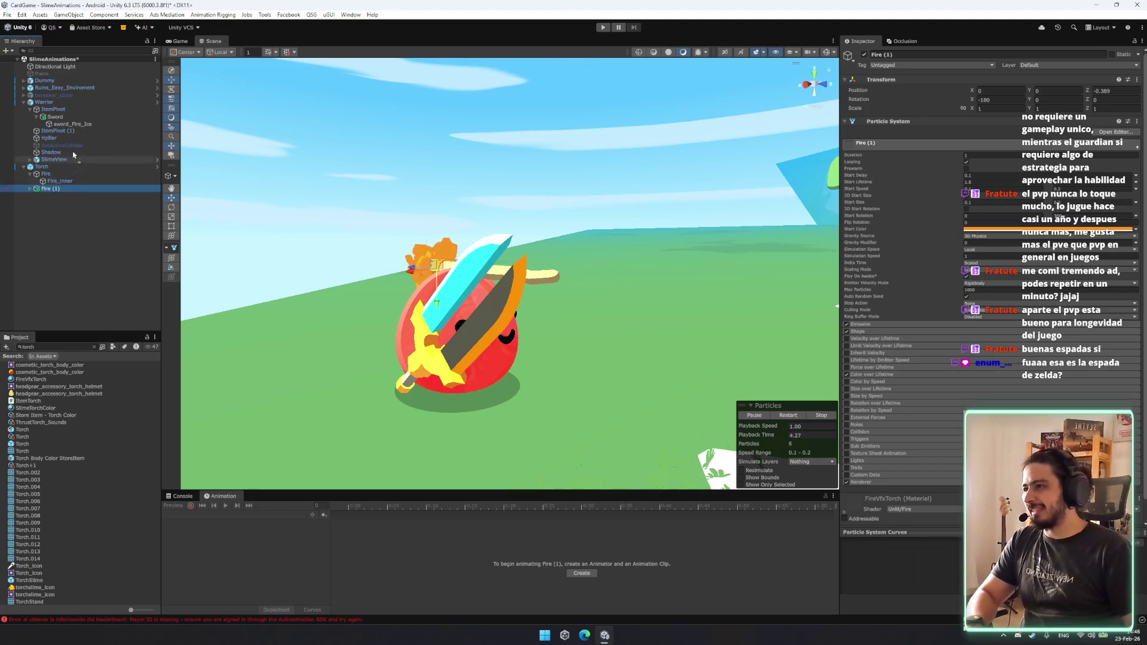
drag(82, 127, 82, 125)
click(45, 167)
key(Delete)
click(42, 123)
click(67, 131)
Reset Fire (1)'s transform, rotate it 180 along the blade, position it, and raise Start Speed.
right_click(924, 74)
click(947, 83)
key(f)
key(e)
mouse_move(447, 353)
mouse_down()
mouse_move(614, 385)
mouse_move(583, 368)
mouse_up()
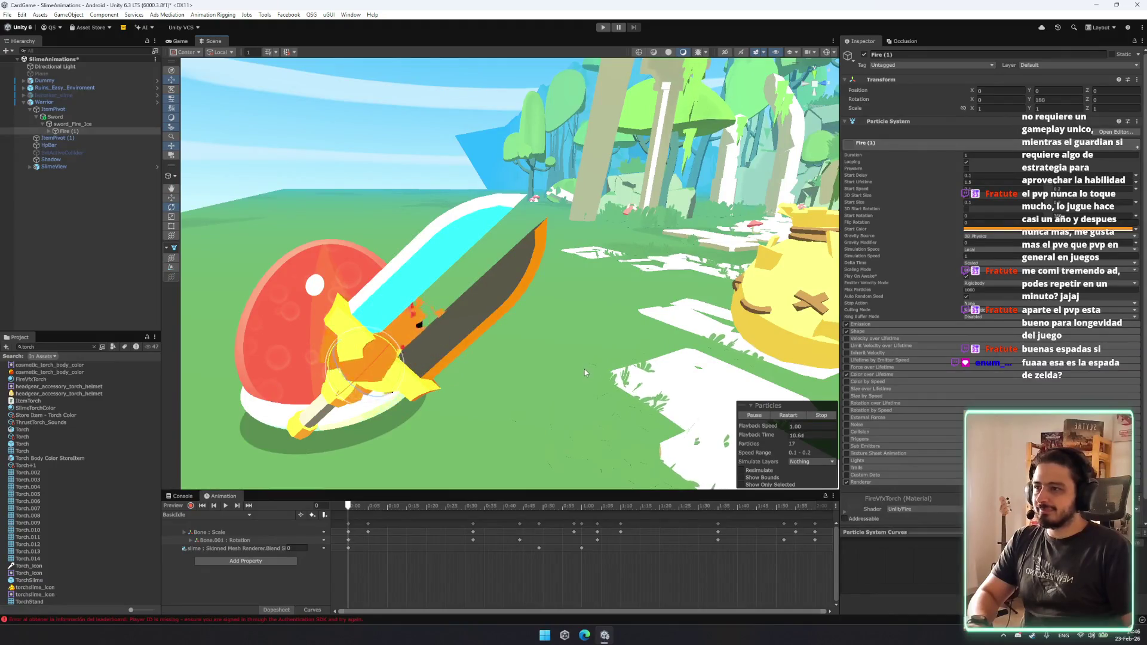
key(w)
mouse_move(370, 359)
mouse_down()
mouse_move(429, 364)
mouse_move(431, 351)
mouse_up()
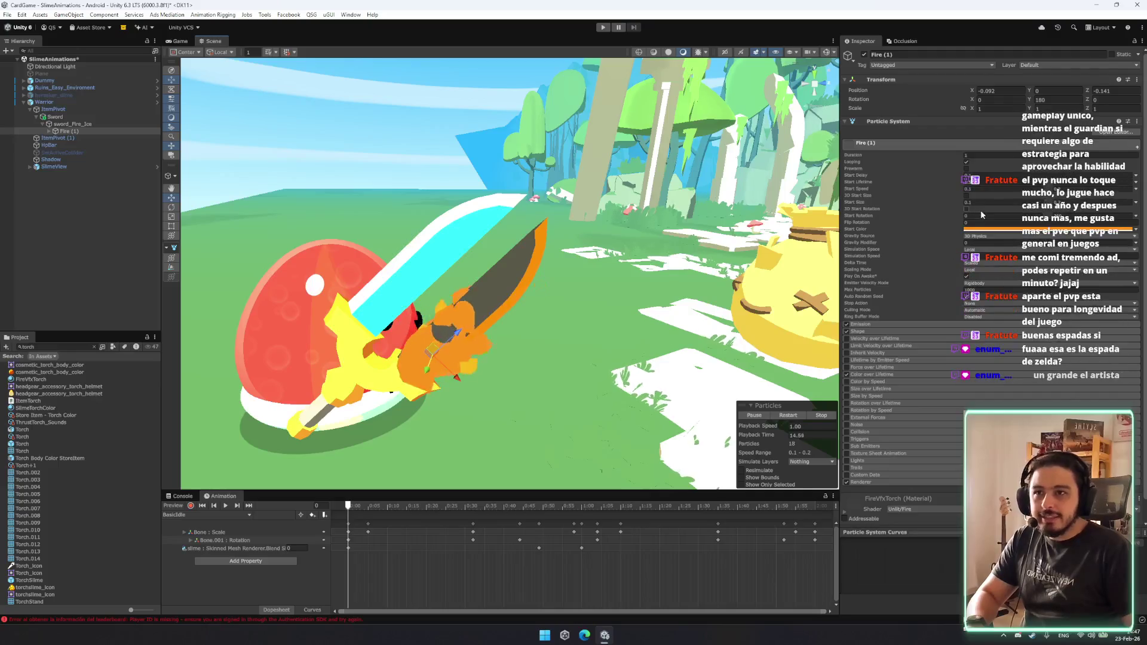
mouse_move(961, 189)
mouse_down()
mouse_move(951, 187)
mouse_move(1004, 191)
mouse_up()
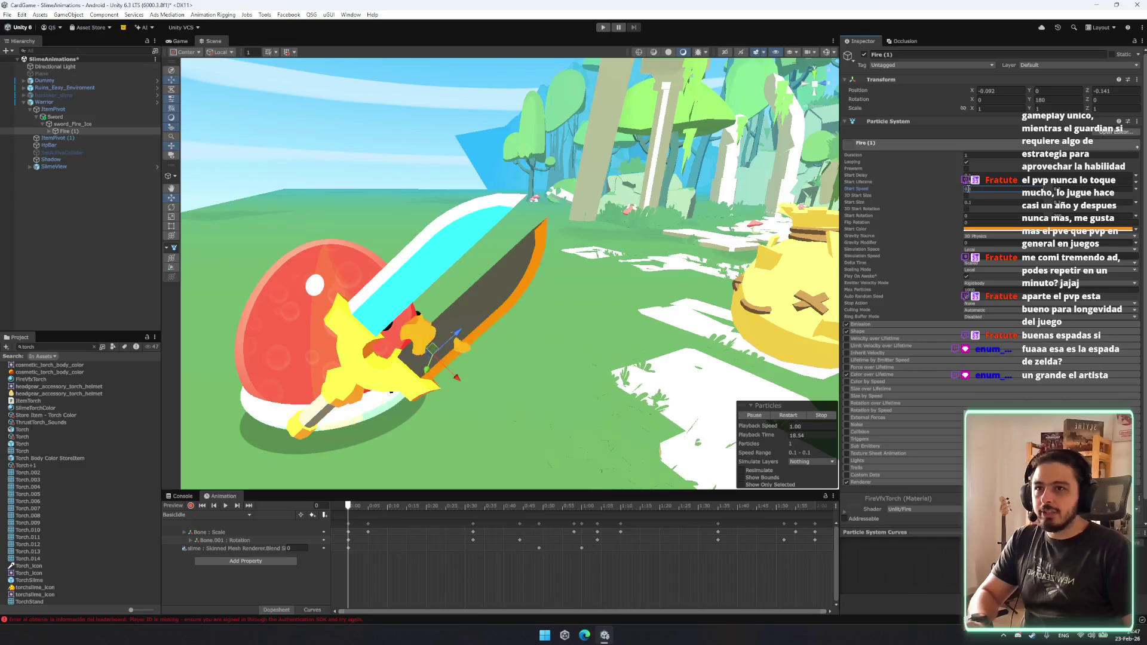
click(1004, 191)
Set the sword fire's Start Speed range to 0.3–0.5.
text(0.5)
scroll(479, 257, up, 3)
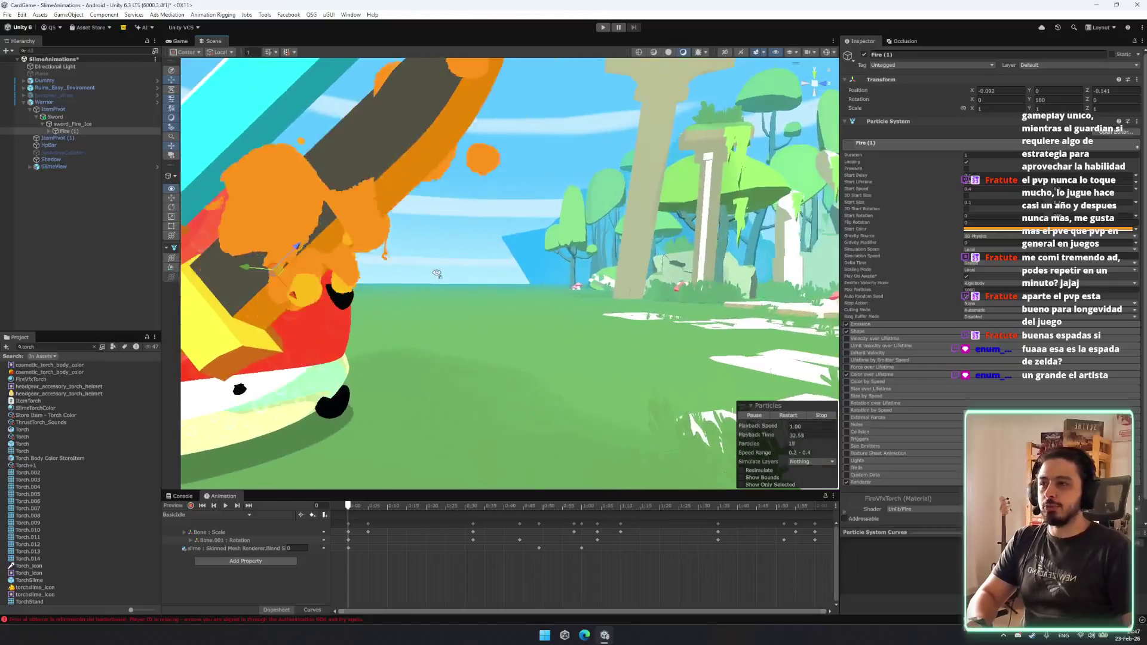
scroll(414, 273, down, 3)
drag(413, 273, 322, 277)
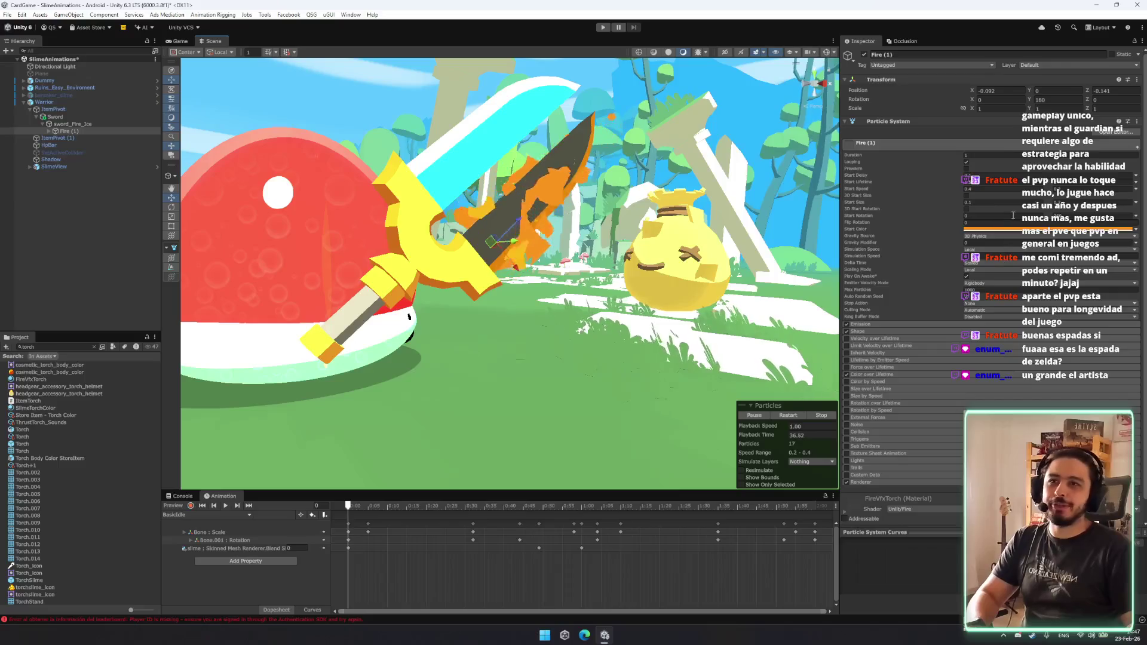
click(1070, 189)
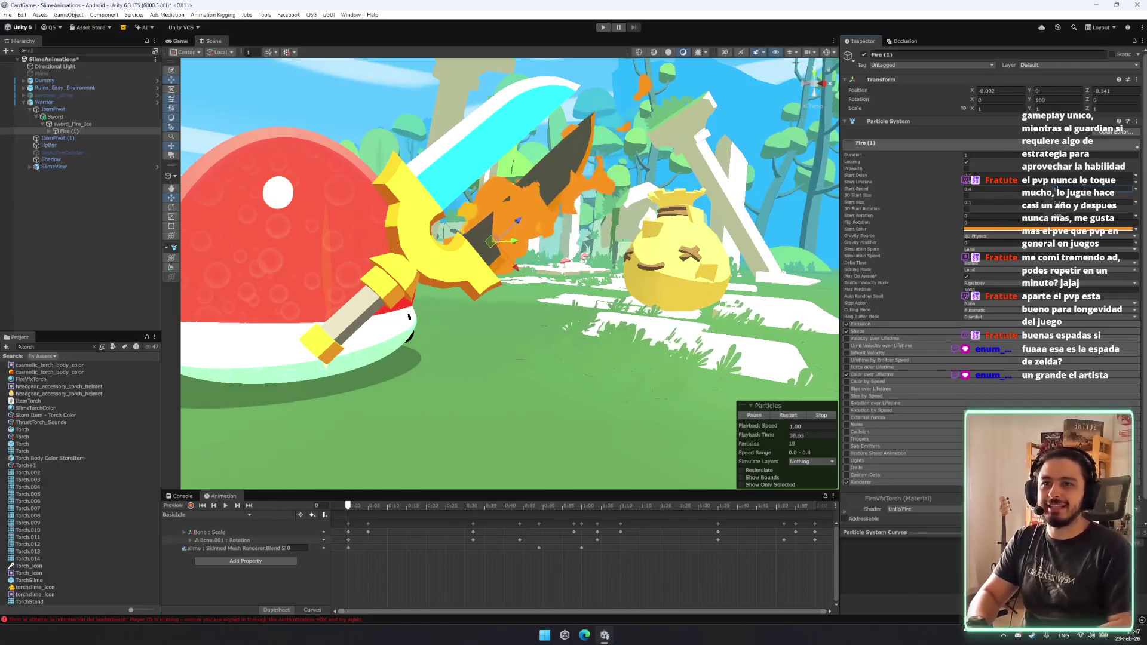
click(998, 189)
text(0.3)
drag(507, 227, 461, 219)
scroll(461, 219, up, 5)
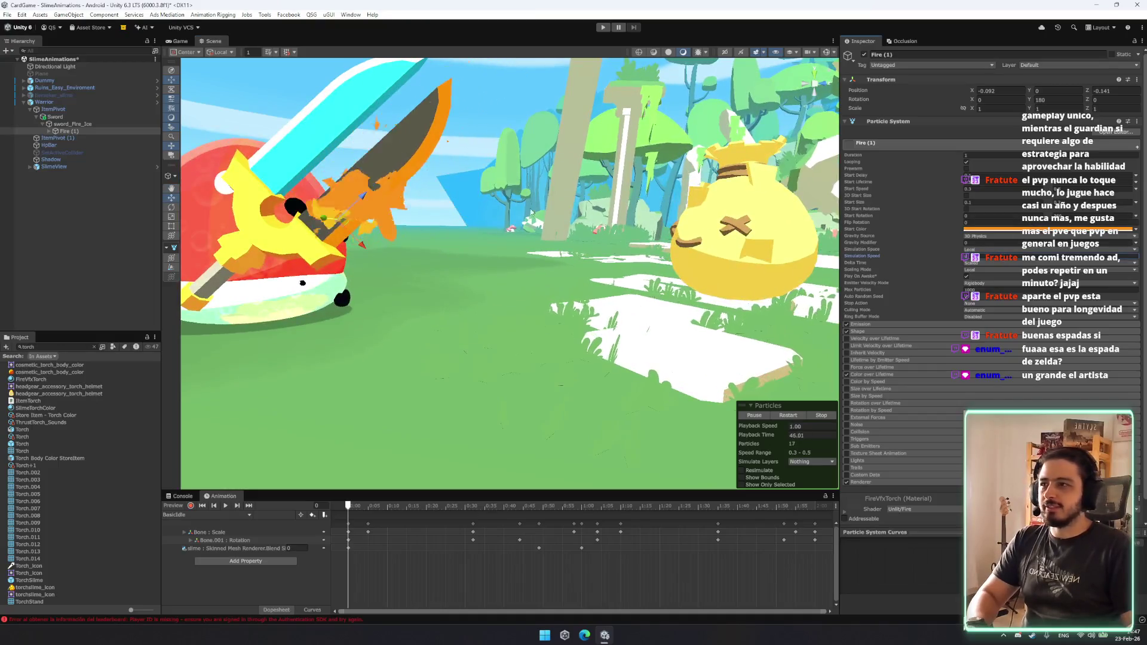
scroll(531, 212, down, 5)
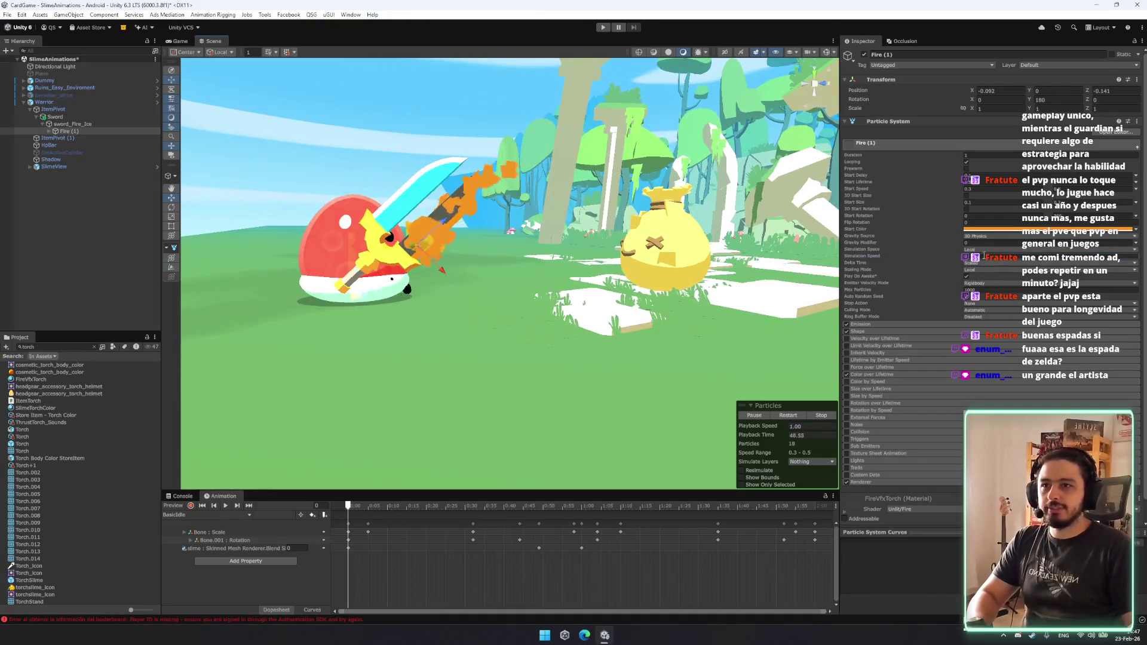
click(988, 256)
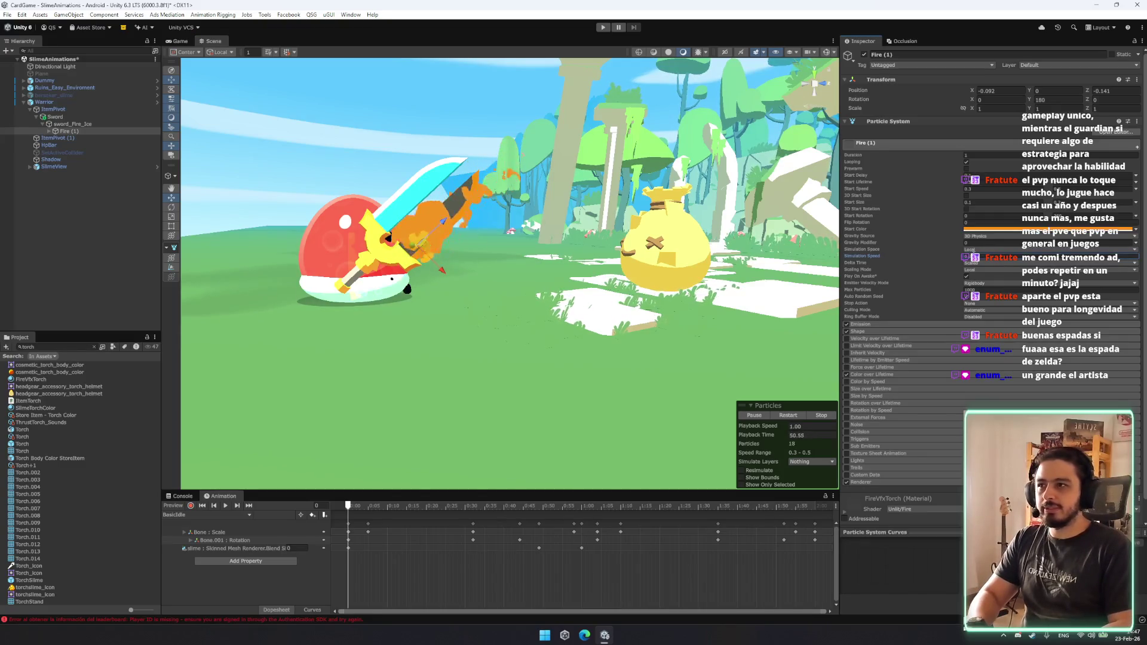
key(f)
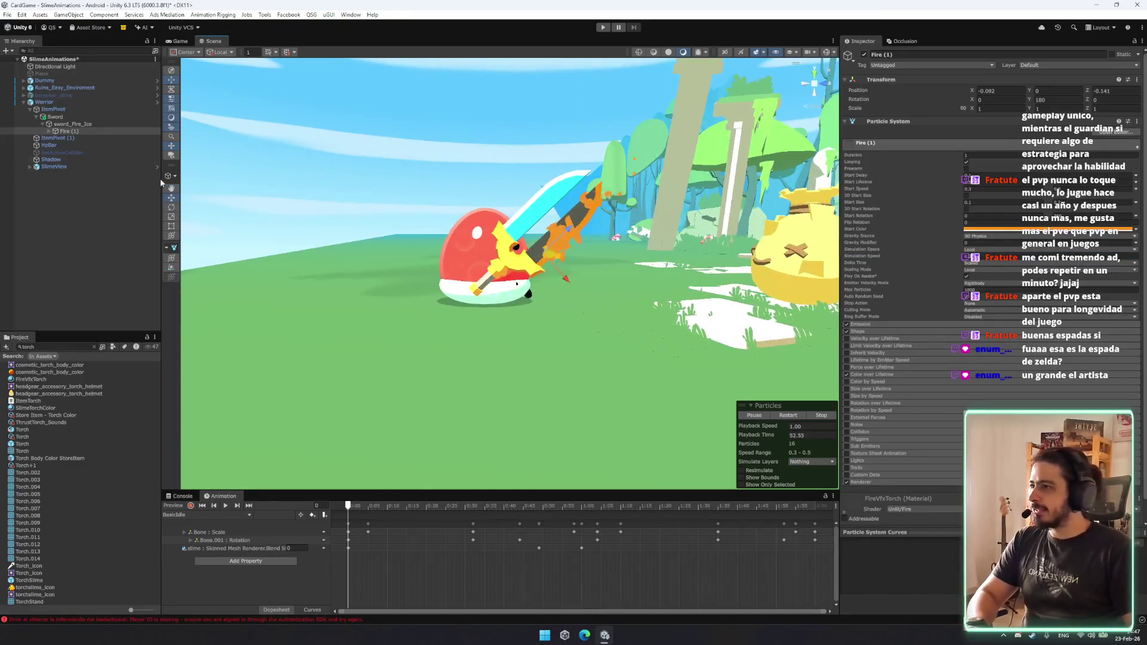
Rename Fire (1) to Fire, then duplicate it and shift the copy along the blade to X 0.082.
click(66, 128)
key(BackSpace)
key(BackSpace)
key(BackSpace)
key(Return)
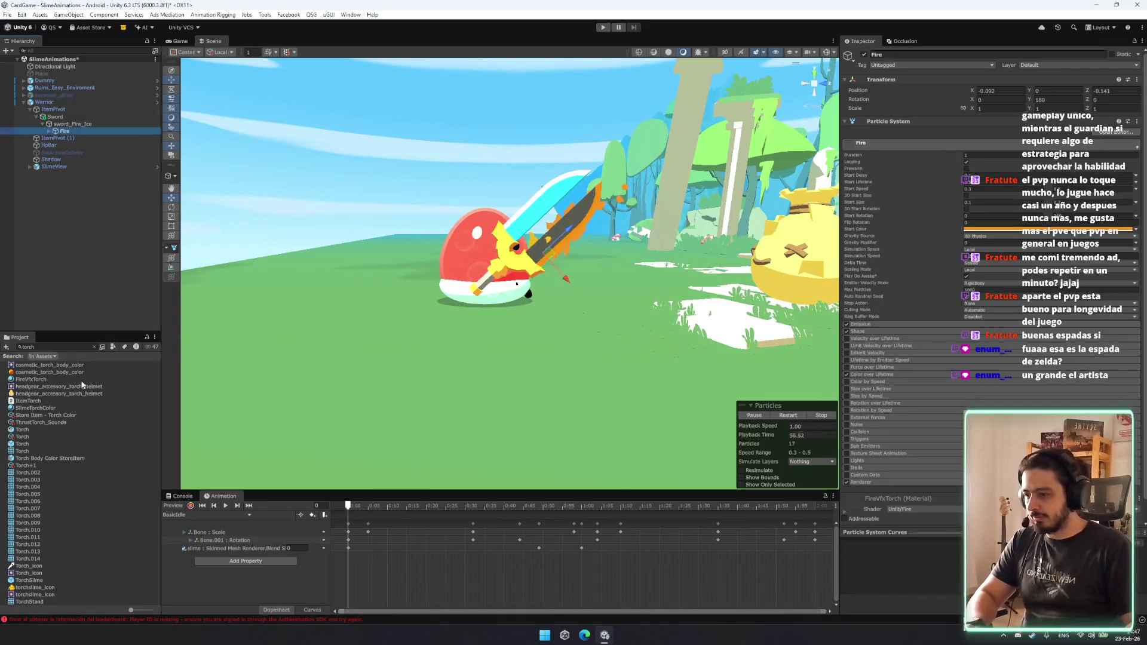
key(f)
key(ctrl+d)
drag(585, 312, 554, 279)
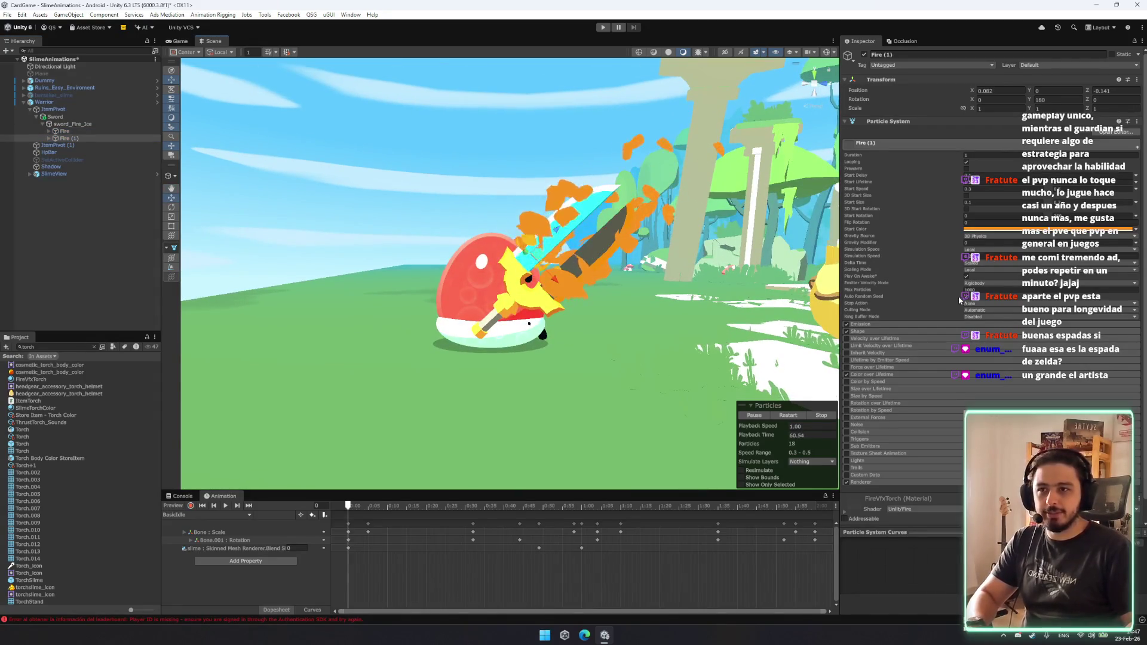
click(974, 232)
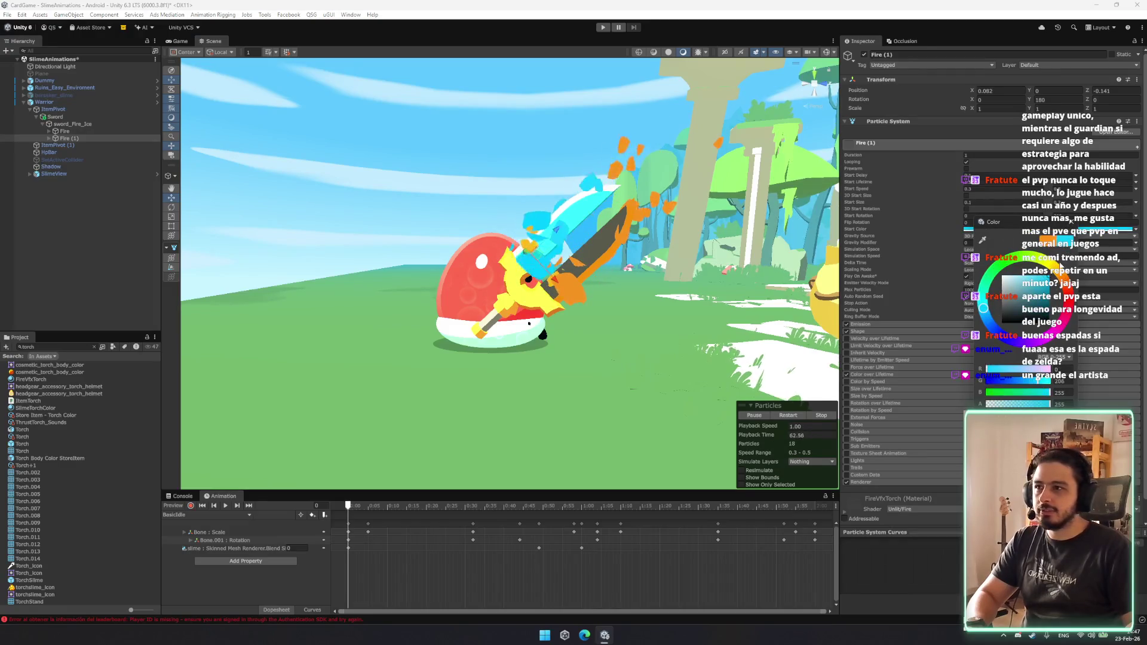
Keep the new fire's cyan start colour and set its simulation speed to 0.2.
click(968, 235)
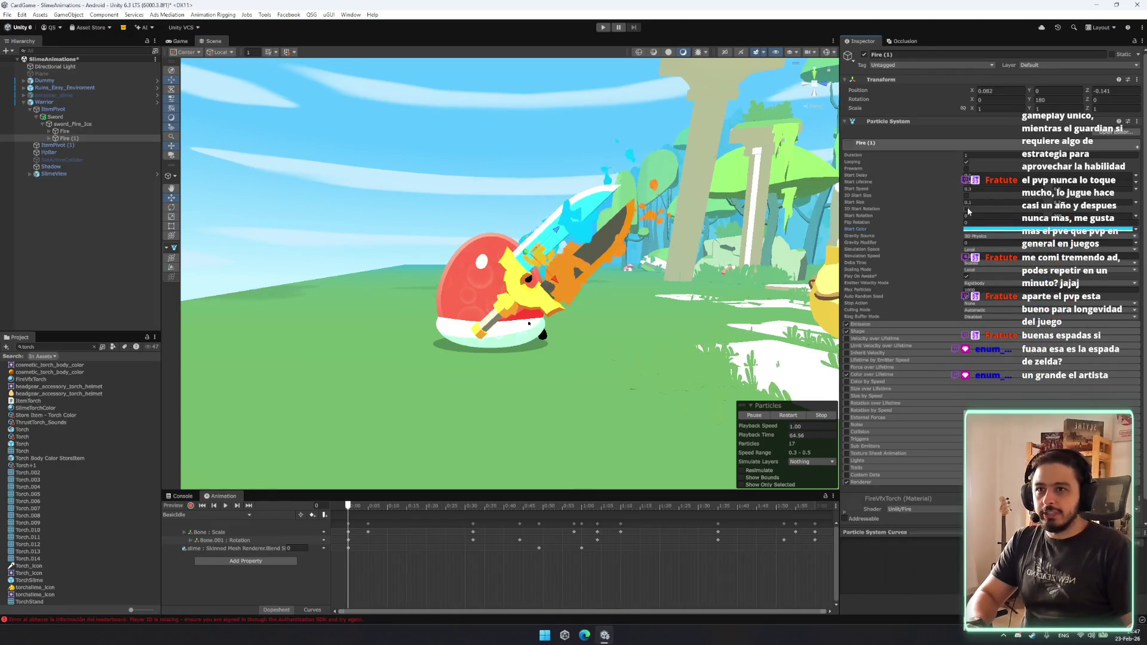
scroll(929, 371, down, 1)
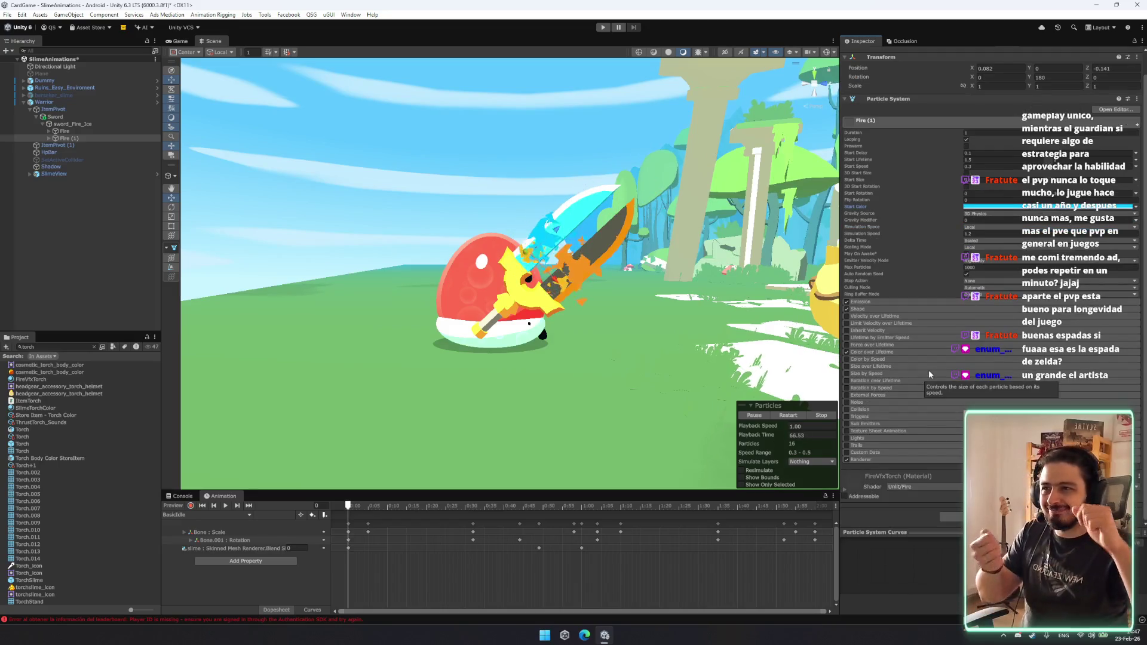
click(991, 233)
text(0.5)
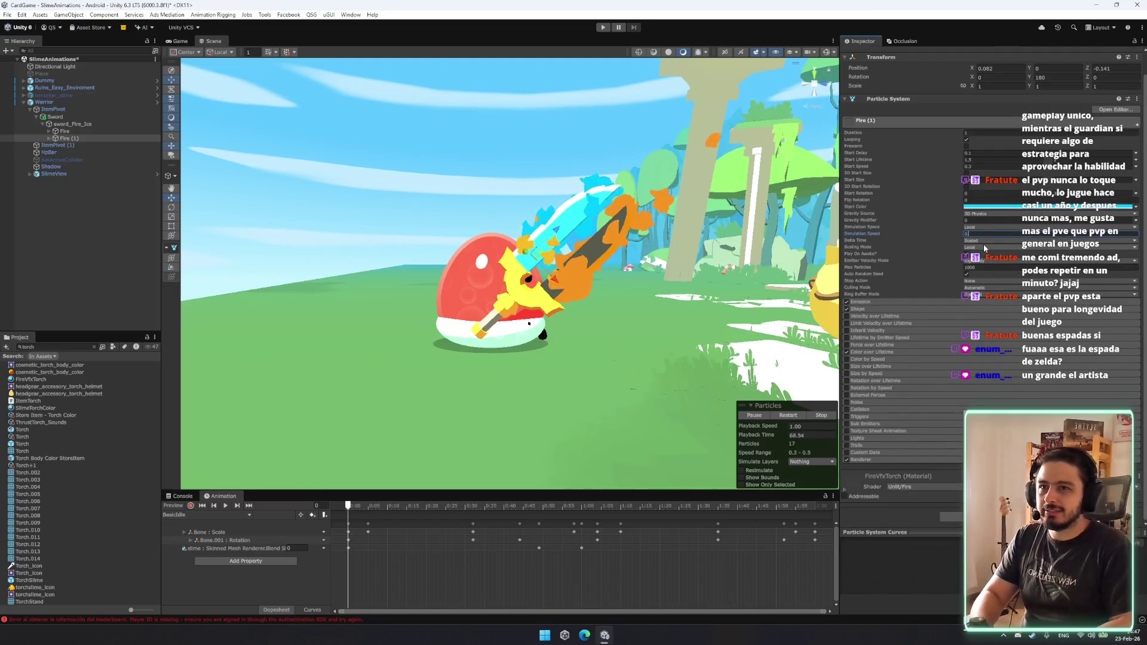
key(BackSpace)
text(2)
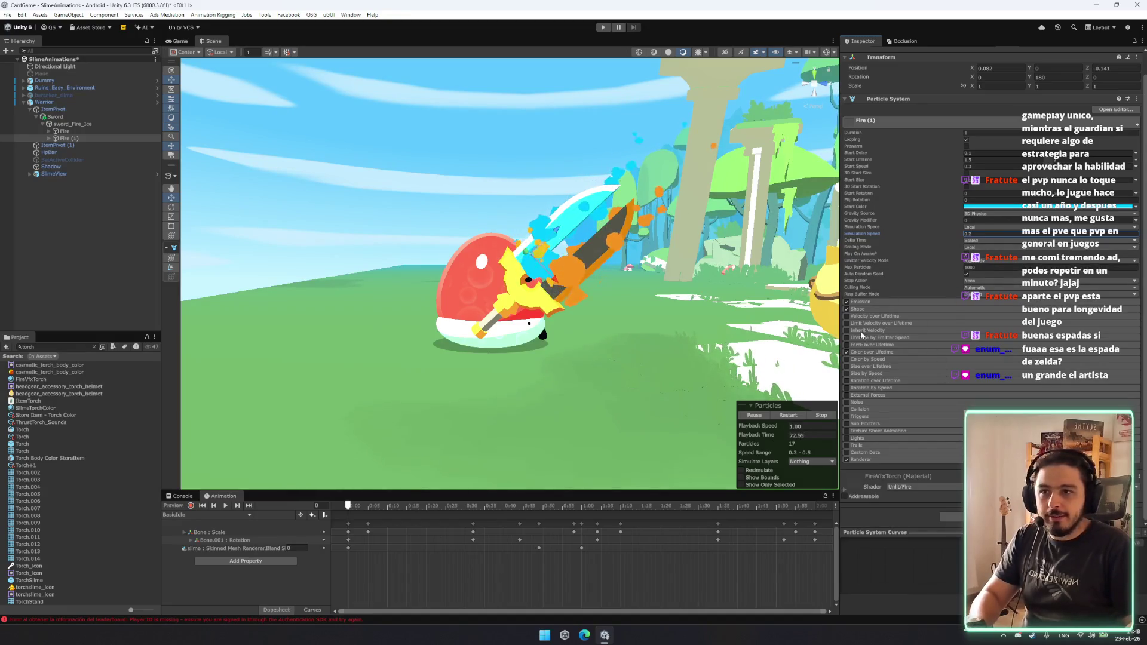
Expand the Shape module's emitter shape list and inspect the flames from around the slime.
click(858, 309)
click(979, 317)
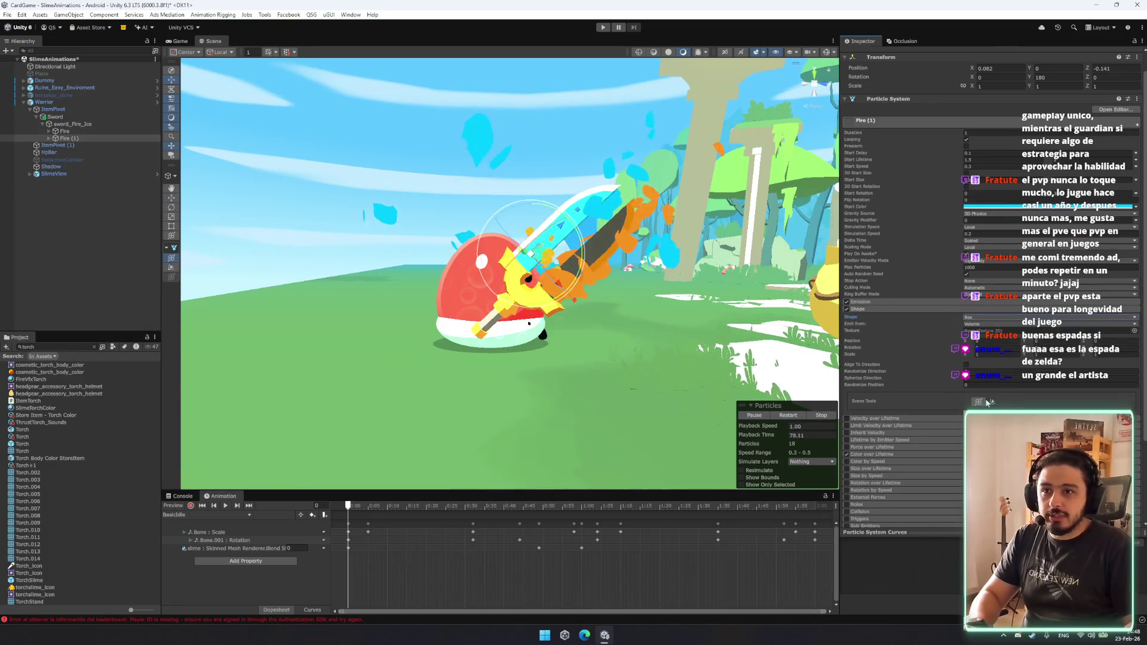
mouse_move(719, 305)
mouse_down()
mouse_move(802, 259)
mouse_move(636, 389)
mouse_up()
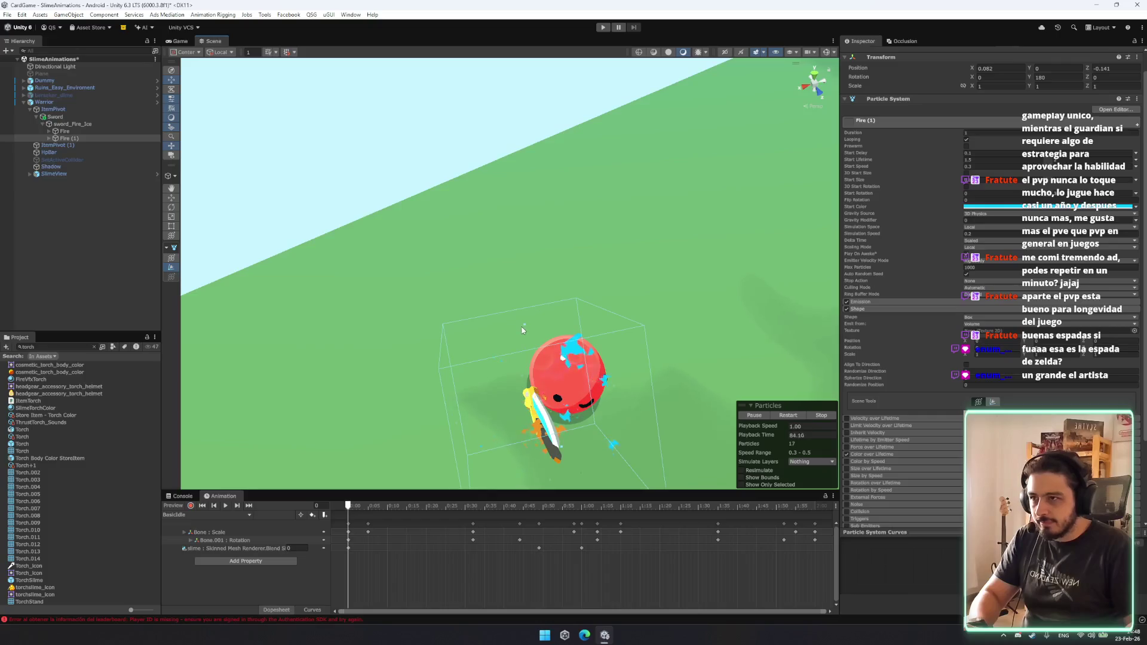
drag(536, 396, 611, 311)
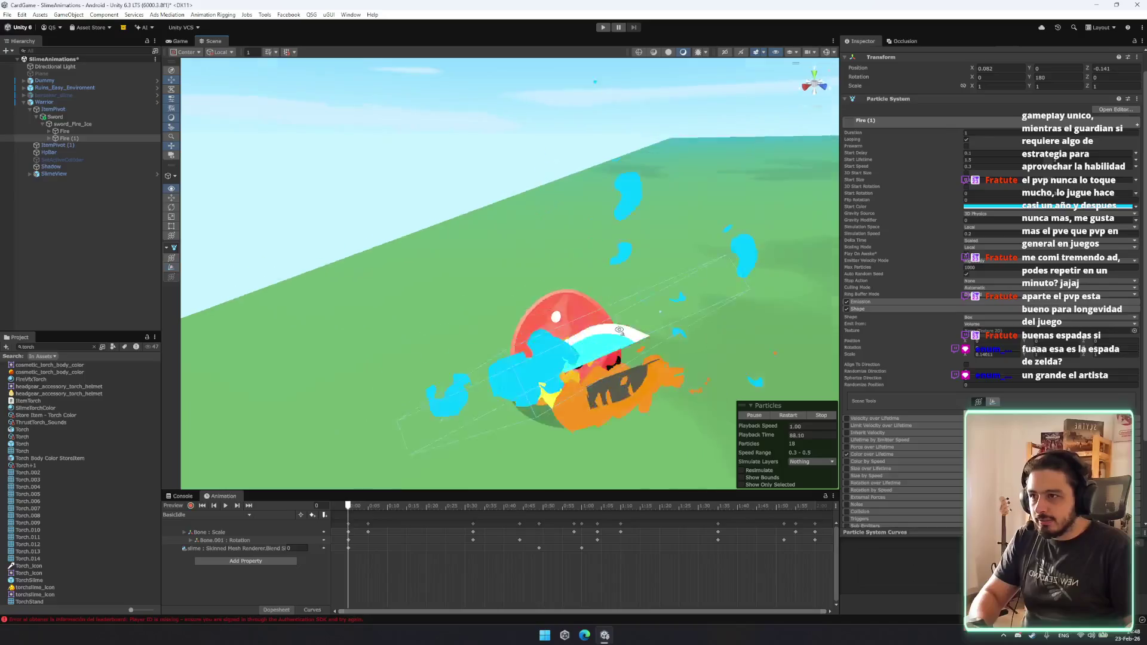
scroll(578, 408, up, 2)
click(578, 407)
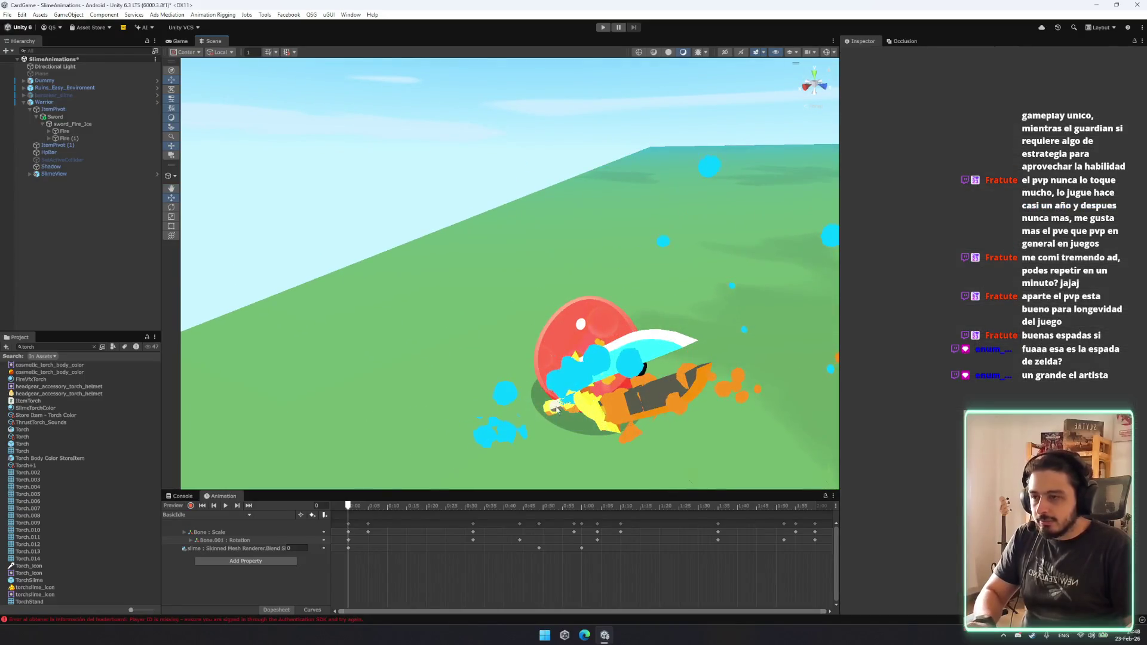
click(562, 408)
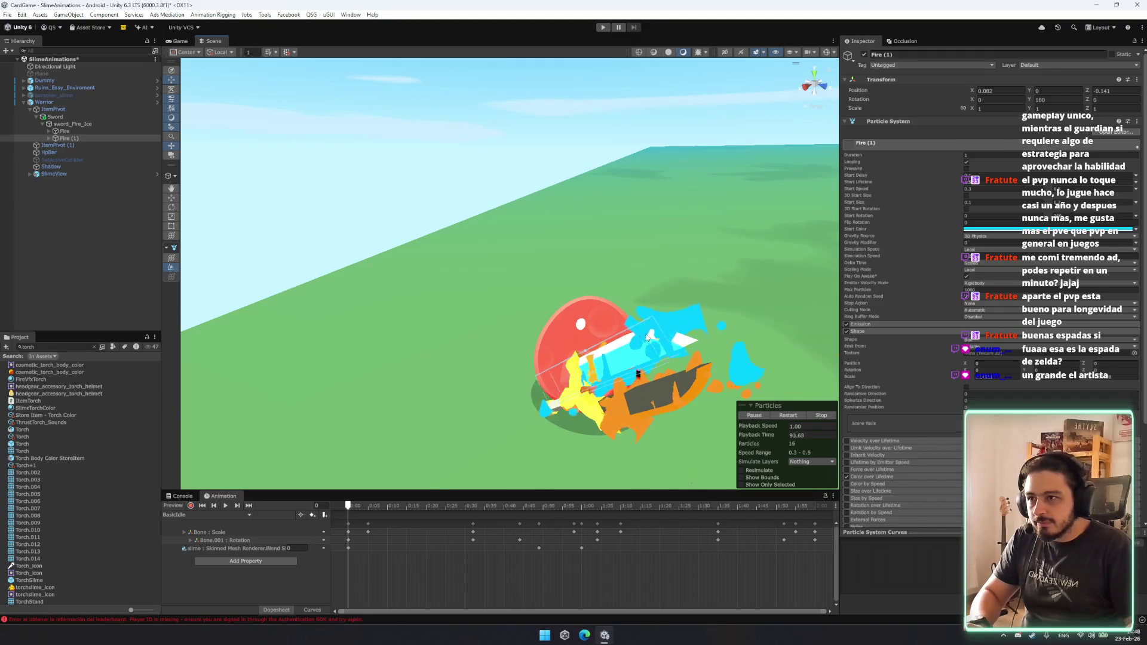
drag(636, 345, 658, 258)
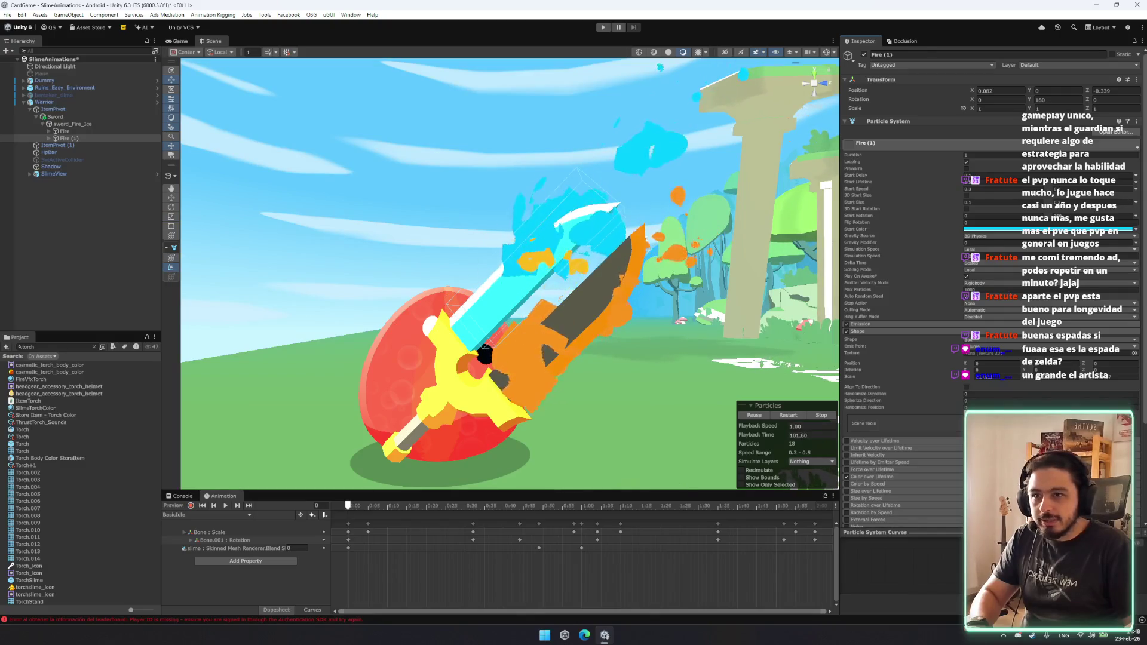
Set the Fire (1) Start Speed to 0 and enable Prewarm.
click(983, 189)
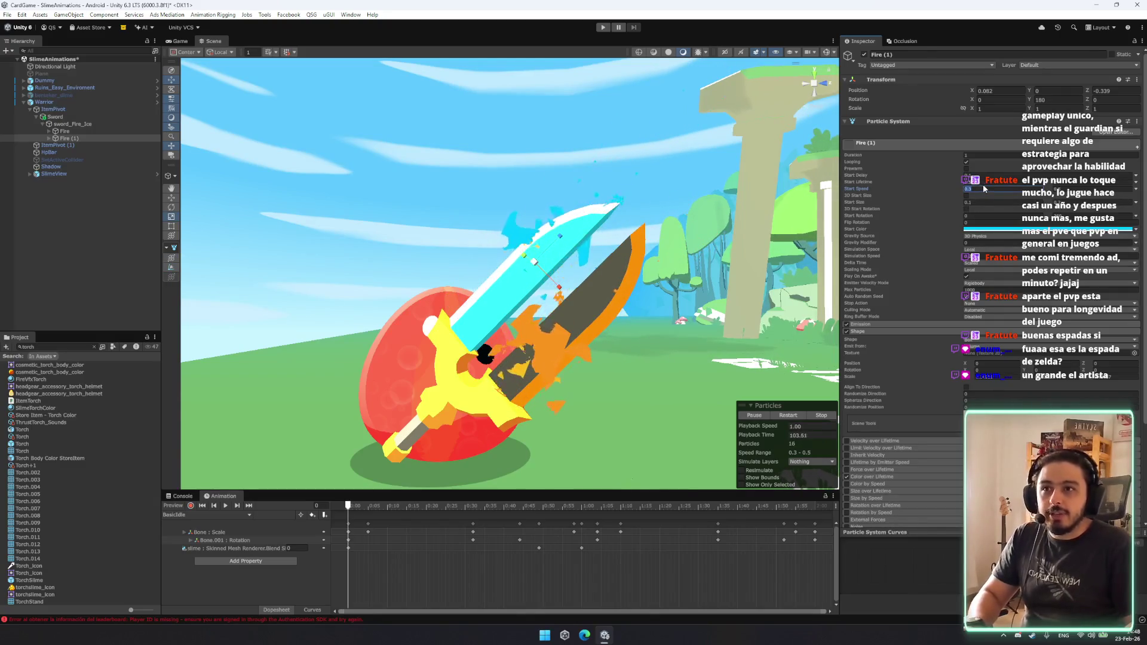
text(0)
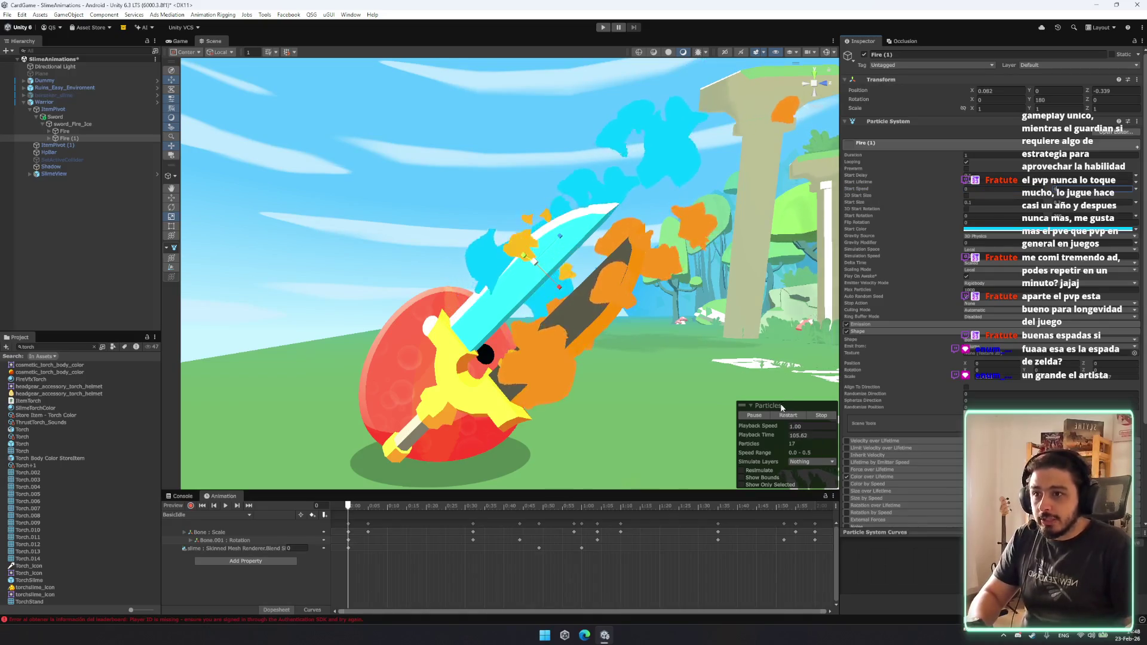
key(Return)
drag(693, 332, 439, 229)
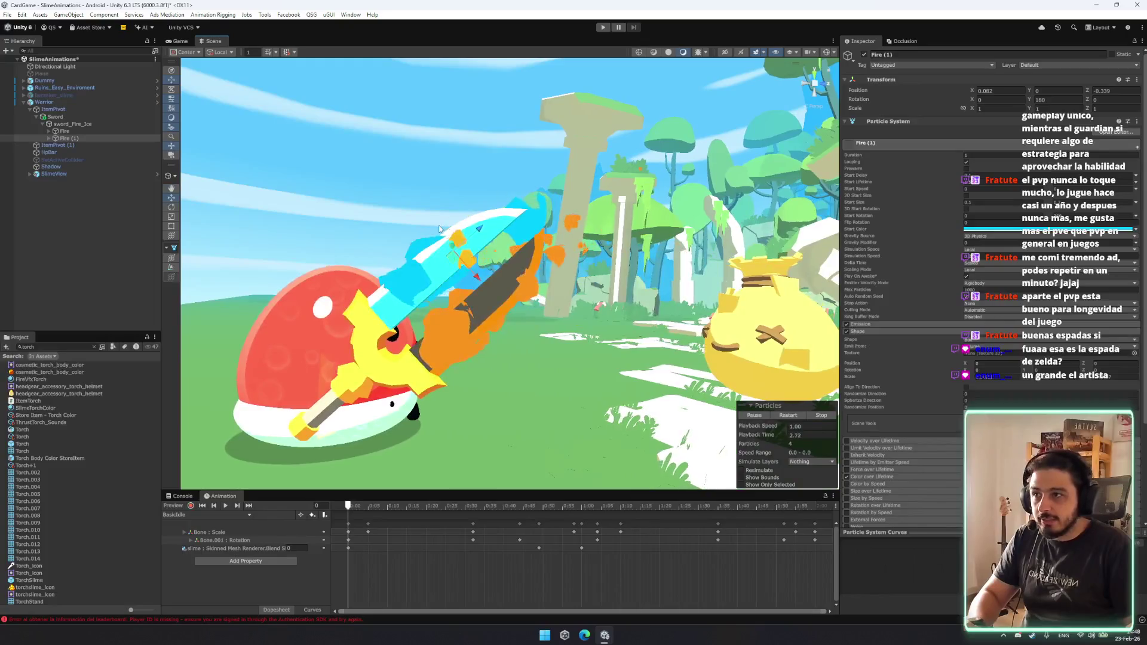
click(966, 169)
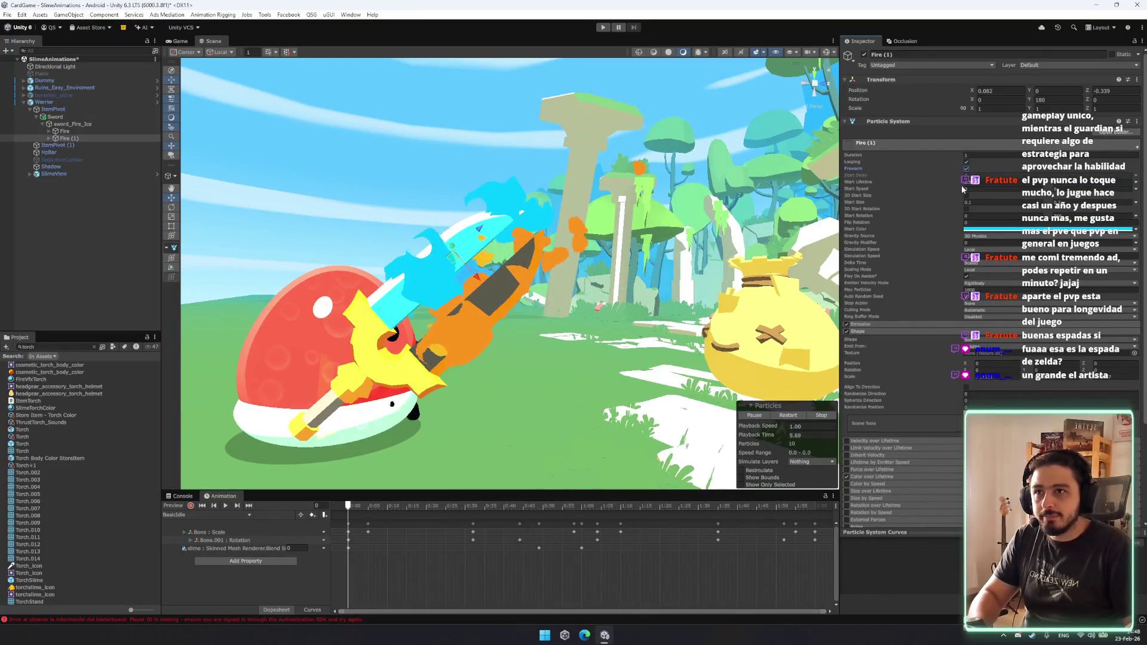
click(74, 139)
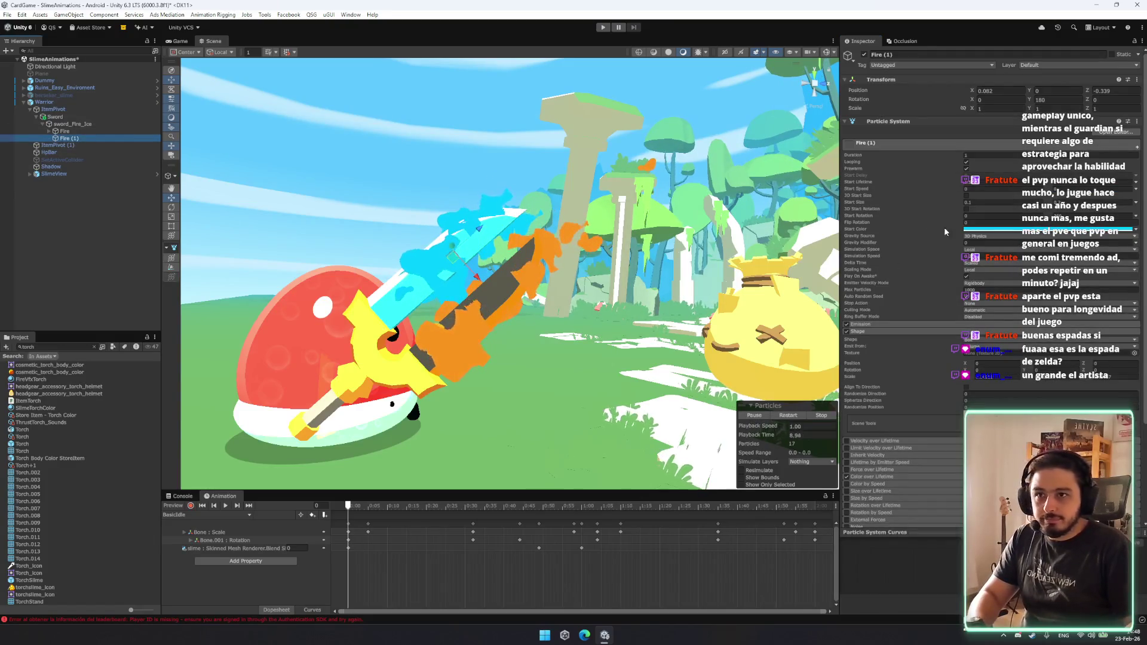
Enable the Noise module, restart the effect, and set Gravity Modifier to -0.2.
scroll(884, 358, down, 5)
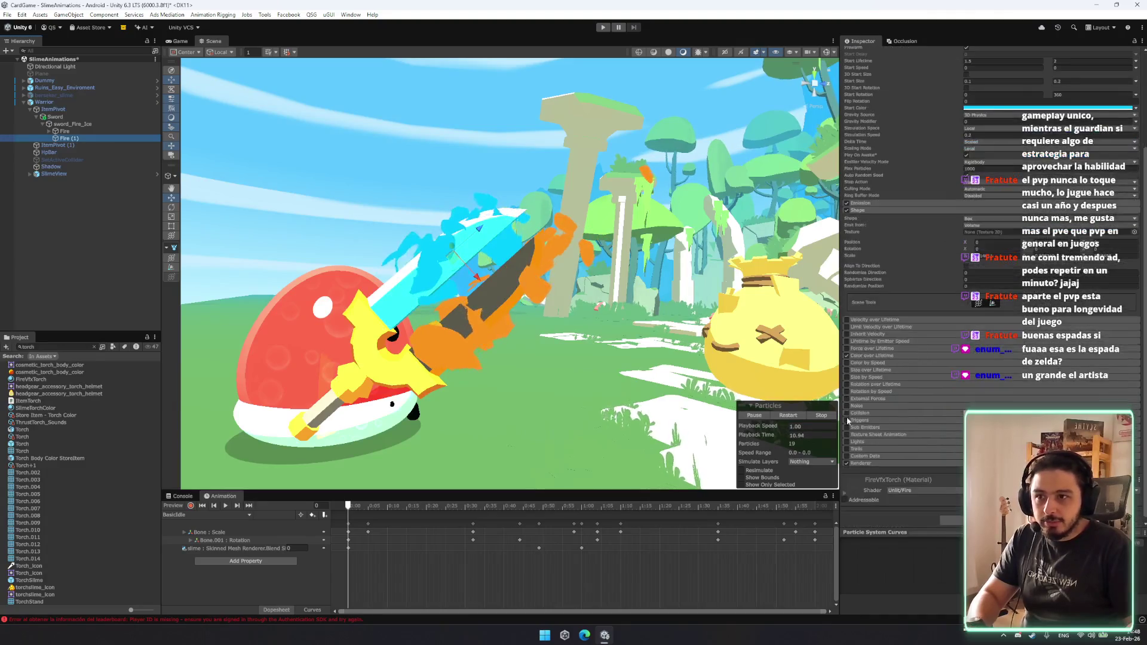
click(868, 406)
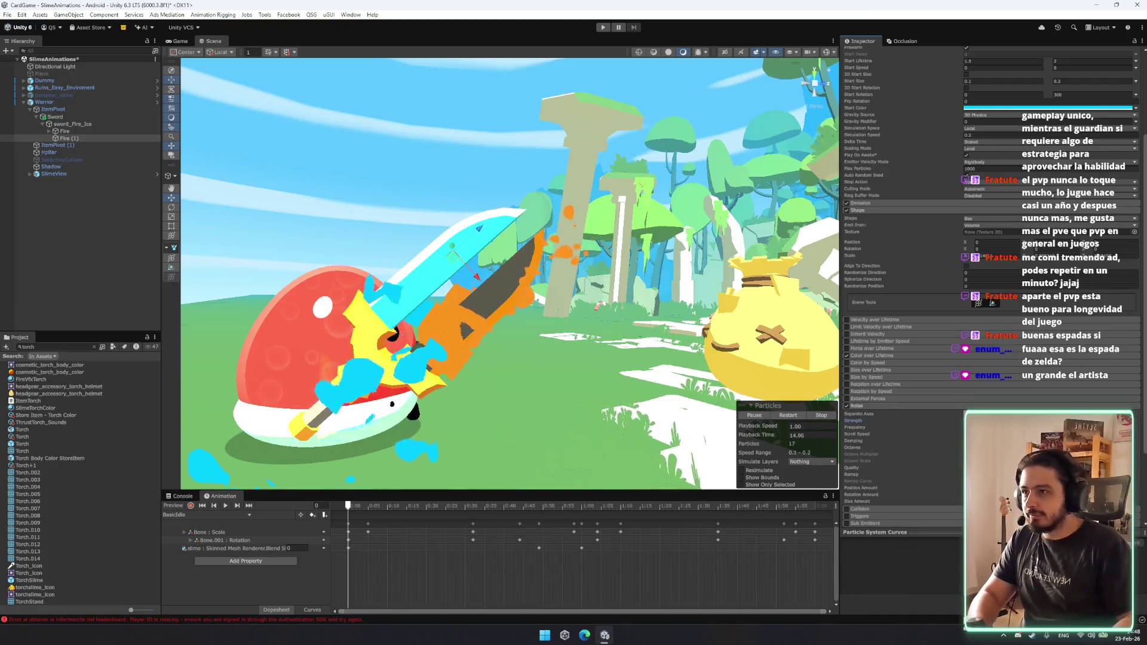
scroll(776, 388, down, 3)
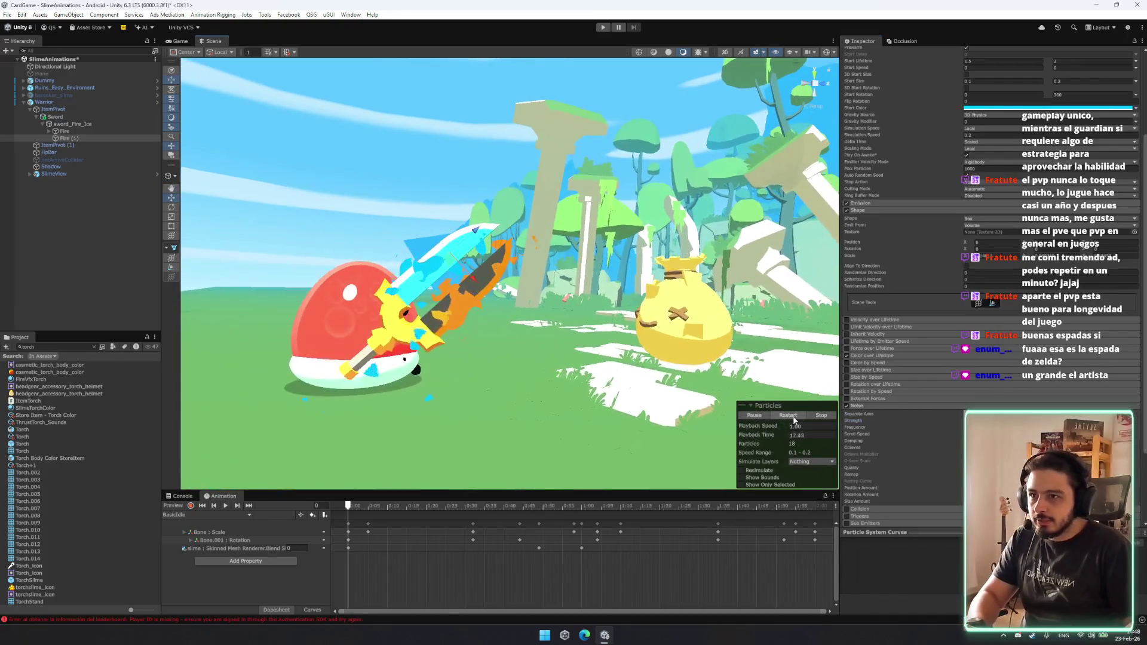
click(790, 419)
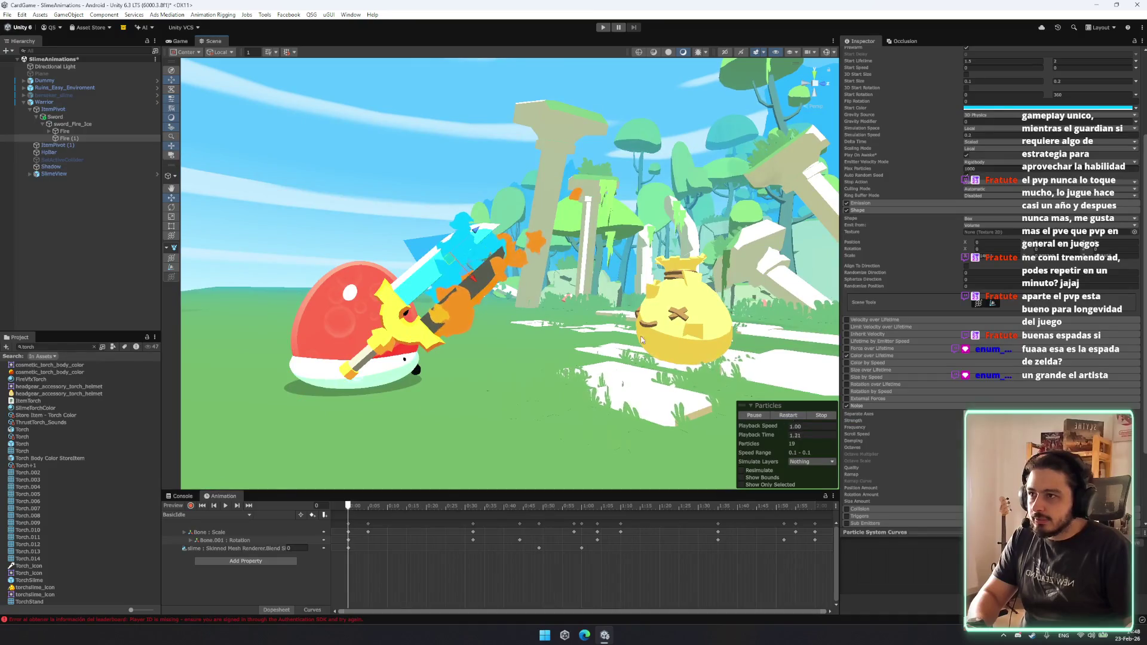
scroll(677, 359, up, 5)
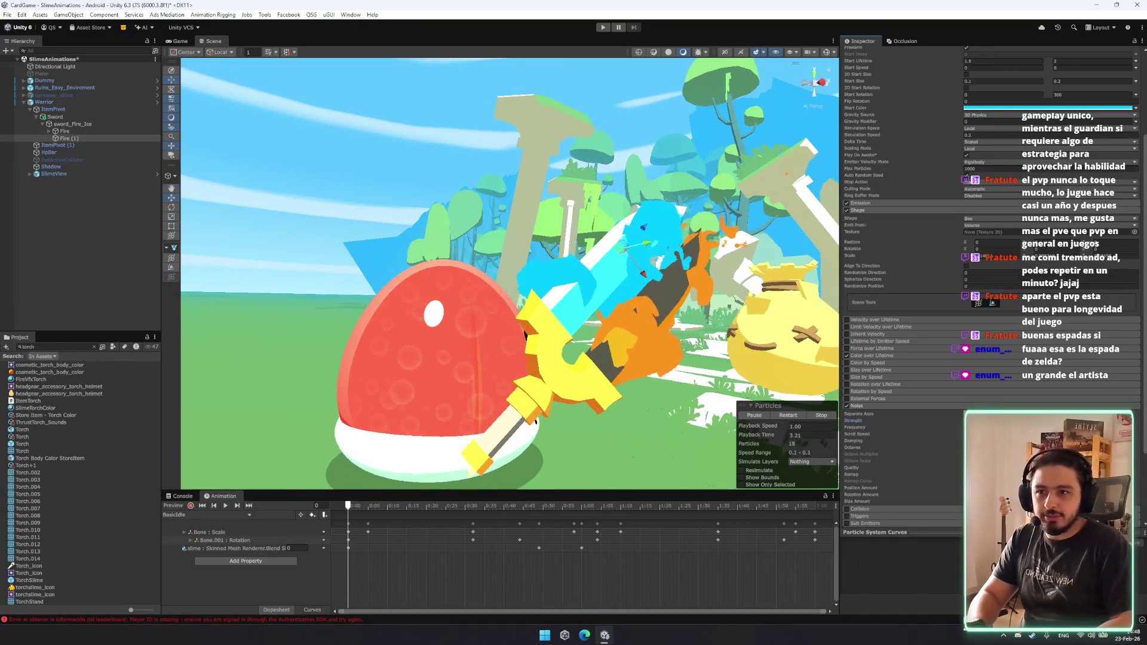
click(855, 406)
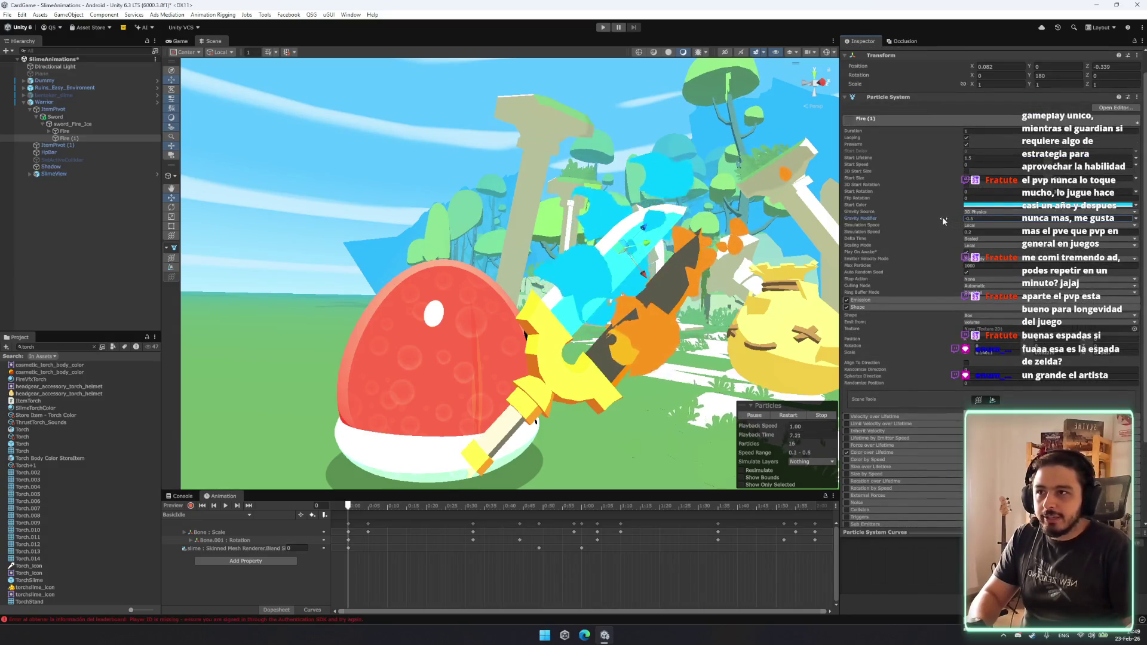
drag(945, 220, 985, 230)
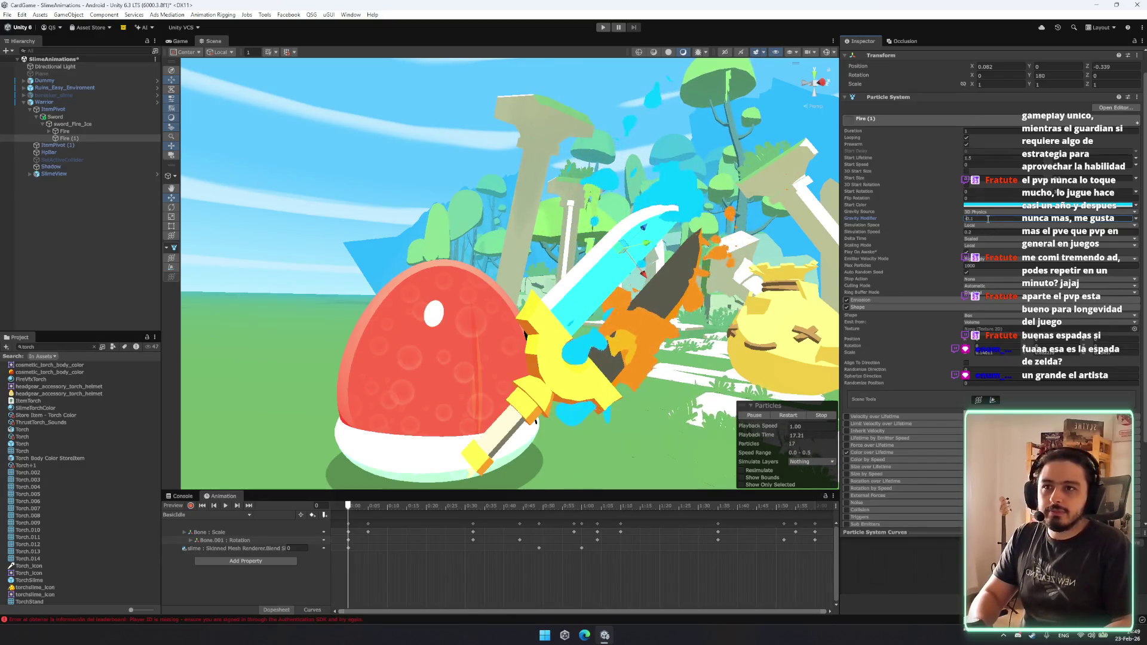
click(787, 416)
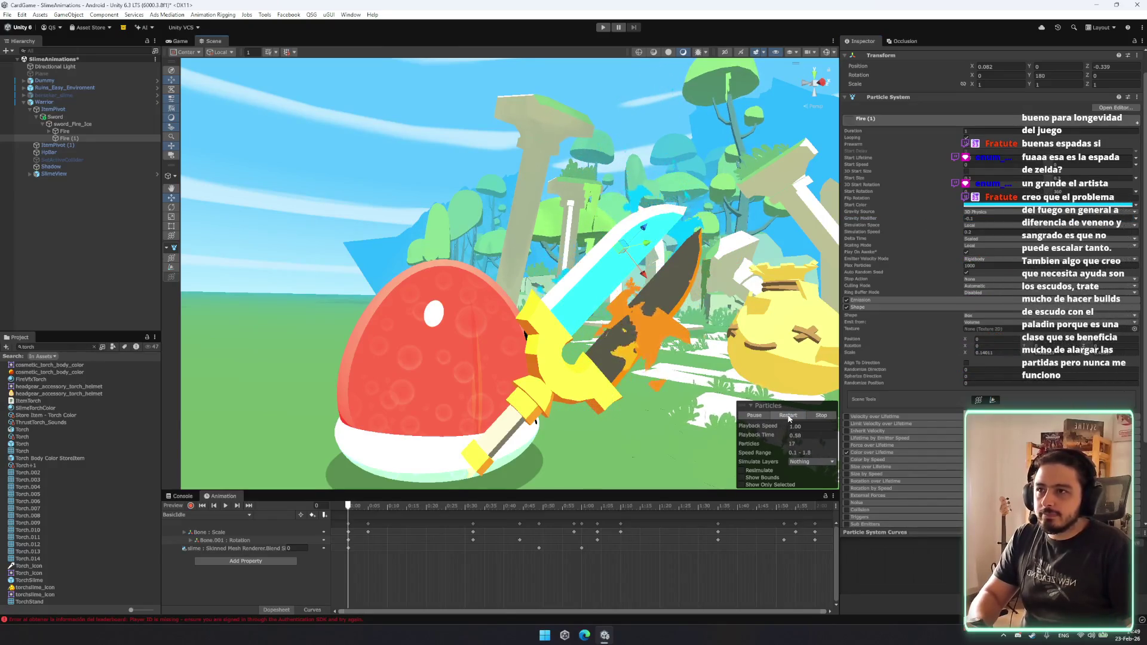
key(f)
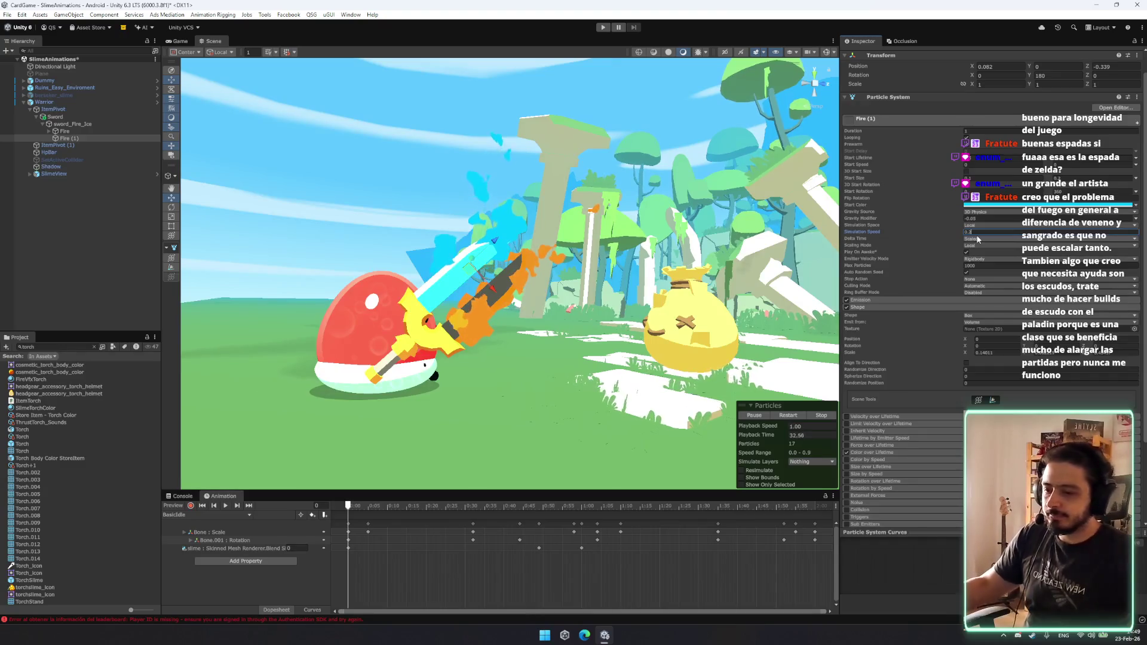
mouse_move(531, 198)
mouse_down()
mouse_move(510, 265)
mouse_move(730, 237)
mouse_up()
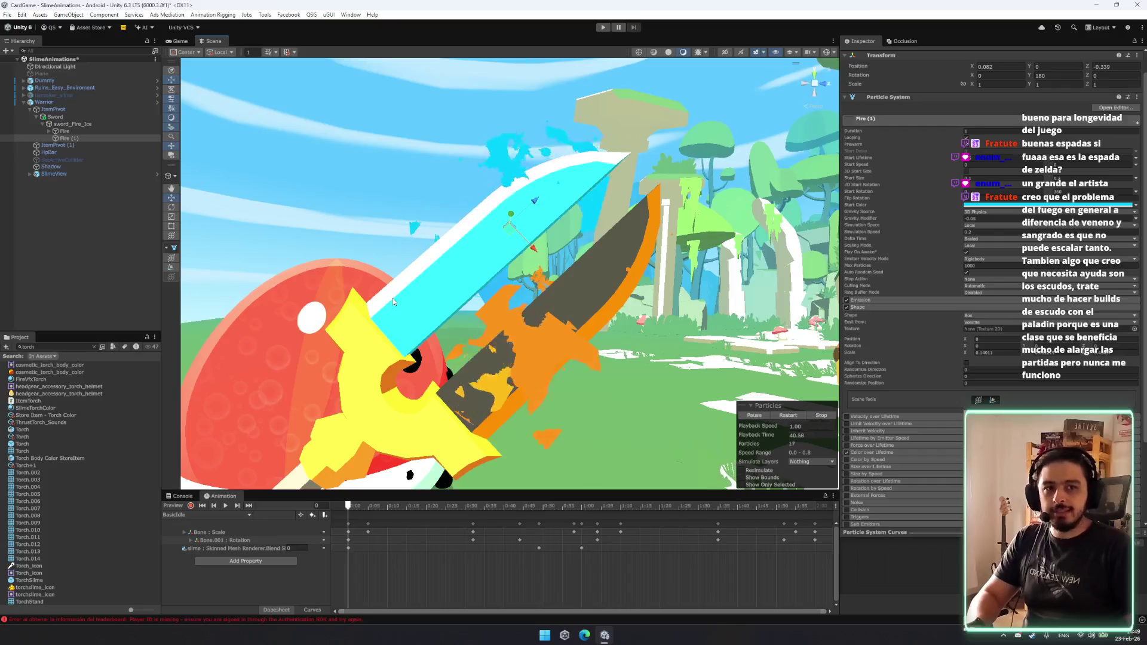
drag(528, 228, 554, 254)
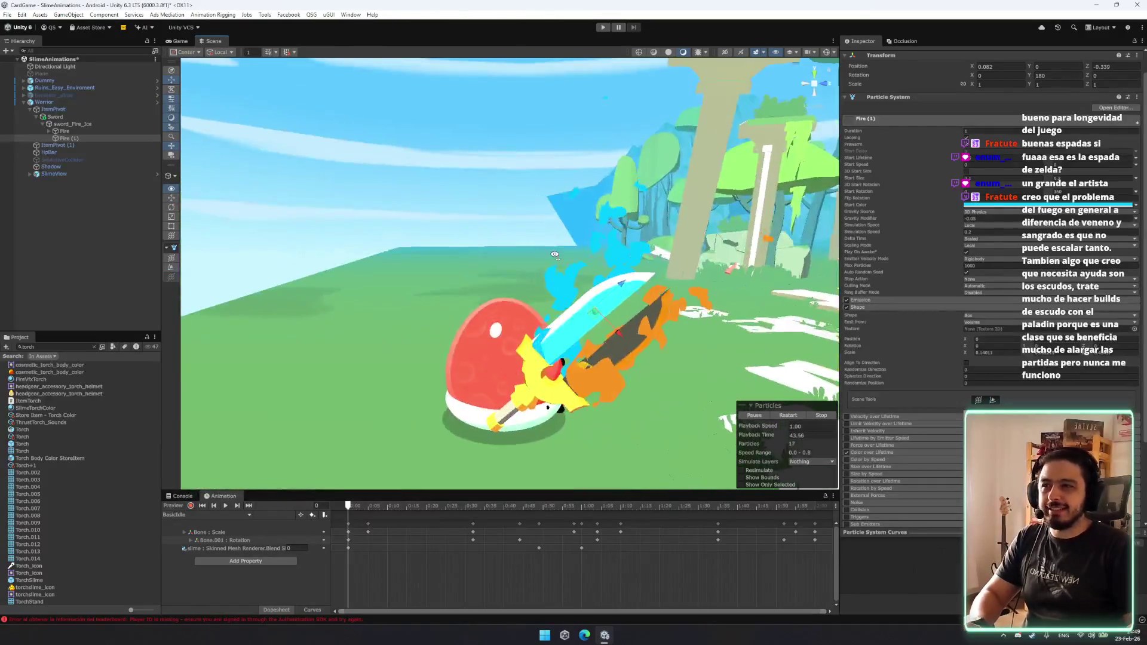
scroll(586, 265, up, 5)
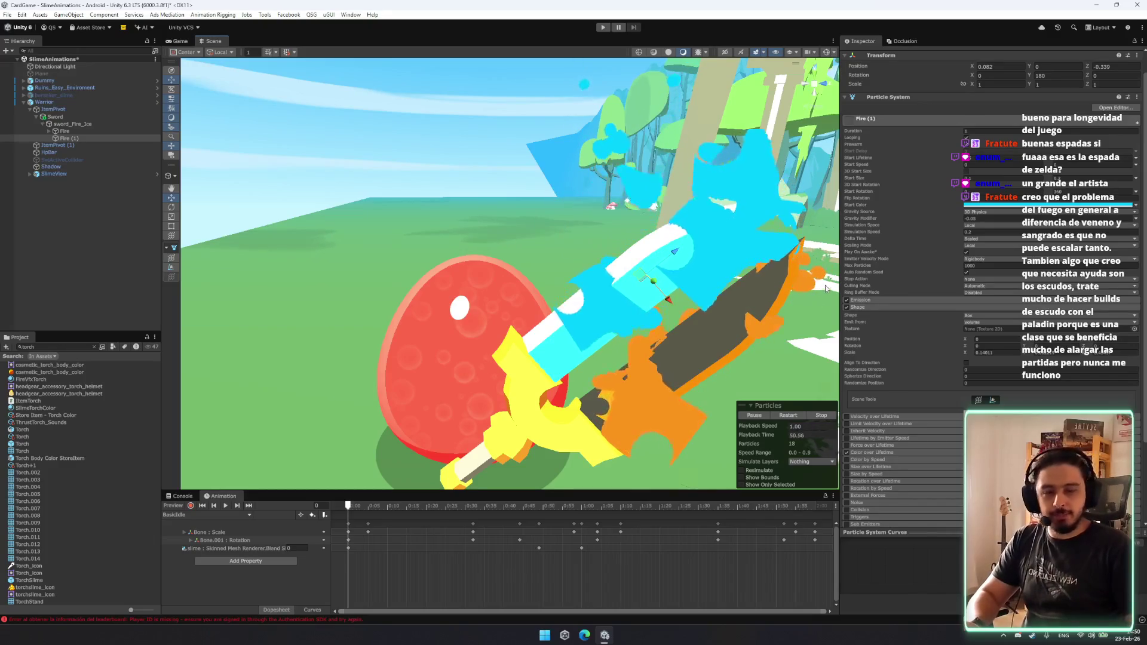
scroll(801, 256, down, 5)
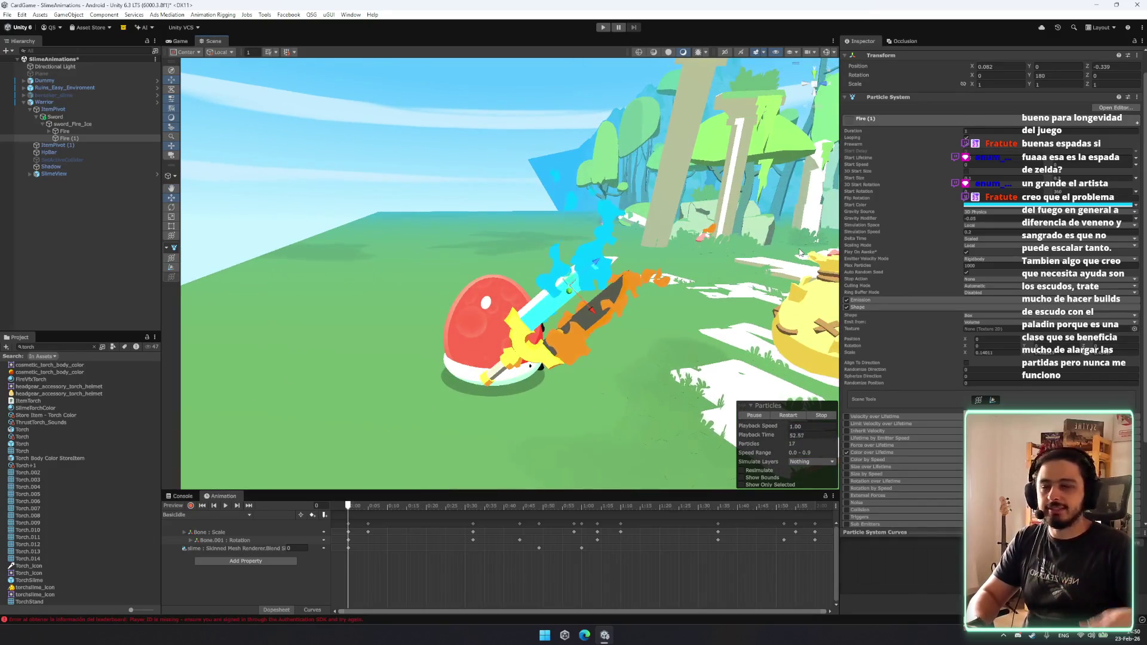
drag(630, 219, 611, 198)
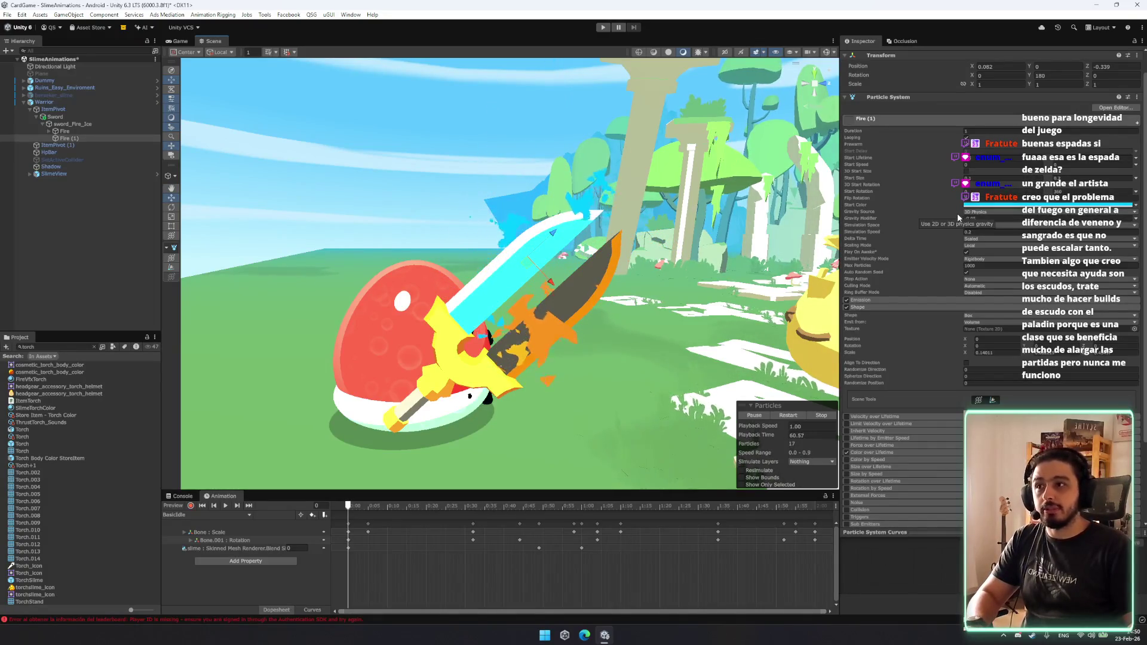
scroll(508, 269, up, 2)
scroll(875, 381, down, 3)
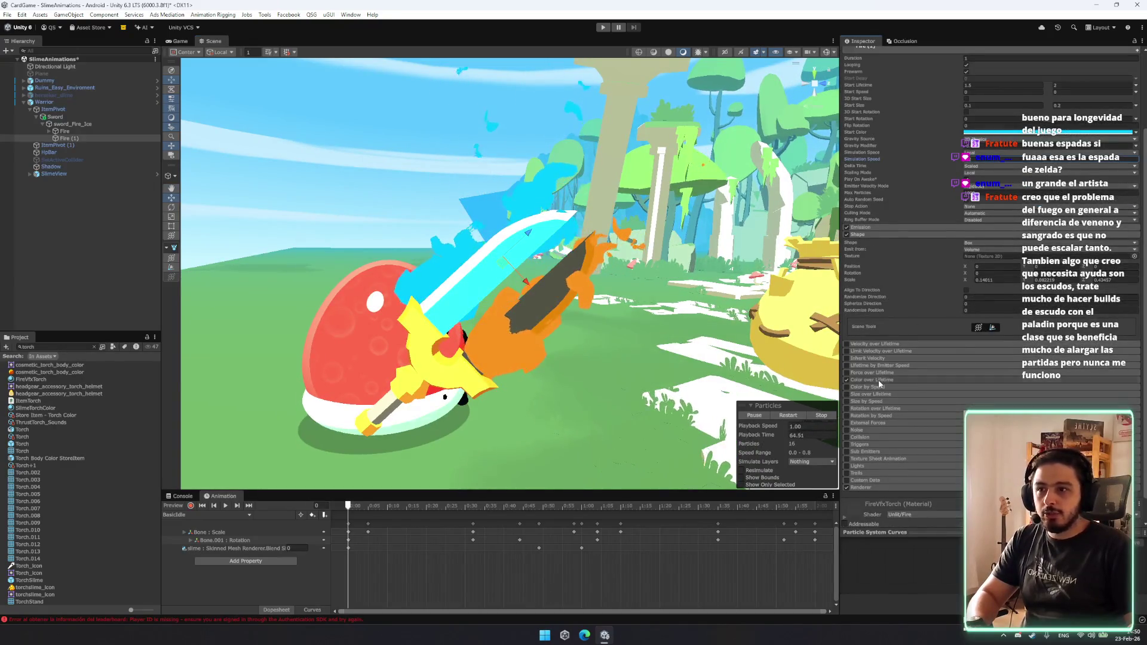
Set the Color over Lifetime gradient to run from blue on the left to cyan on the right.
click(878, 379)
click(1045, 388)
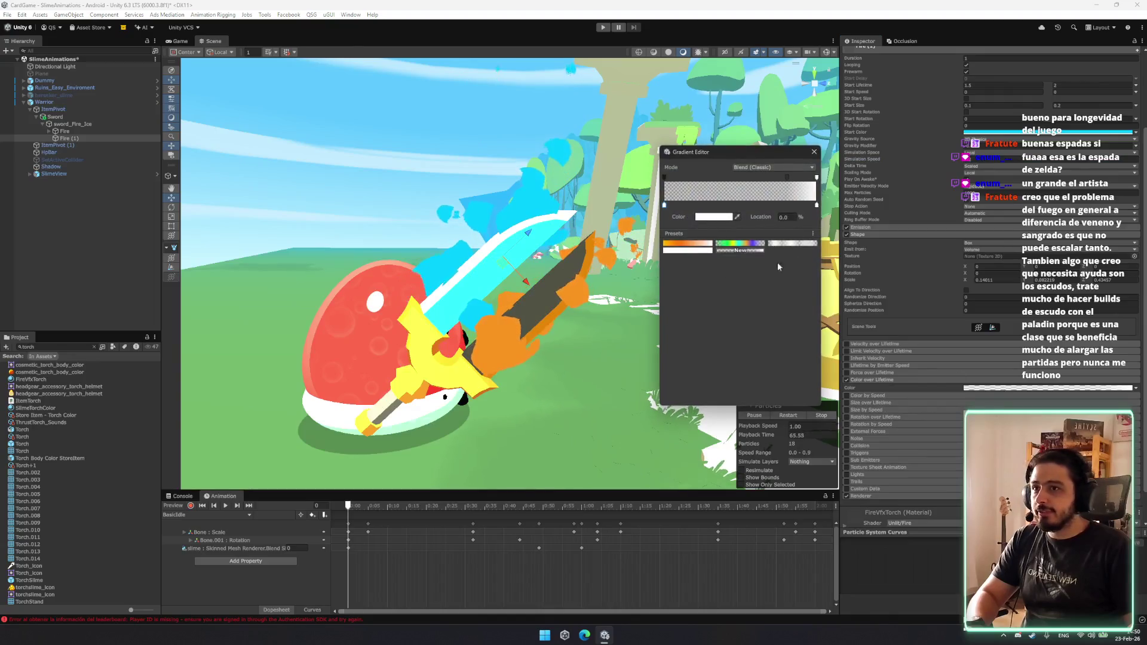
click(716, 217)
click(783, 294)
click(821, 211)
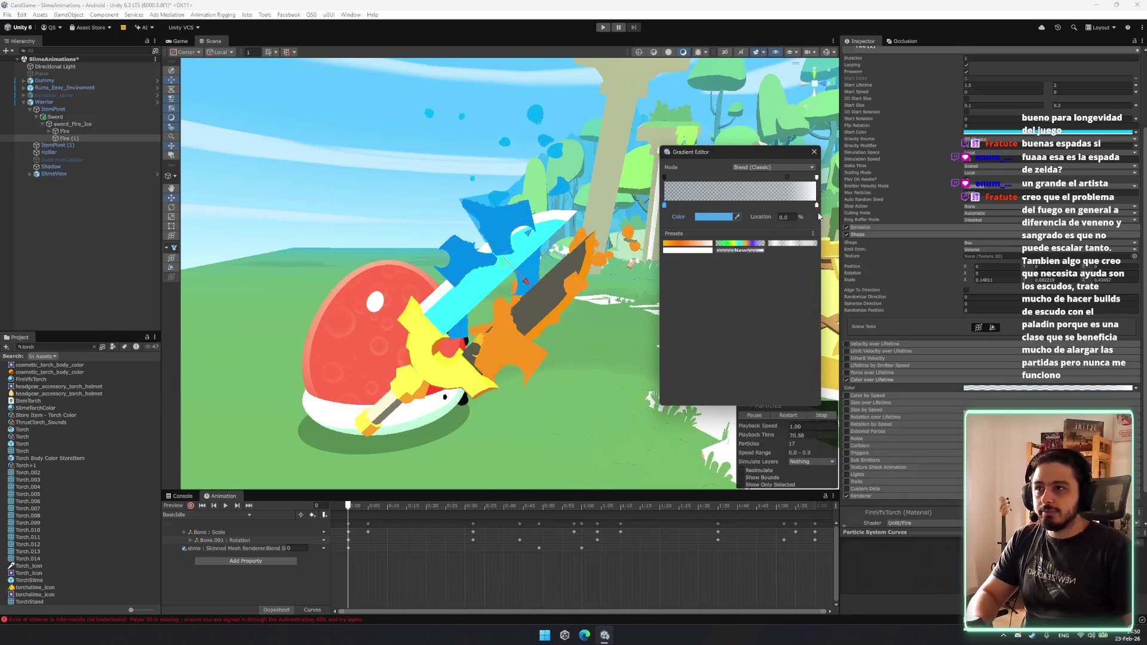
click(816, 205)
click(714, 217)
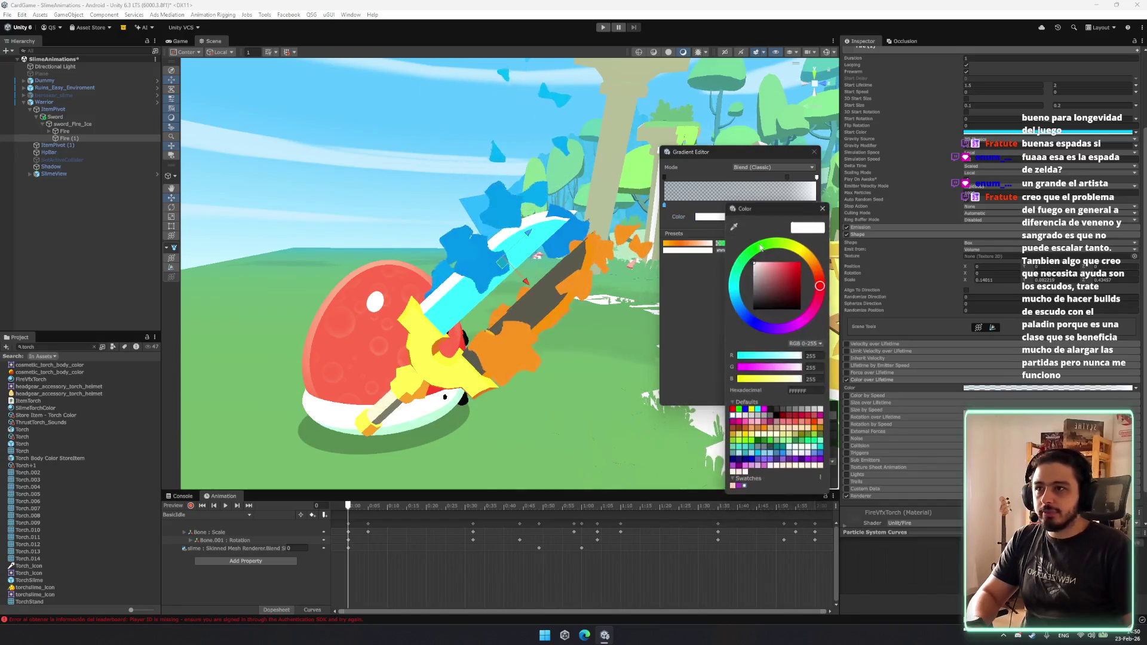
click(742, 308)
click(976, 158)
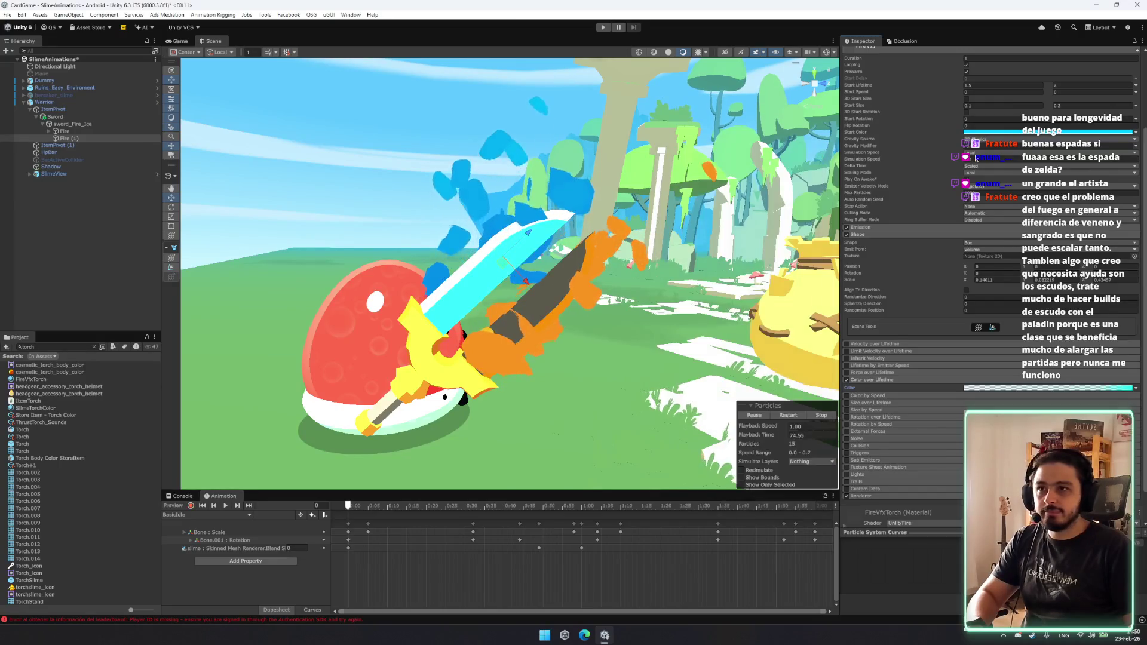
Check and dismiss the Start Color picker, then select both Fire objects.
click(1096, 132)
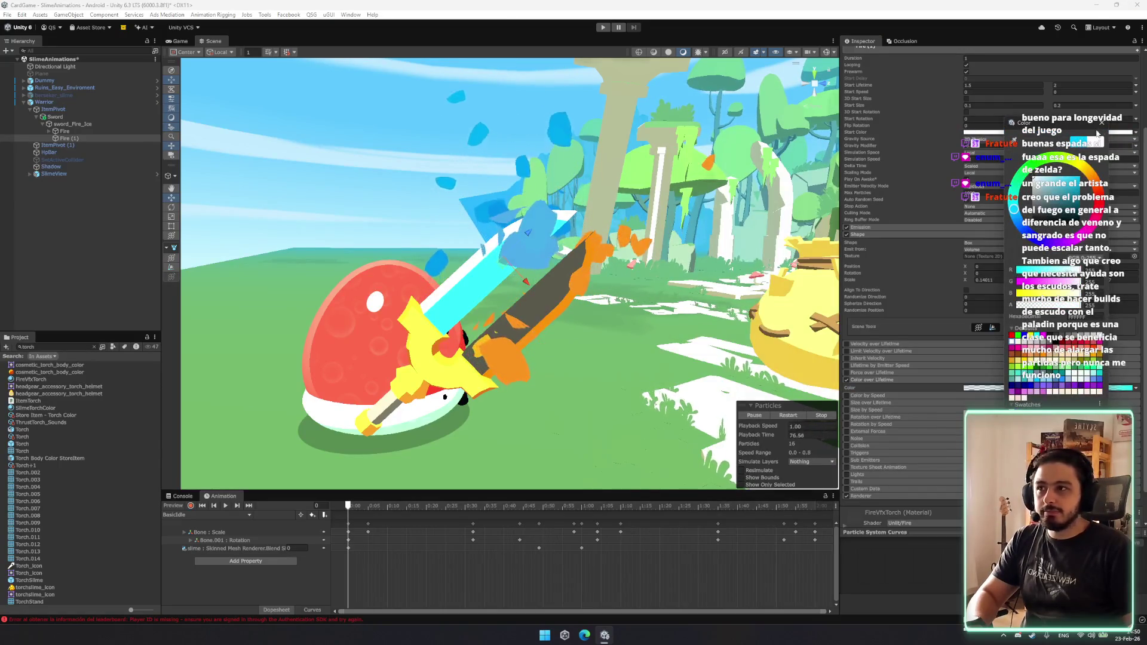
key(Escape)
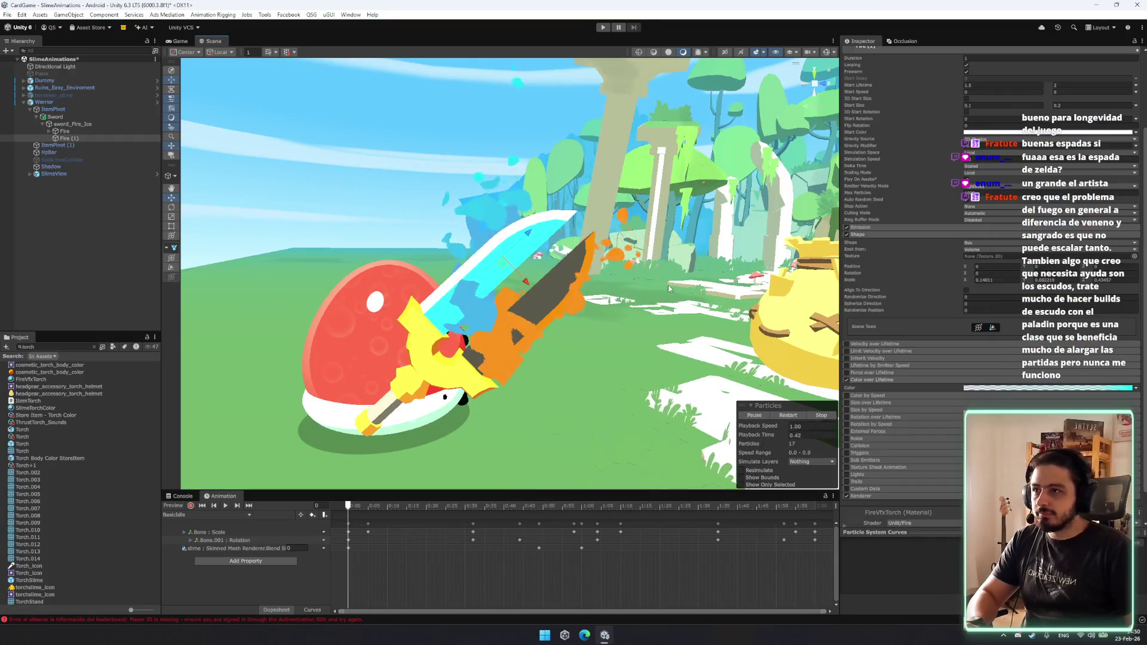
drag(672, 294, 729, 293)
ctrl+click(104, 132)
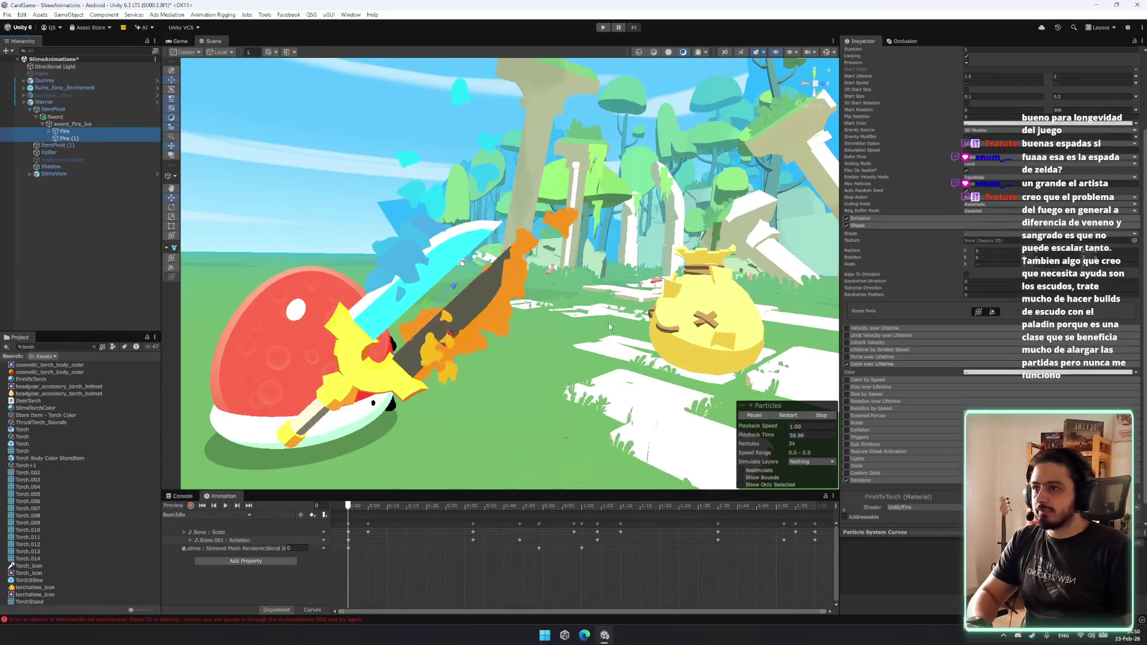
drag(597, 317, 566, 307)
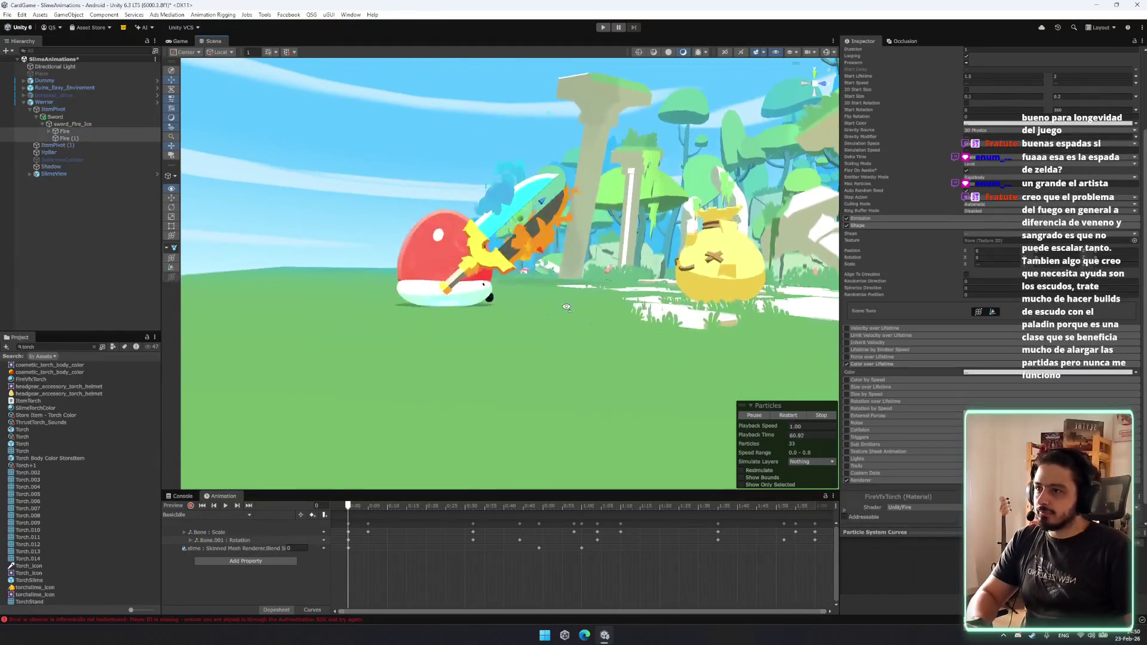
scroll(367, 260, up, 5)
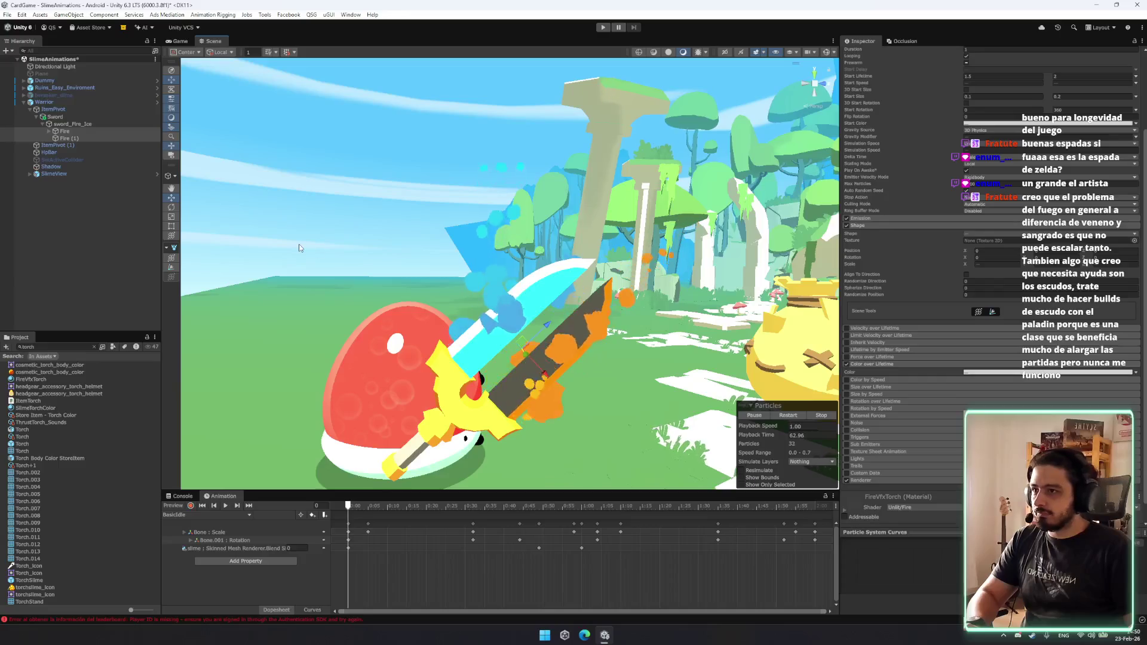
click(89, 138)
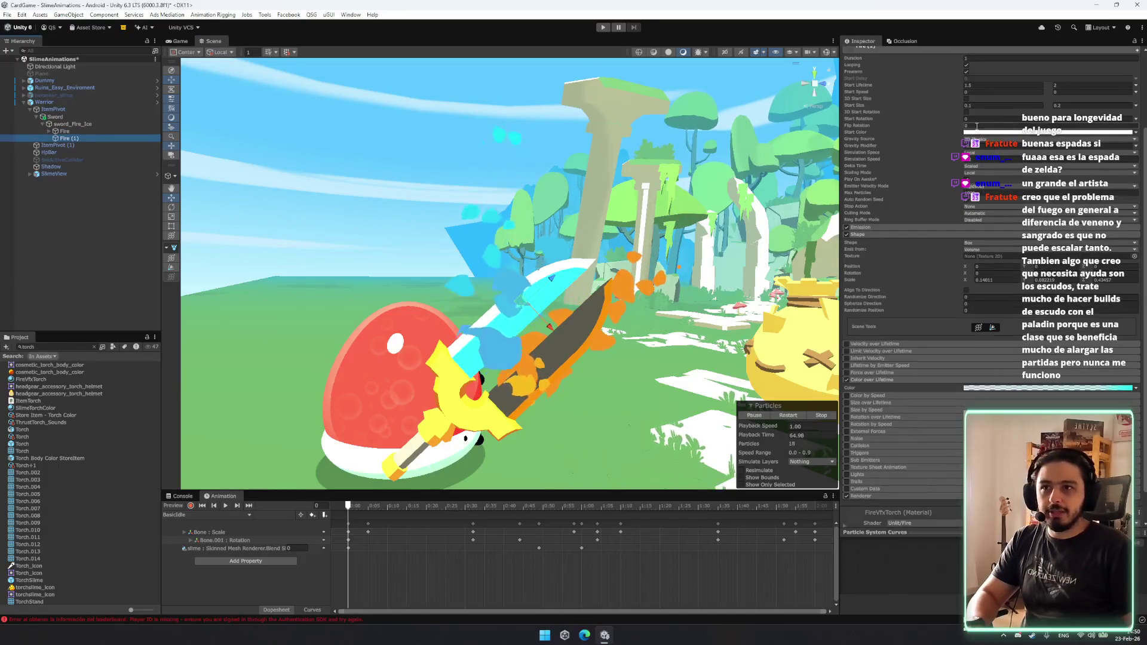
click(1009, 145)
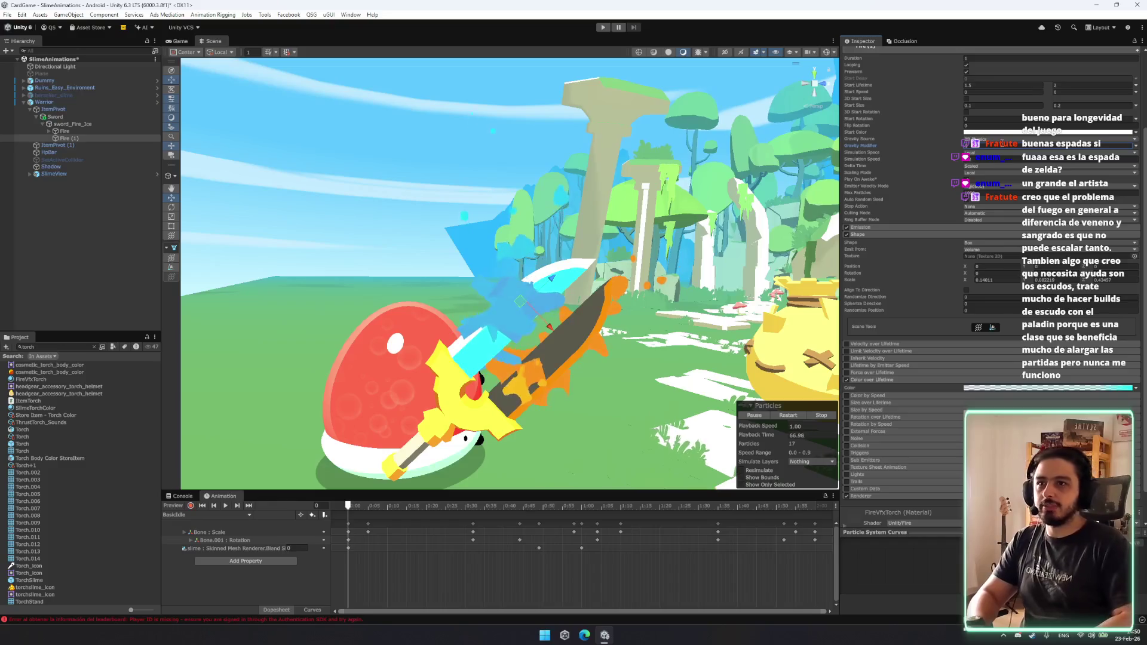
ctrl+click(66, 130)
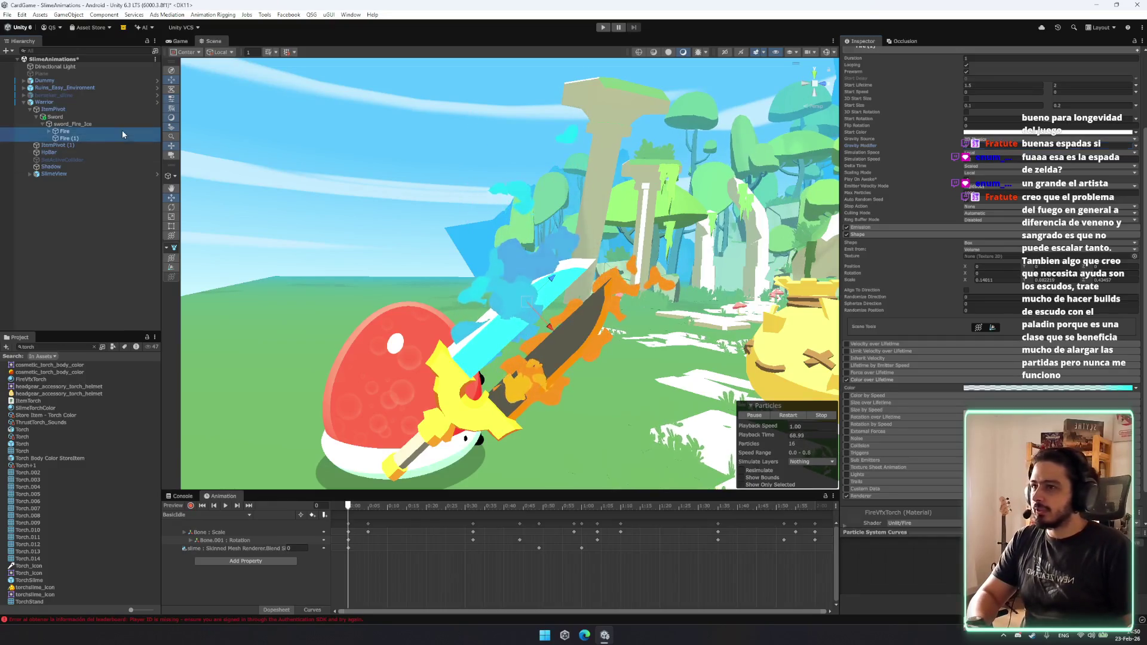
mouse_move(769, 341)
mouse_down()
mouse_move(906, 335)
mouse_move(358, 229)
mouse_up()
click(67, 138)
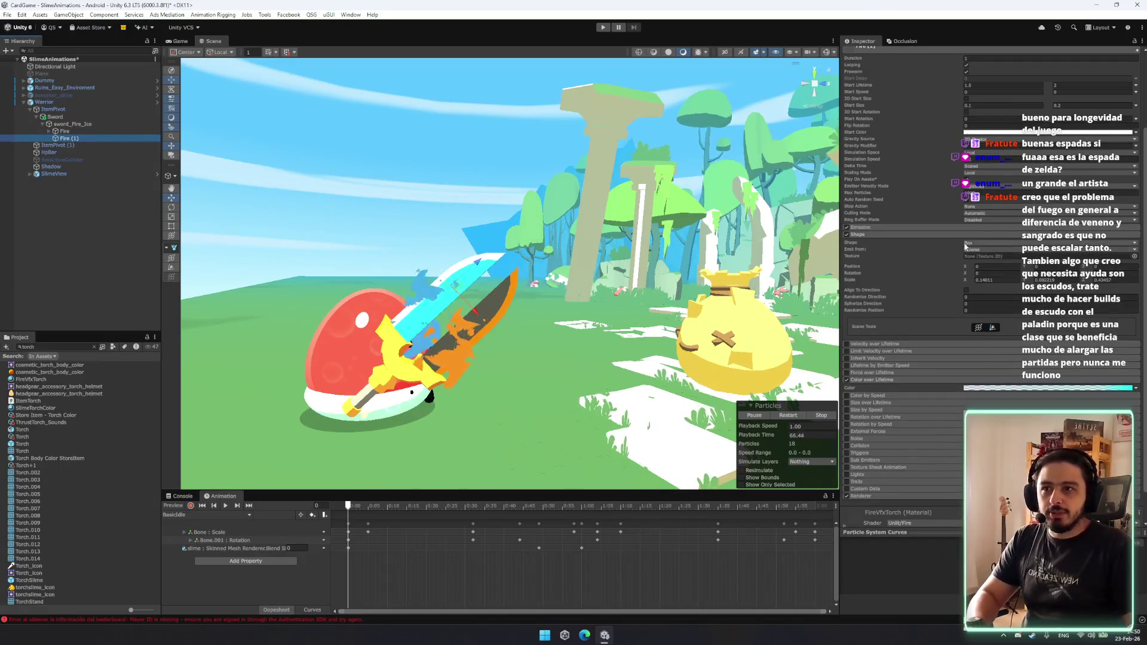
click(939, 229)
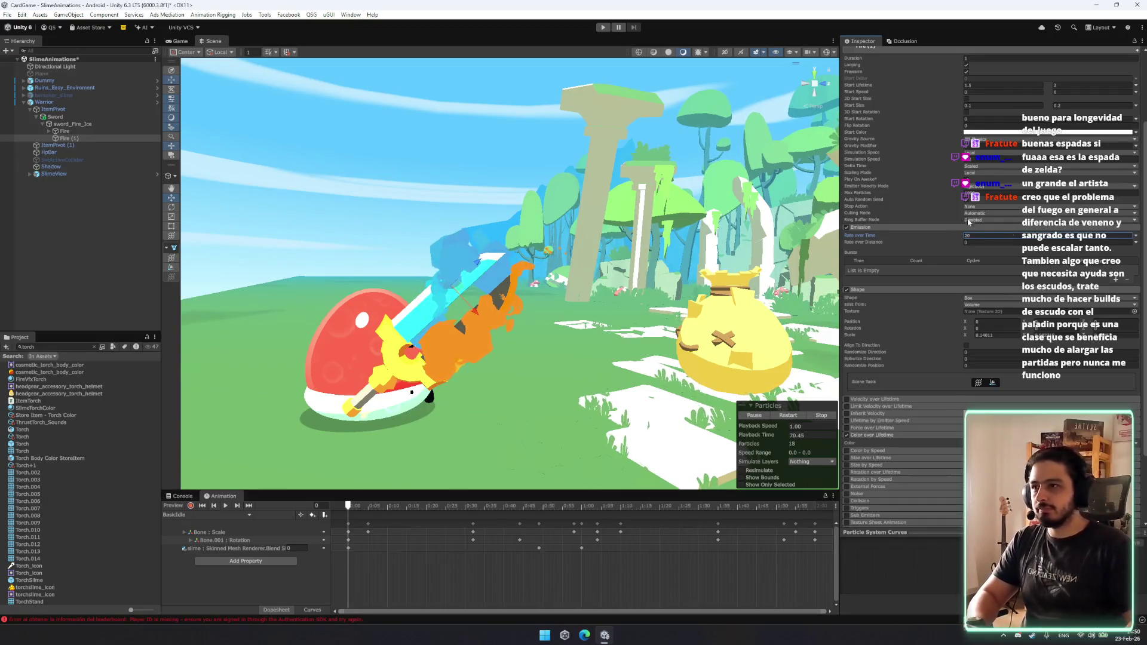
shift+click(64, 131)
drag(642, 330, 619, 318)
scroll(618, 317, up, 3)
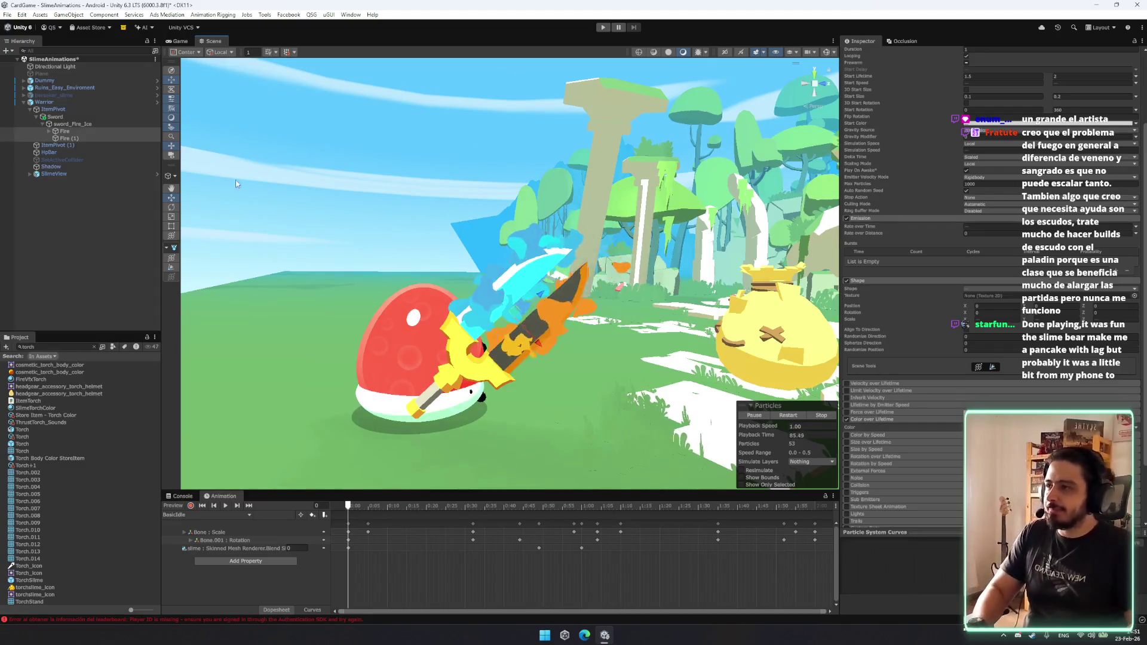
click(84, 139)
Name the effect Ice and select it together with Fire.
text(Ice)
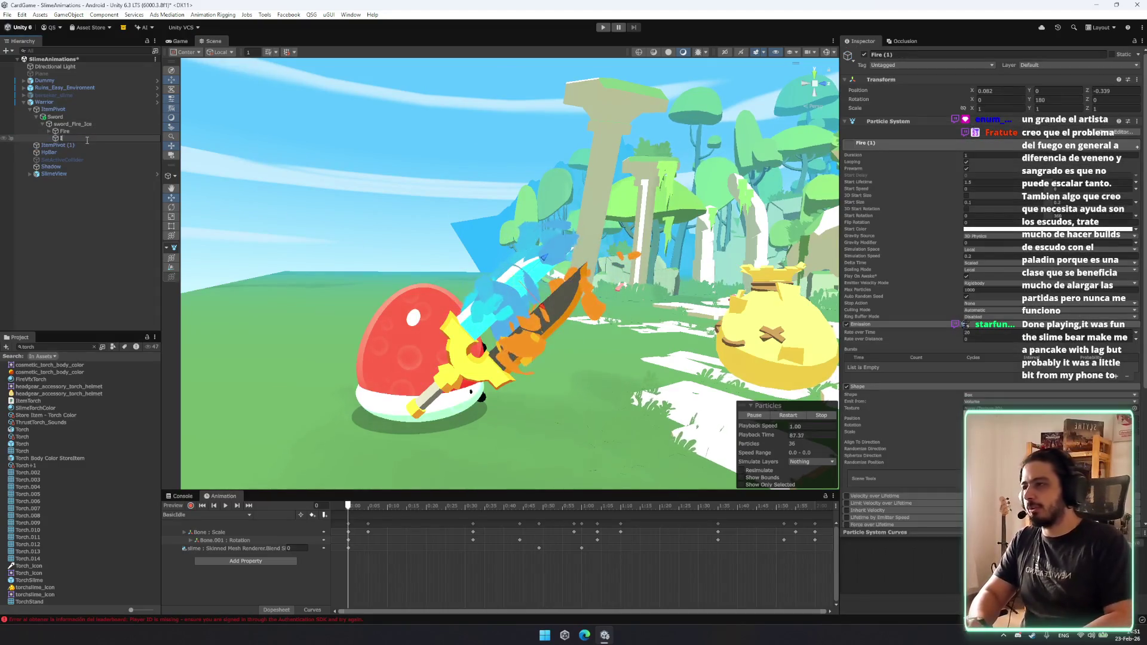
key(Return)
ctrl+click(79, 131)
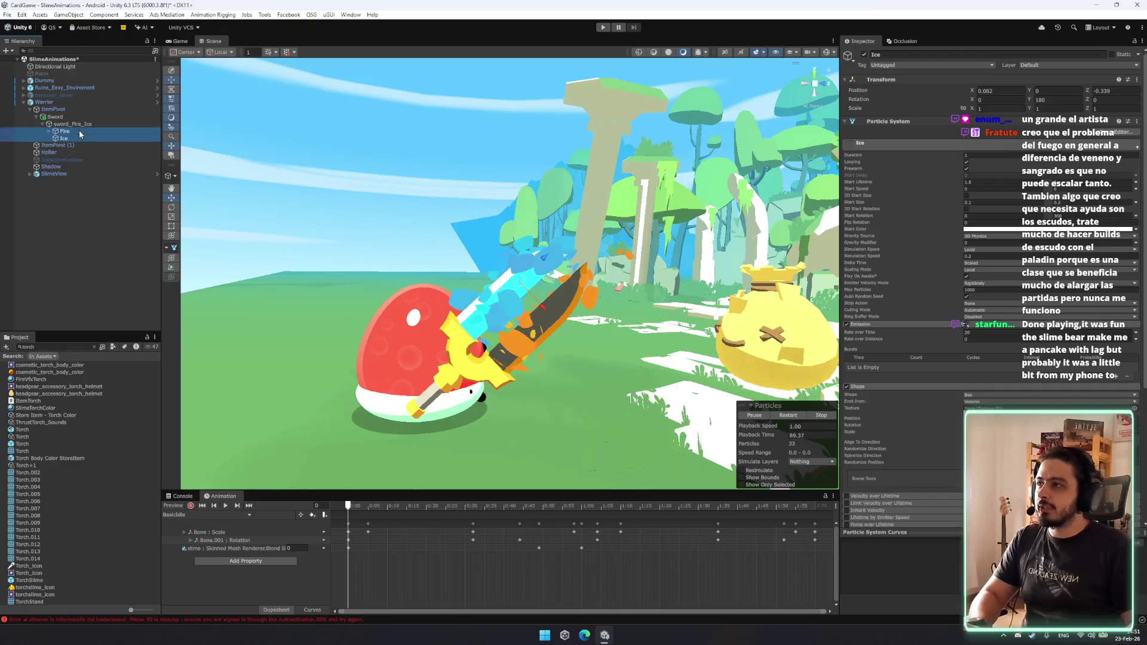
mouse_move(573, 281)
mouse_down()
mouse_move(596, 250)
mouse_move(607, 265)
mouse_move(499, 277)
mouse_up()
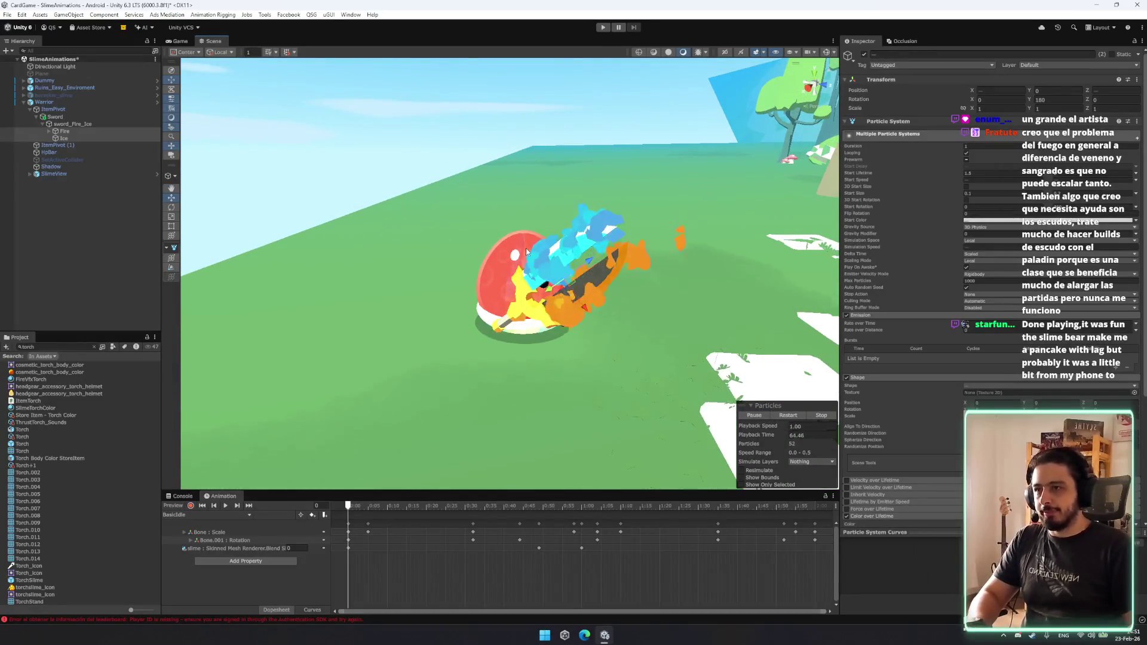
Compare the Fire and Ice effects in the Scene view, then select sword_Fire_Ice.
click(90, 138)
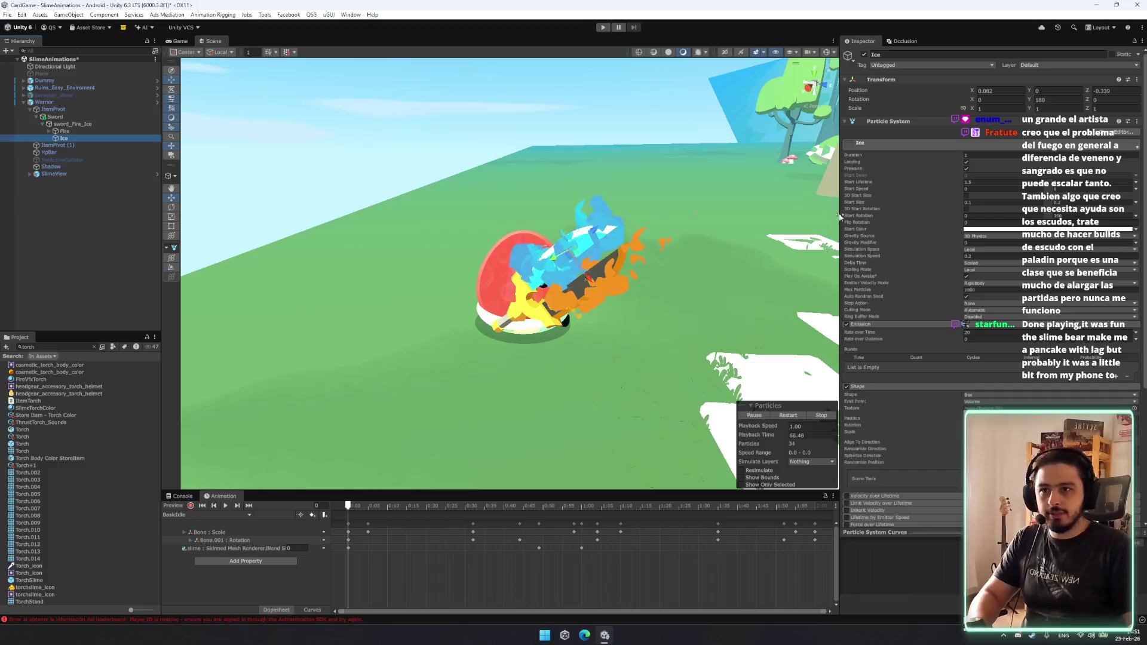
click(102, 131)
mouse_move(705, 244)
mouse_down()
mouse_move(725, 243)
mouse_move(489, 233)
mouse_up()
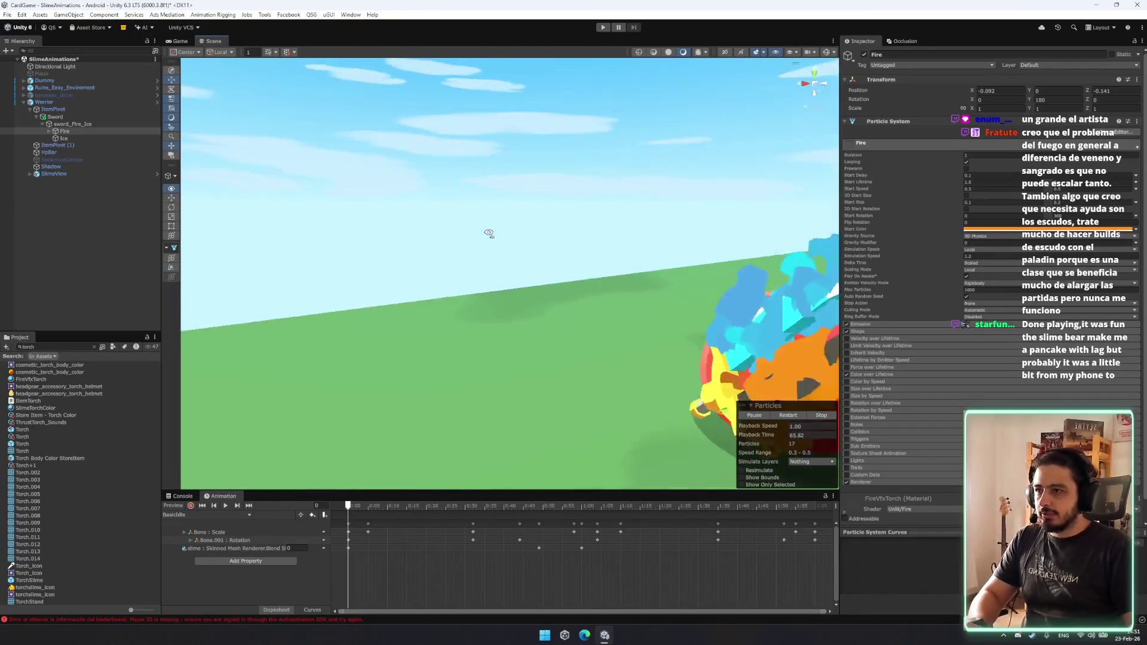
key(f)
ctrl+click(63, 138)
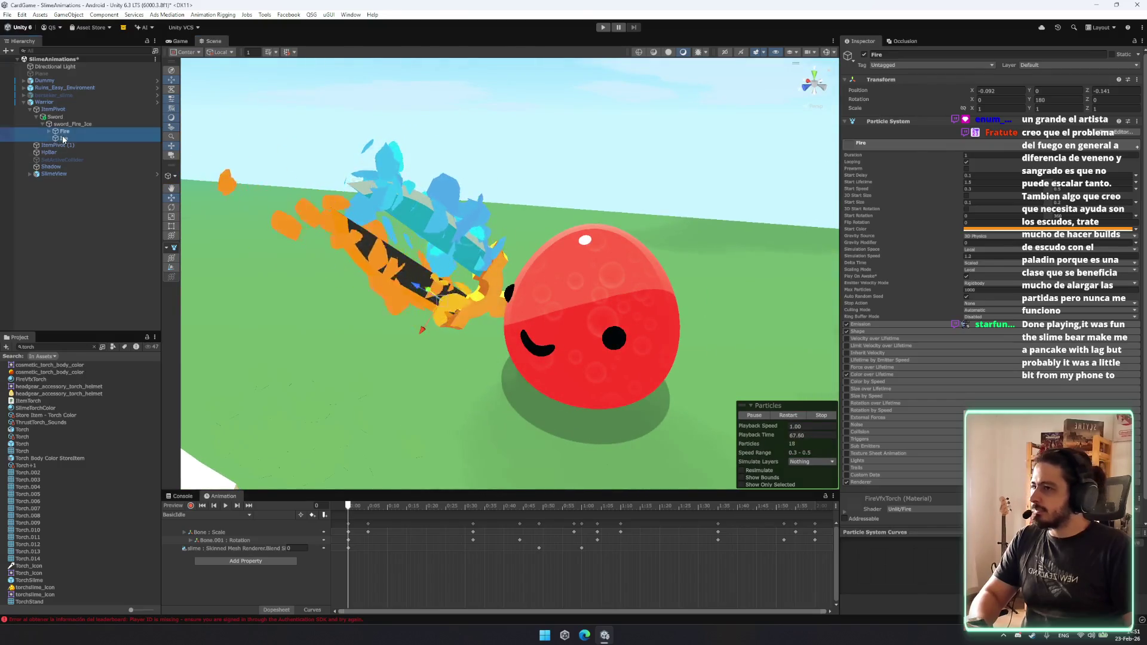
drag(521, 225, 525, 225)
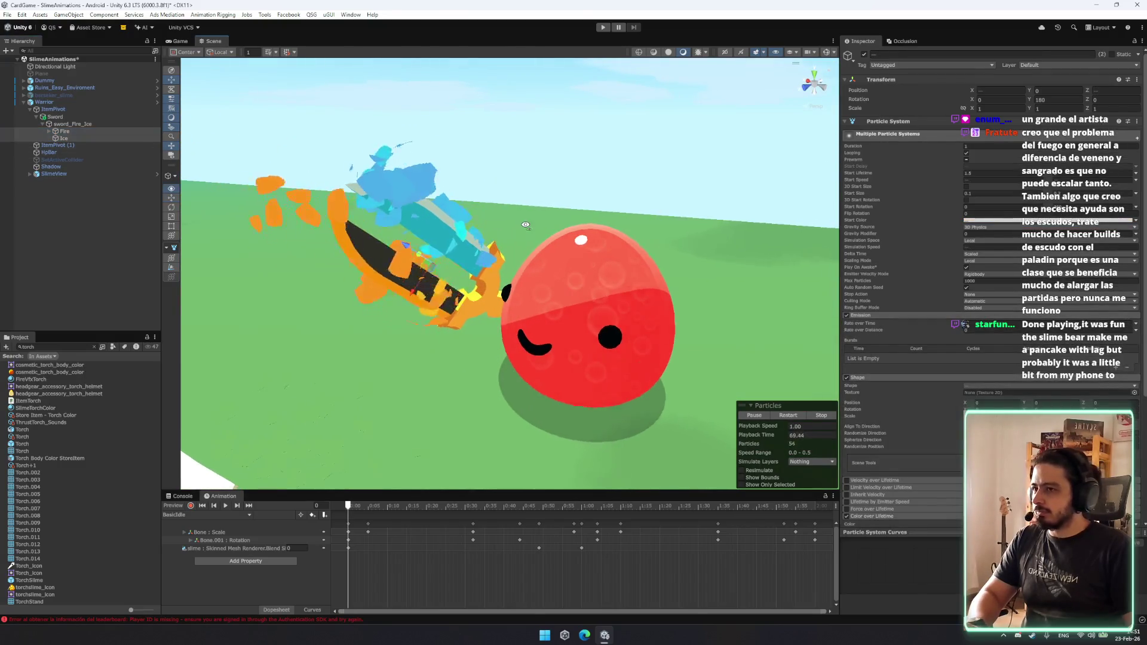
scroll(526, 225, down, 3)
scroll(526, 225, up, 3)
scroll(525, 225, down, 3)
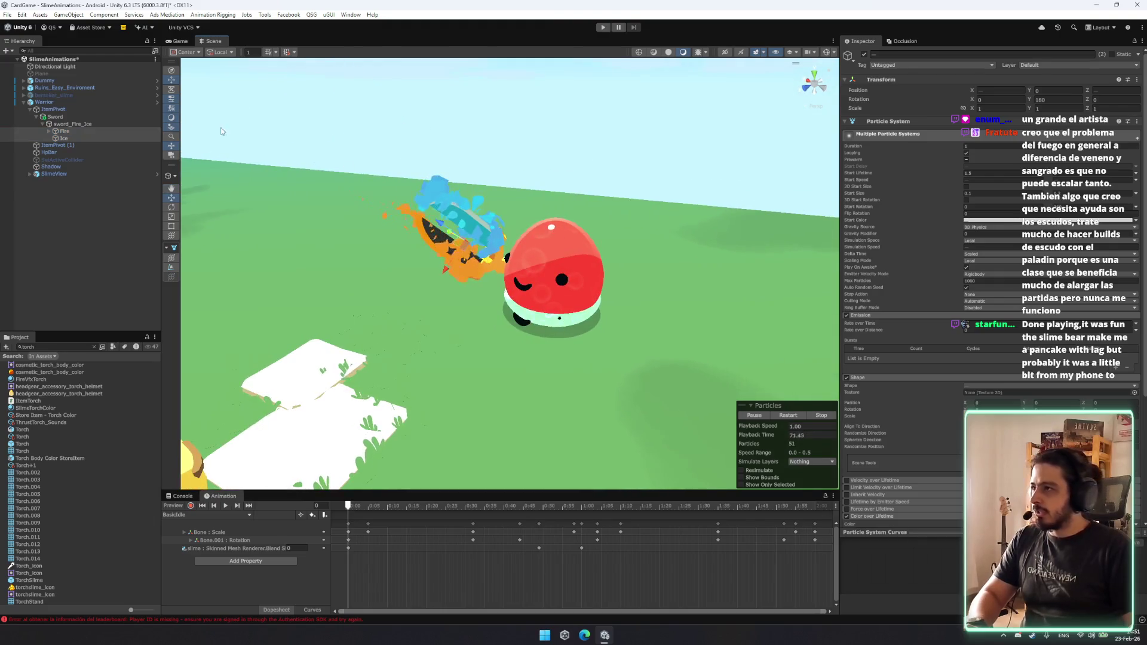
click(77, 123)
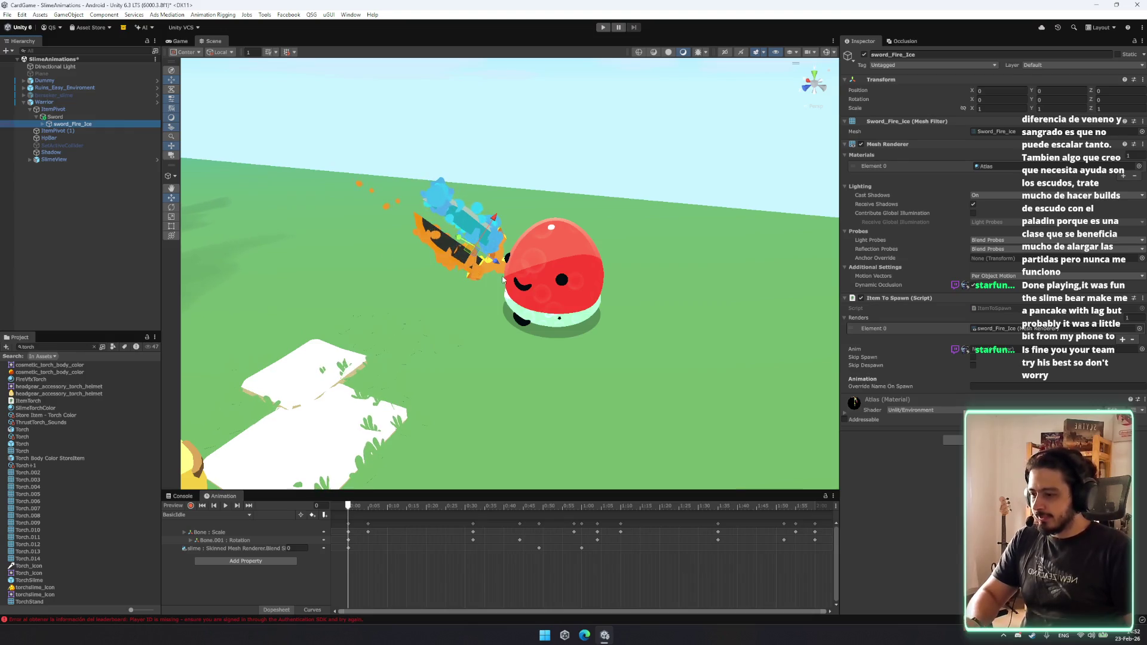
Save sword_Fire_Ice as a prefab in the ItemModels folder.
mouse_move(423, 241)
mouse_down()
mouse_move(537, 257)
mouse_move(628, 248)
mouse_move(203, 467)
mouse_up()
click(55, 117)
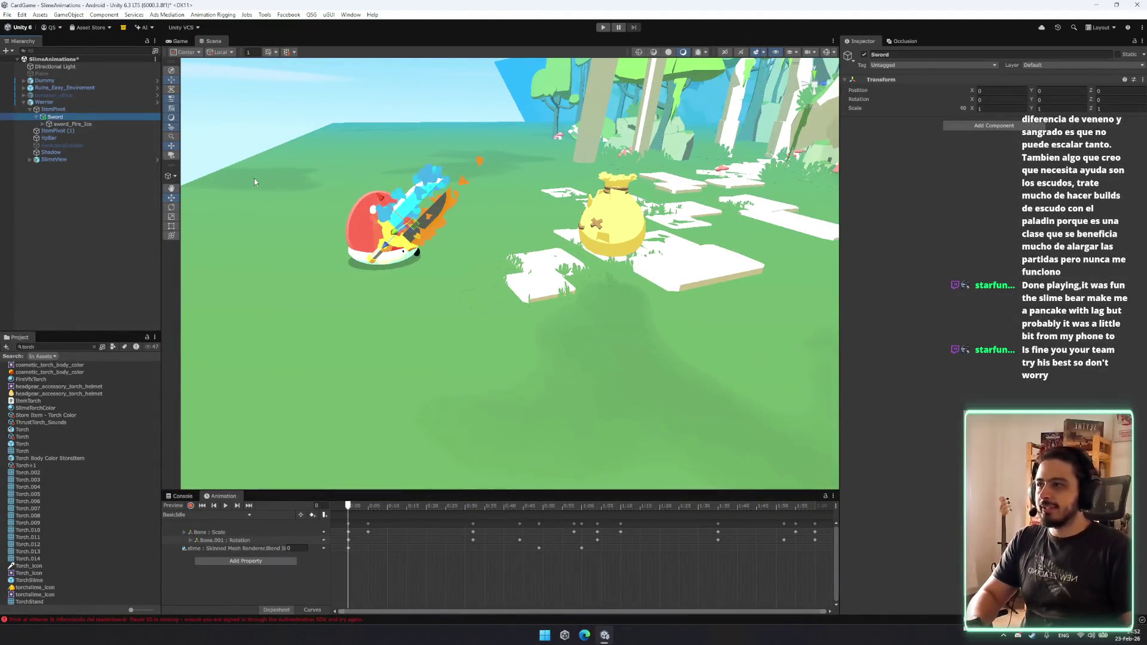
click(99, 123)
click(94, 346)
drag(454, 251, 465, 255)
scroll(70, 436, up, 15)
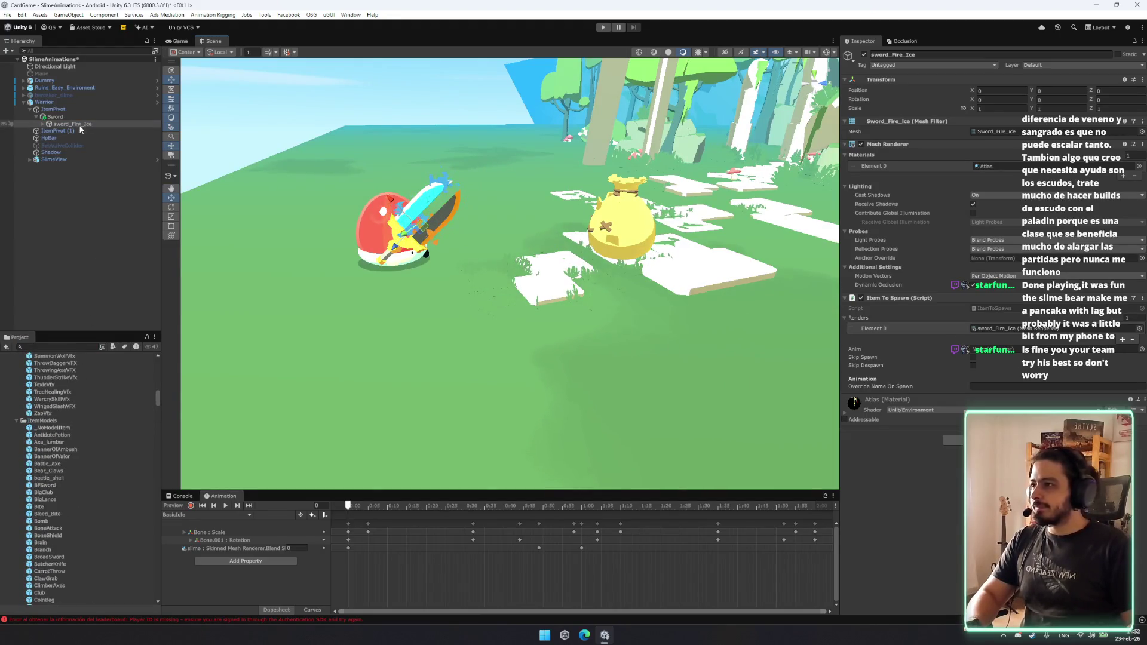
scroll(39, 370, up, 1)
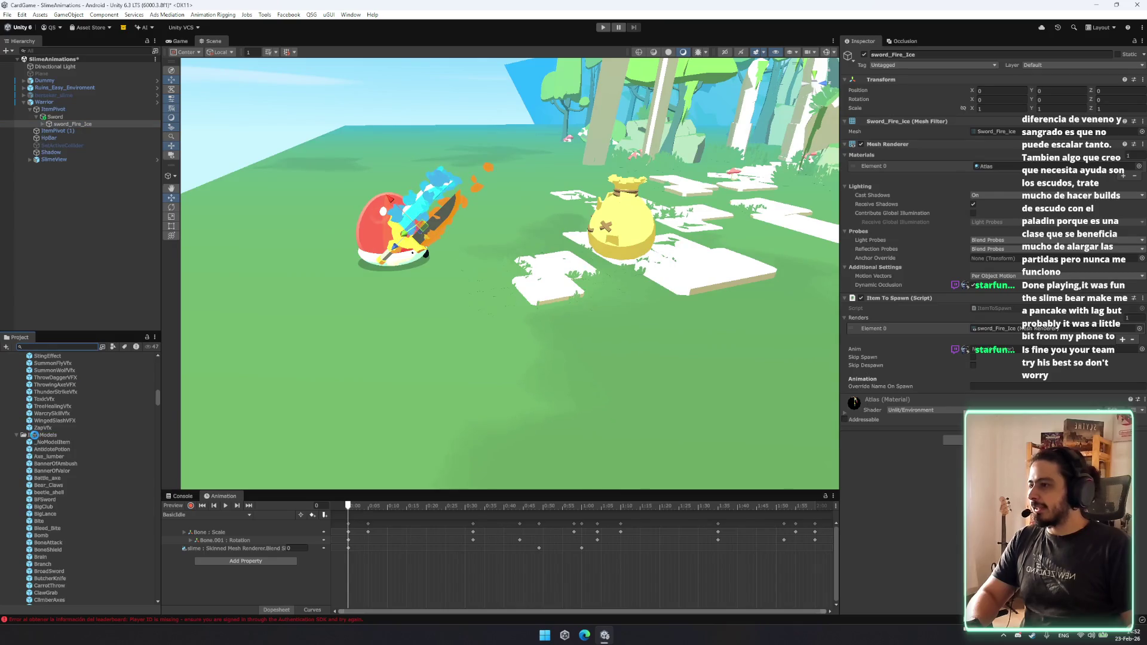
drag(34, 435, 34, 435)
Select the Warrior slime and preview its SlashForward animation.
click(78, 124)
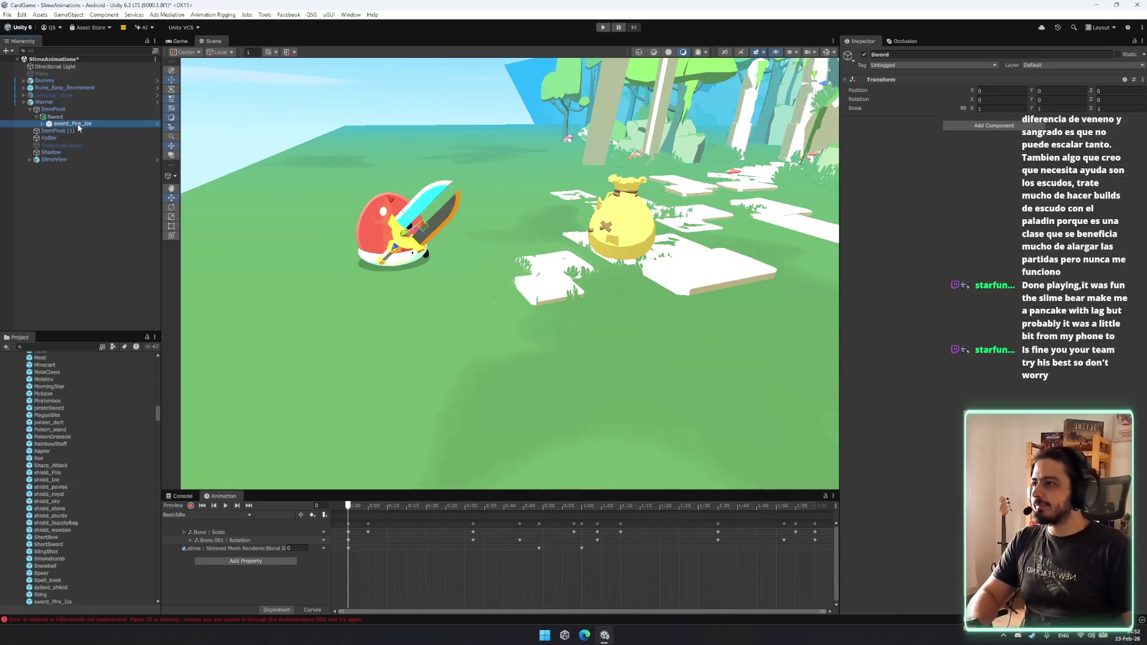
click(63, 101)
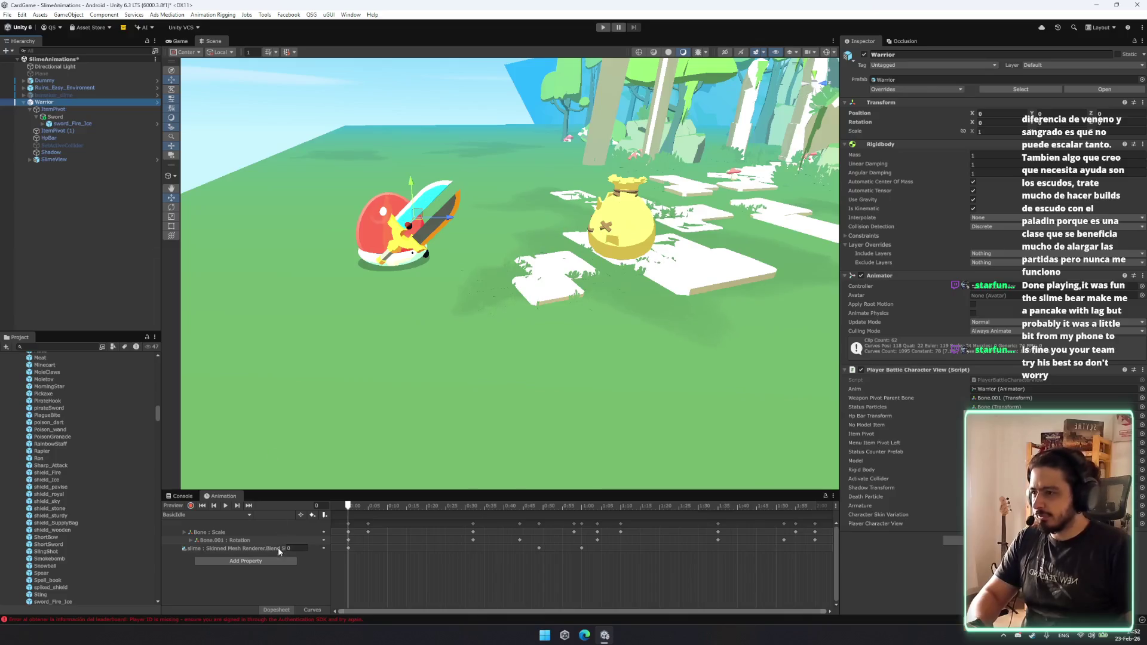
click(215, 511)
click(239, 448)
click(225, 505)
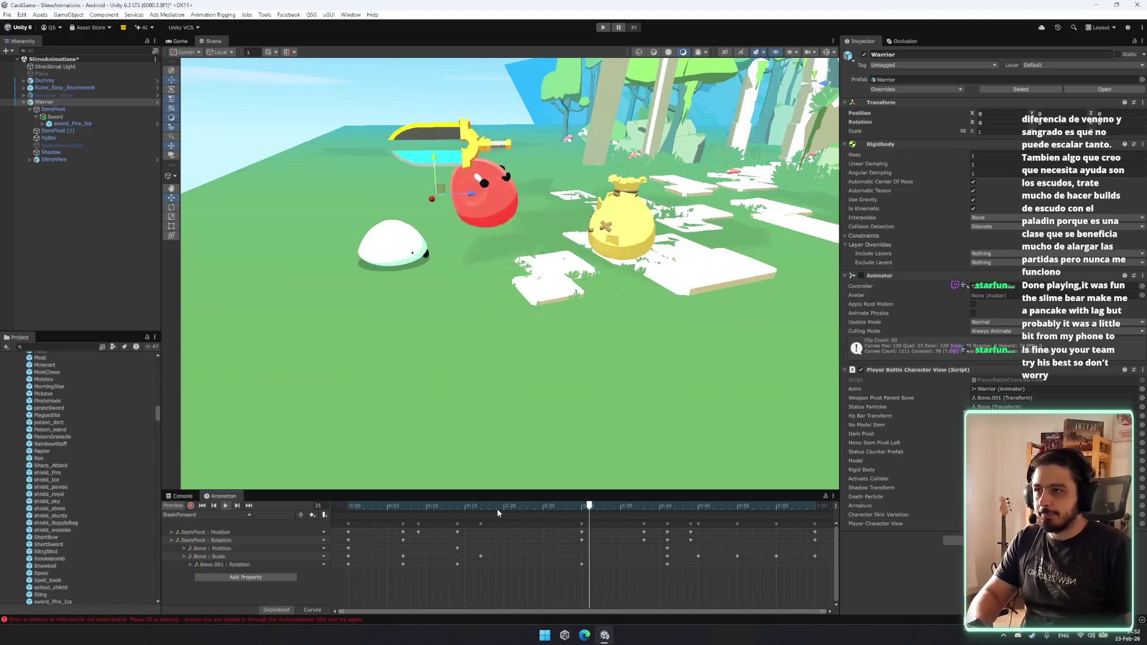
Preview the SlashLeft animation and scrub it back to frame 6.
click(234, 515)
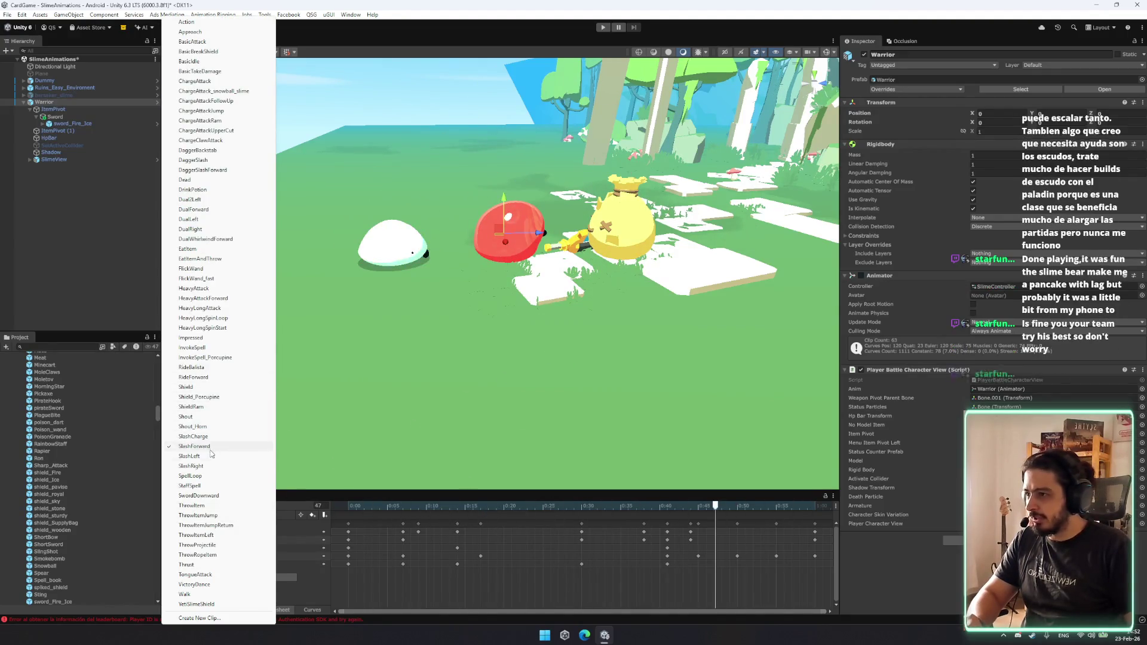
click(209, 455)
click(227, 507)
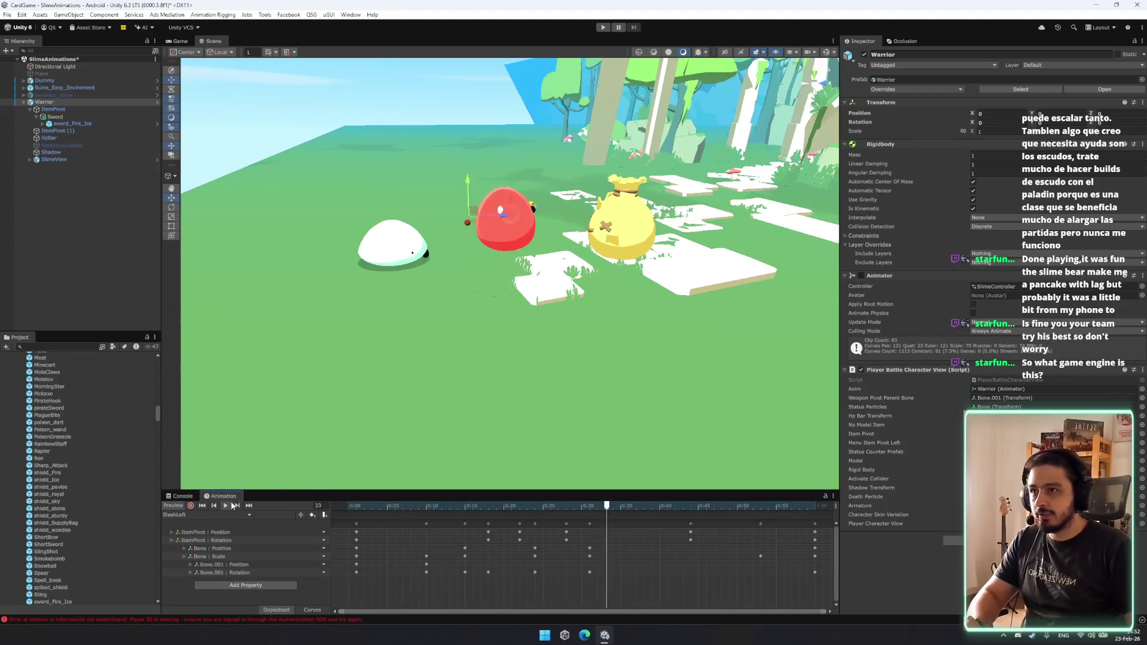
click(424, 506)
drag(423, 507, 395, 506)
Preview the SlashRight animation with the view framed on the Warrior slime.
click(203, 514)
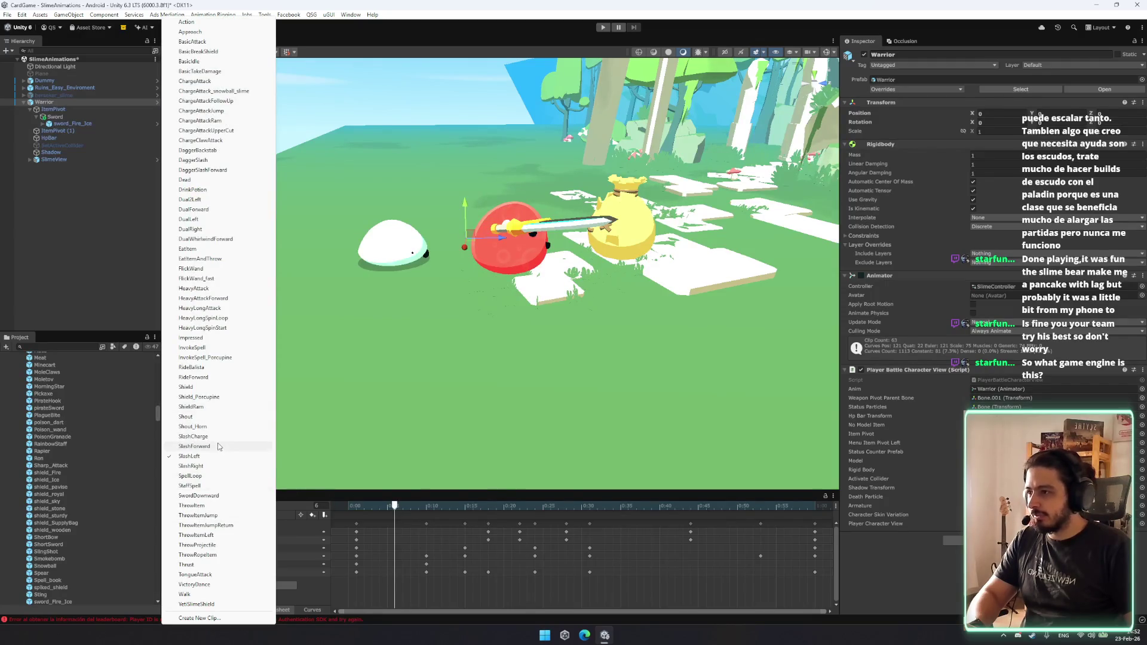
click(230, 466)
click(225, 506)
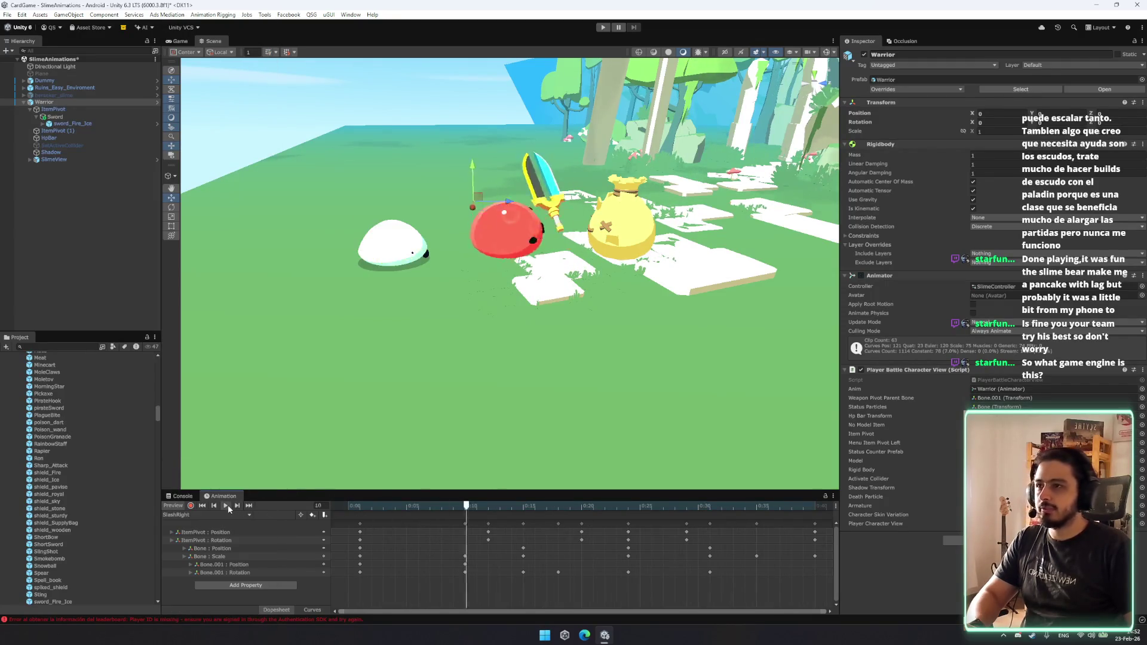
key(f)
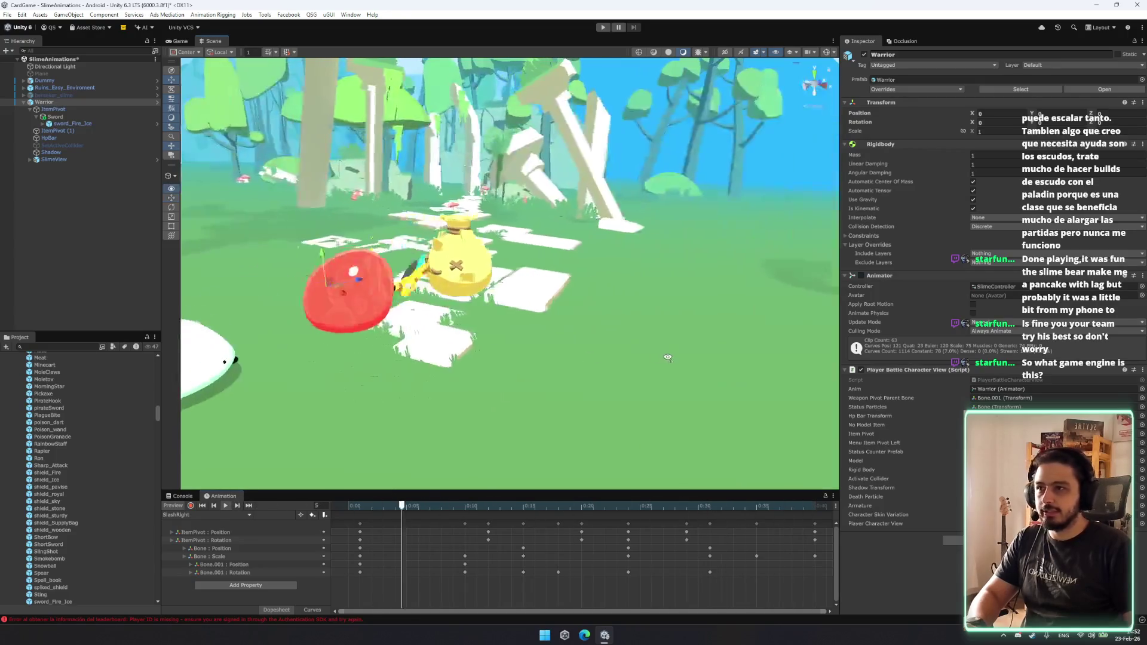
mouse_move(406, 507)
mouse_down()
mouse_move(324, 507)
mouse_move(457, 513)
mouse_move(419, 524)
mouse_up()
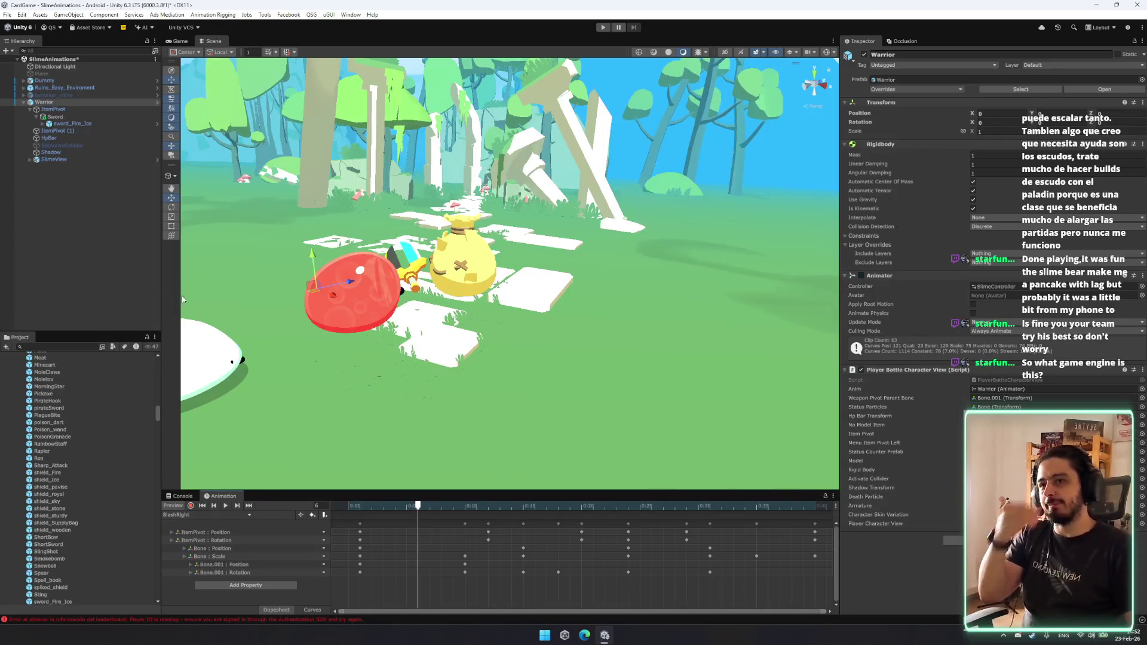
drag(472, 336, 447, 381)
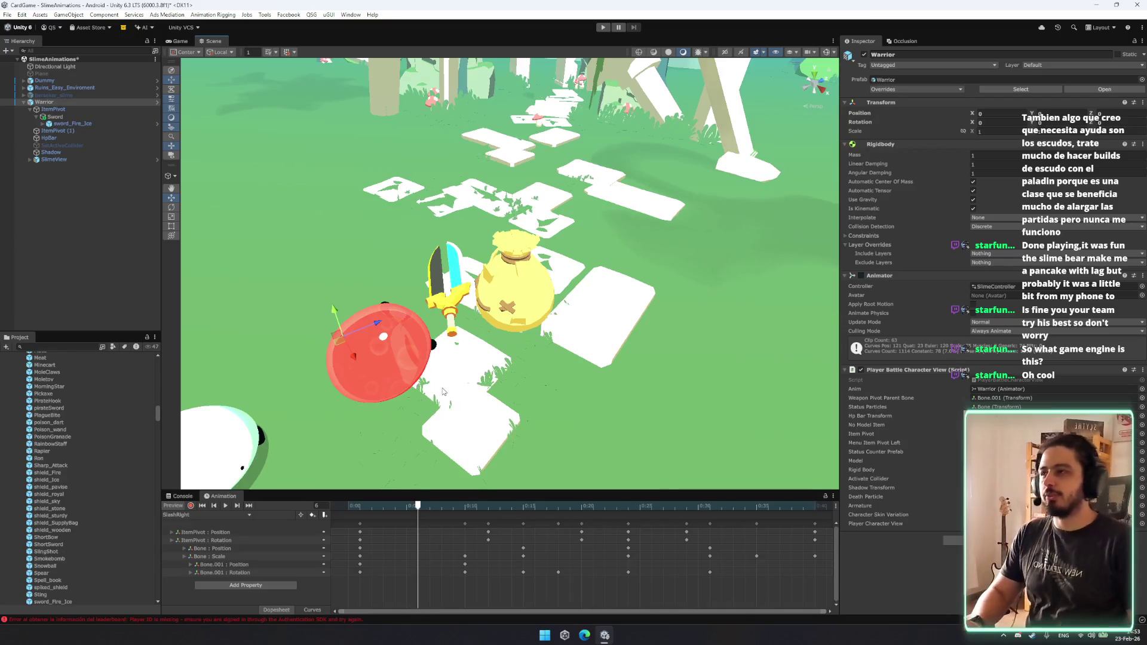
Locate and select the FireIceSword item asset in the Project window.
click(88, 438)
scroll(98, 434, up, 3)
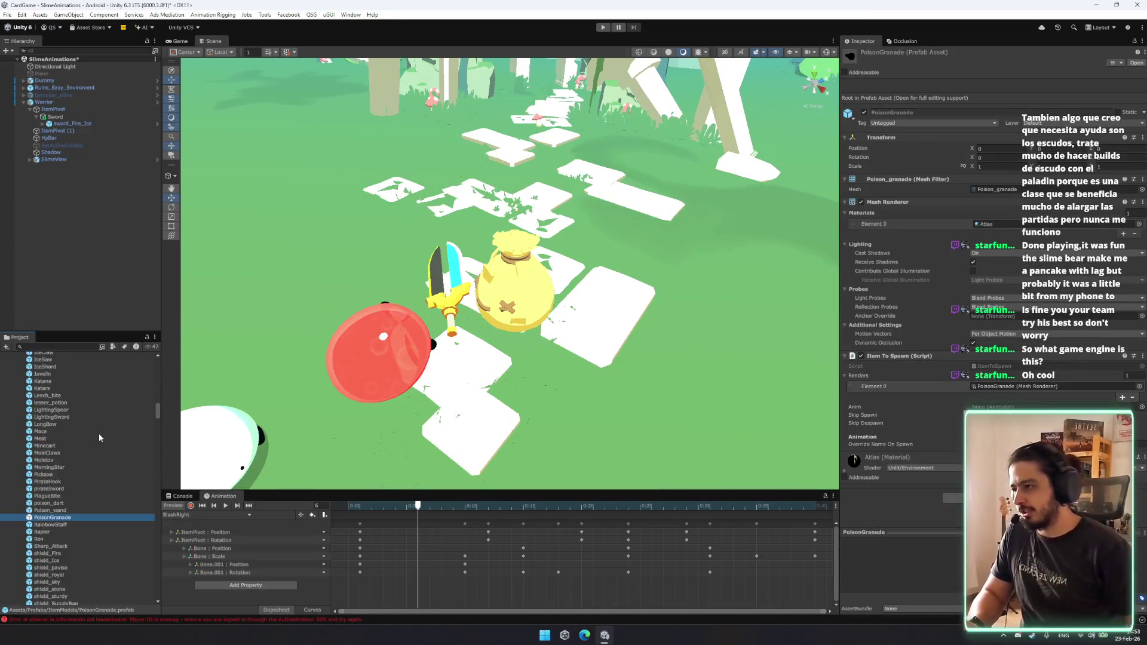
key(Left)
click(80, 347)
text(sw)
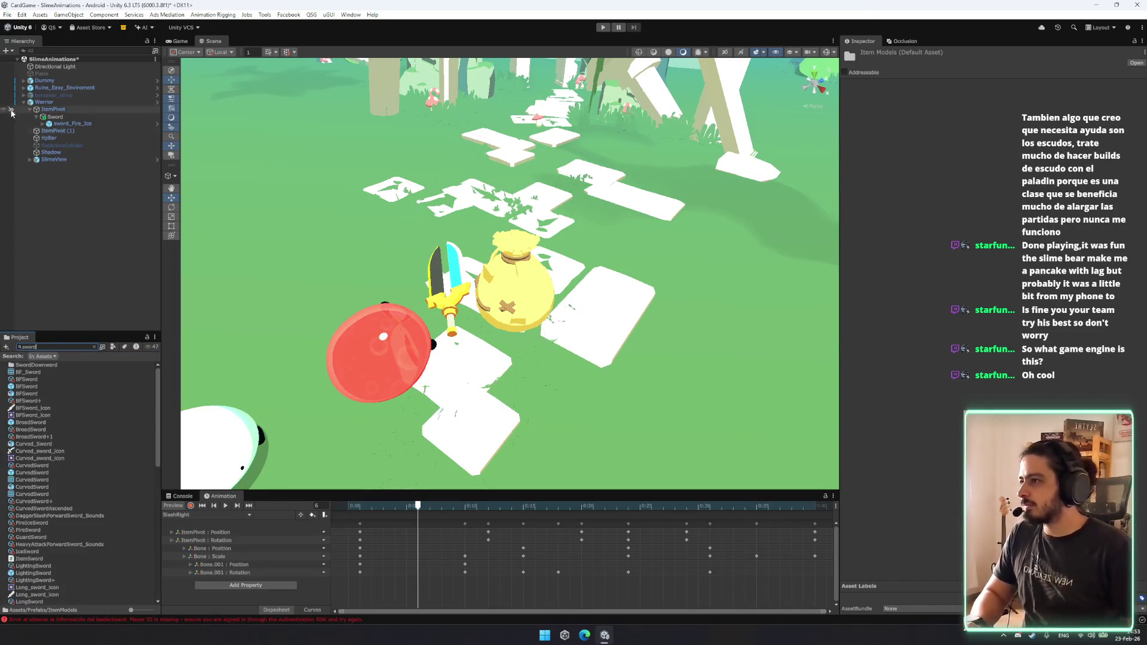
key(BackSpace)
key(BackSpace)
key(BackSpace)
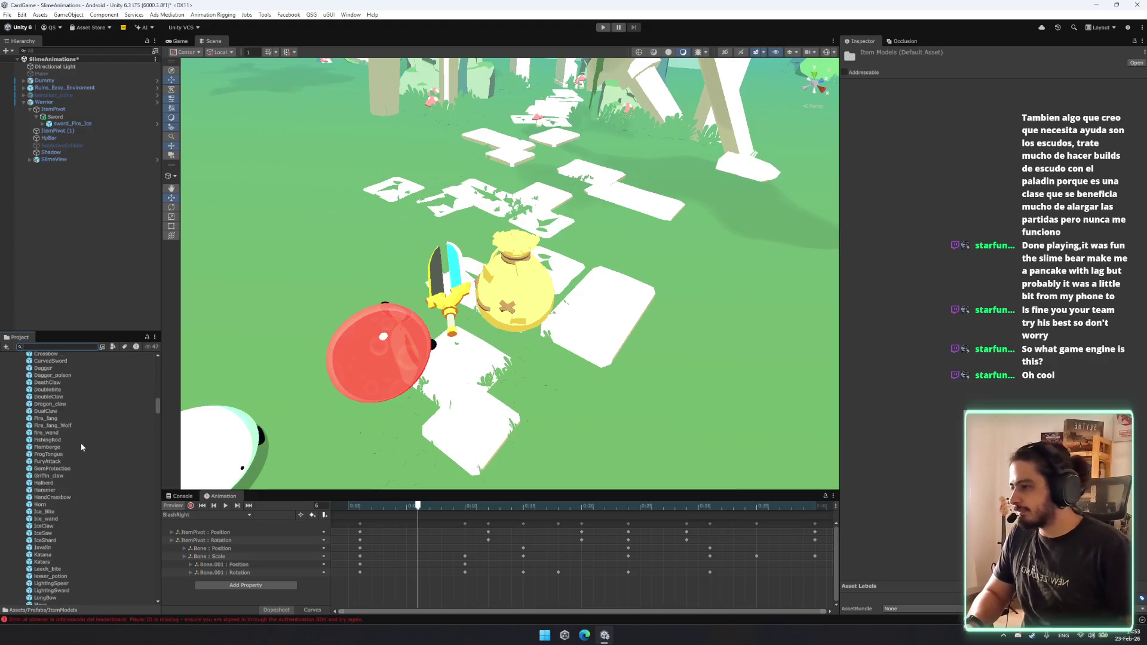
drag(157, 414, 157, 448)
click(69, 420)
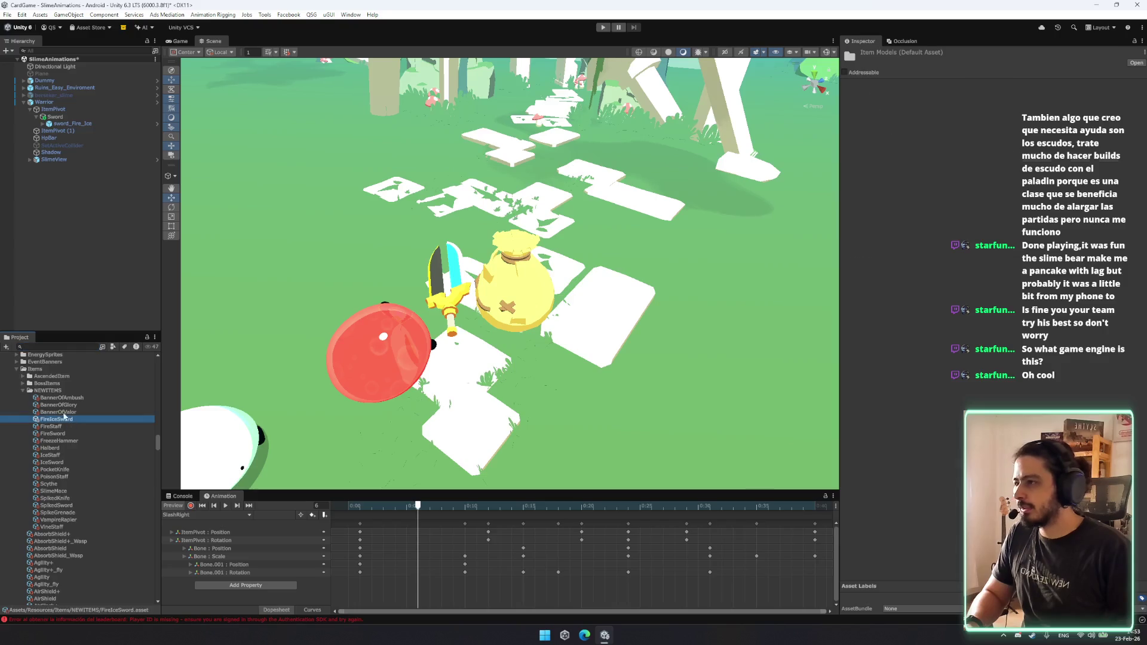
scroll(902, 299, down, 10)
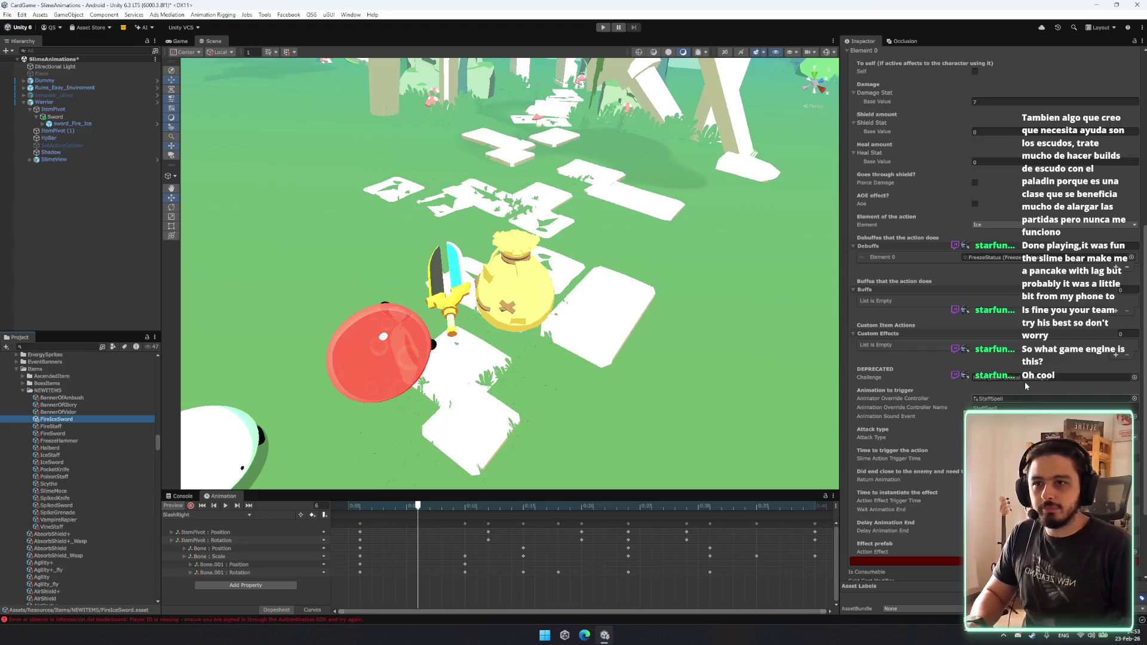
scroll(1010, 304, up, 5)
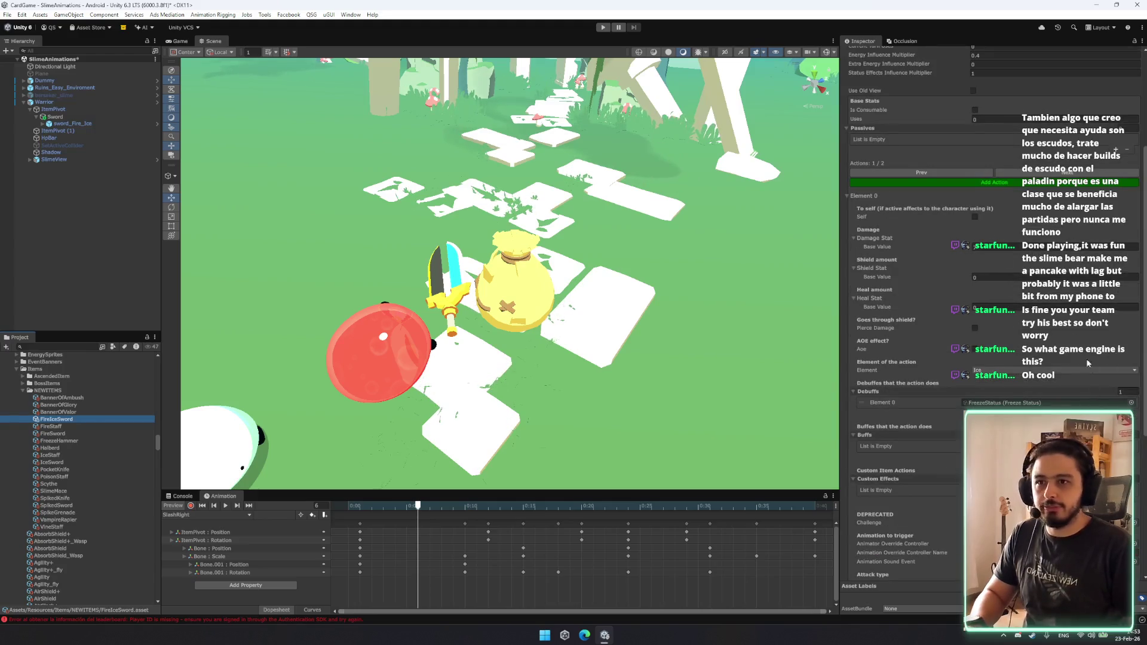
Give the sword's Fire action a BurnStatus debuff.
click(999, 372)
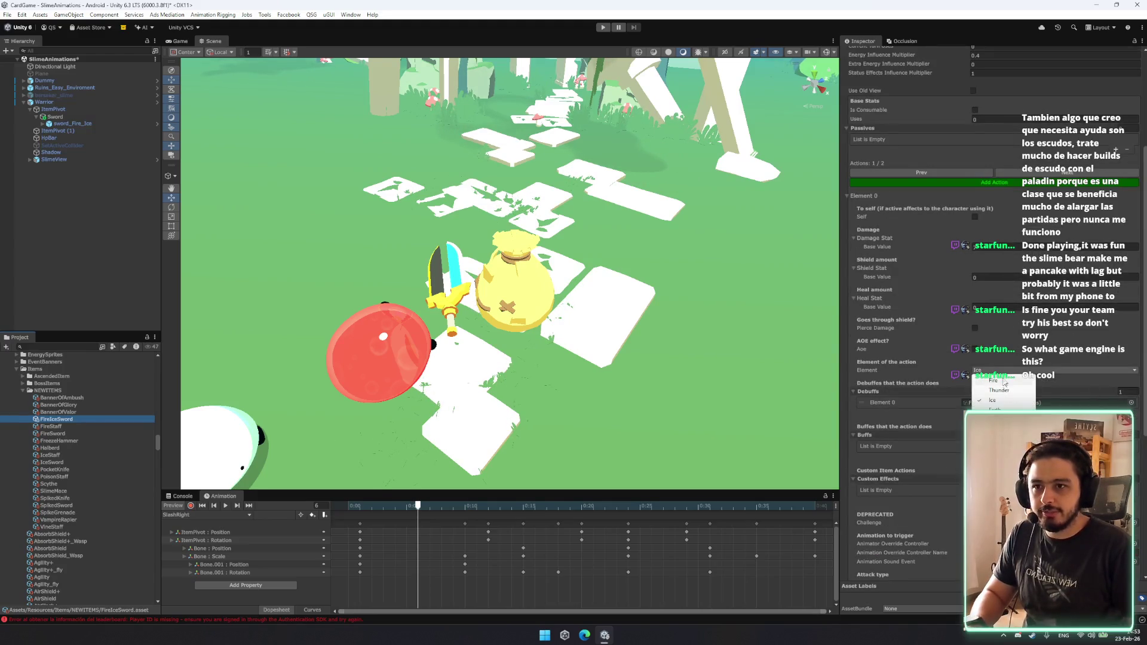
click(1003, 384)
click(1131, 402)
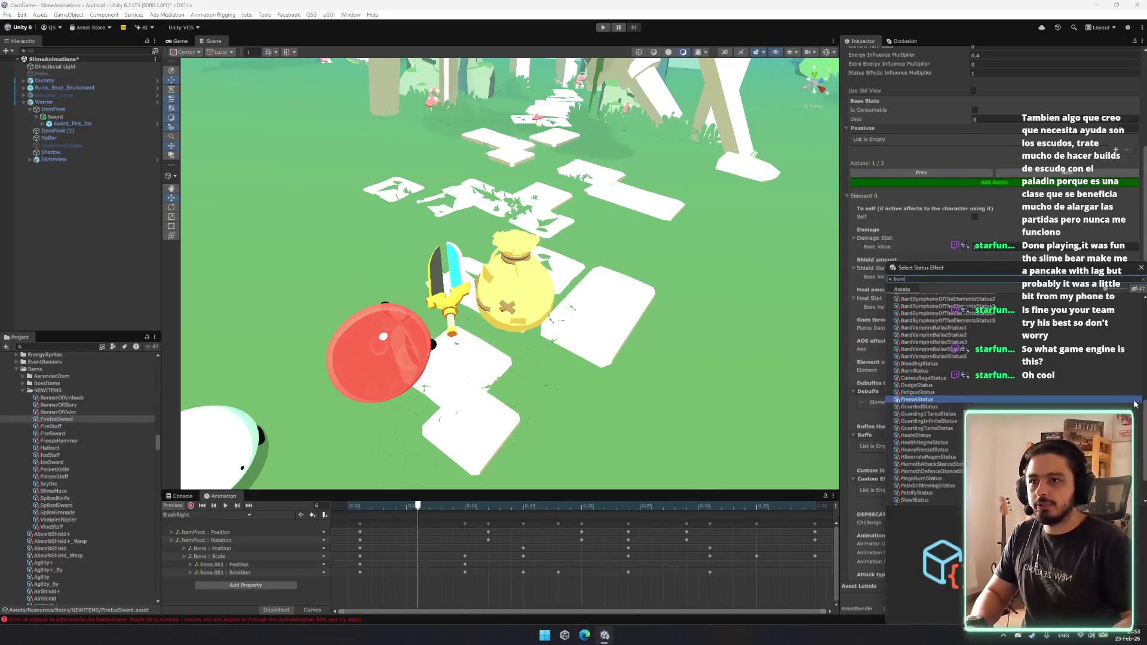
double_click(936, 305)
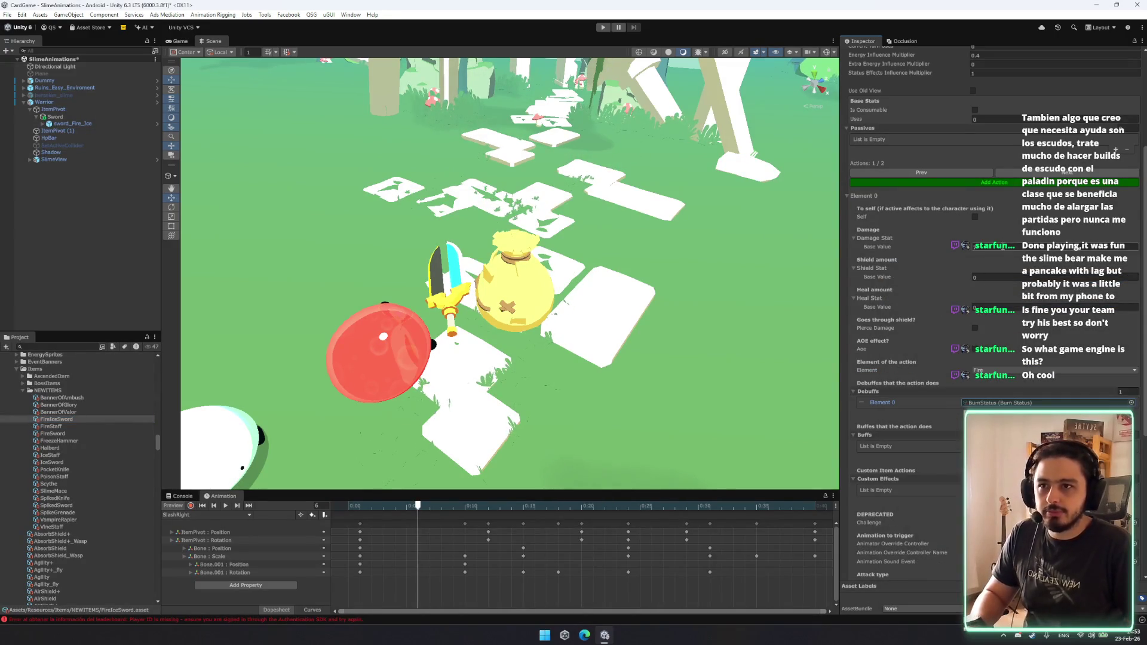
Make the second action use the Ice element with a FreezeStatus debuff.
click(1057, 174)
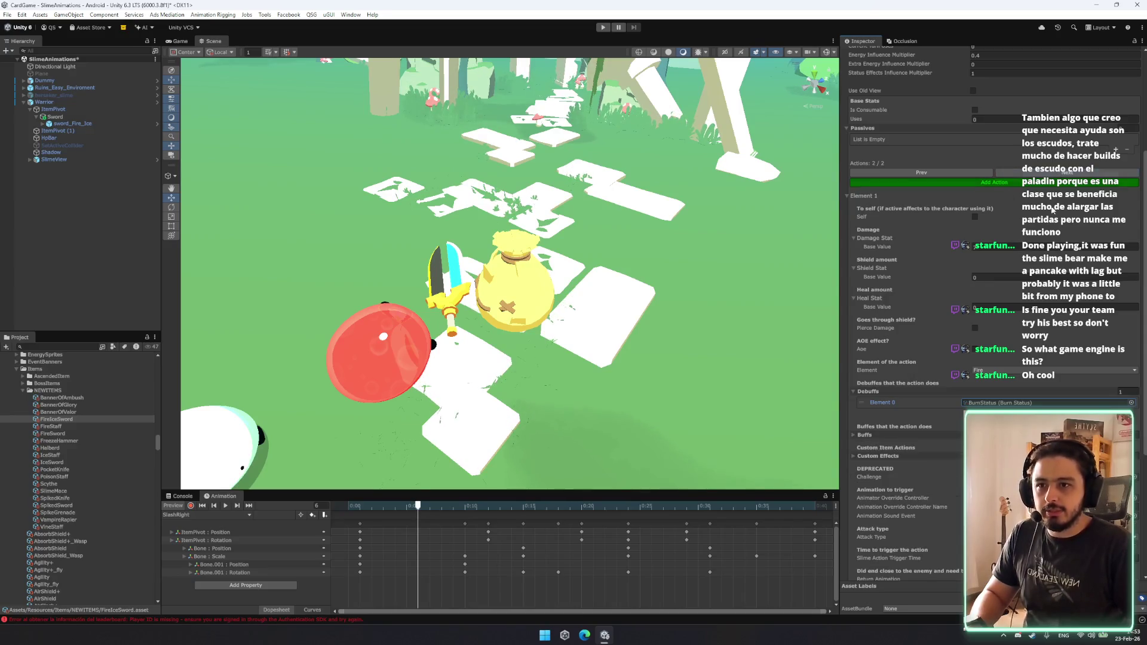
click(1008, 373)
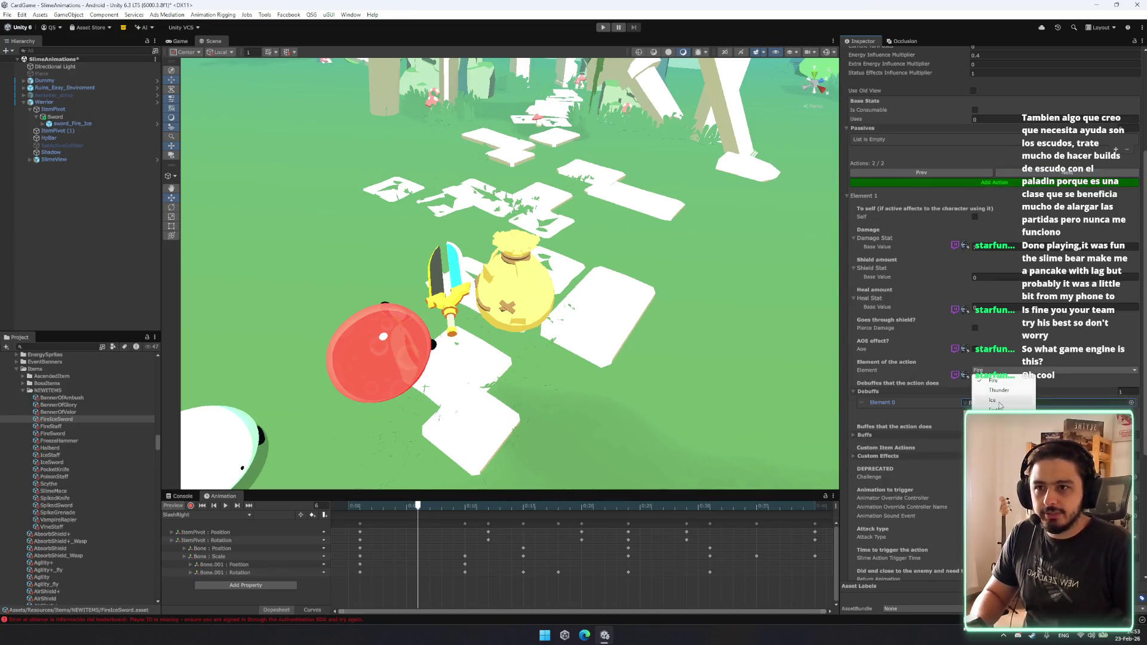
click(999, 403)
click(1131, 402)
text(free)
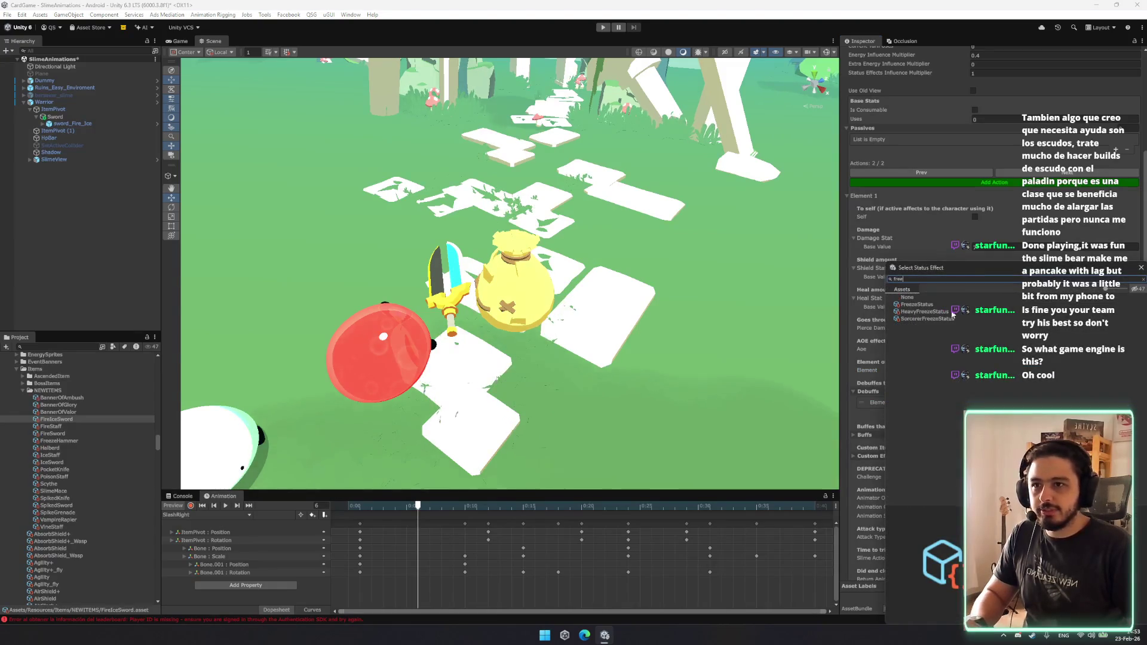
double_click(950, 305)
scroll(1033, 375, down, 4)
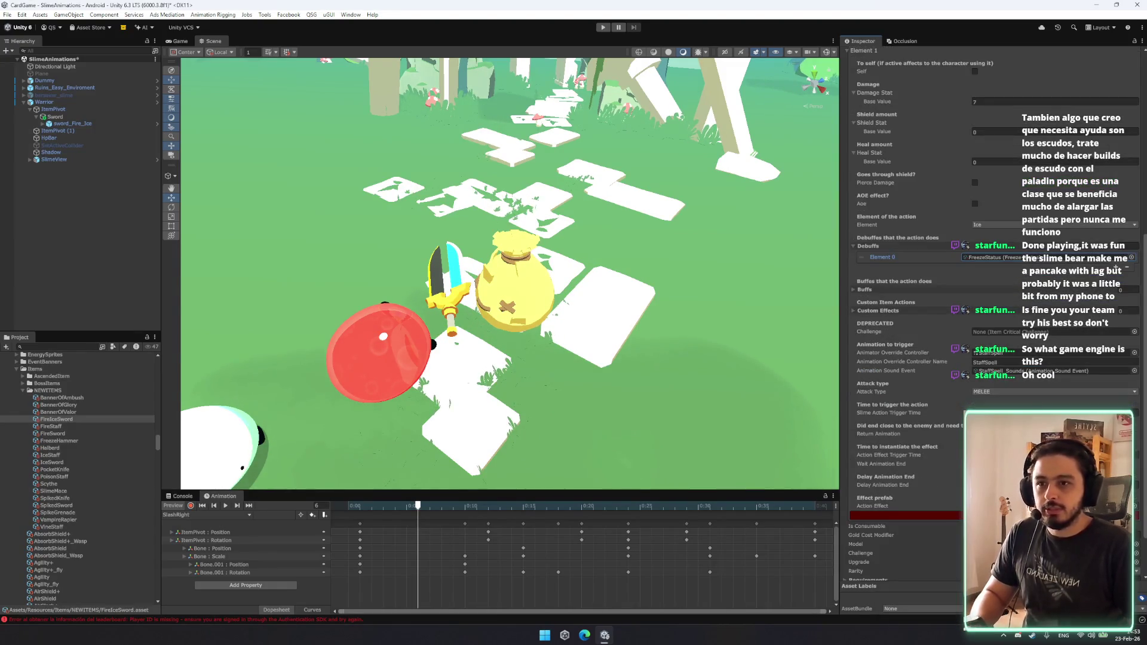
scroll(1114, 270, down, 2)
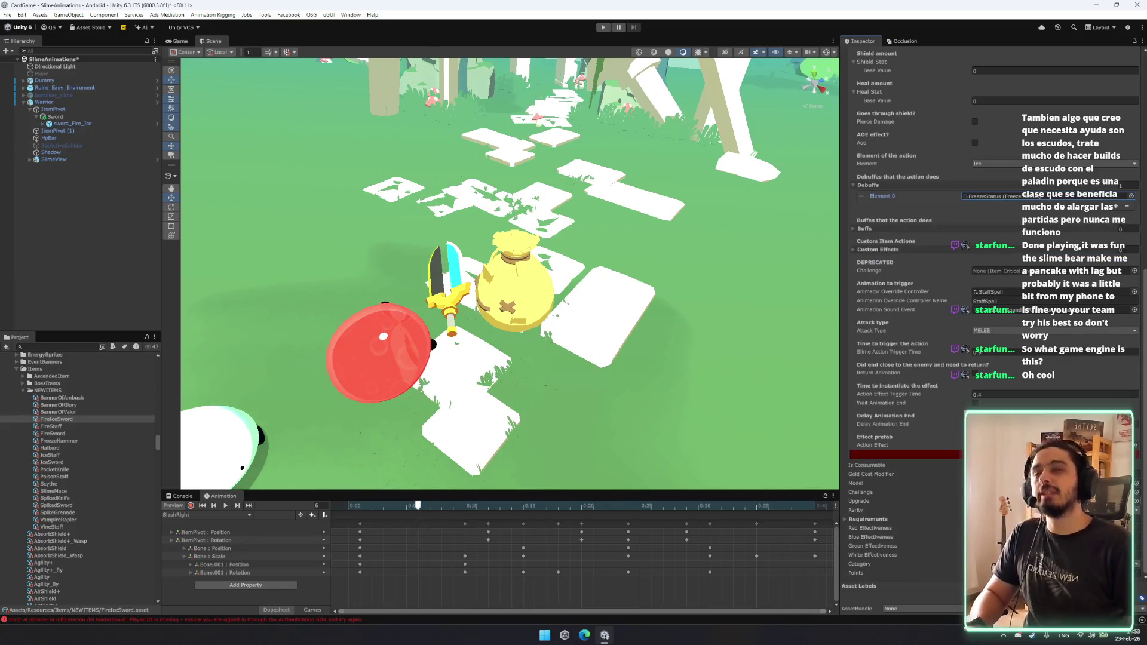
scroll(1028, 363, up, 3)
click(1028, 364)
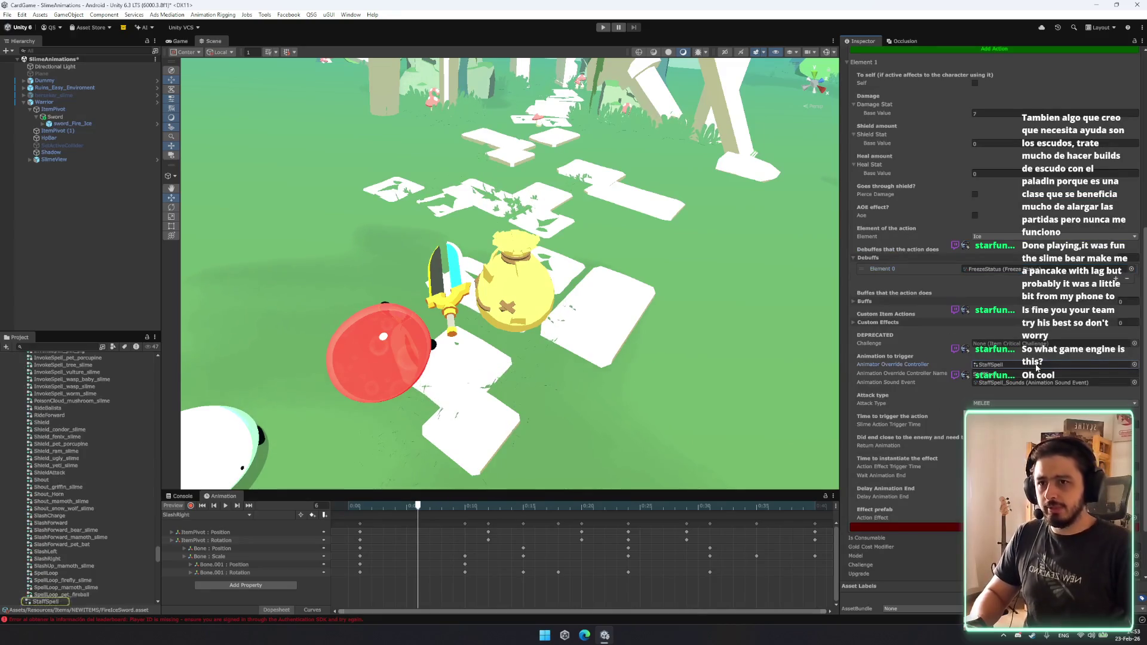
Give the Ice action the SlashRight override controller, named SlashRight, and SlashRight_Sounds.
click(1133, 364)
text(right)
click(923, 304)
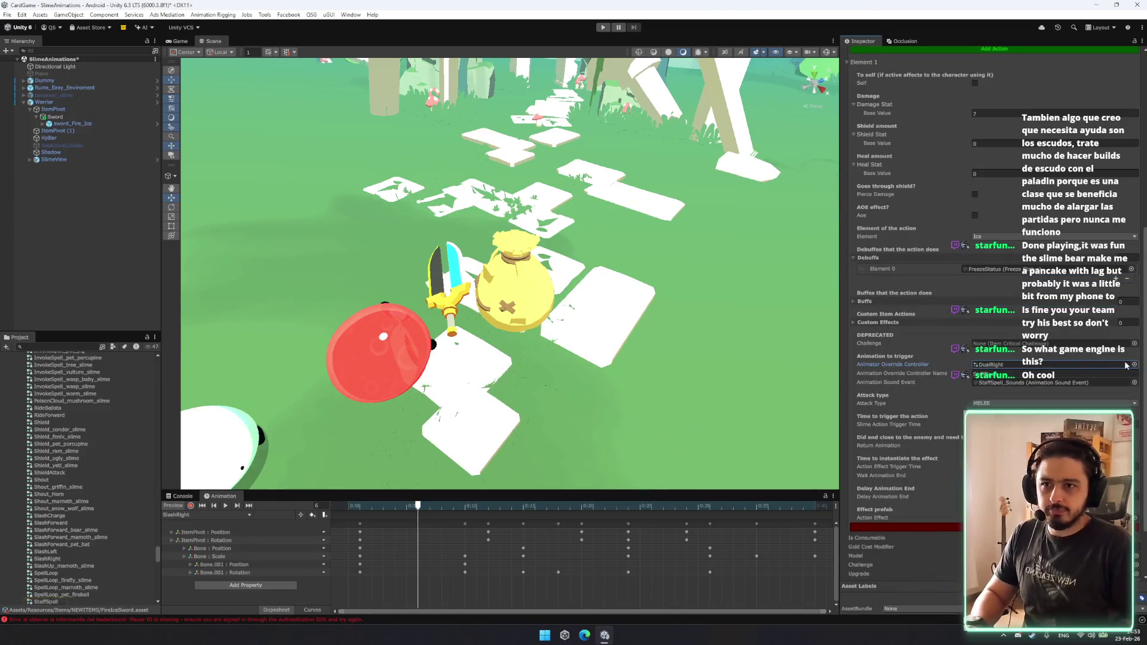
key(BackSpace)
key(BackSpace)
key(BackSpace)
text(right)
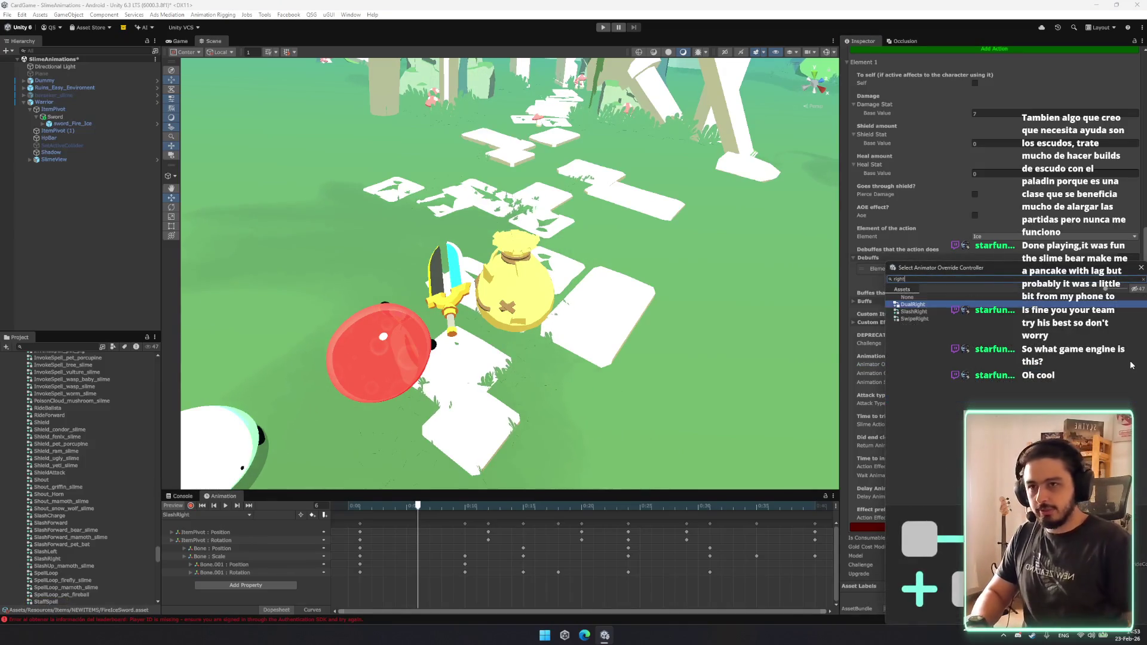
double_click(917, 312)
click(993, 374)
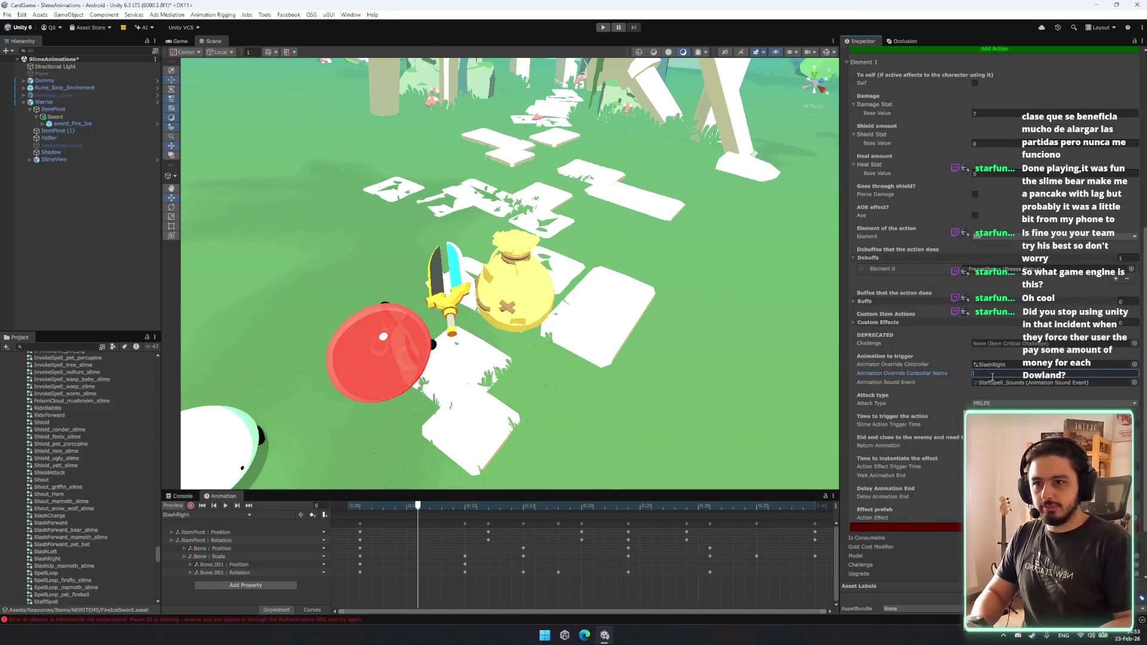
text(SlashRight)
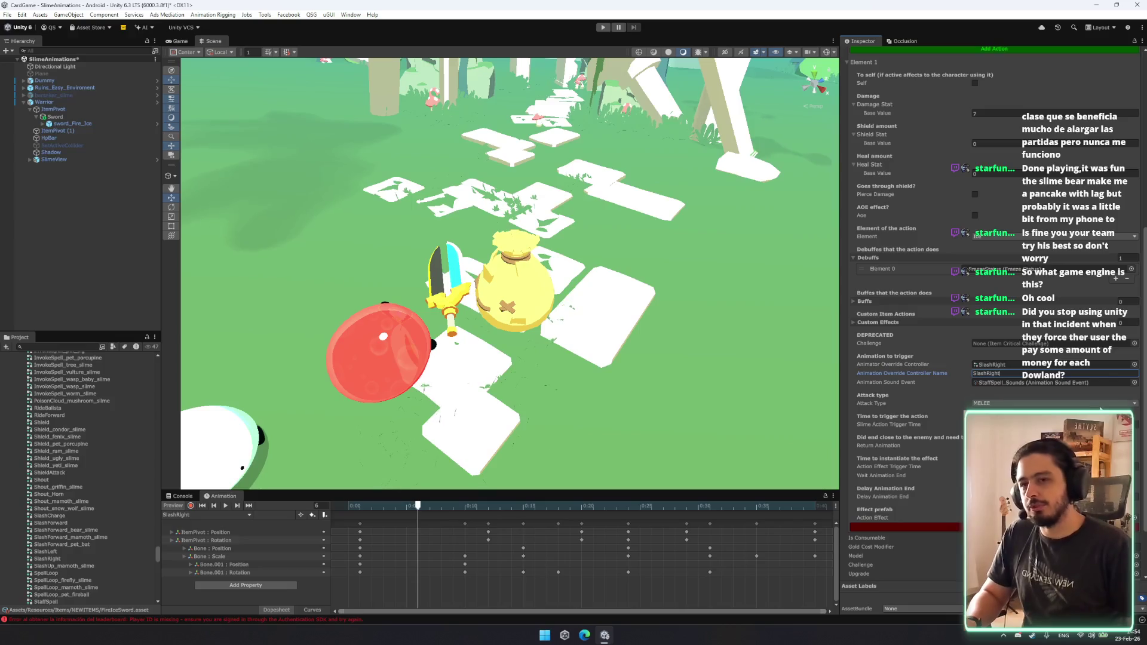
click(1134, 382)
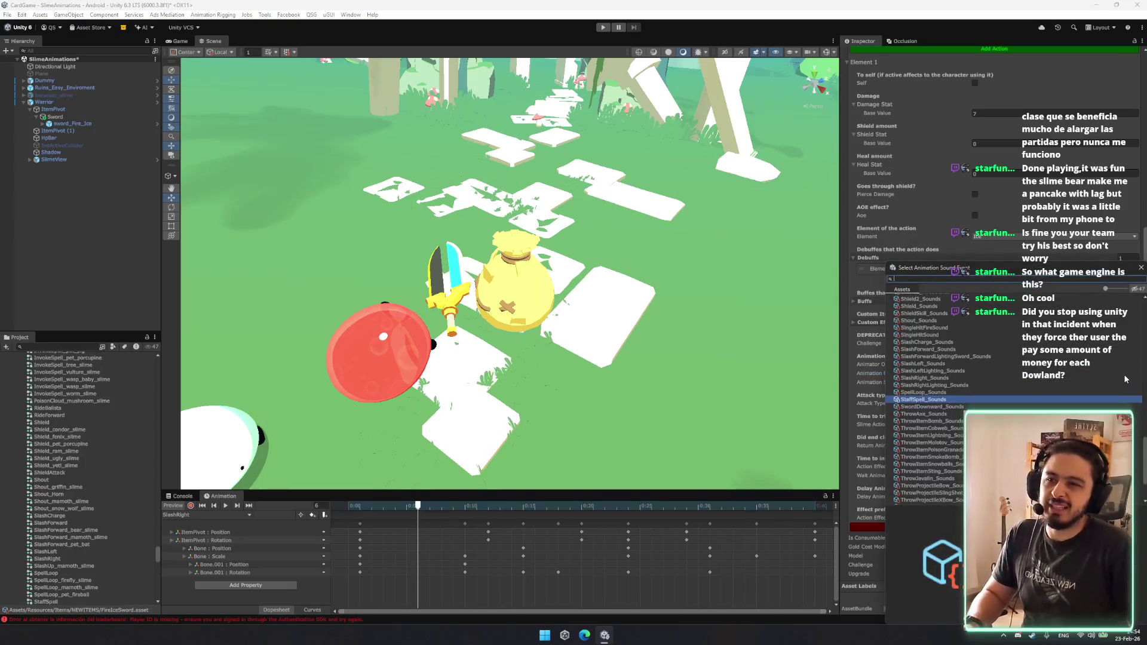
text(righ)
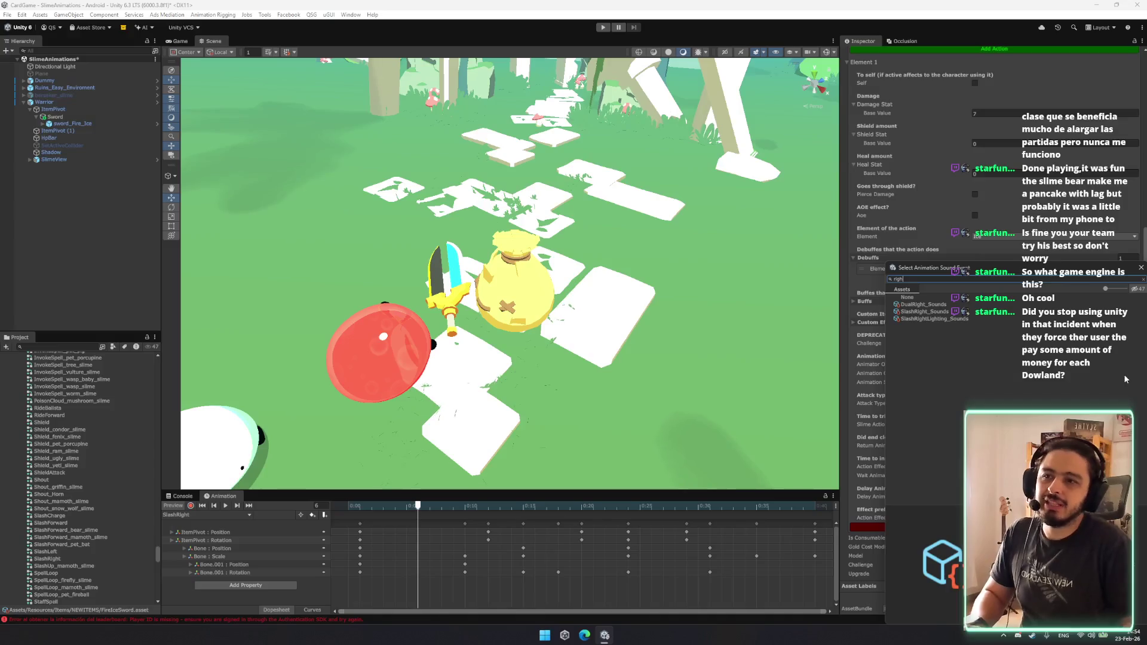
double_click(929, 311)
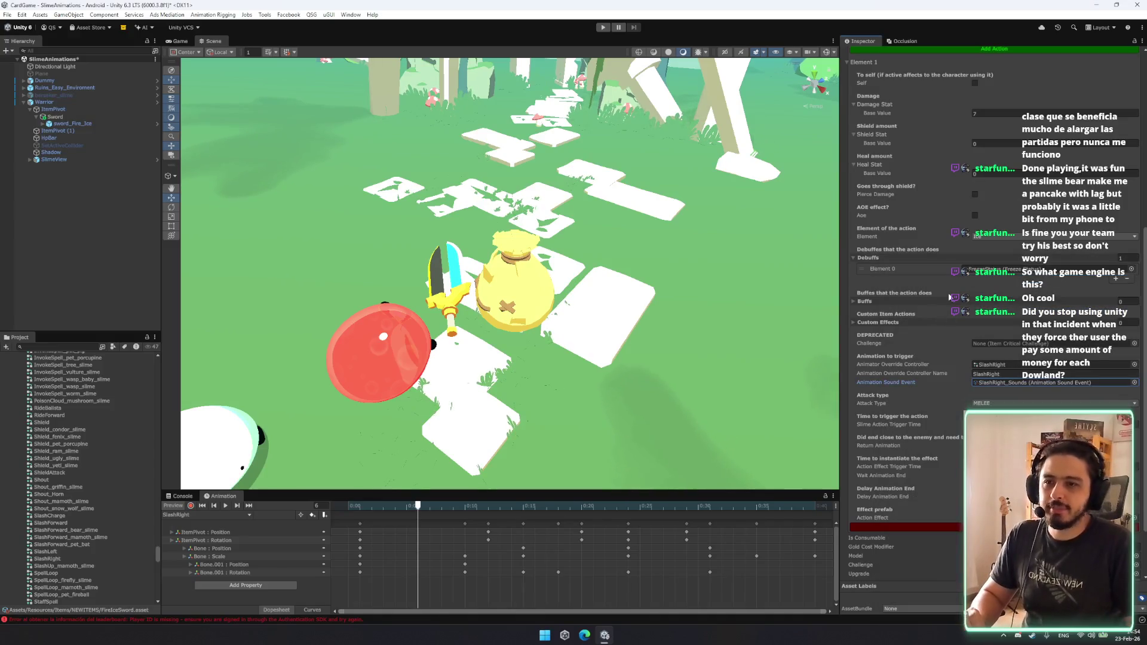
Assign the Fire action a slash override controller and SlashForward_Sounds.
scroll(1090, 261, up, 5)
click(920, 185)
scroll(989, 343, down, 5)
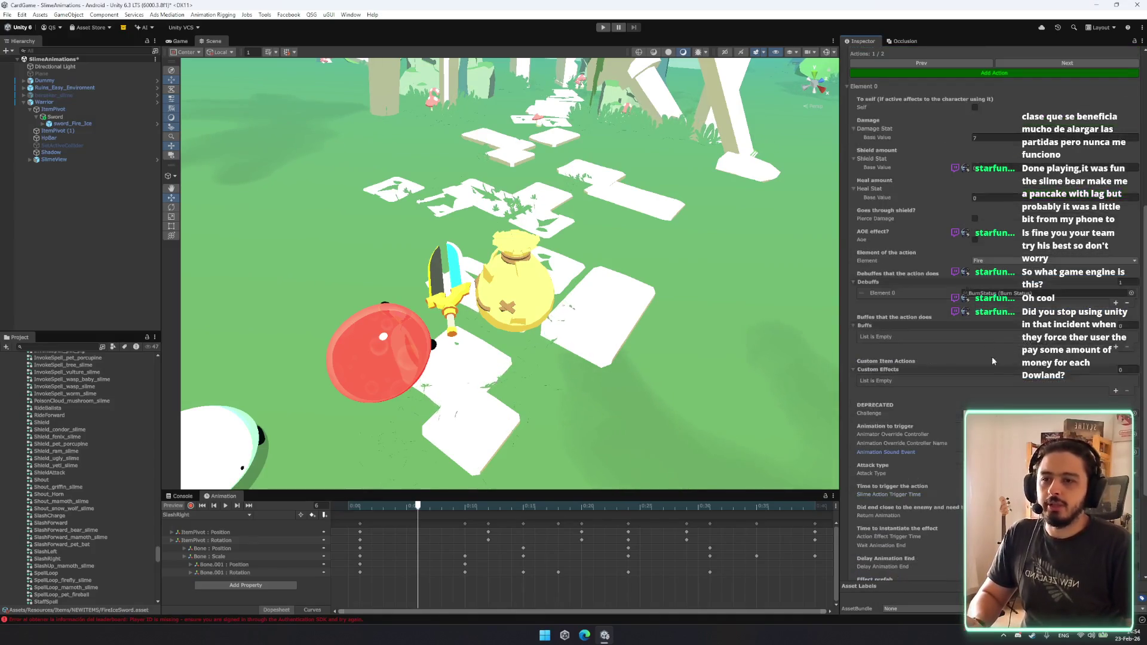
click(1134, 435)
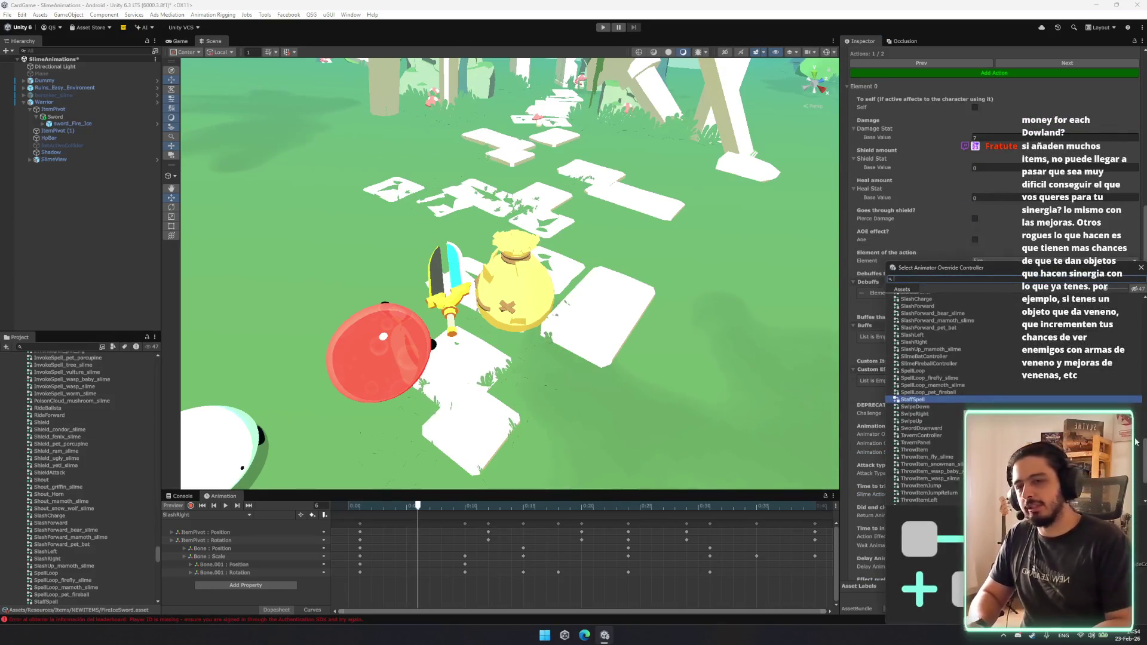
text(slash)
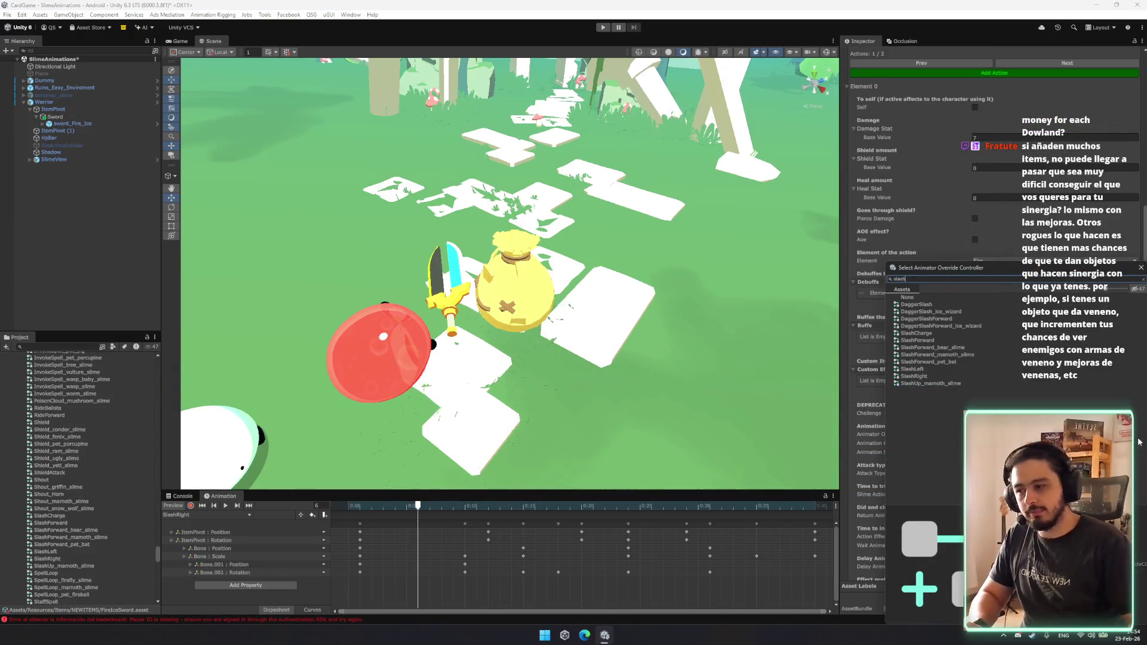
double_click(933, 341)
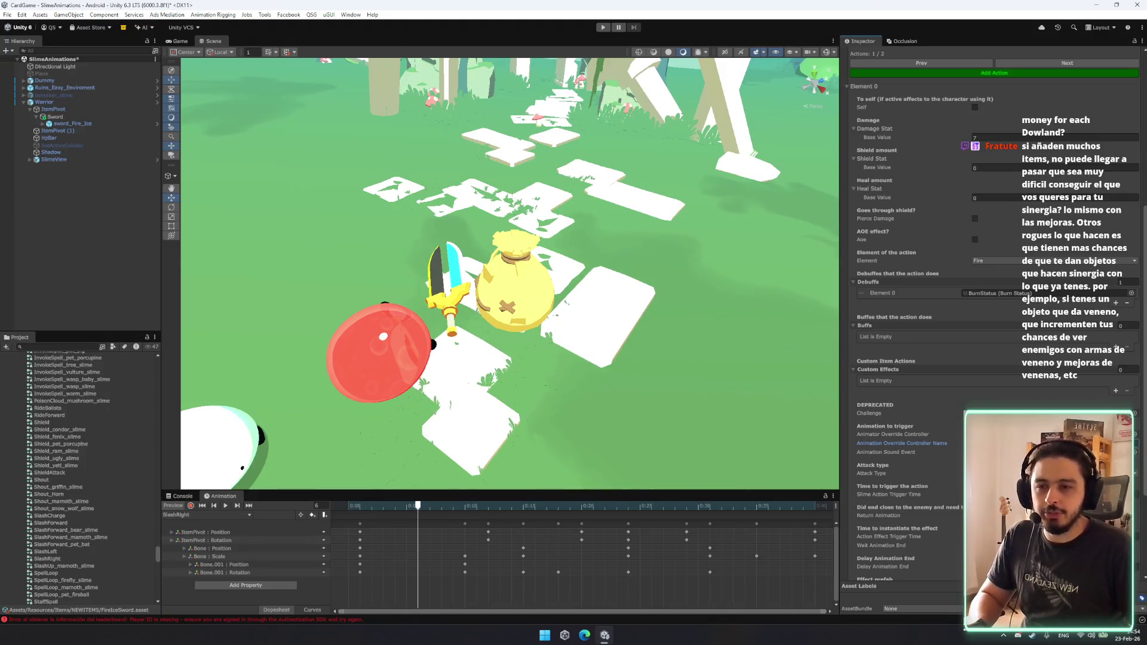
click(1135, 453)
text(slash)
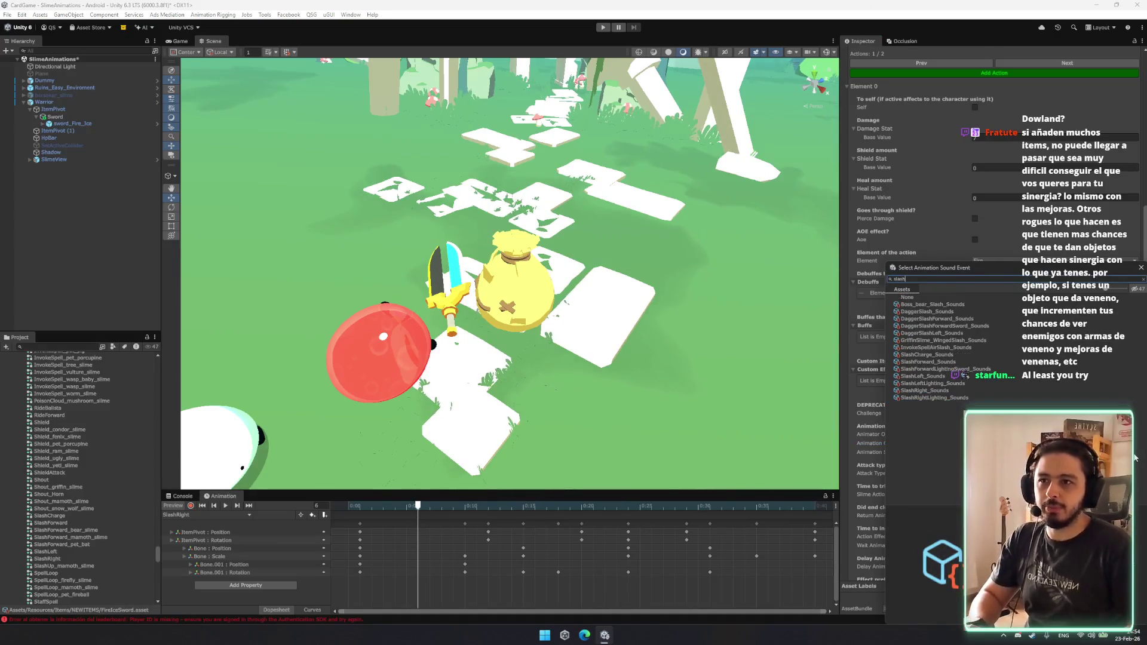
double_click(927, 362)
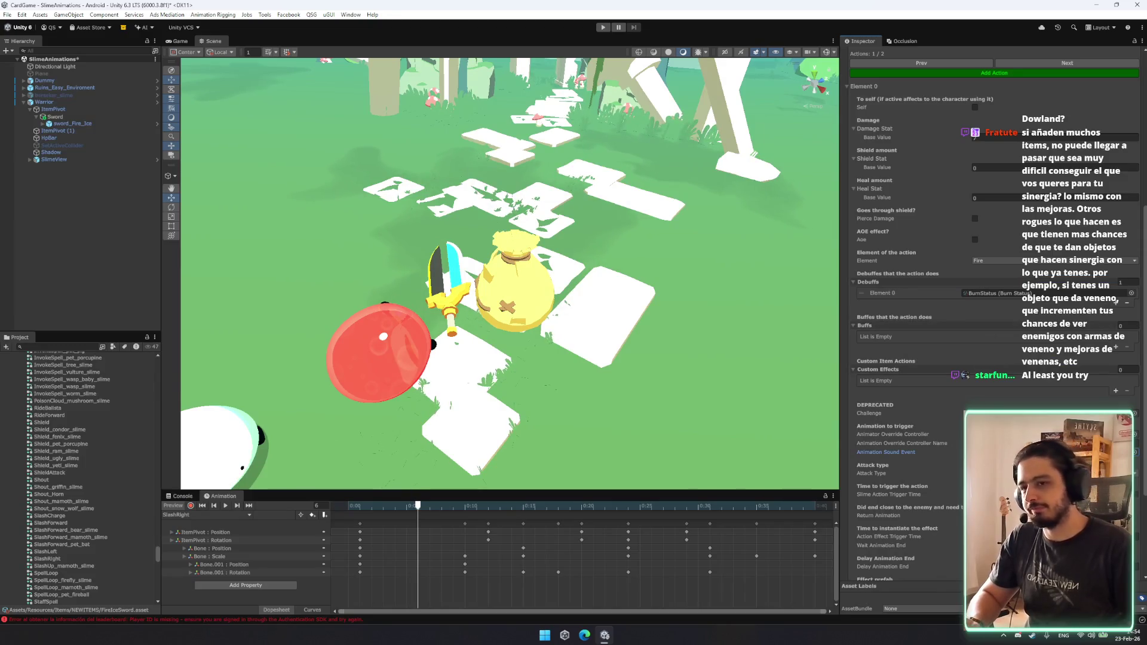
scroll(91, 418, down, 5)
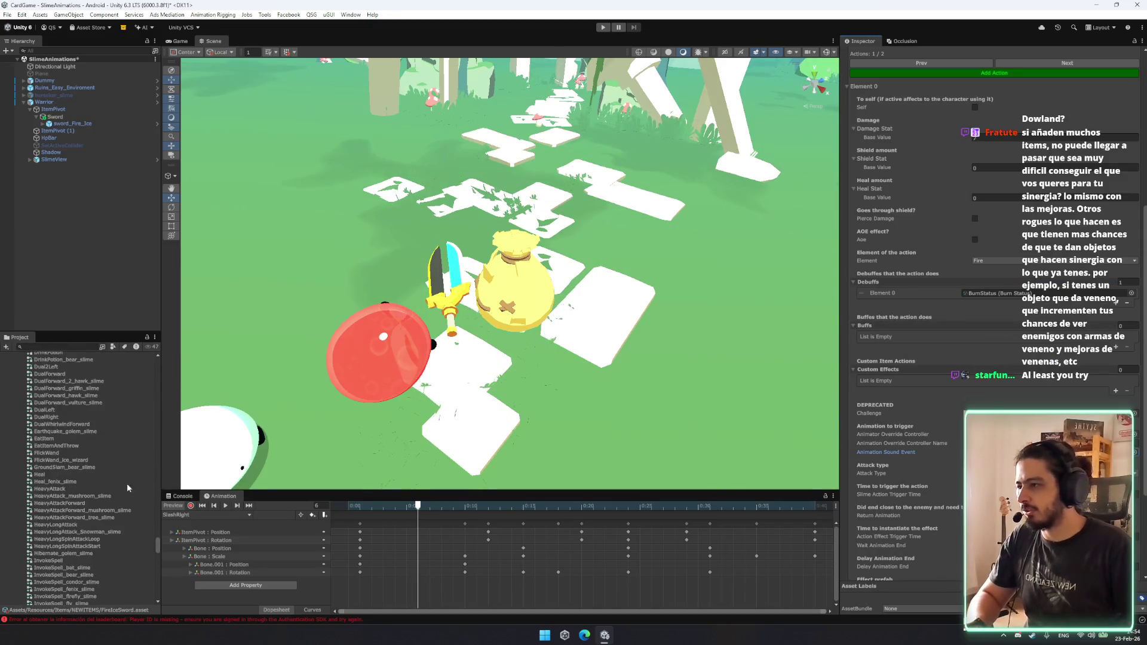
Collapse the ItemsAnimations, CharactersBaseViews and SlimeViews folders in the Project panel.
click(91, 405)
key(Left)
key(Left)
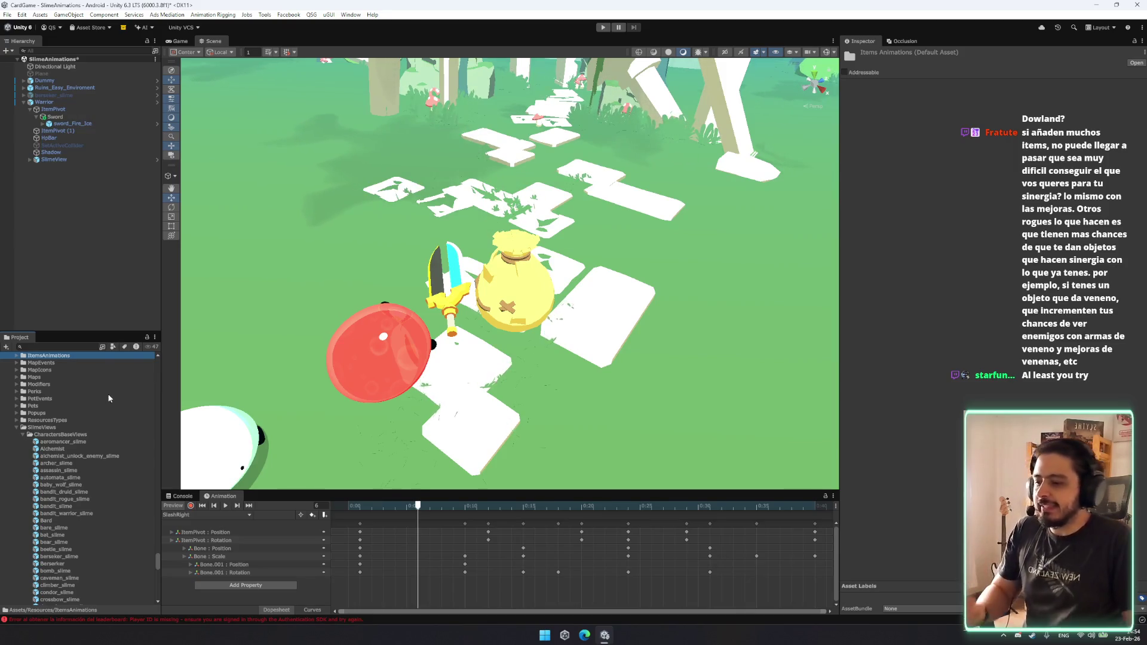
click(24, 435)
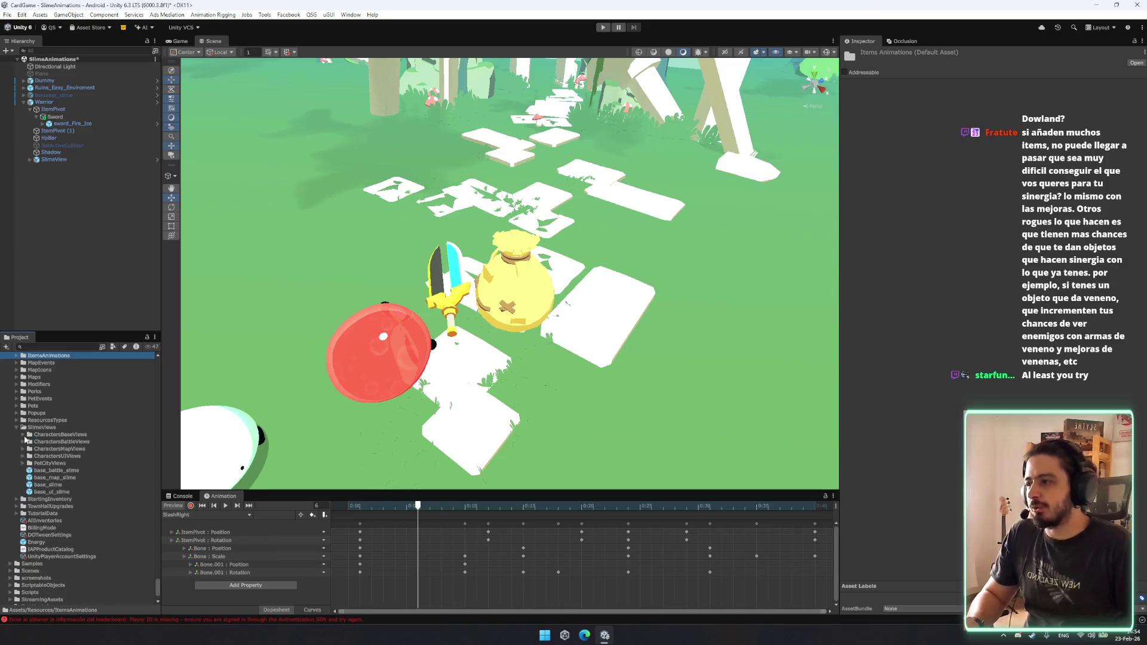
click(119, 456)
key(Left)
key(Left)
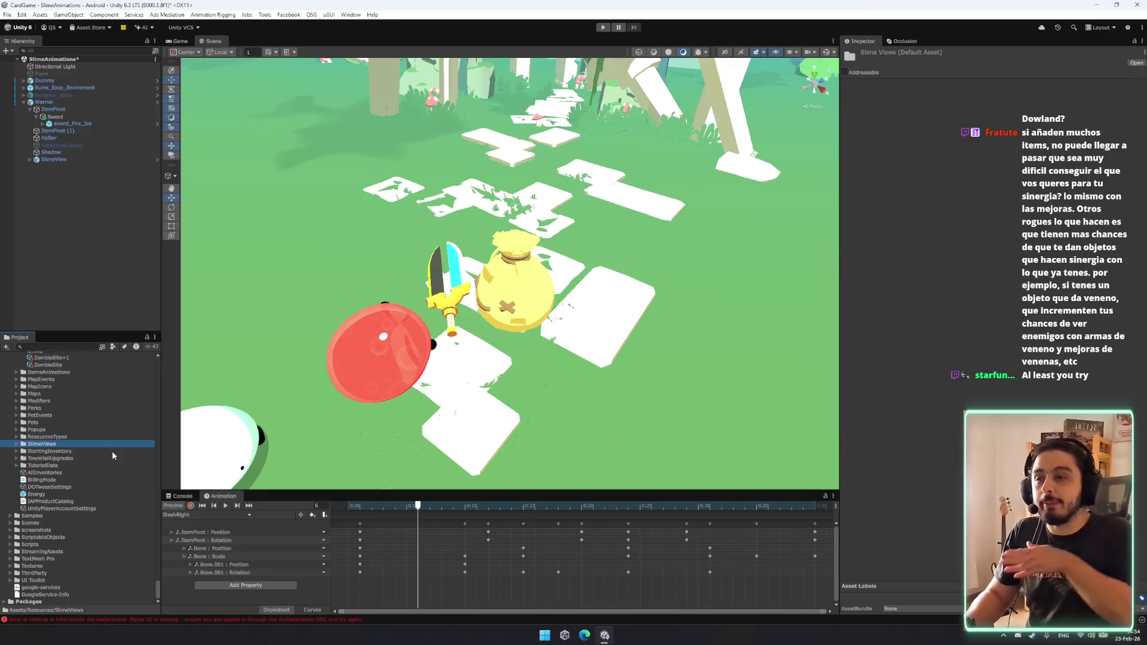
scroll(63, 443, up, 10)
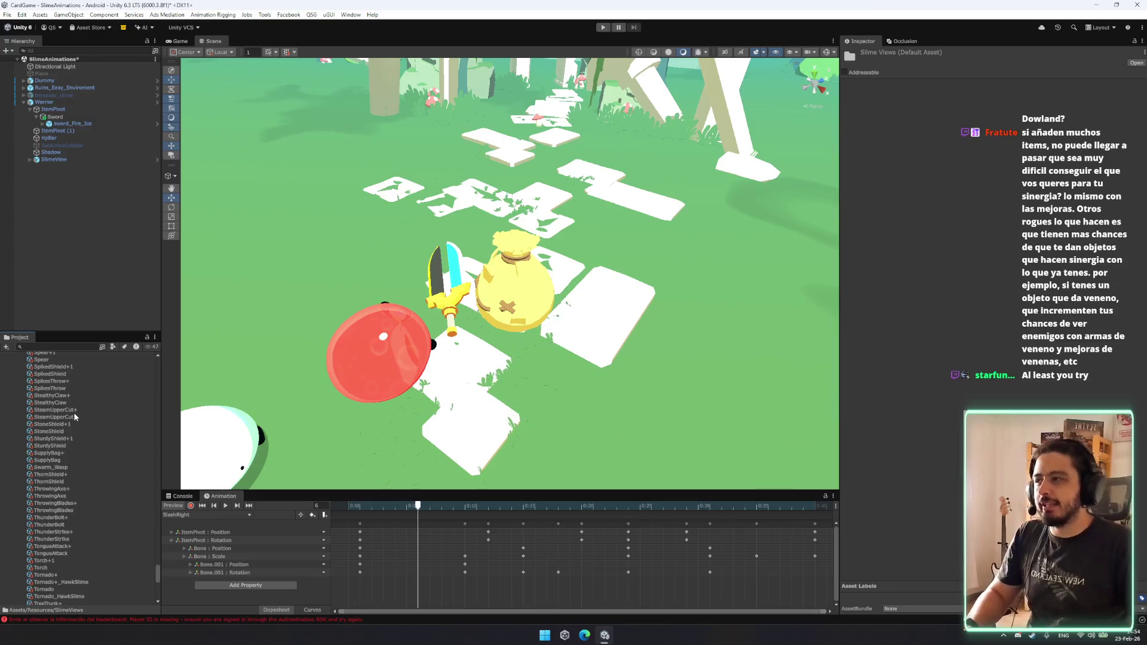
scroll(74, 412, up, 10)
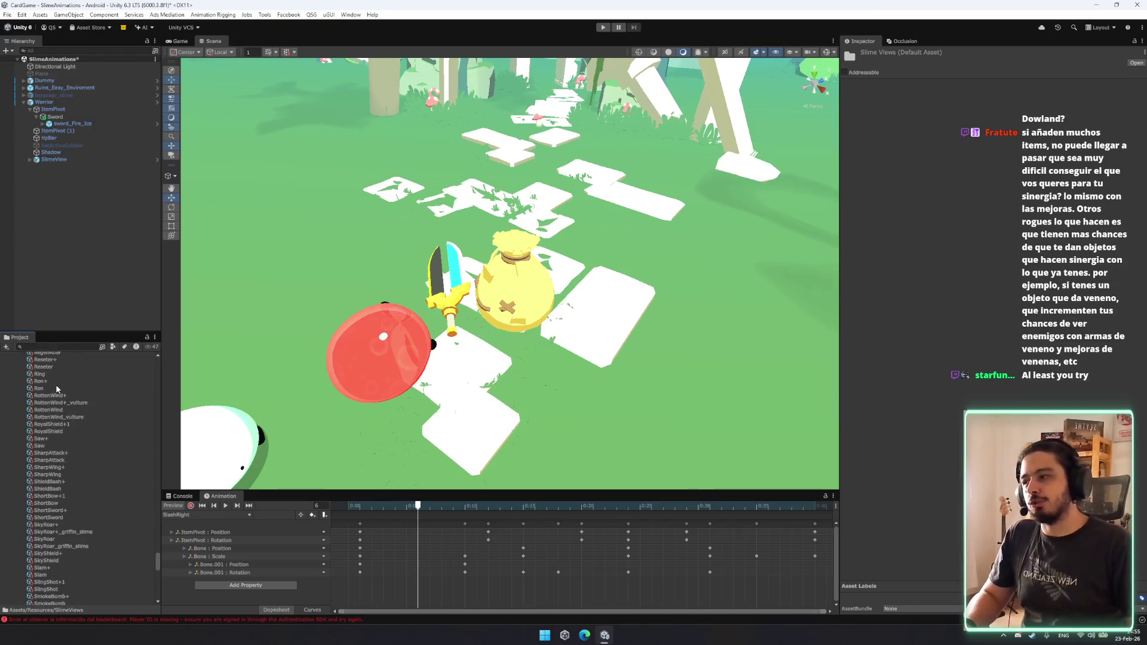
scroll(56, 387, up, 5)
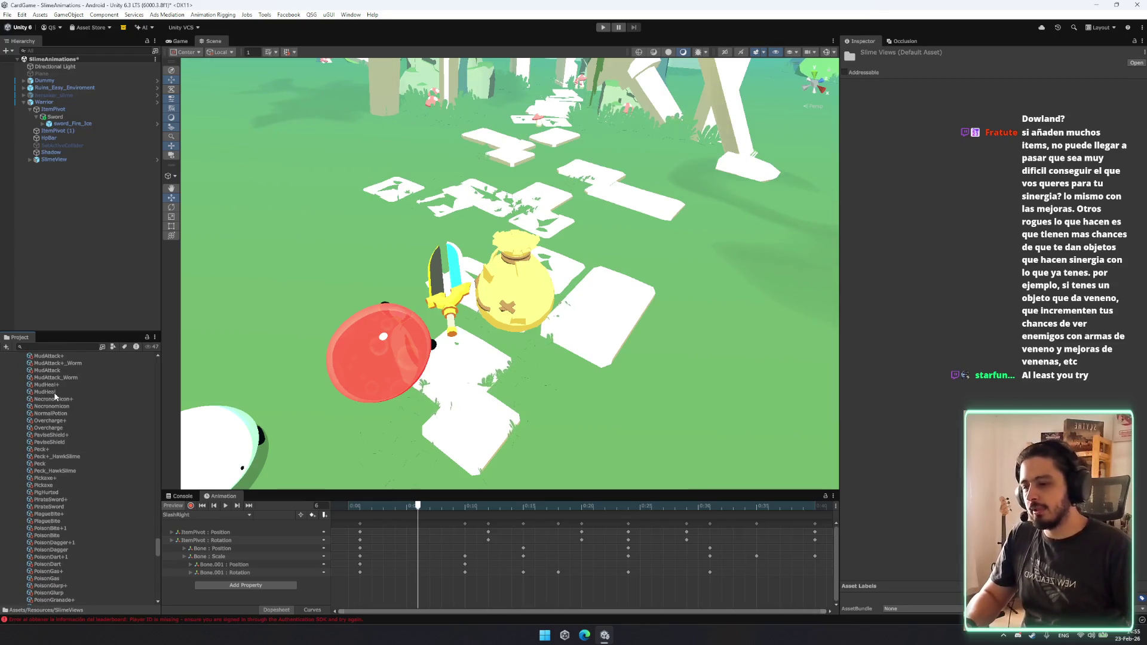
scroll(90, 452, up, 10)
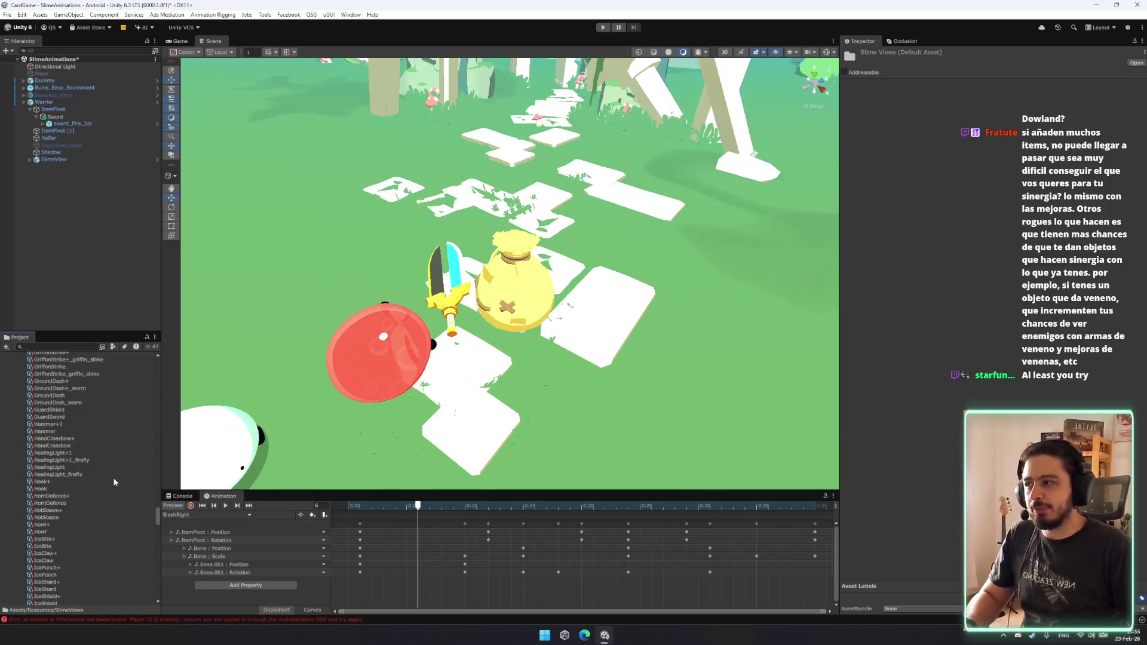
scroll(113, 478, up, 10)
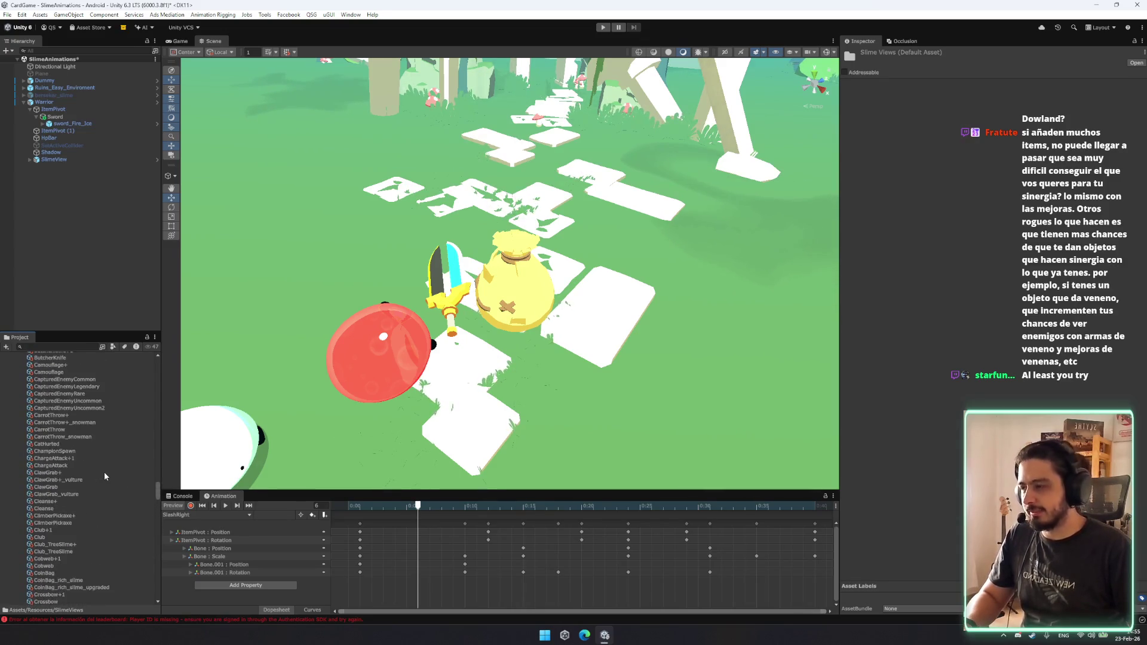
scroll(78, 460, up, 15)
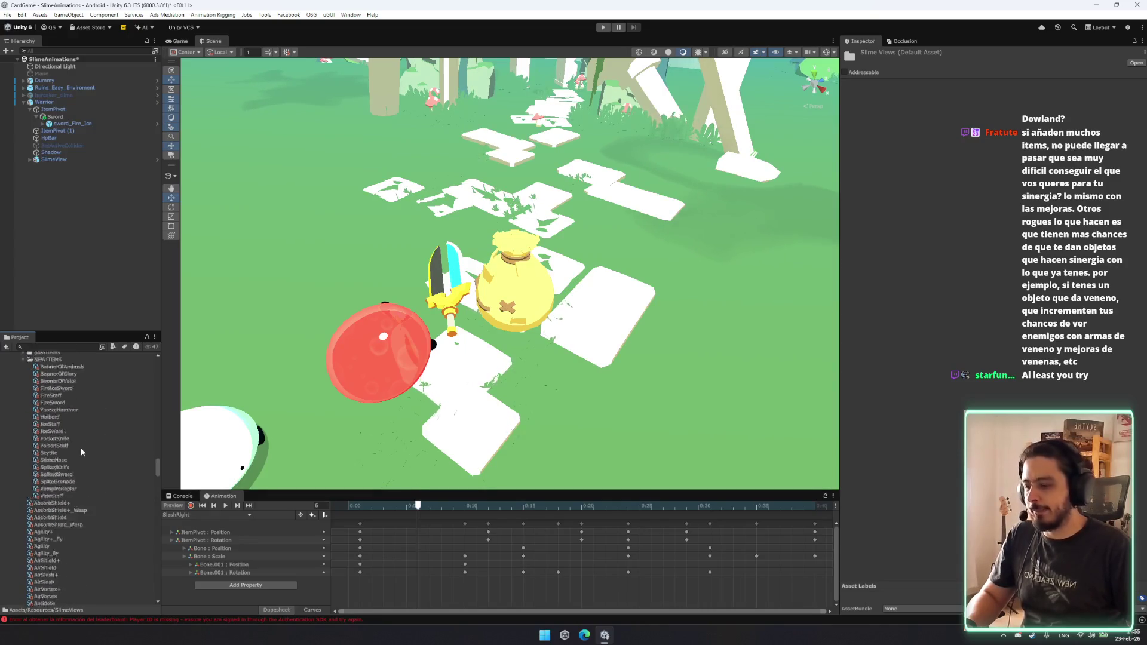
scroll(80, 449, down, 10)
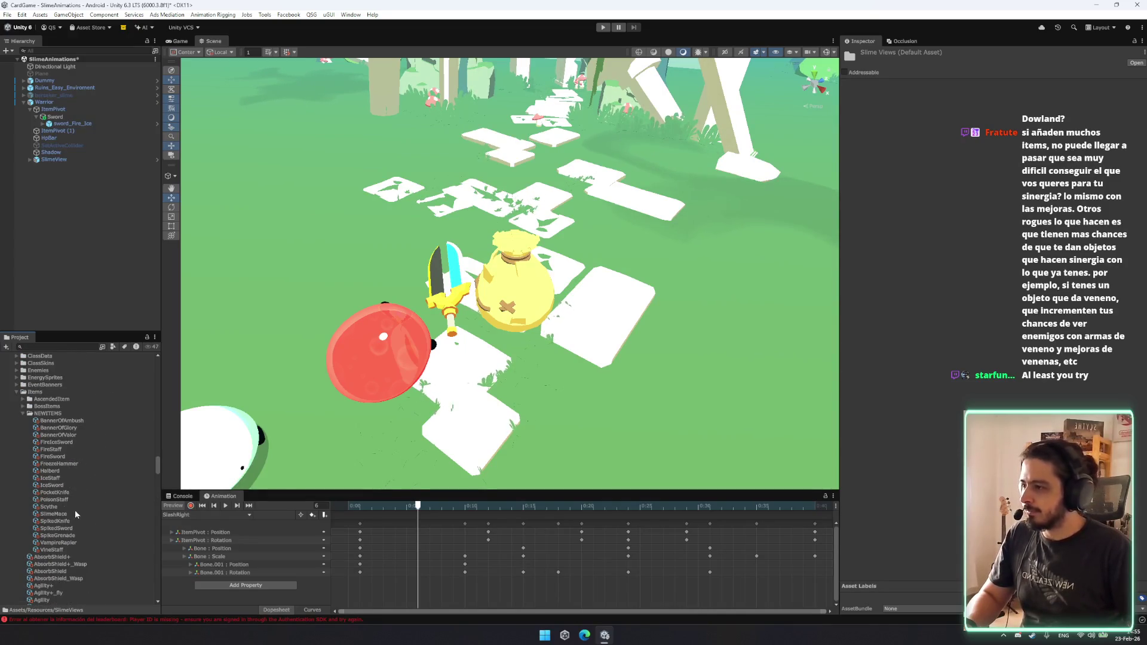
Select FireIceSword and ping the VFX asset referenced by its Action Effect.
click(60, 442)
scroll(1049, 404, down, 10)
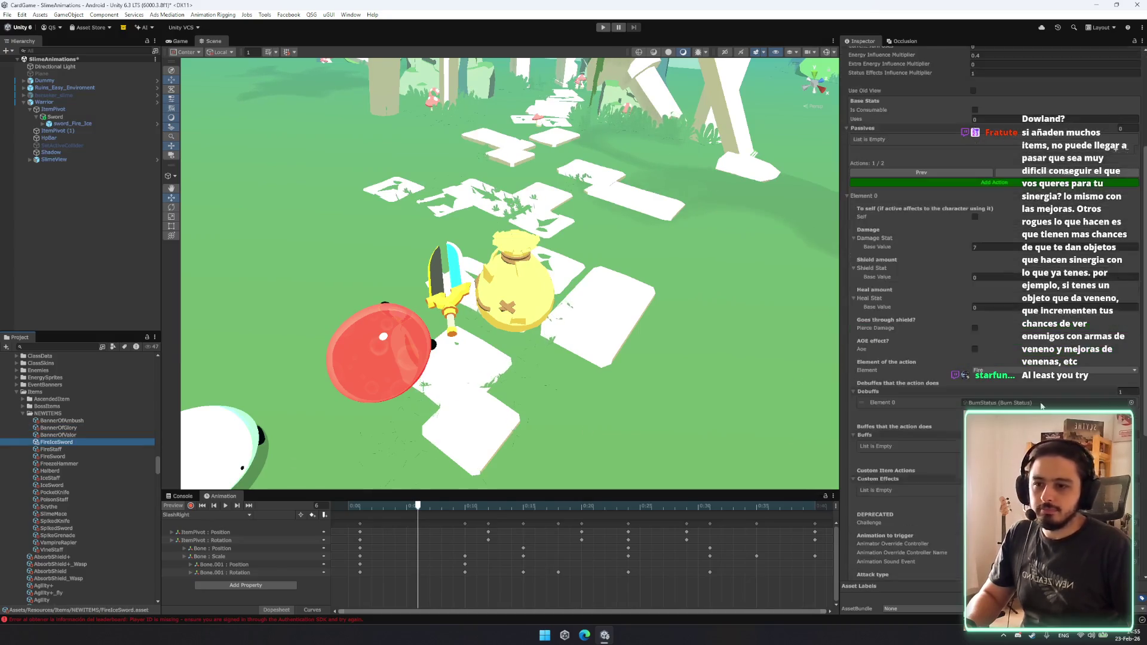
scroll(1050, 403, down, 3)
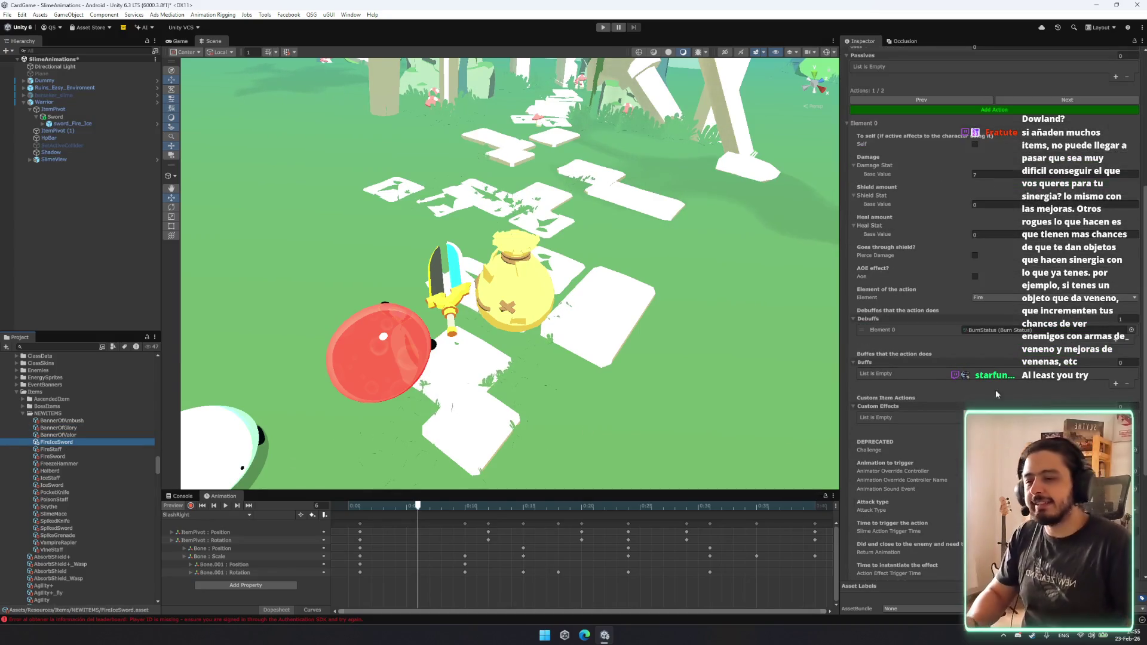
scroll(983, 388, down, 5)
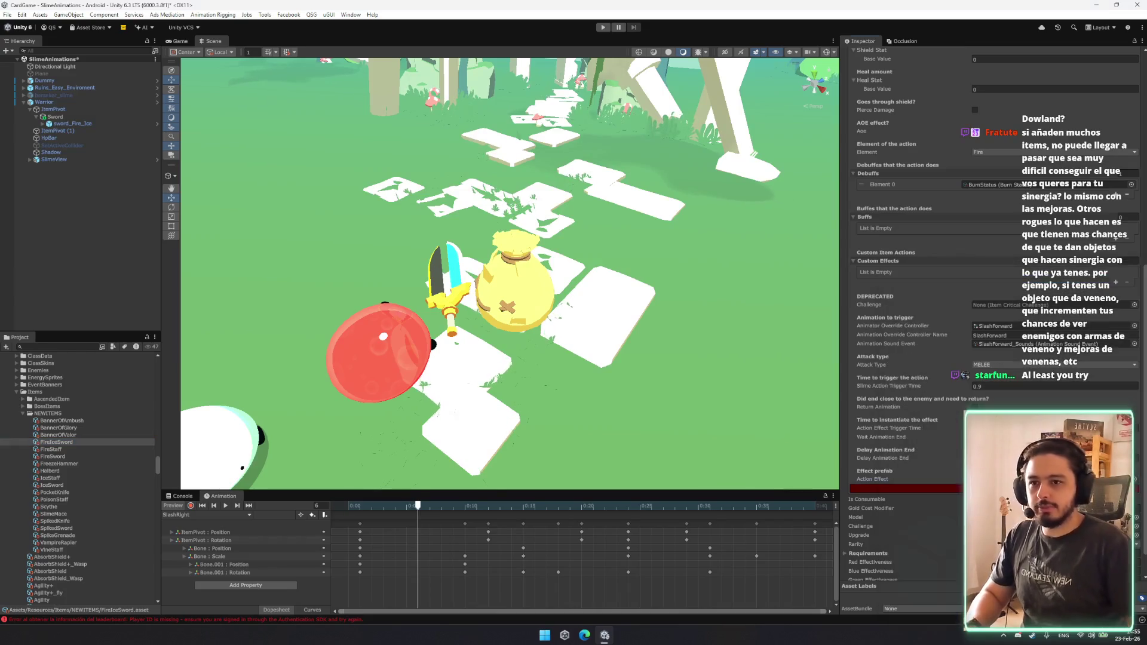
click(1051, 479)
scroll(88, 389, up, 6)
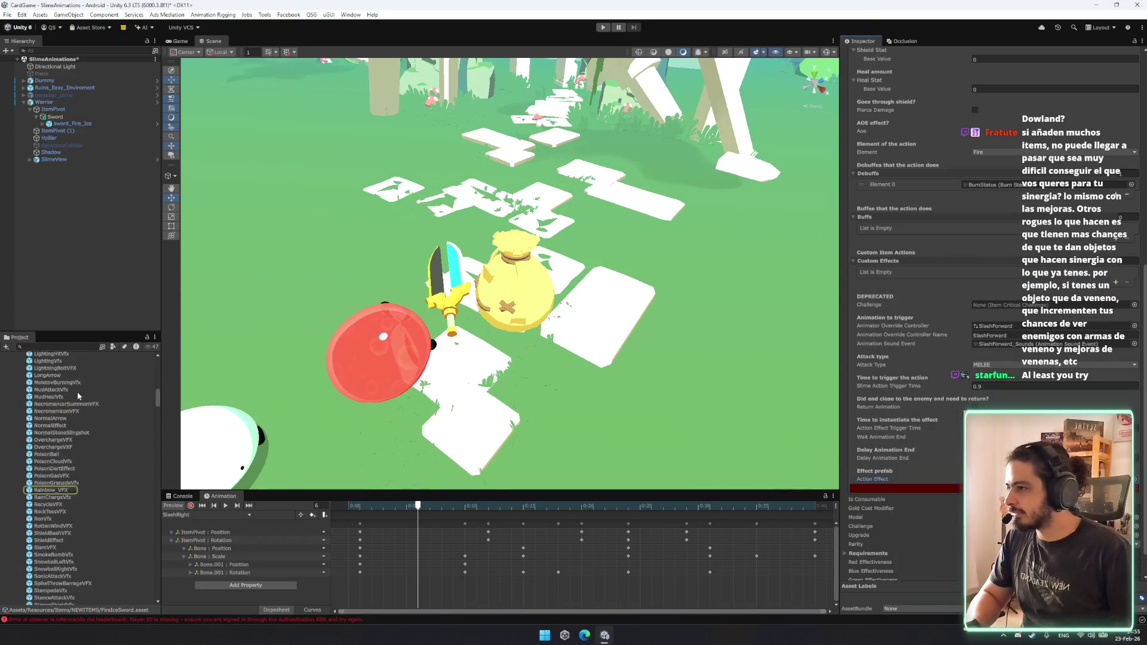
scroll(63, 410, up, 5)
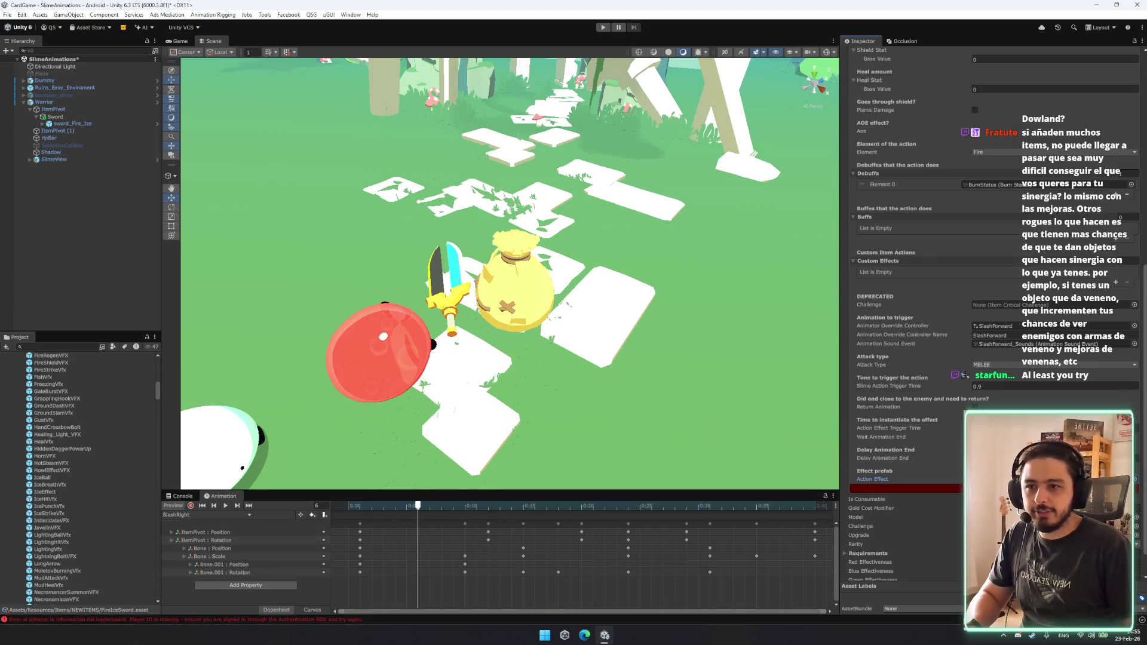
scroll(9, 371, up, 3)
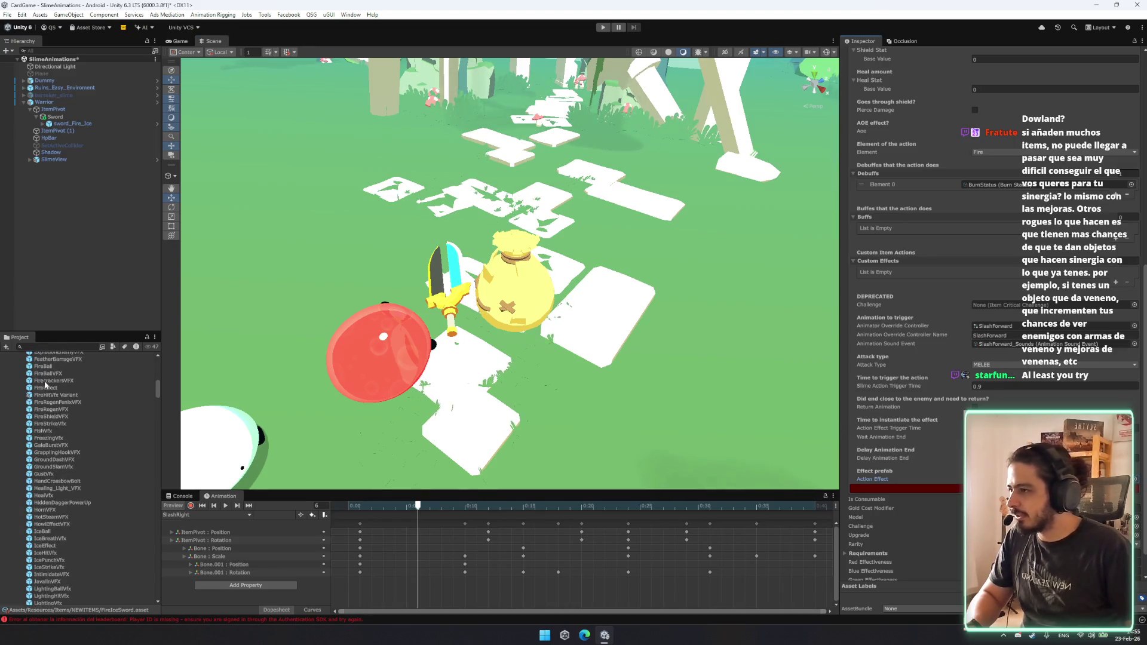
scroll(72, 388, up, 2)
scroll(73, 392, up, 2)
scroll(75, 414, up, 2)
scroll(77, 412, down, 5)
scroll(80, 406, down, 5)
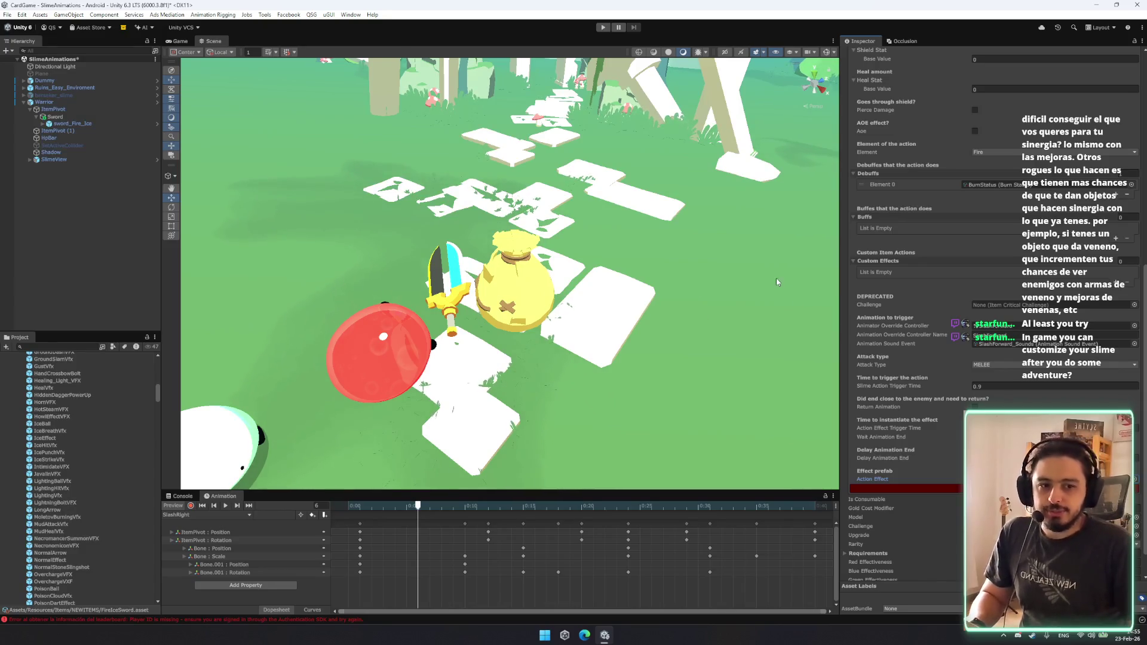
Orbit around the red slime and try dragging sword_Fire_Ice onto the Animation window.
mouse_move(597, 273)
mouse_down()
mouse_move(568, 273)
mouse_move(645, 287)
mouse_up()
scroll(591, 266, down, 3)
scroll(590, 277, down, 2)
scroll(572, 273, up, 2)
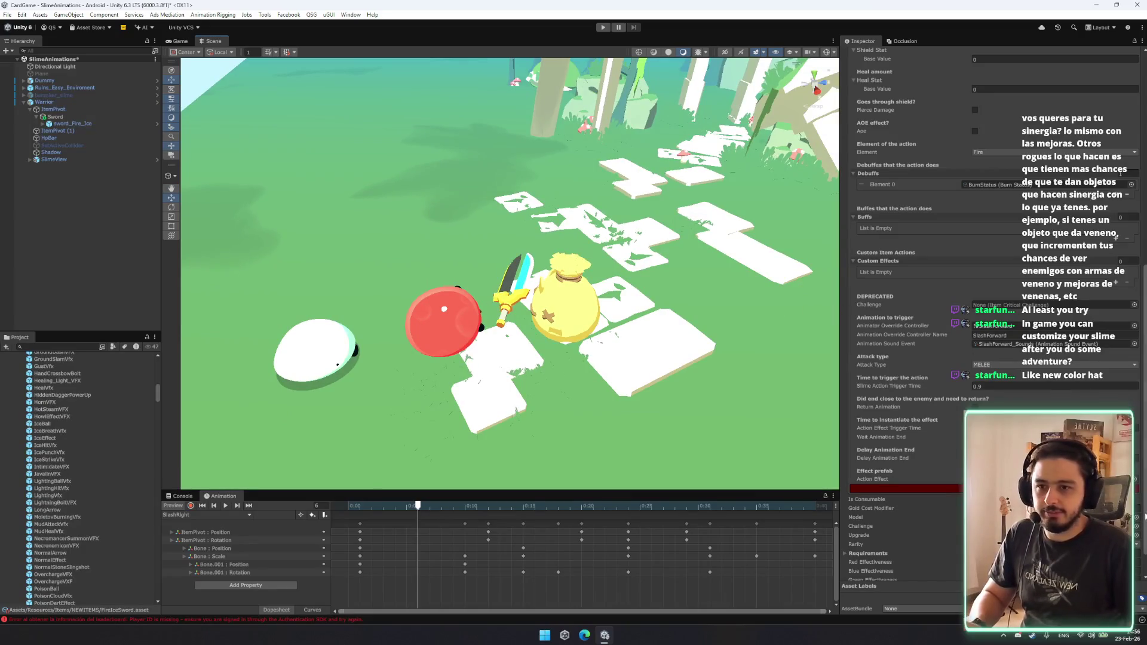
scroll(106, 389, up, 10)
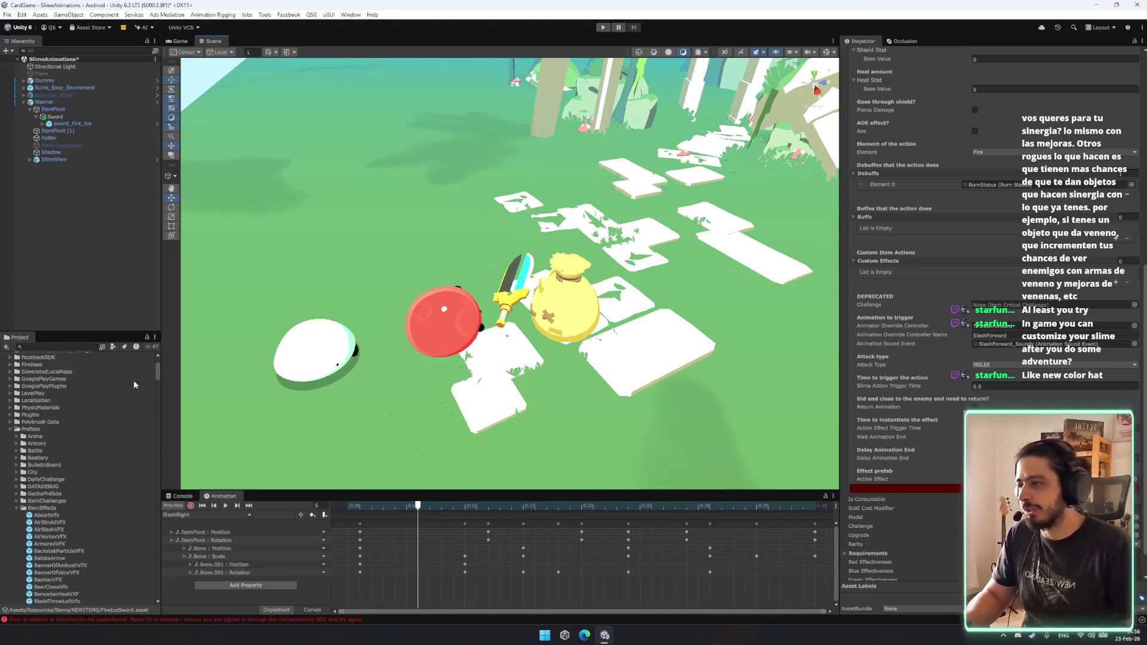
scroll(84, 476, down, 6)
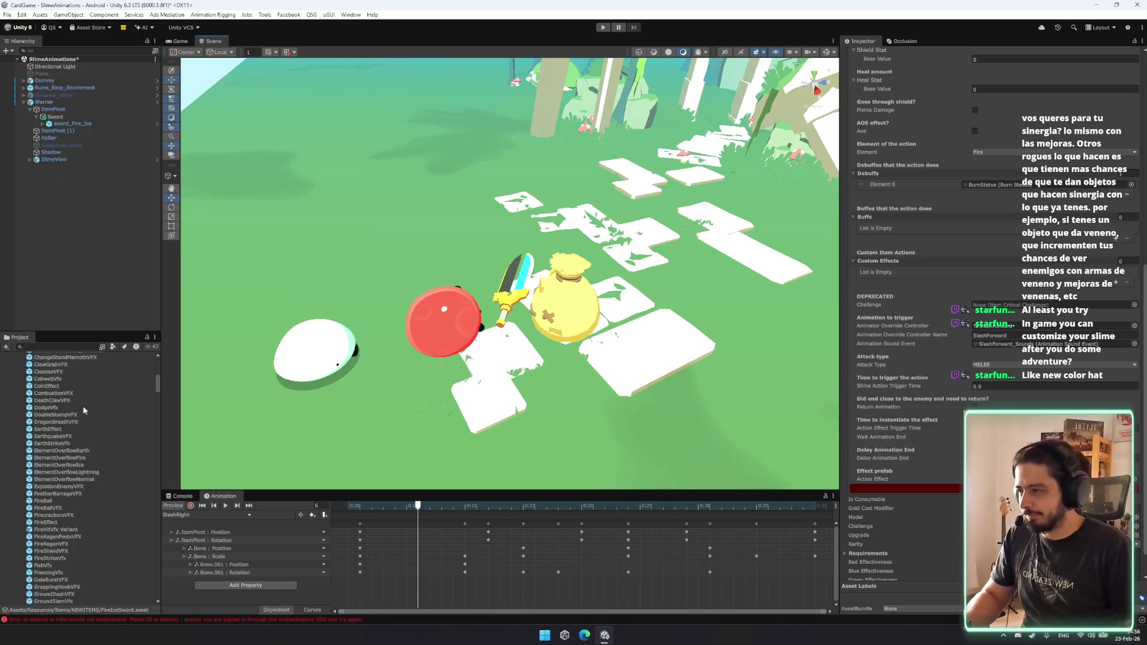
scroll(113, 487, down, 10)
scroll(91, 426, down, 8)
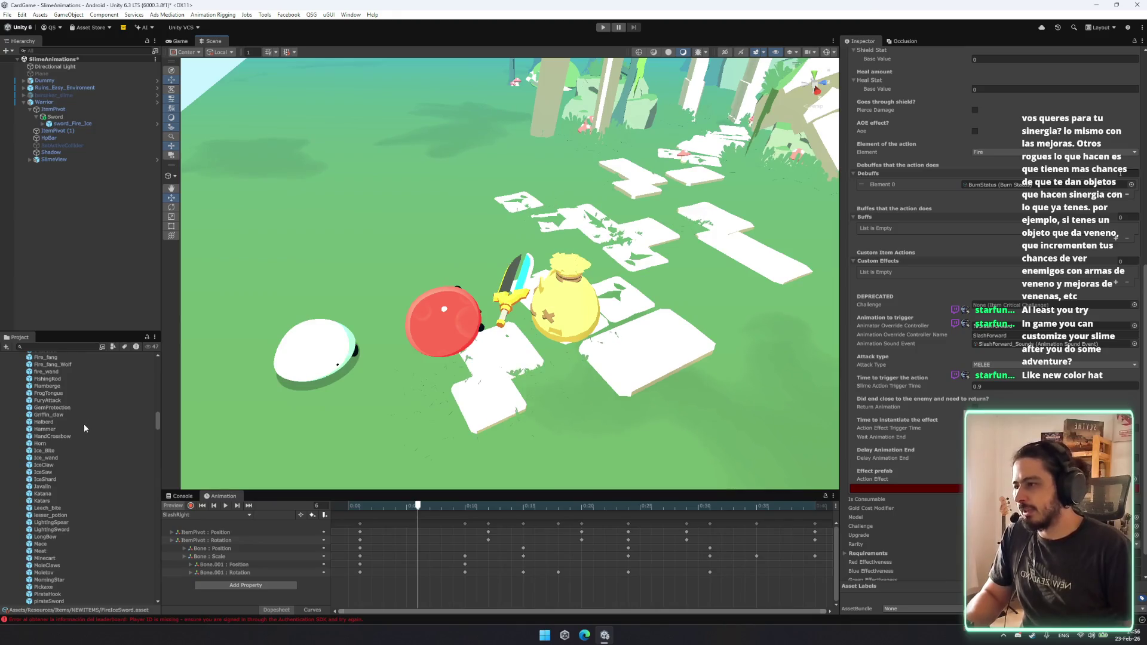
scroll(81, 436, down, 7)
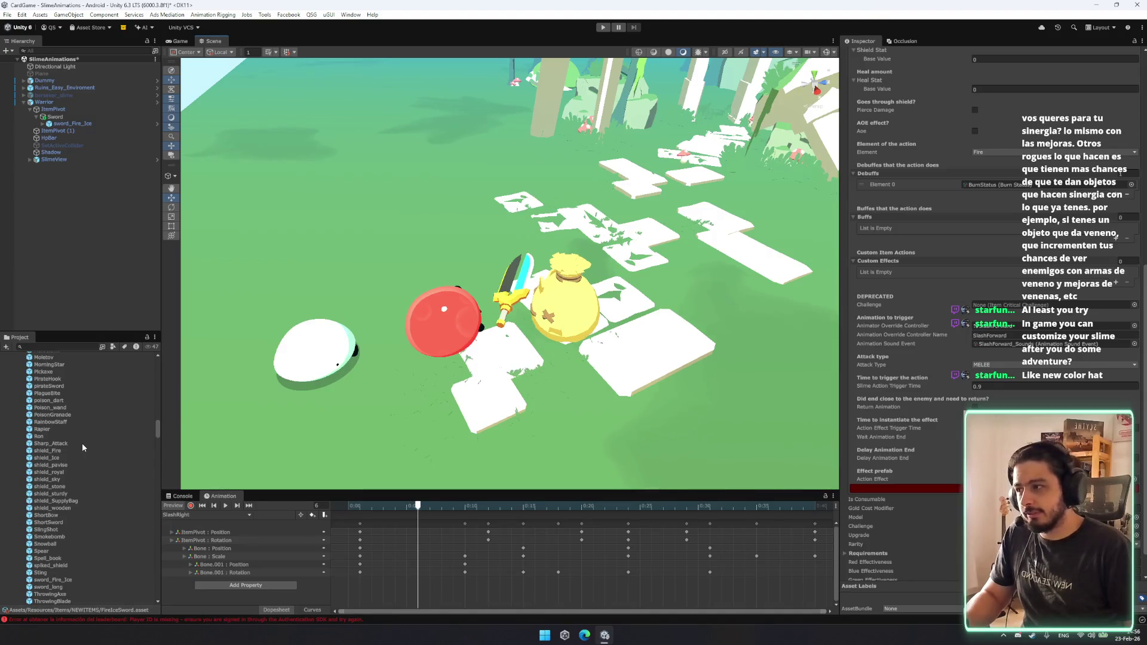
scroll(92, 468, down, 2)
drag(73, 551, 731, 507)
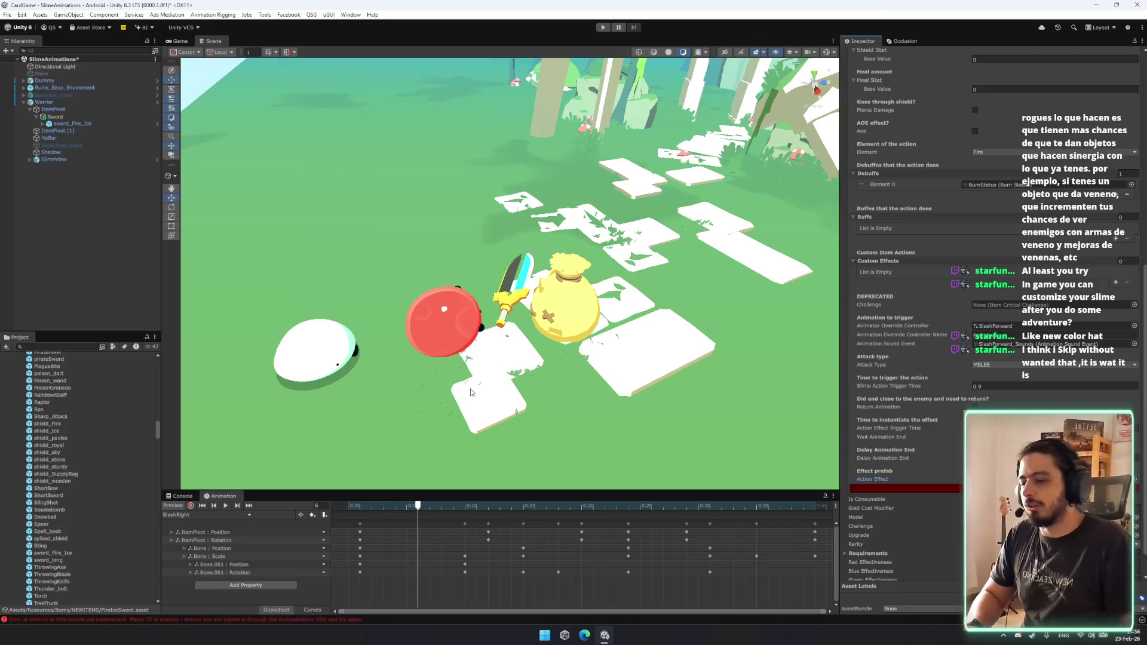
mouse_move(424, 378)
mouse_down()
mouse_move(472, 323)
mouse_move(426, 515)
mouse_up()
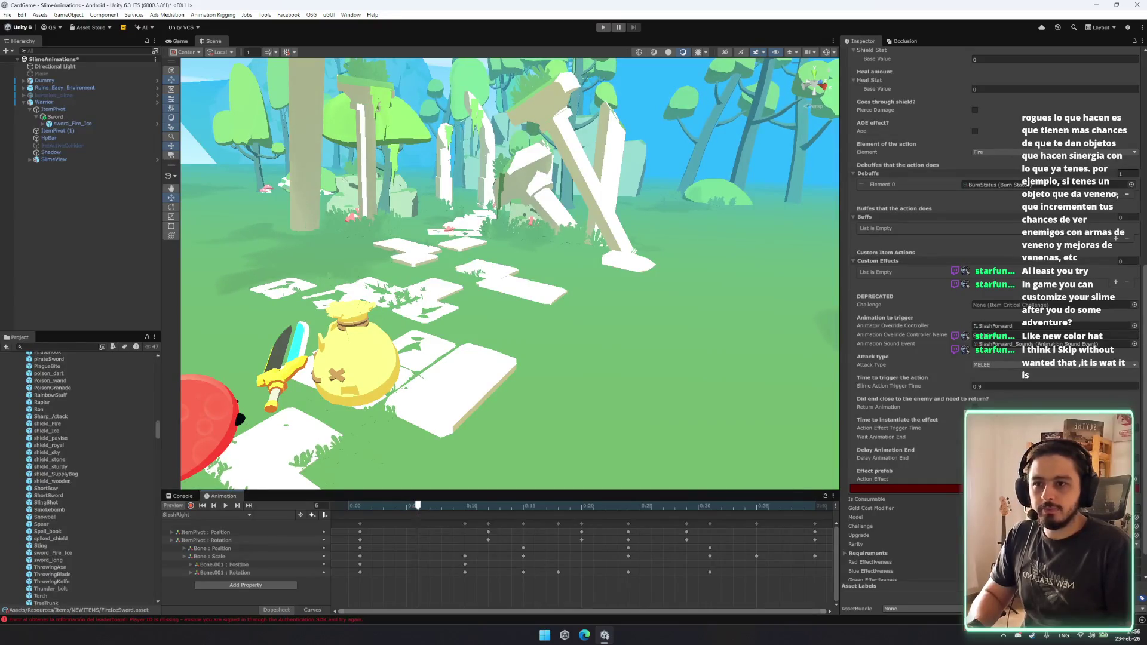
scroll(1006, 234, up, 5)
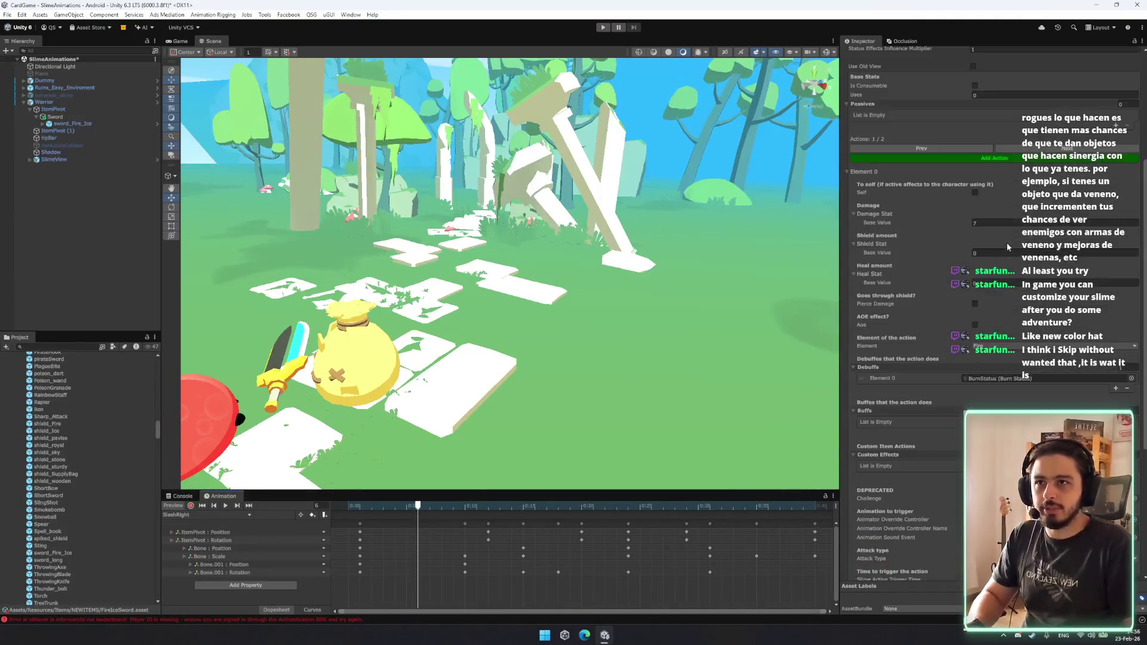
scroll(1006, 243, down, 5)
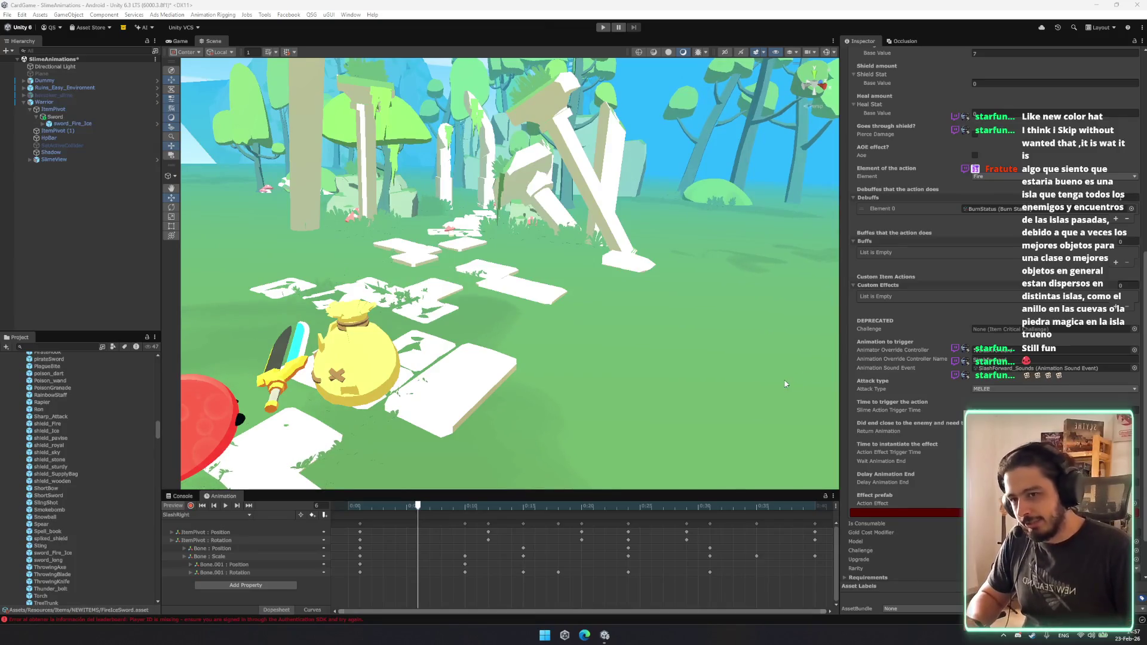
drag(776, 380, 588, 333)
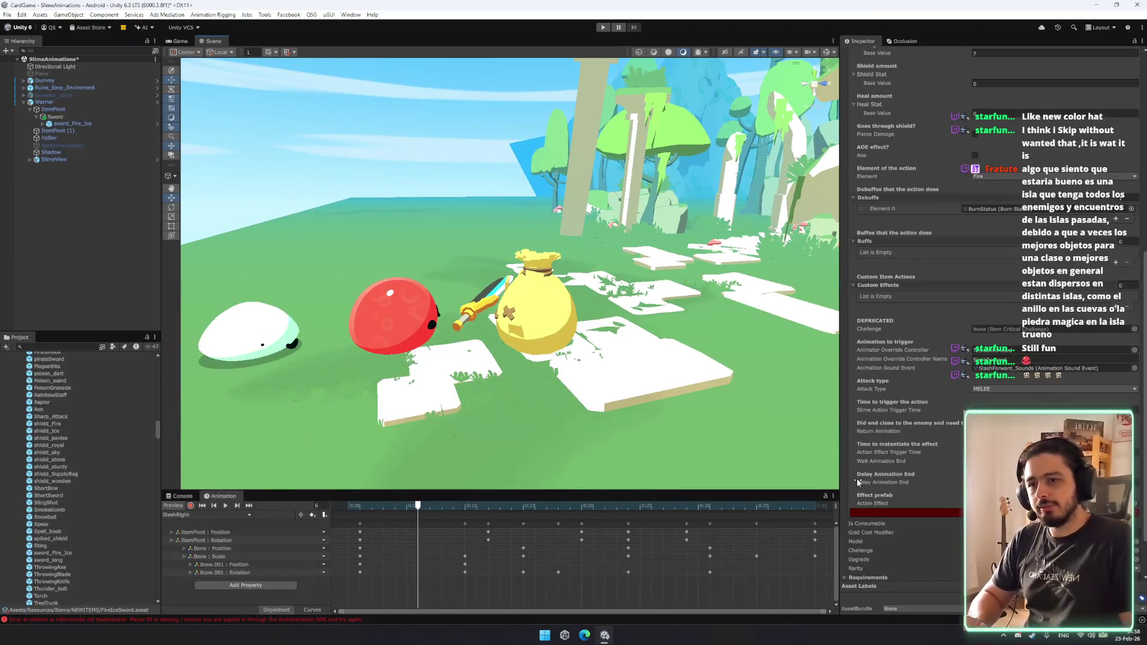
scroll(858, 481, down, 3)
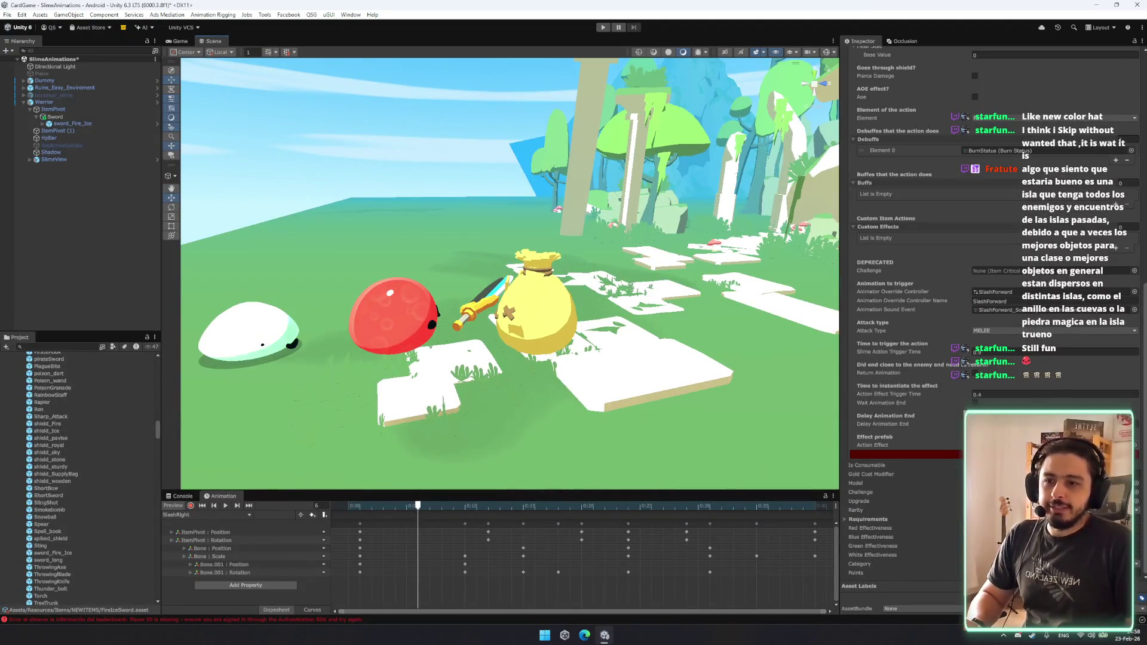
scroll(110, 462, up, 10)
scroll(109, 462, up, 10)
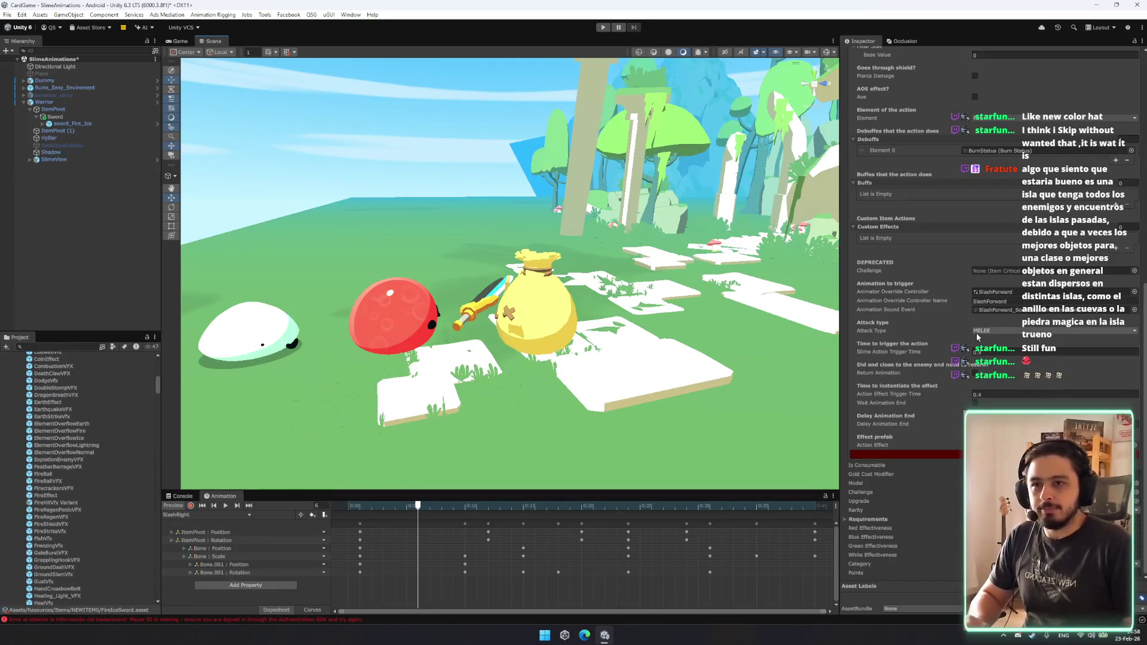
scroll(991, 334, up, 8)
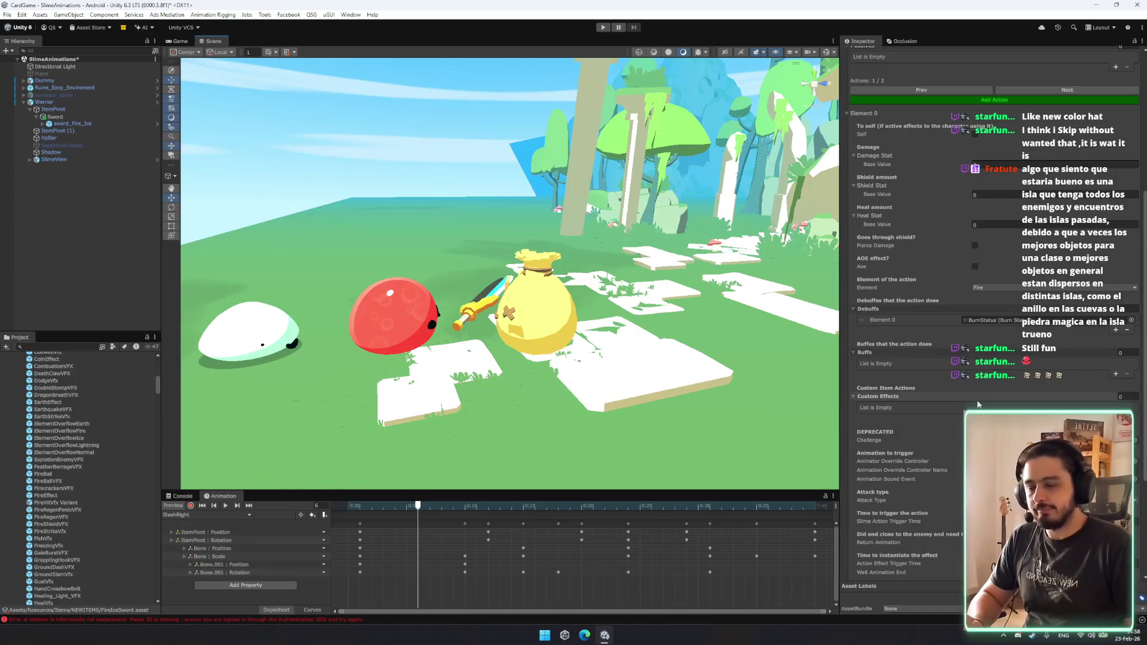
scroll(1023, 380, down, 3)
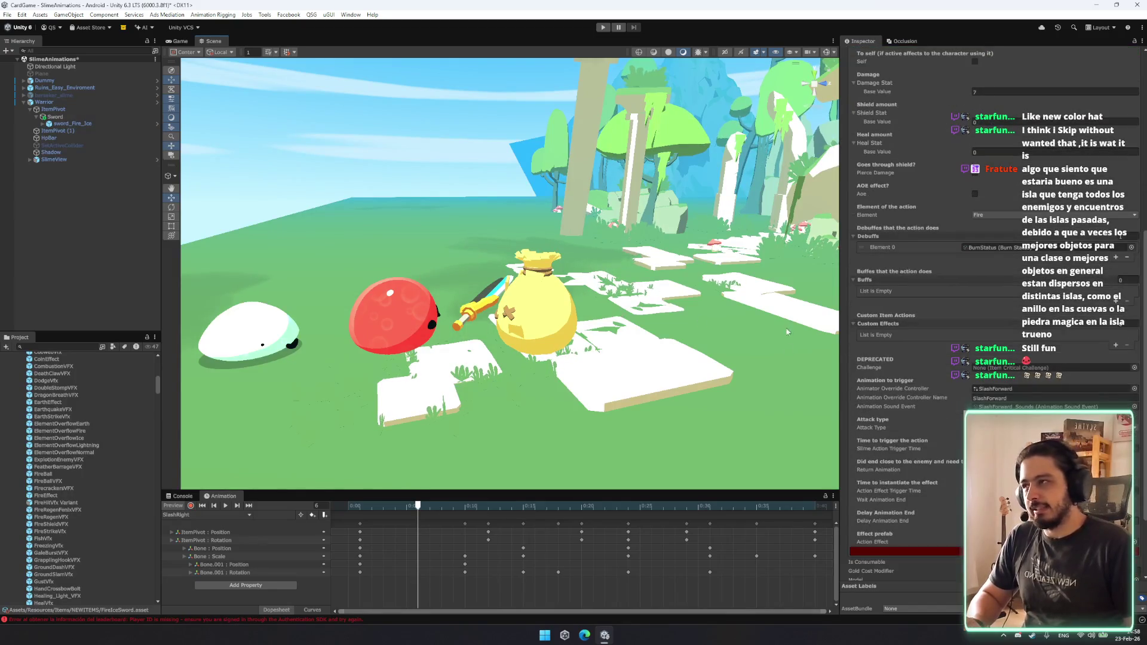
scroll(125, 446, up, 8)
scroll(125, 447, down, 10)
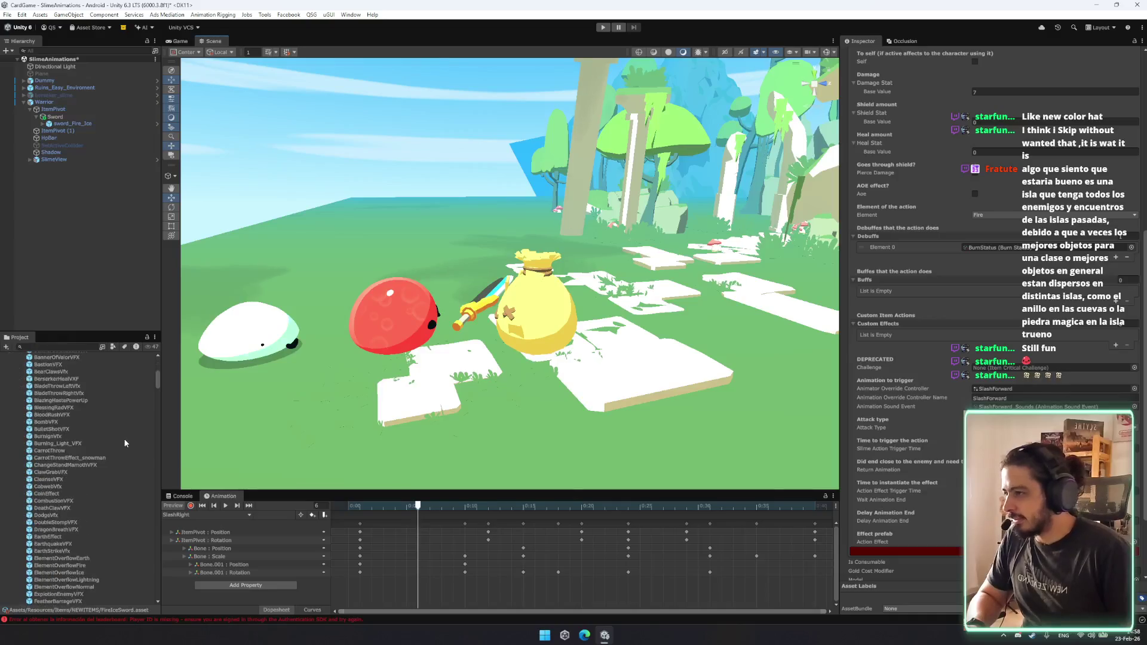
scroll(123, 428, down, 10)
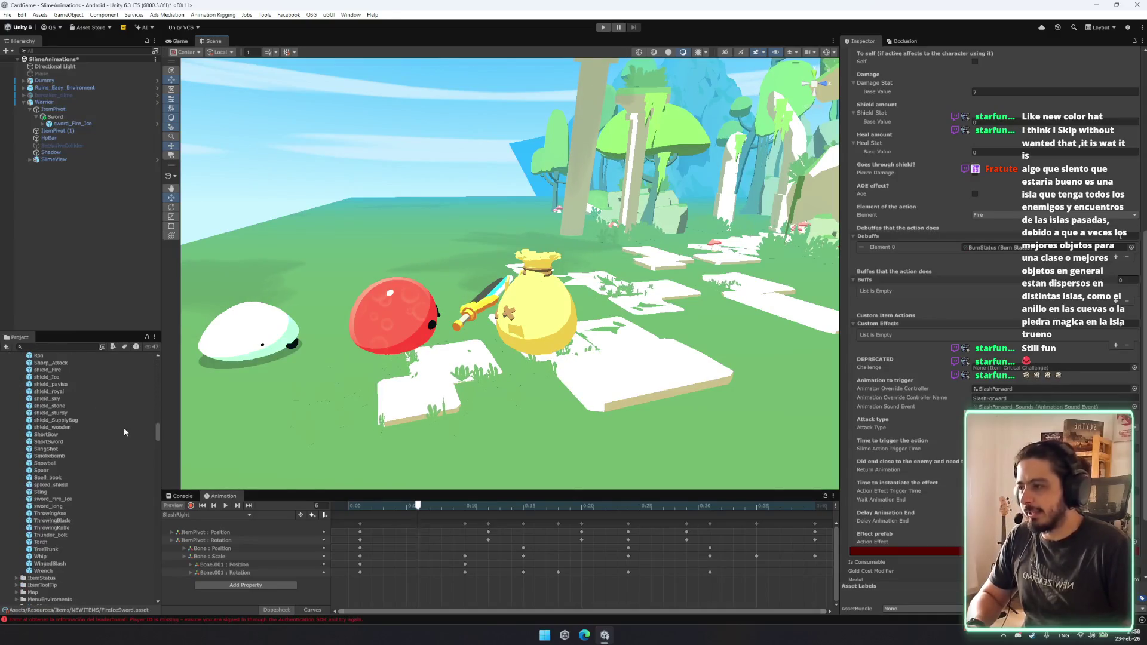
Show the sword_long prefab with its Atlas material and Item To Spawn script.
click(63, 506)
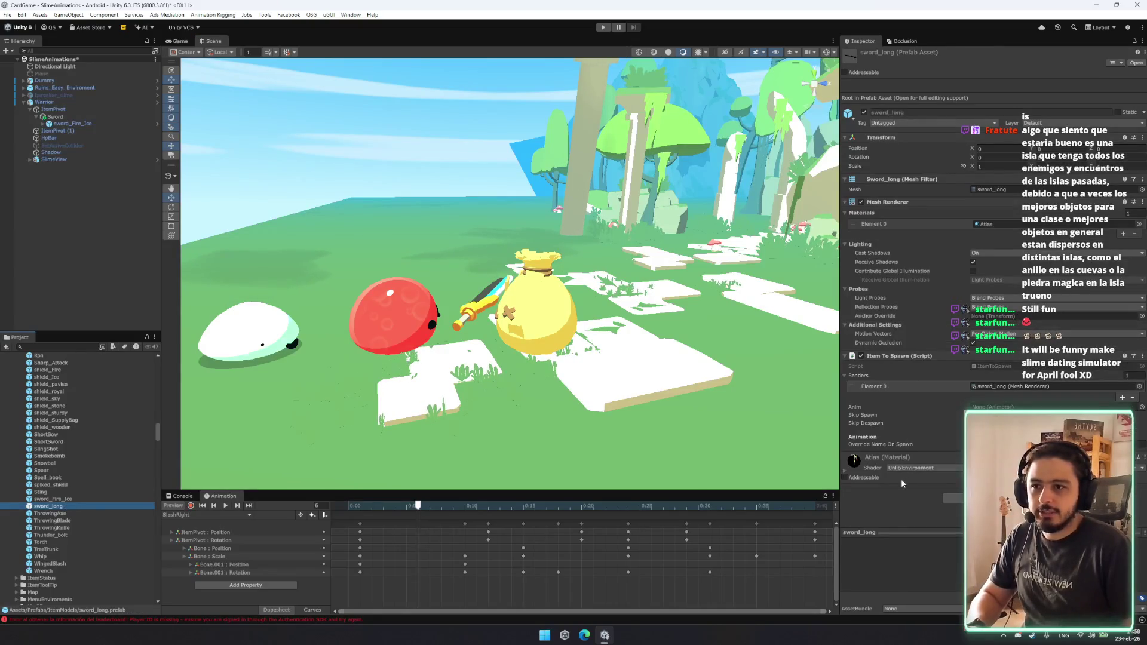
scroll(87, 457, up, 10)
scroll(88, 458, up, 10)
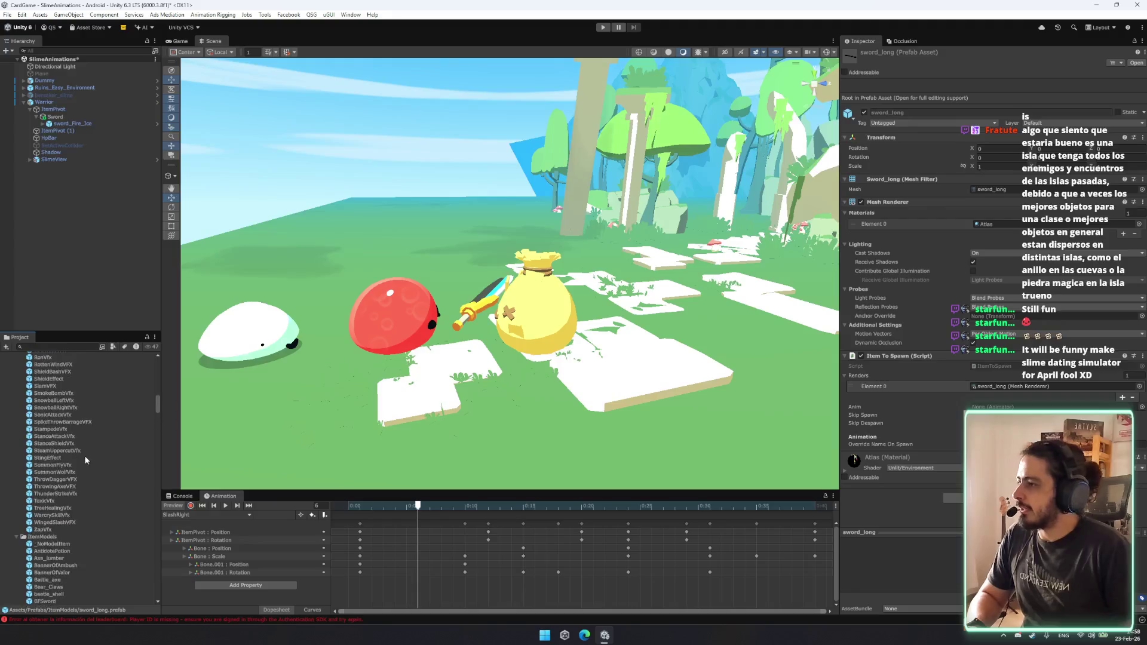
scroll(85, 461, up, 3)
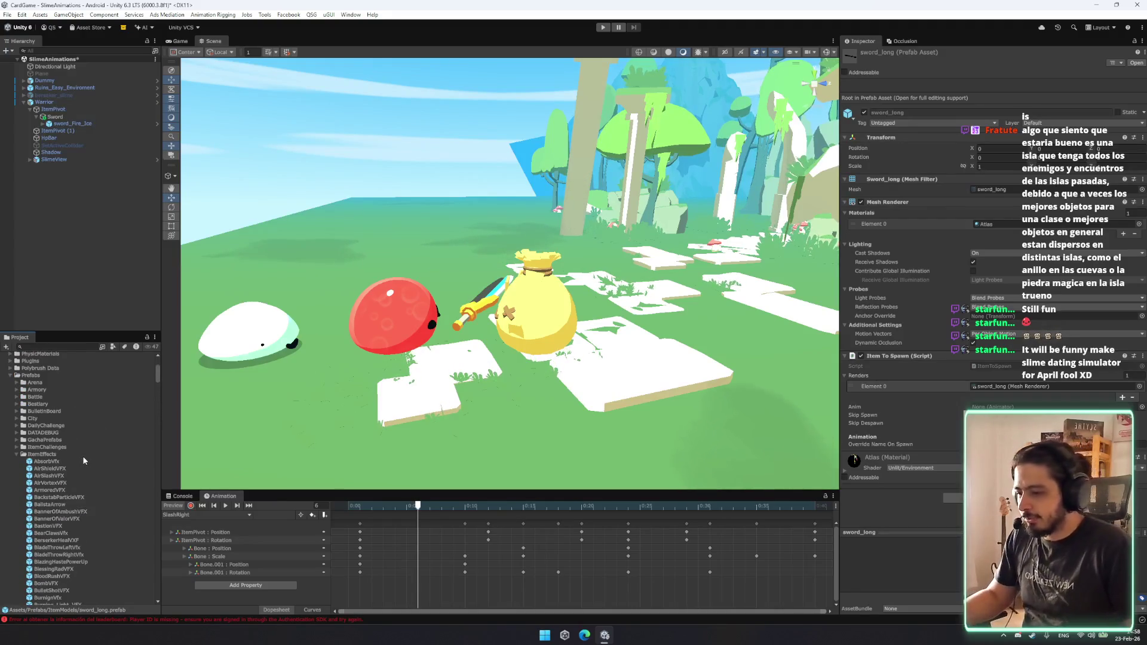
scroll(81, 458, up, 2)
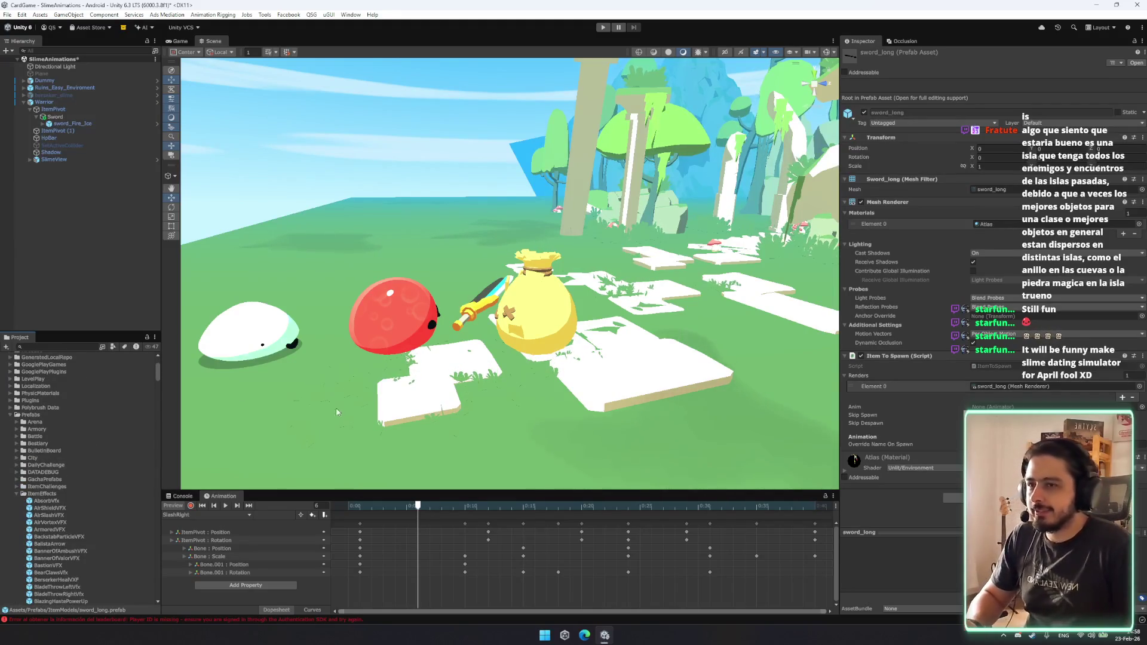
Search 'gswo', select the Guard Sword item asset and expand its passives list.
click(62, 344)
text(g)
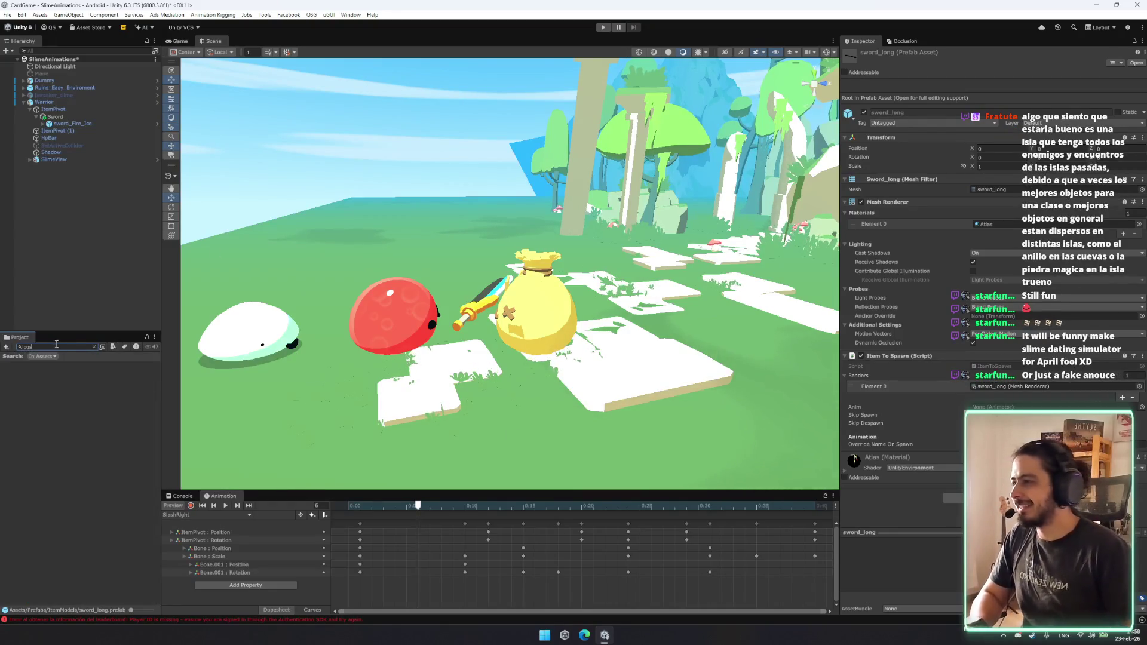
text(swo)
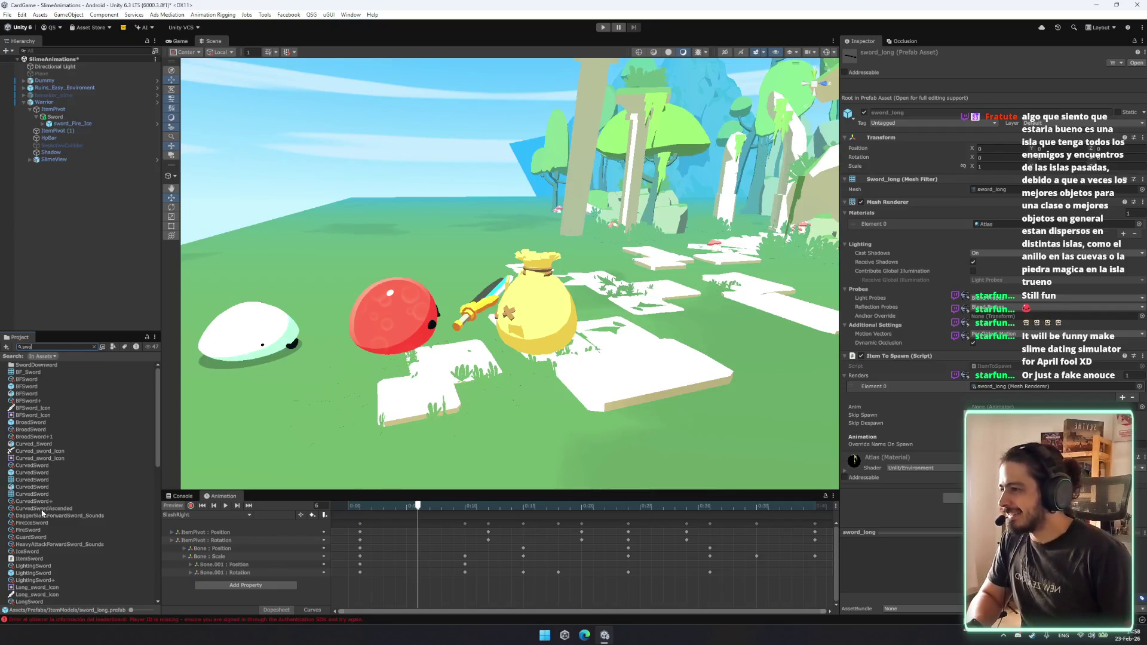
click(29, 530)
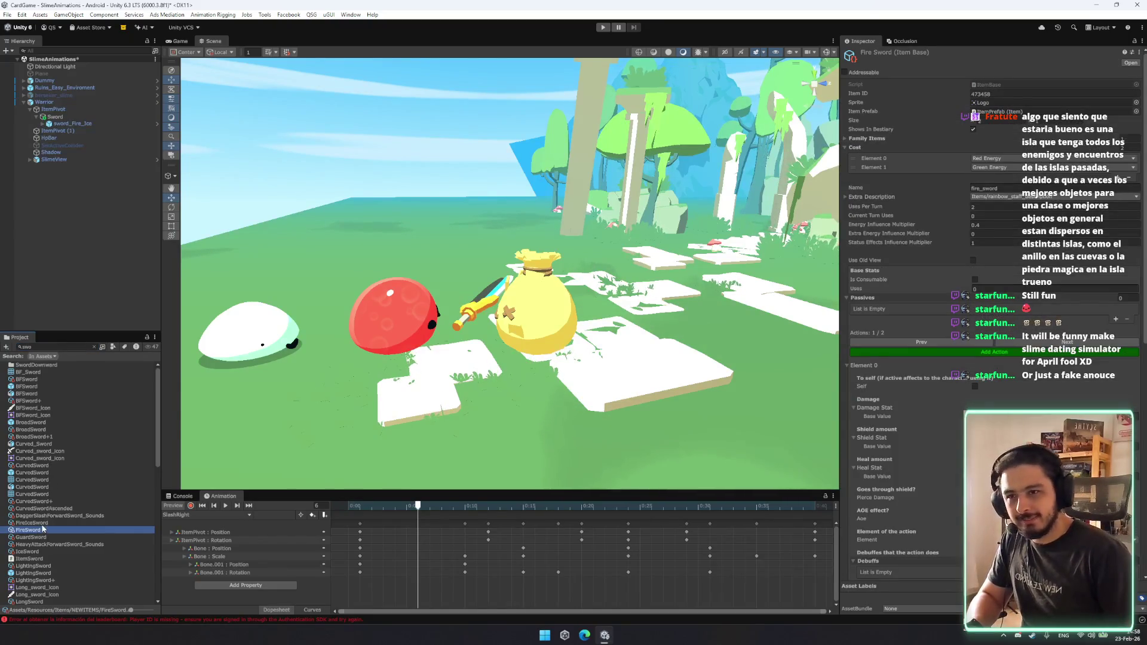
click(12, 538)
key(Up)
key(Up)
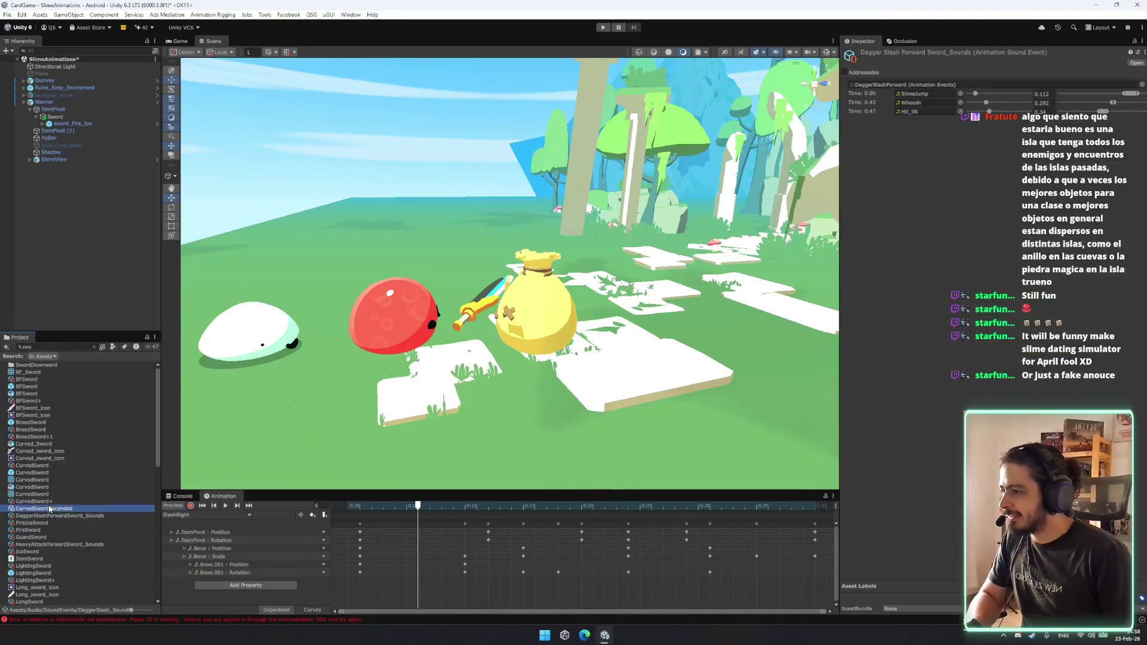
click(43, 537)
scroll(48, 540, down, 3)
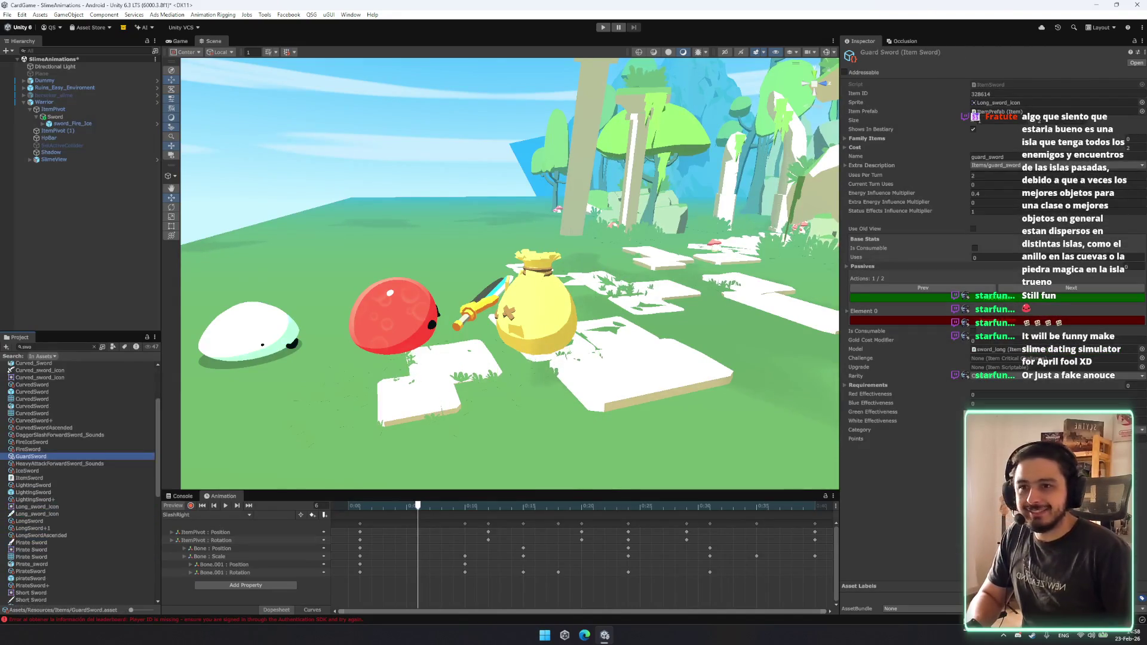
click(862, 266)
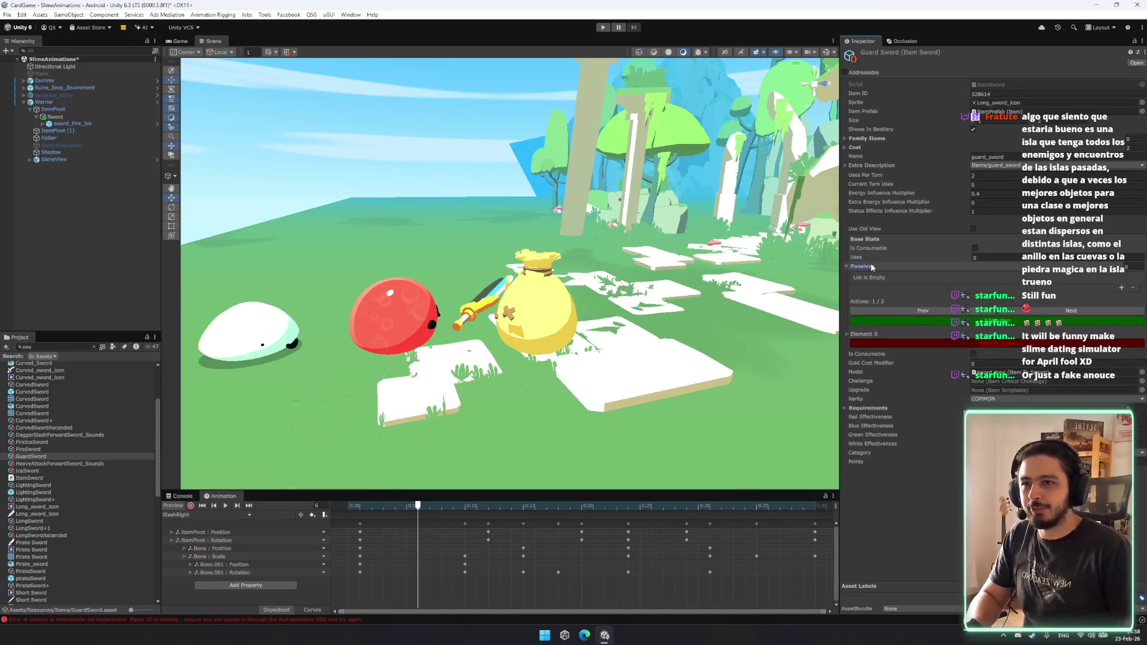
scroll(46, 446, up, 3)
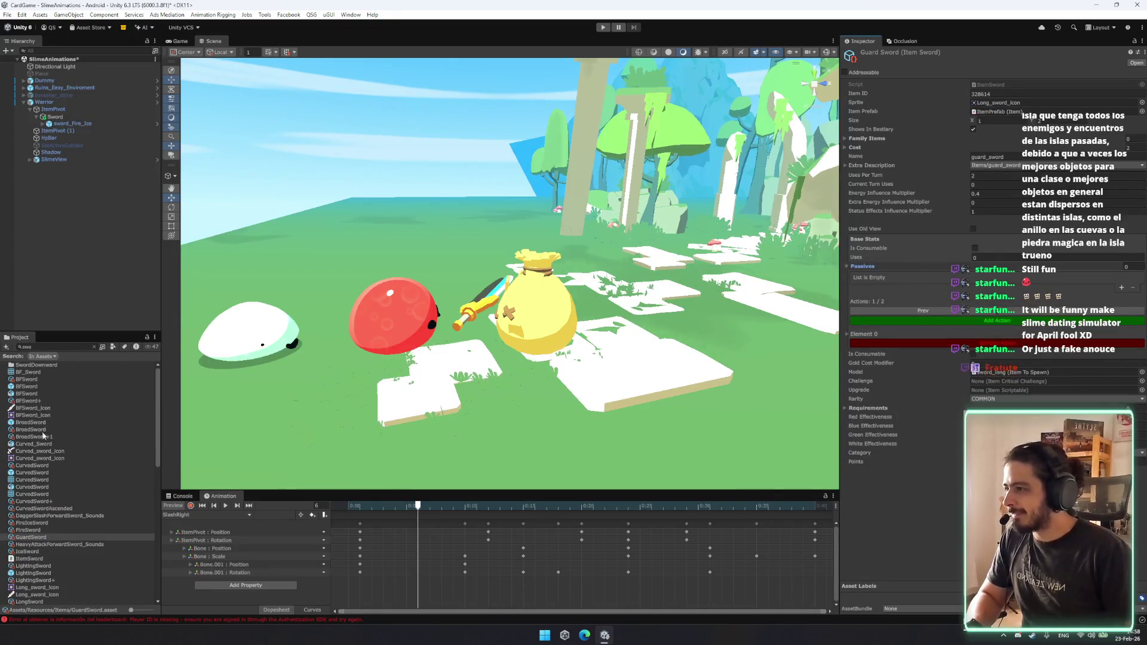
Review Broad Sword's animation trigger and attack type settings, then return to Fire Ice Sword.
click(31, 429)
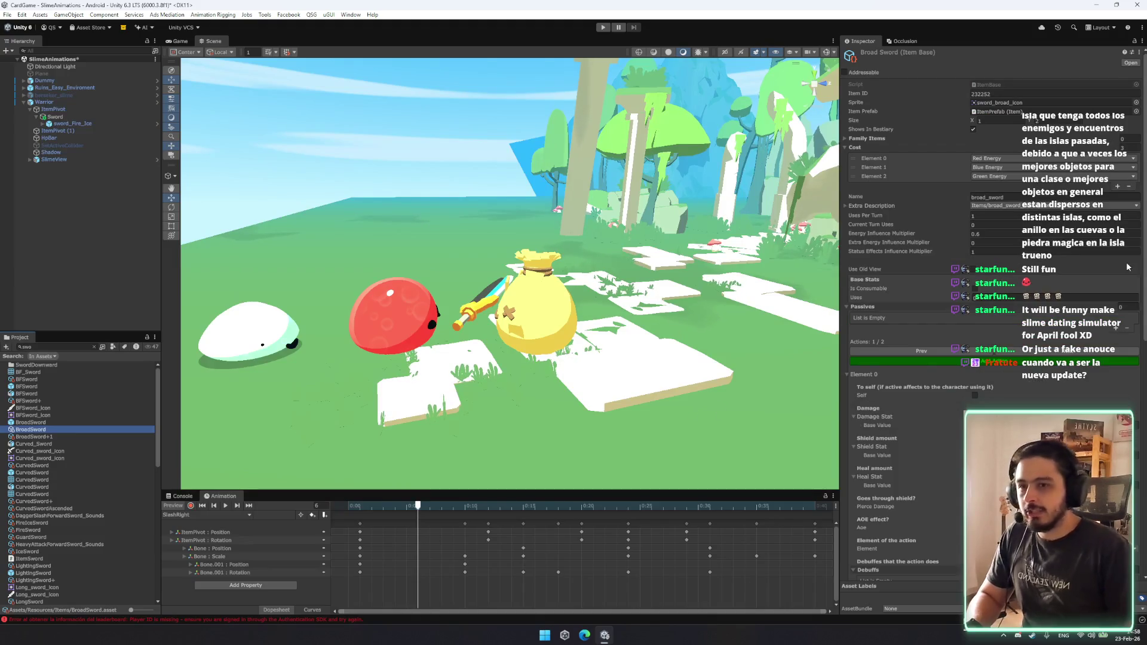
scroll(984, 346, down, 5)
scroll(1005, 356, down, 7)
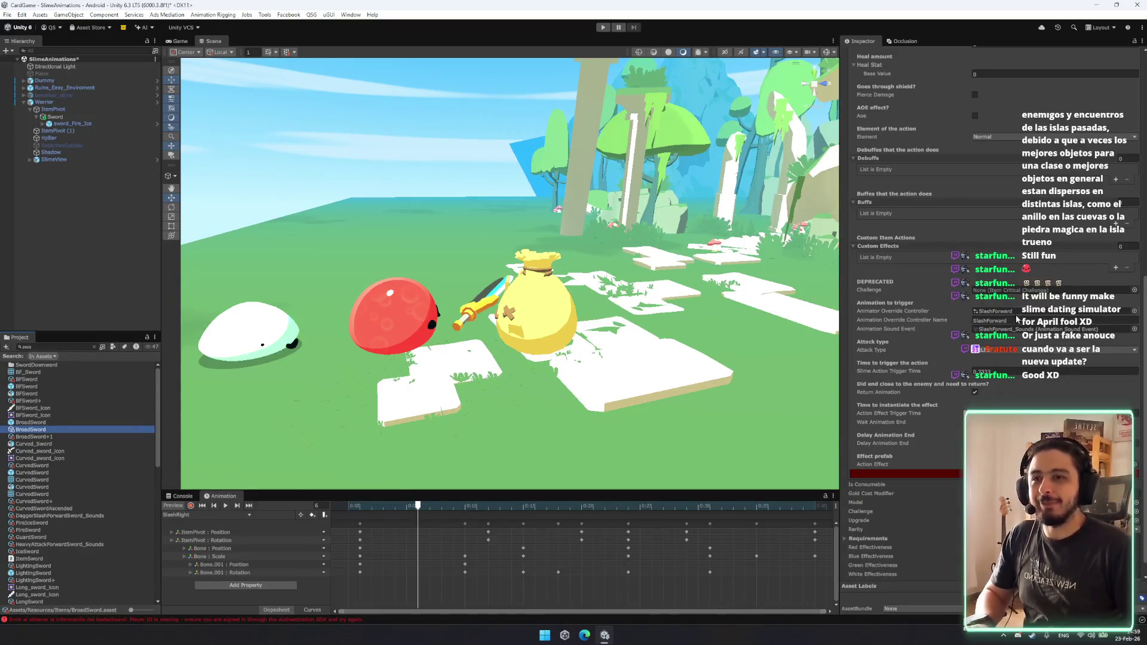
scroll(1015, 354, down, 1)
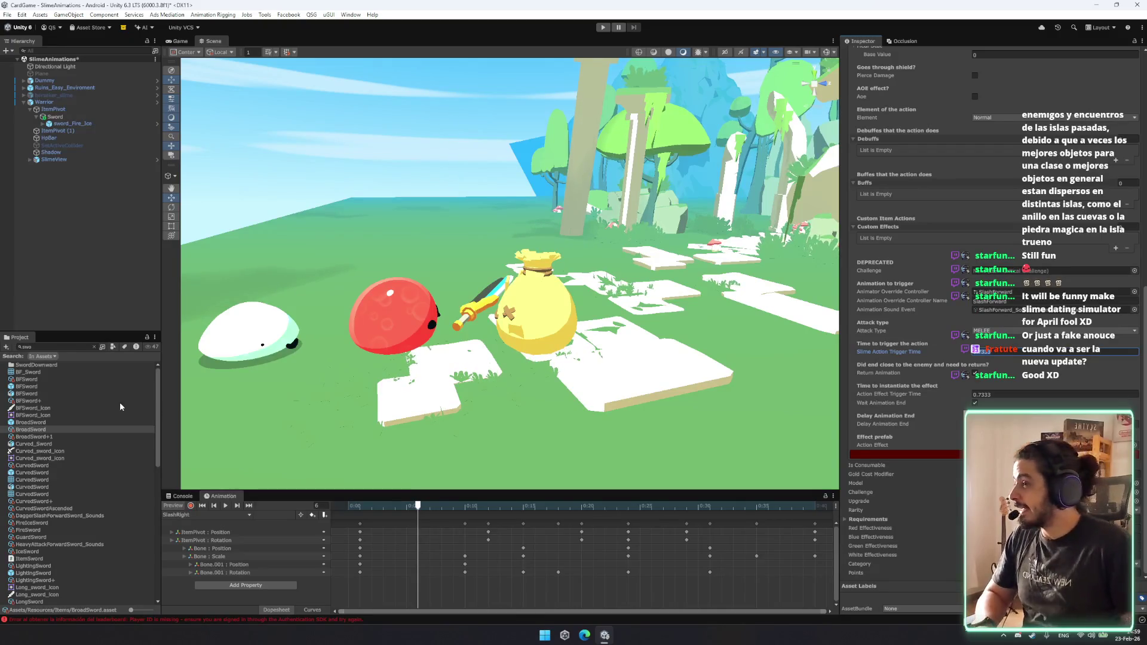
scroll(106, 455, down, 10)
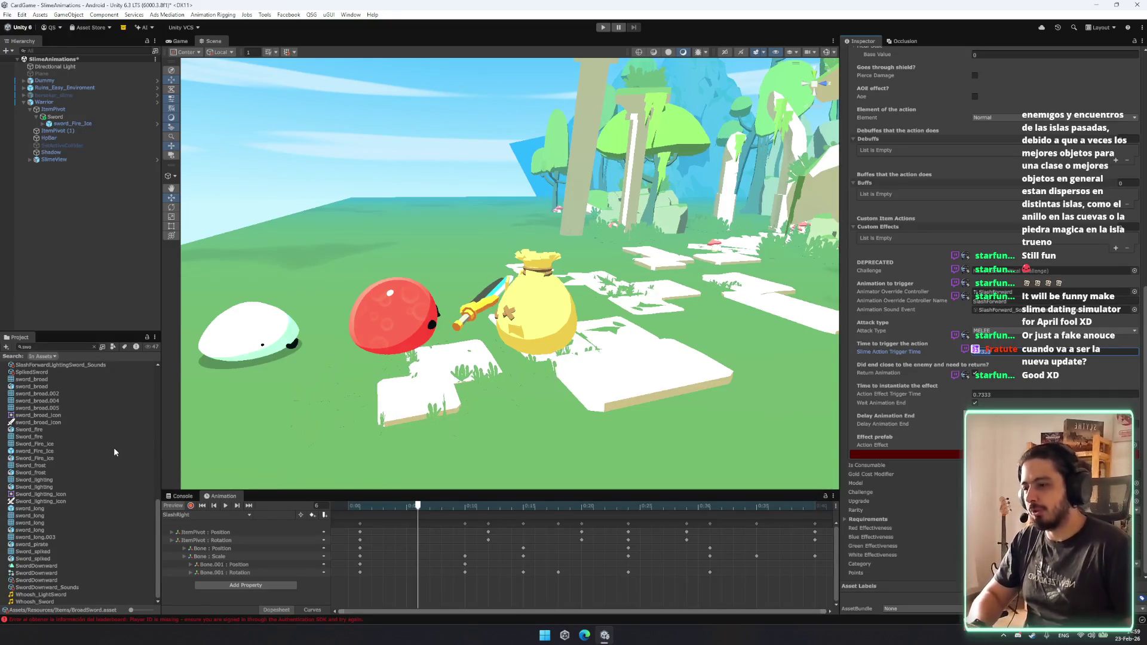
scroll(78, 473, up, 15)
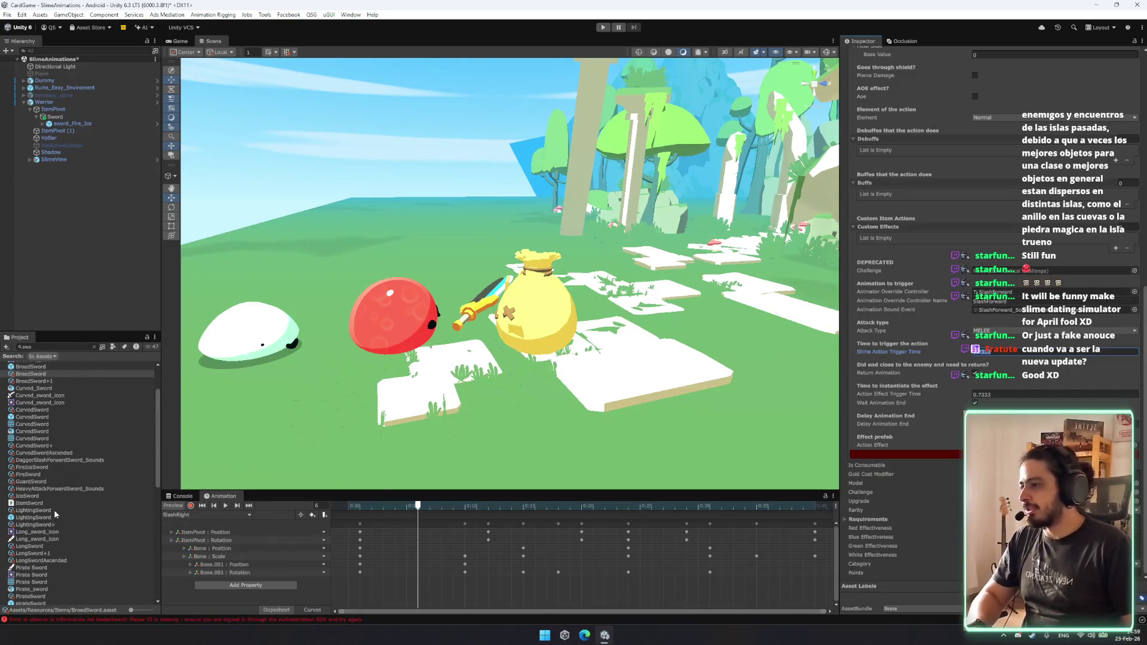
click(53, 467)
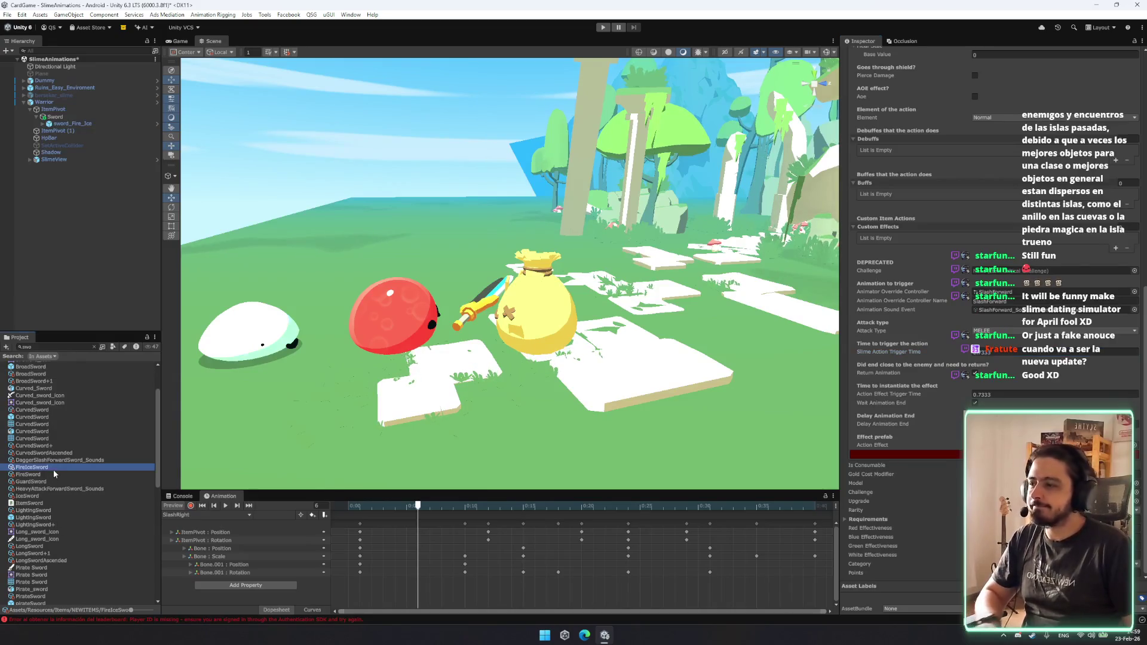
click(1030, 352)
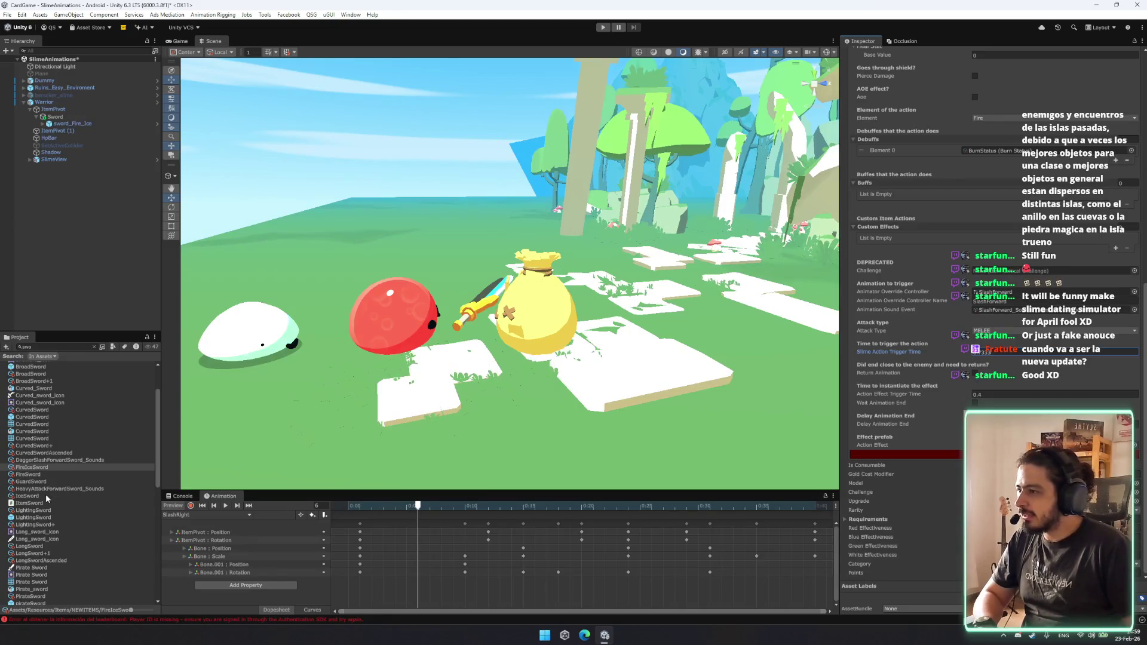
click(40, 525)
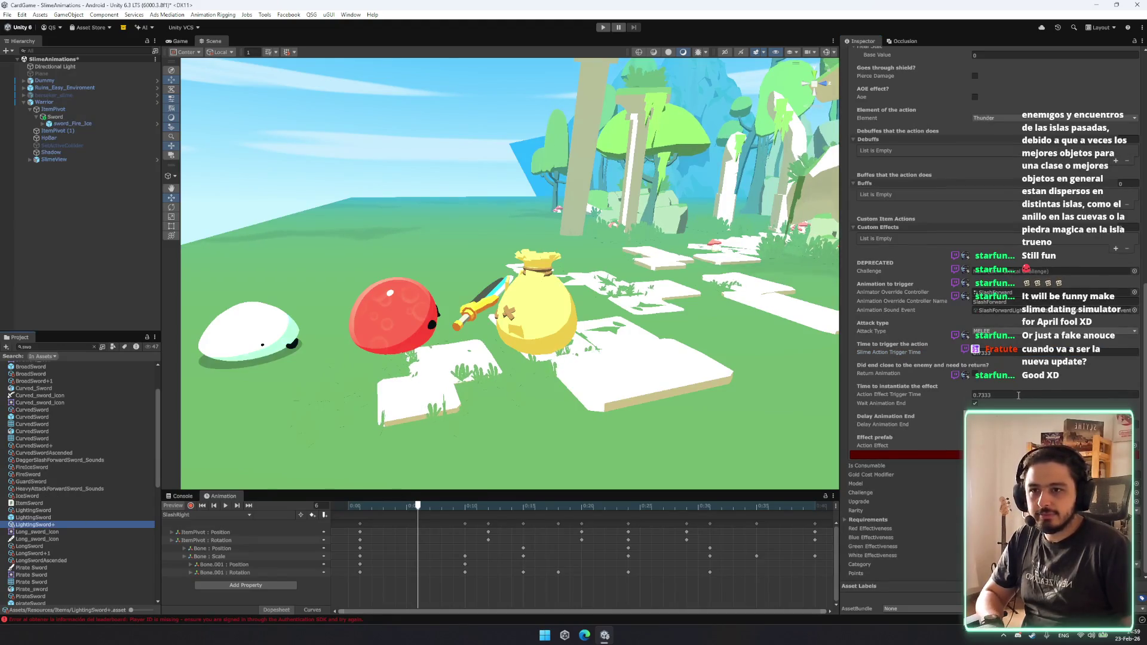
click(55, 468)
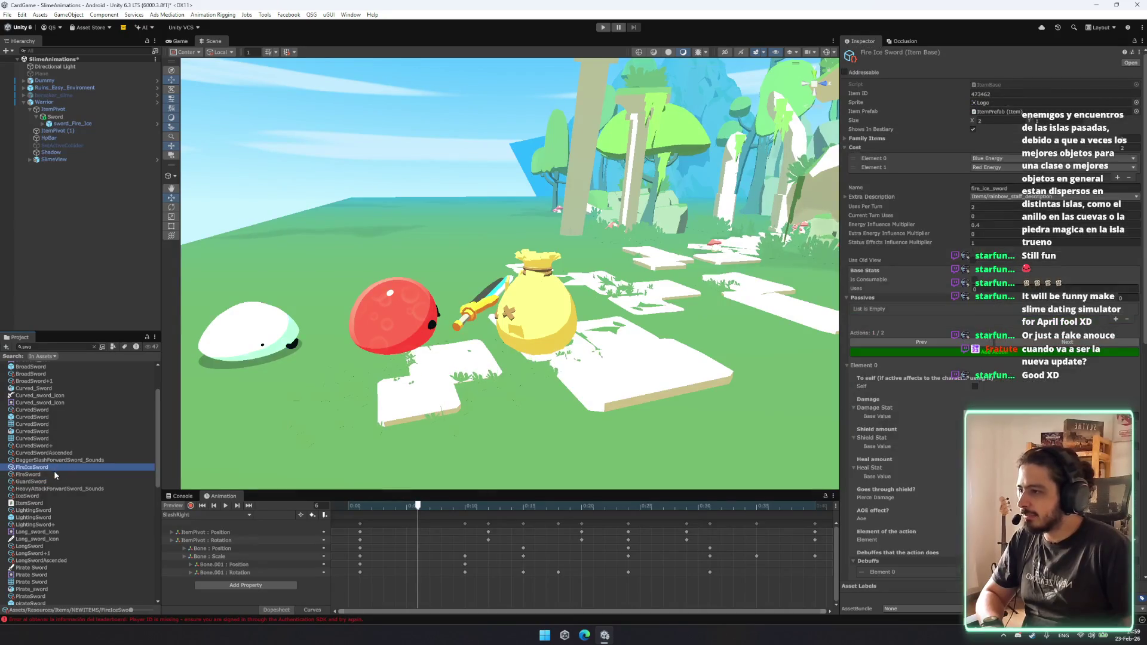
scroll(991, 299, down, 5)
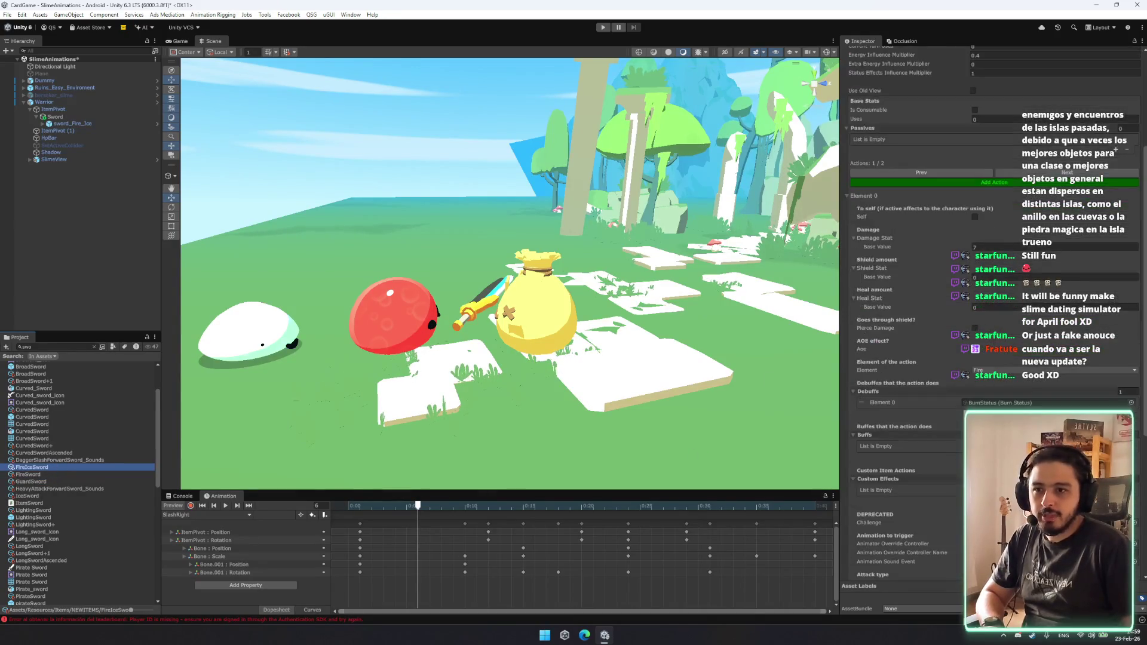
click(1082, 310)
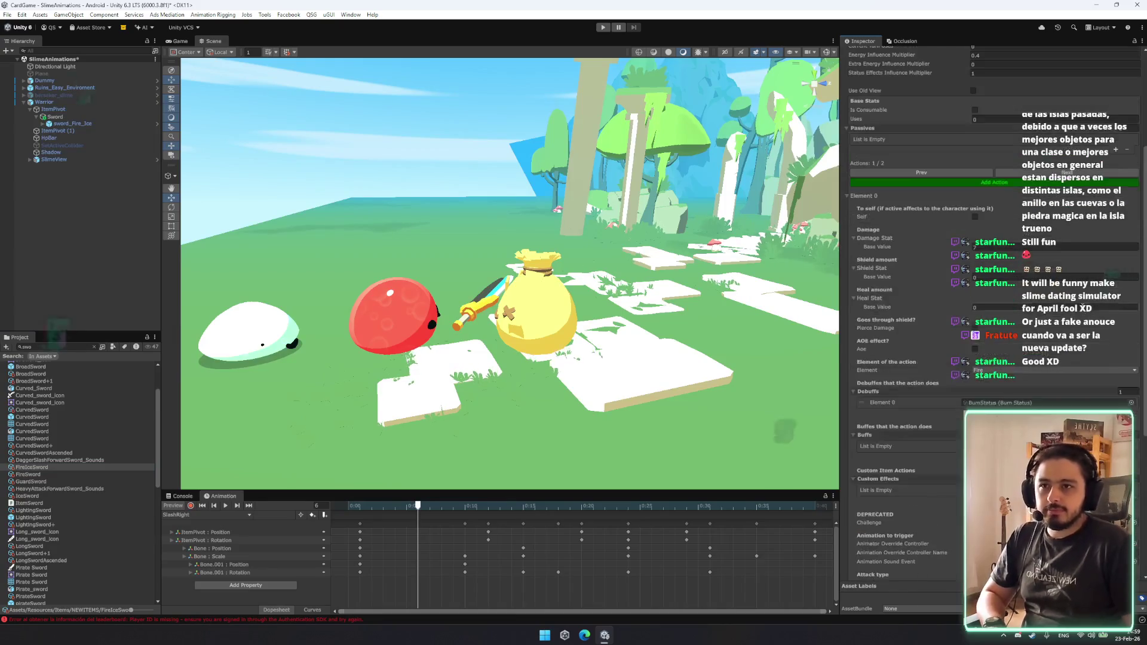
click(1067, 172)
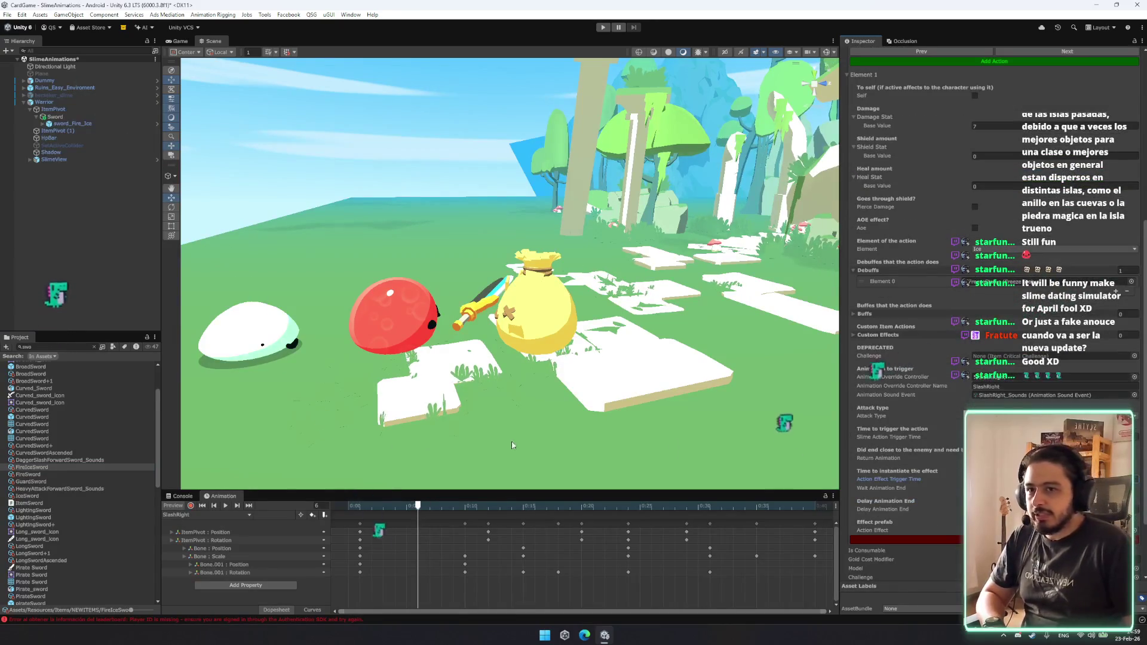
click(42, 475)
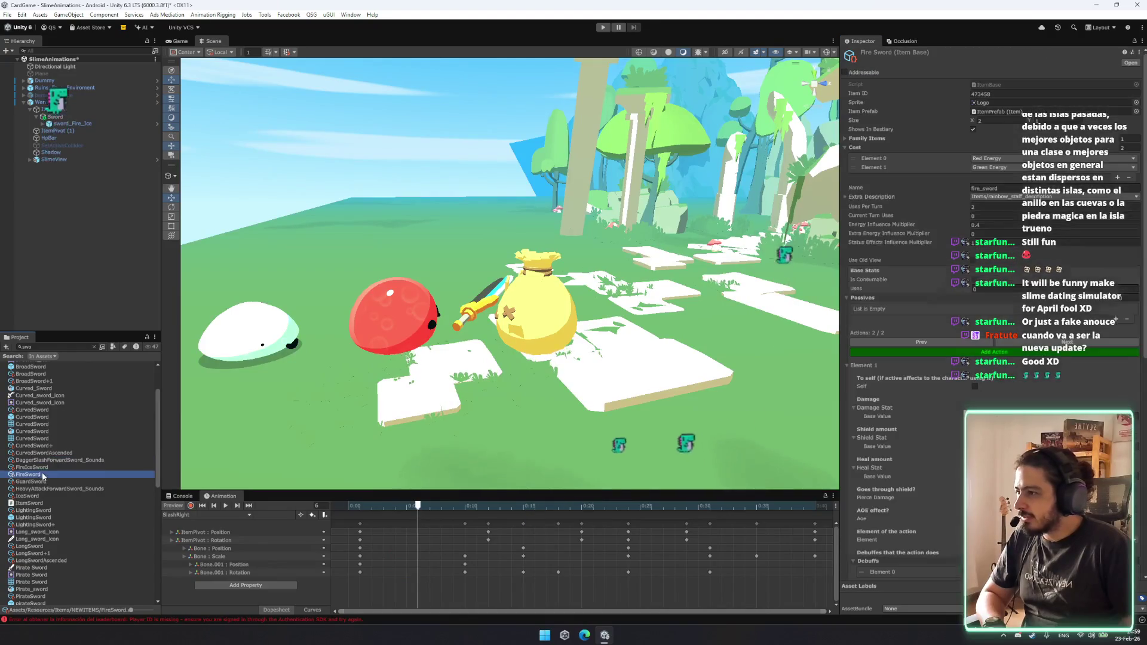
click(50, 381)
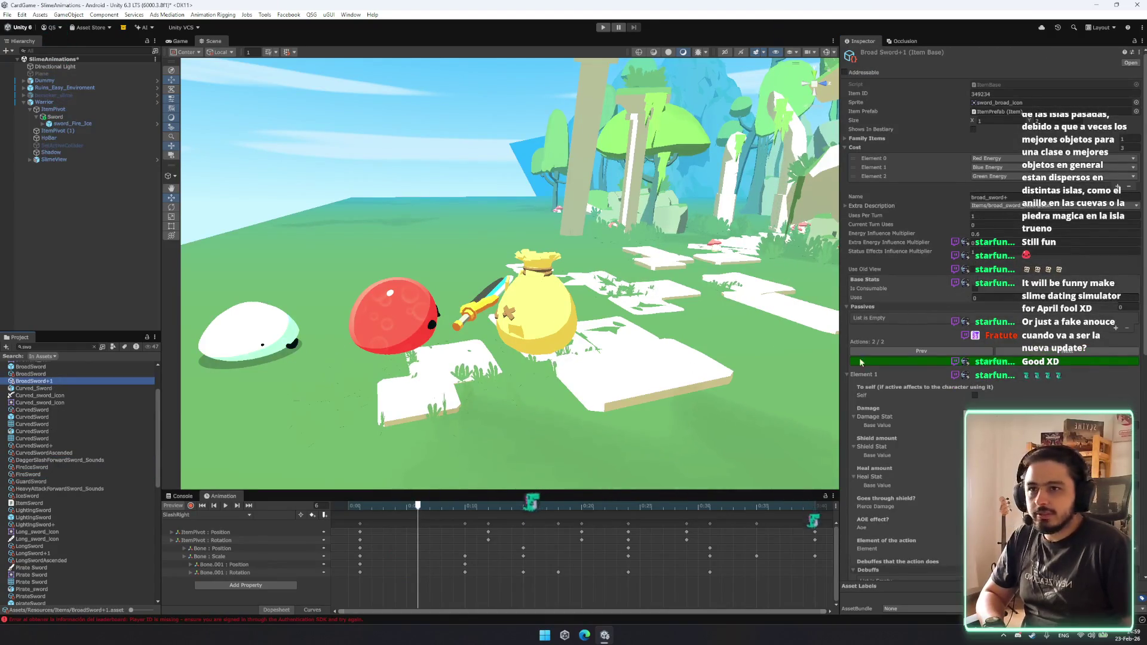
scroll(1052, 375, down, 3)
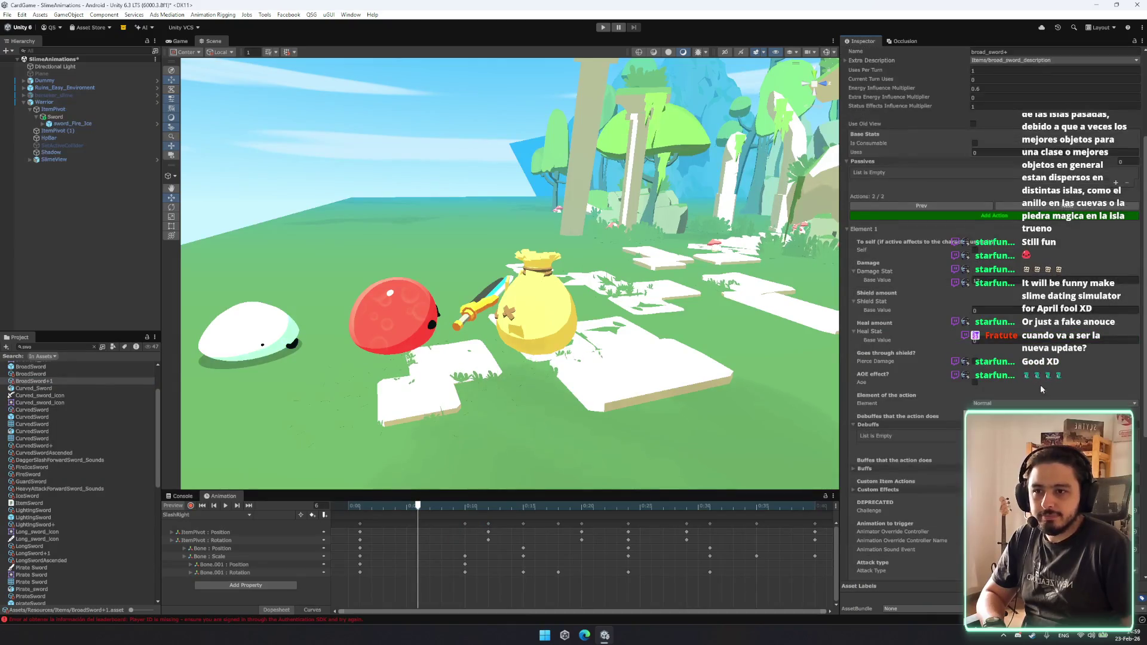
scroll(1040, 388, up, 1)
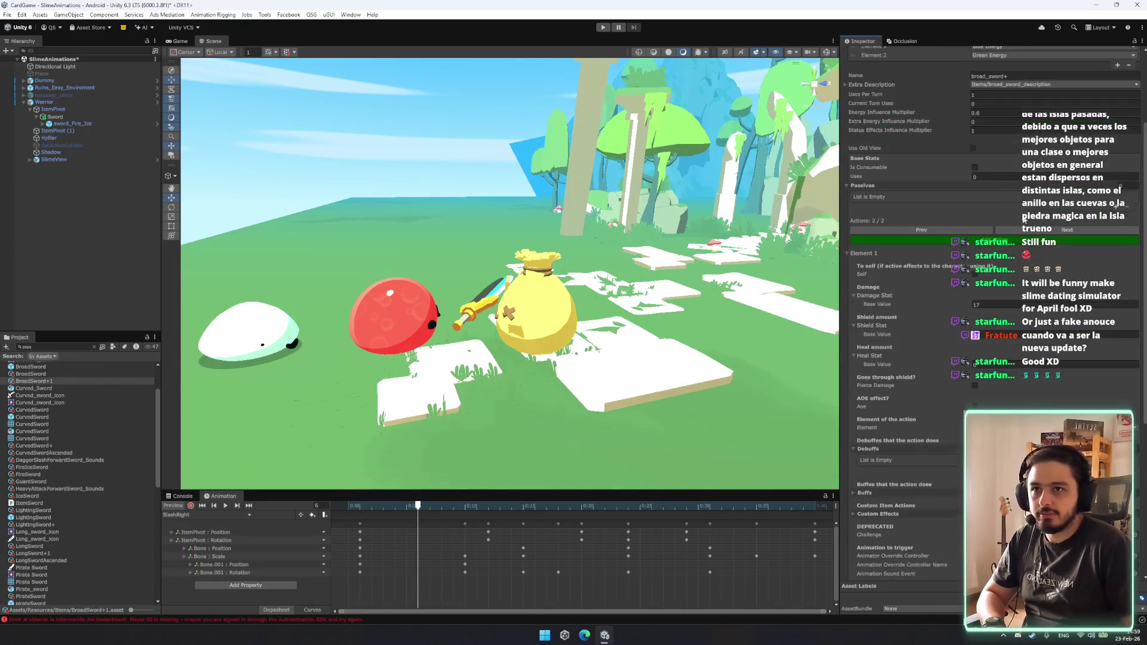
click(945, 232)
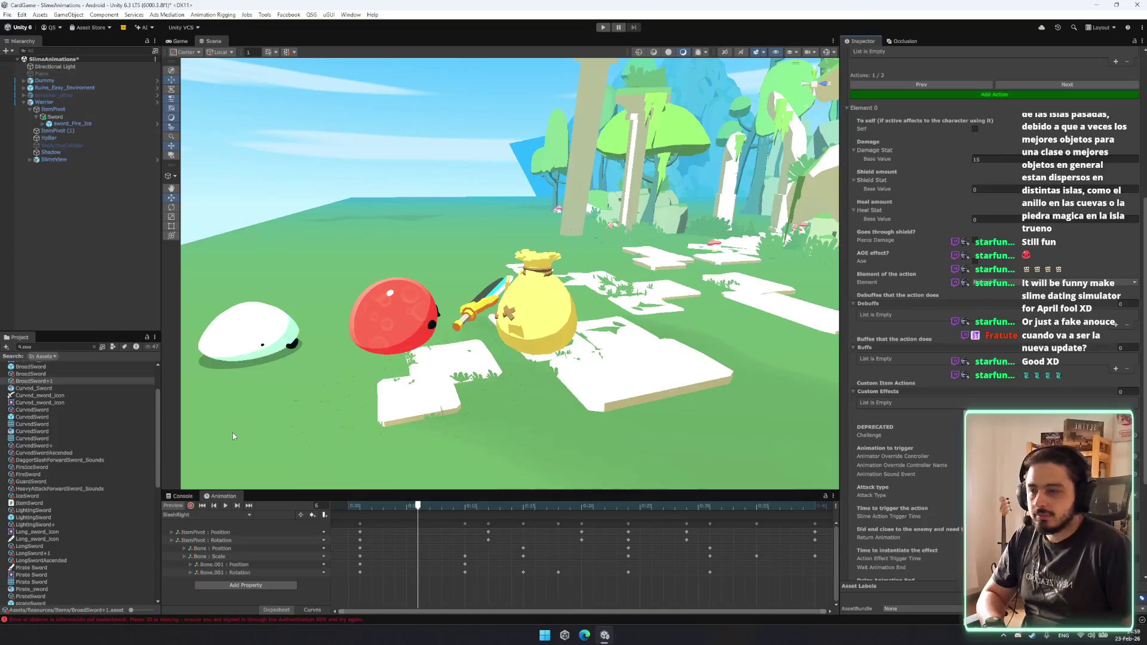
click(34, 446)
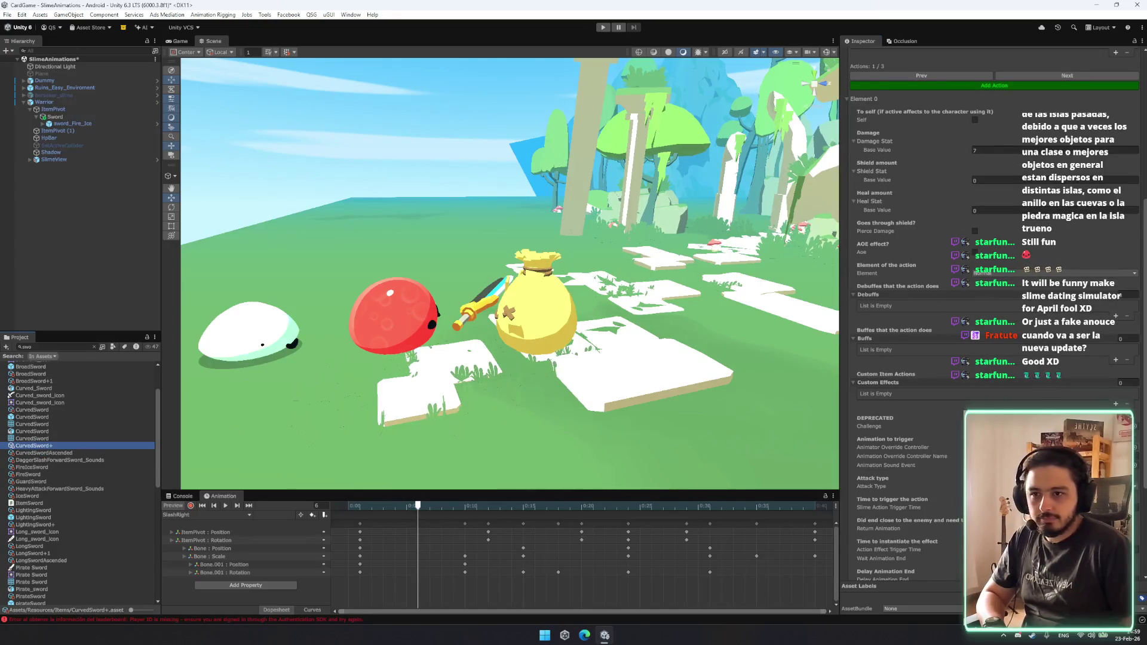
click(28, 475)
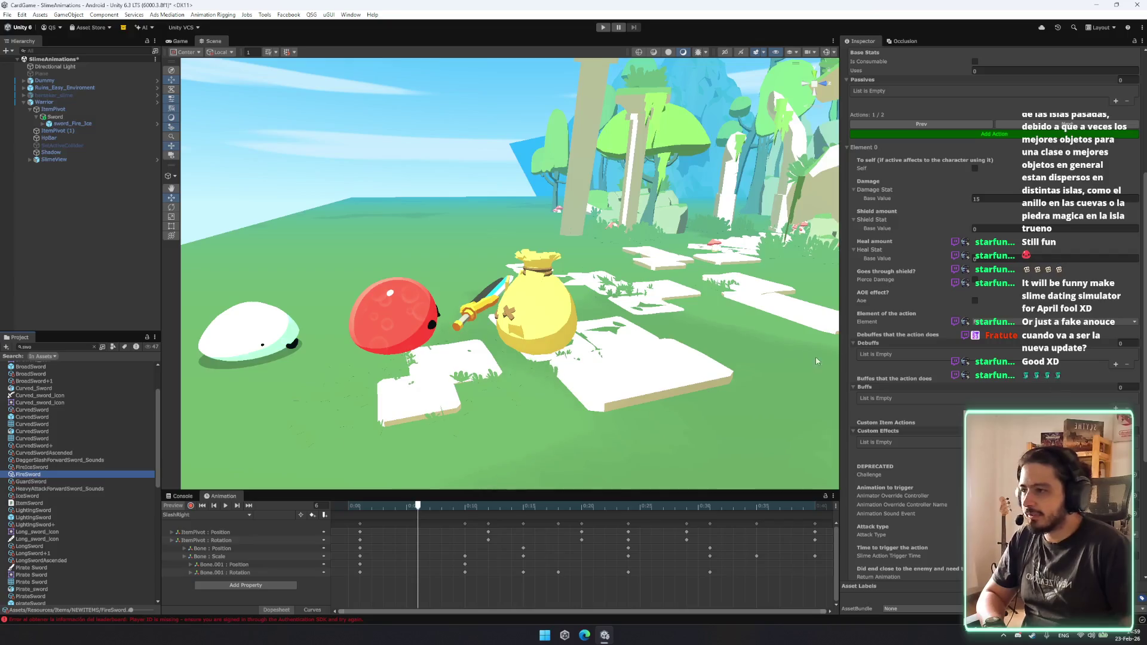
scroll(37, 505, down, 3)
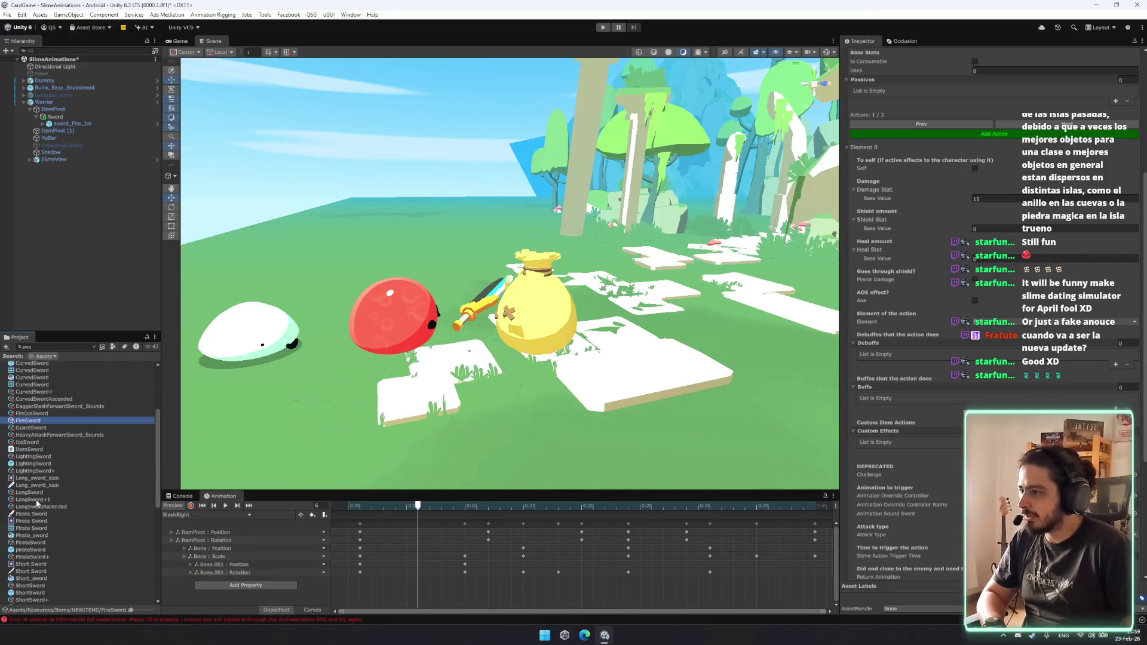
click(36, 493)
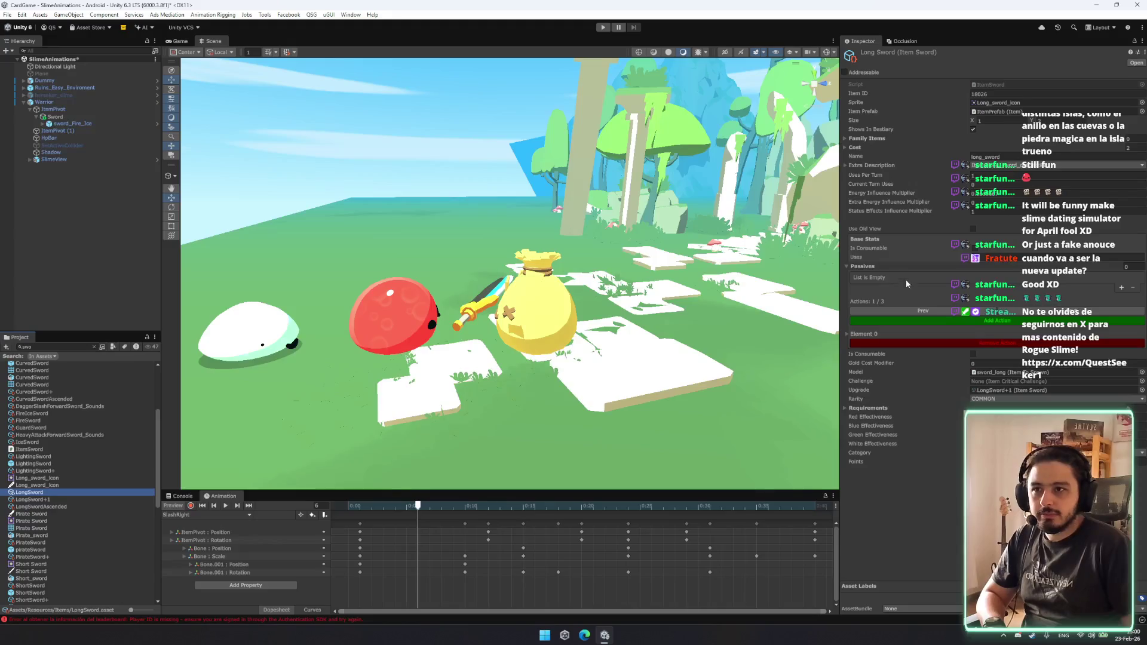
click(1114, 311)
click(1114, 311)
click(847, 335)
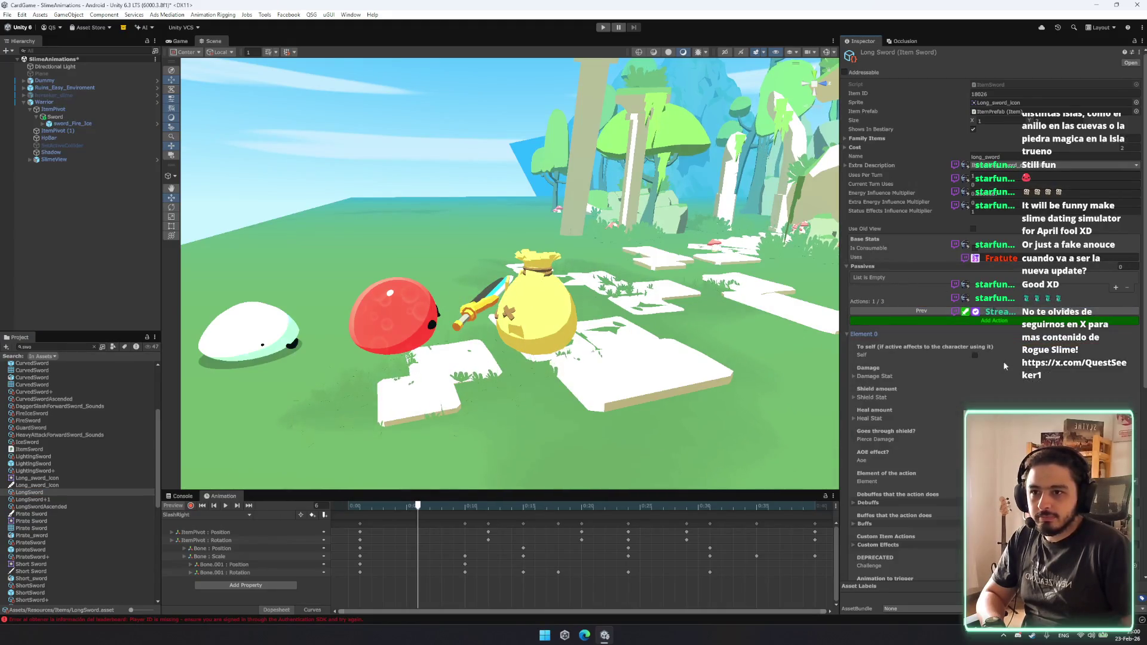
scroll(1017, 374, down, 3)
scroll(1031, 275, up, 3)
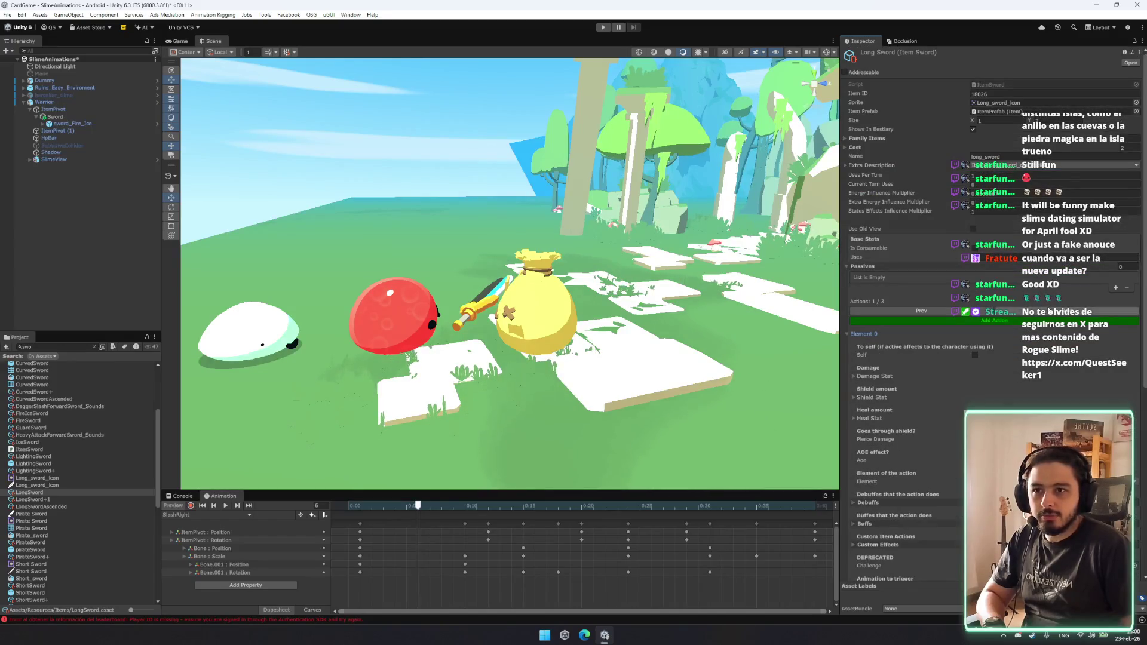
click(1114, 311)
click(847, 334)
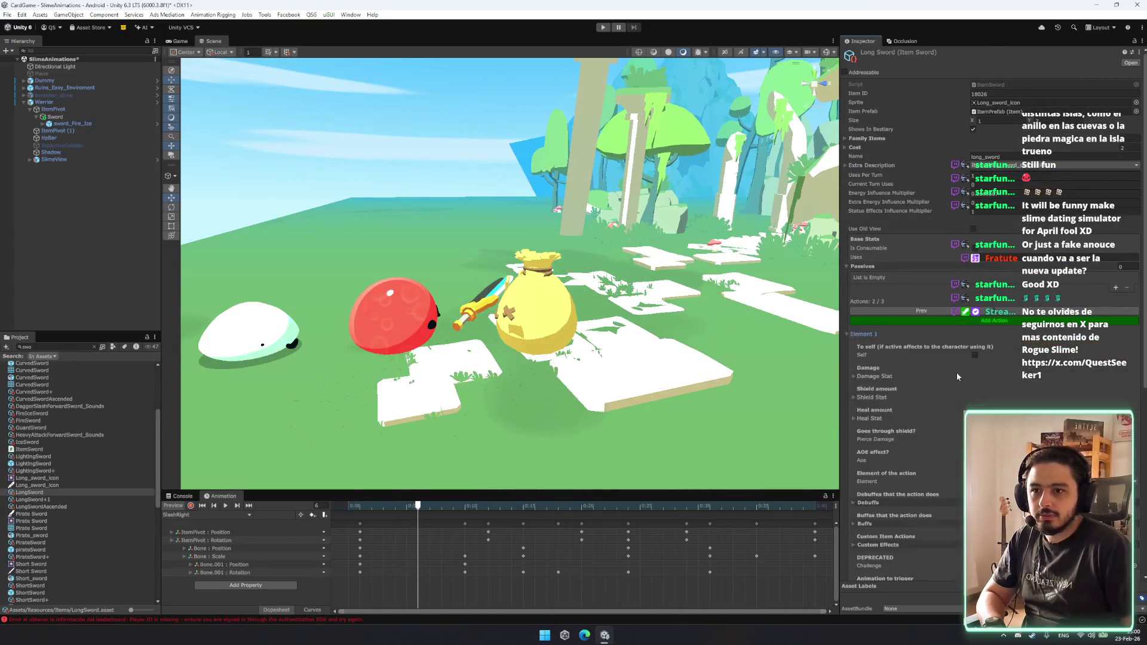
scroll(1001, 397, down, 3)
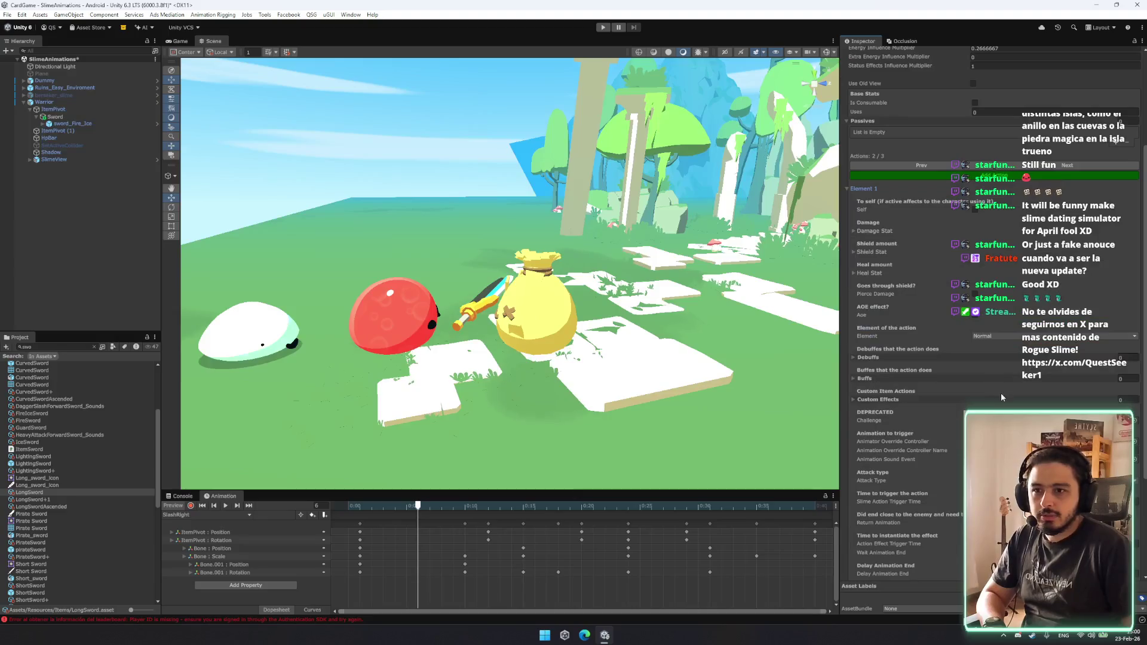
click(1068, 166)
click(853, 330)
scroll(1040, 405, down, 3)
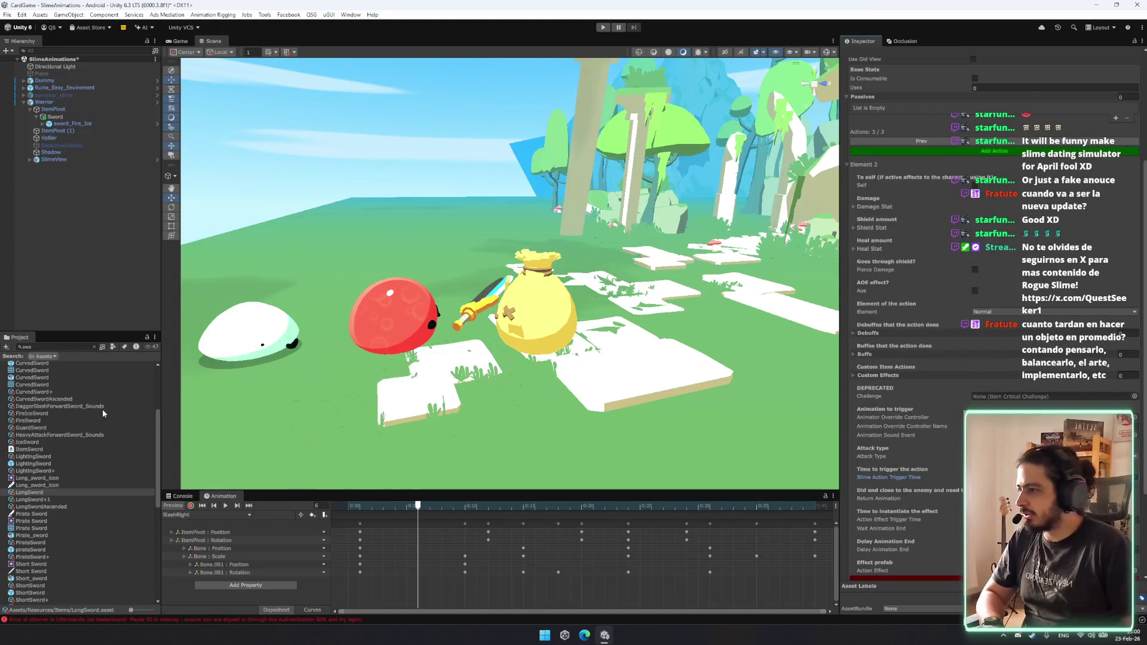
click(46, 414)
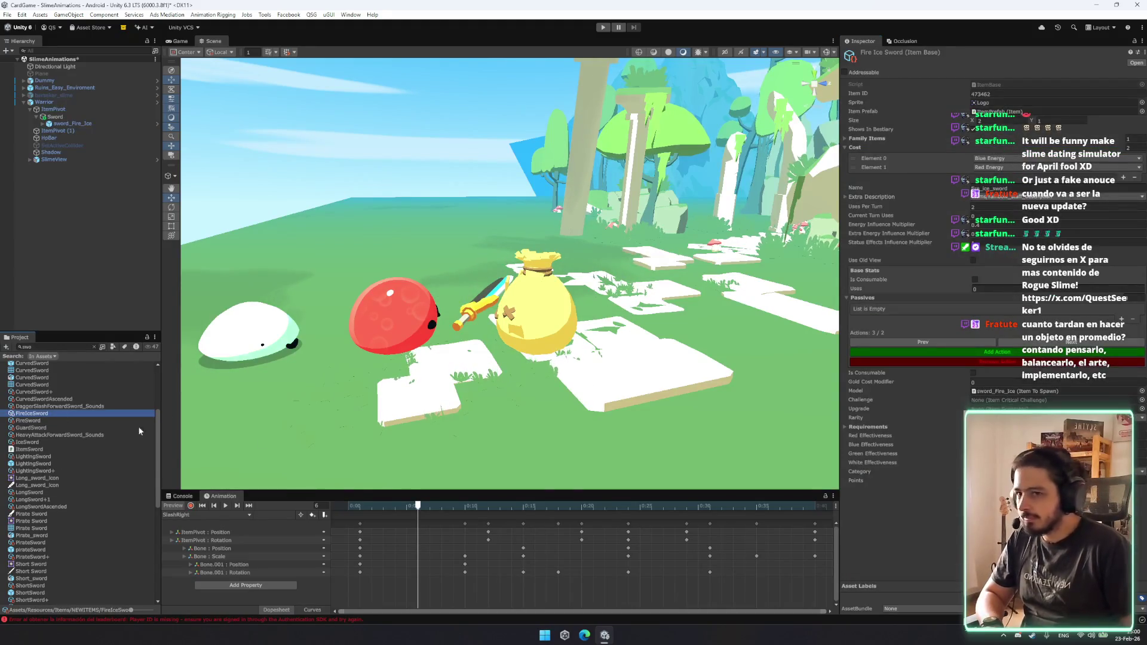
Assign SlashLeft as the second action's animator override controller.
click(923, 341)
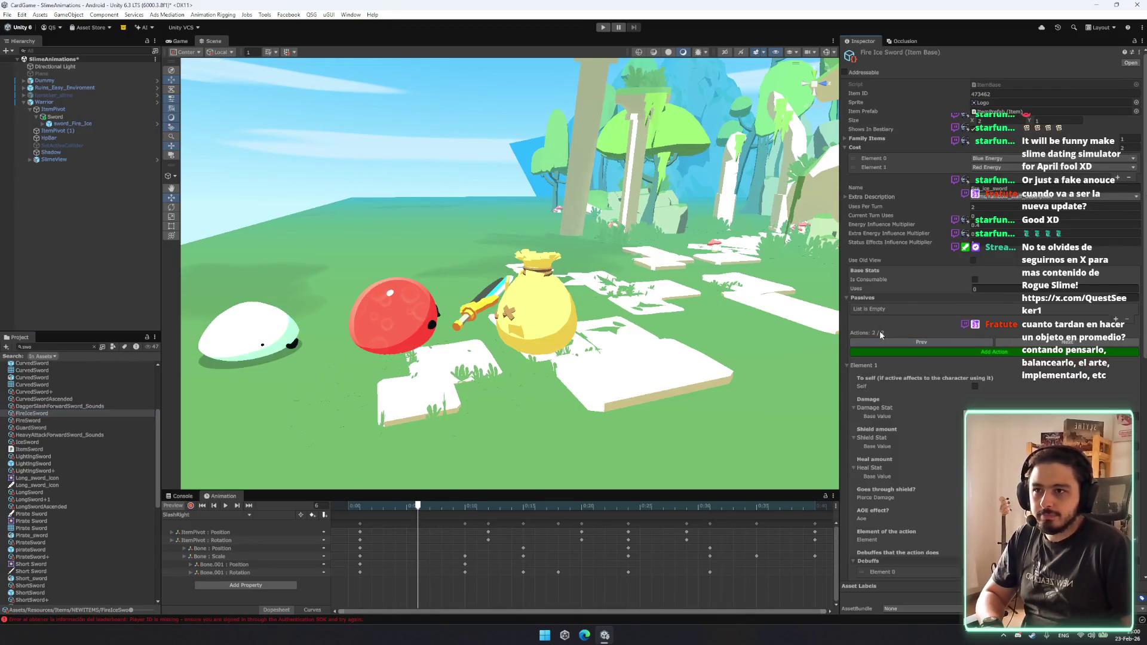
scroll(992, 299, down, 4)
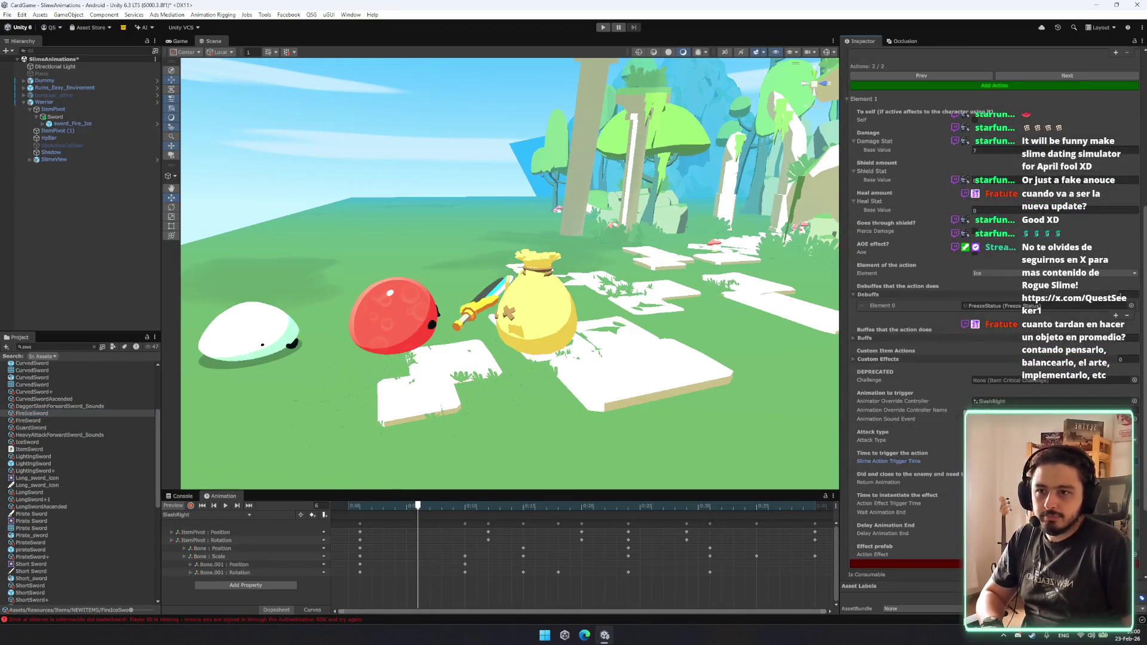
click(1016, 409)
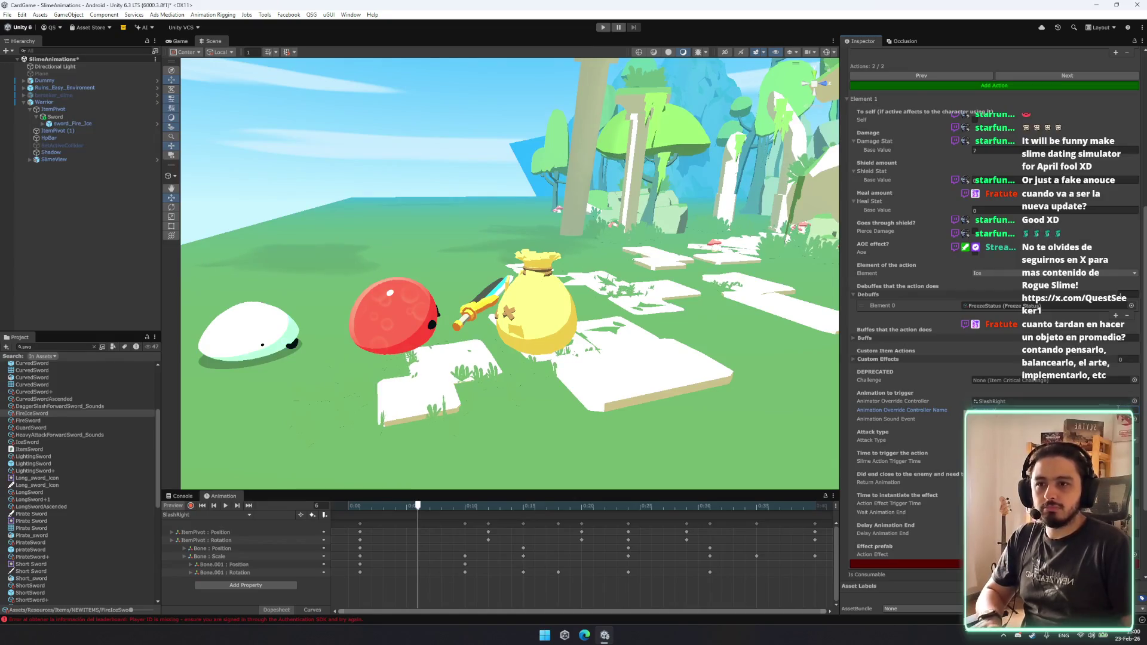
click(1134, 401)
text(SlashLeft)
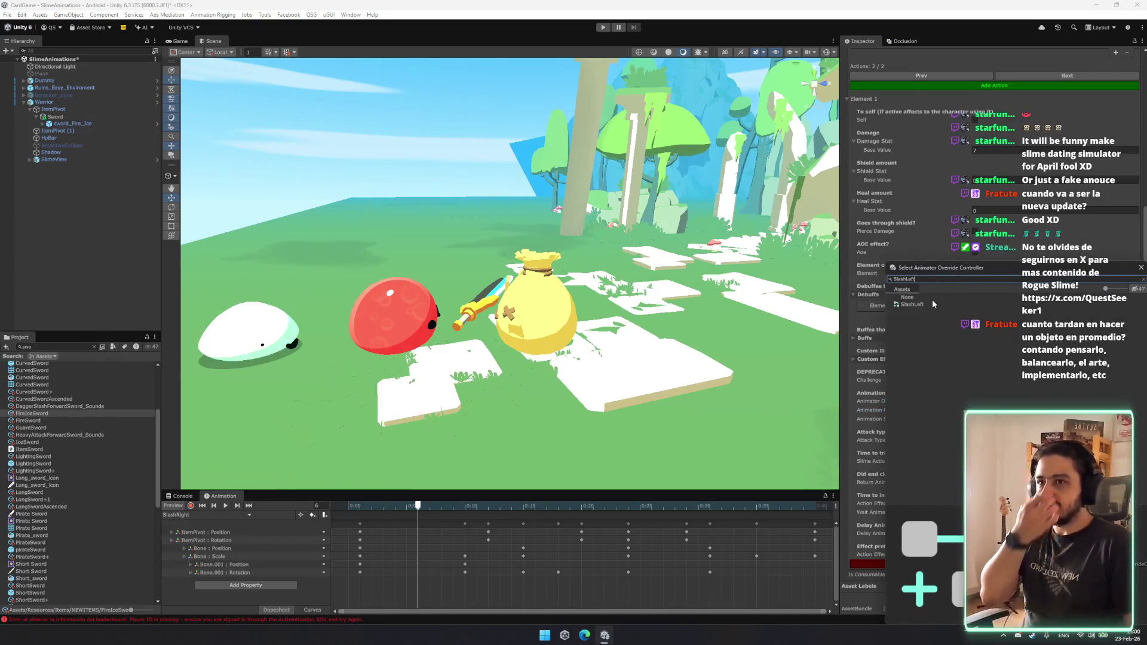
double_click(931, 306)
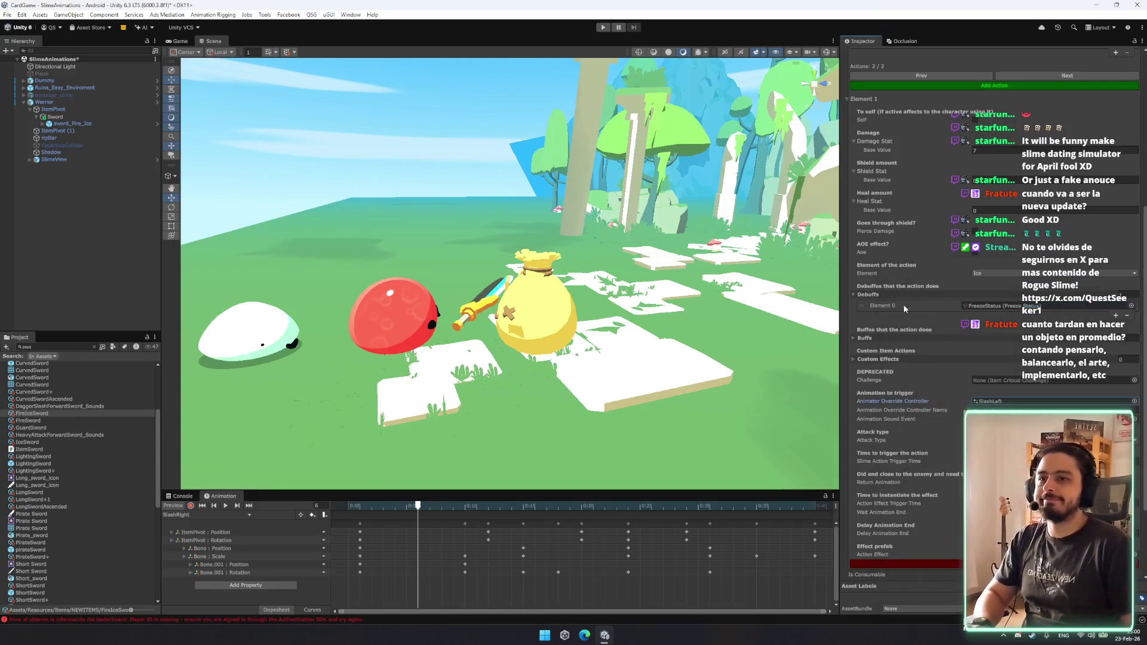
Preview the slash animation around frames 21–22 and orbit closer to the red slime.
scroll(576, 306, down, 5)
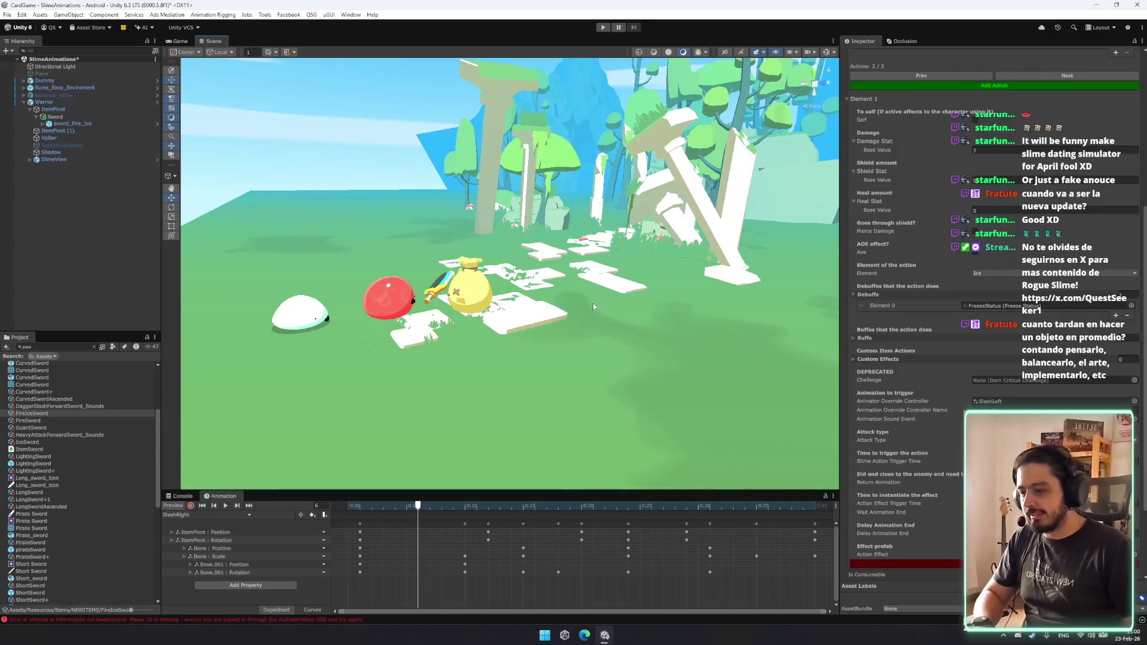
scroll(371, 295, up, 6)
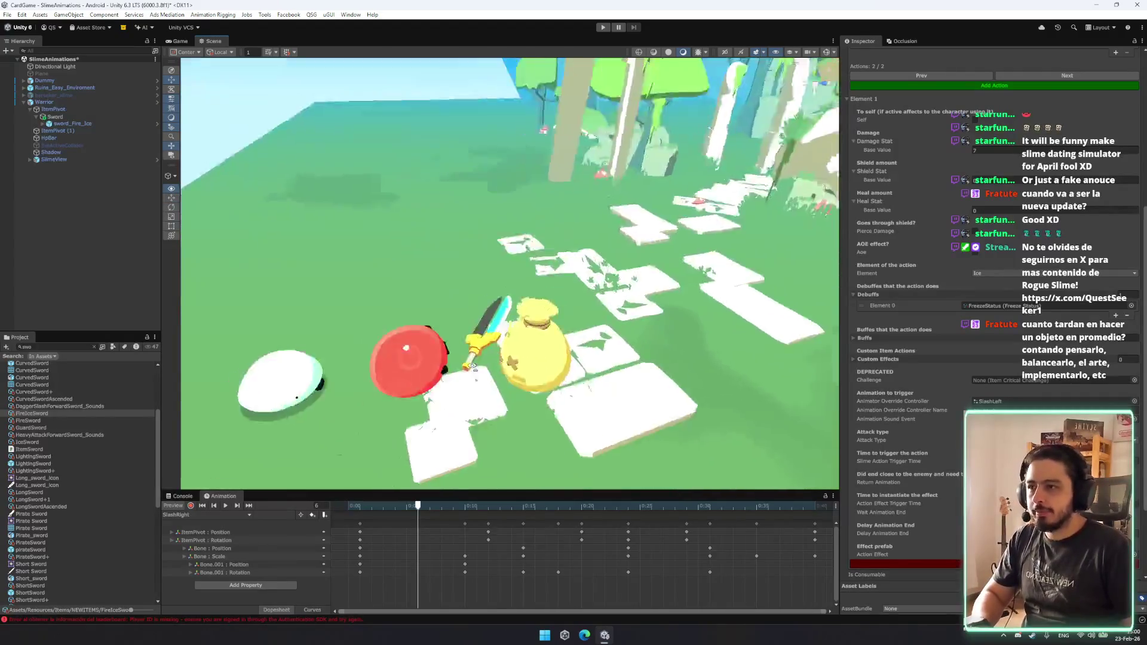
scroll(438, 331, down, 5)
key(comma)
mouse_move(485, 505)
mouse_down()
mouse_move(769, 506)
mouse_move(440, 506)
mouse_move(660, 506)
mouse_move(567, 508)
mouse_up()
key(period)
drag(706, 350, 794, 356)
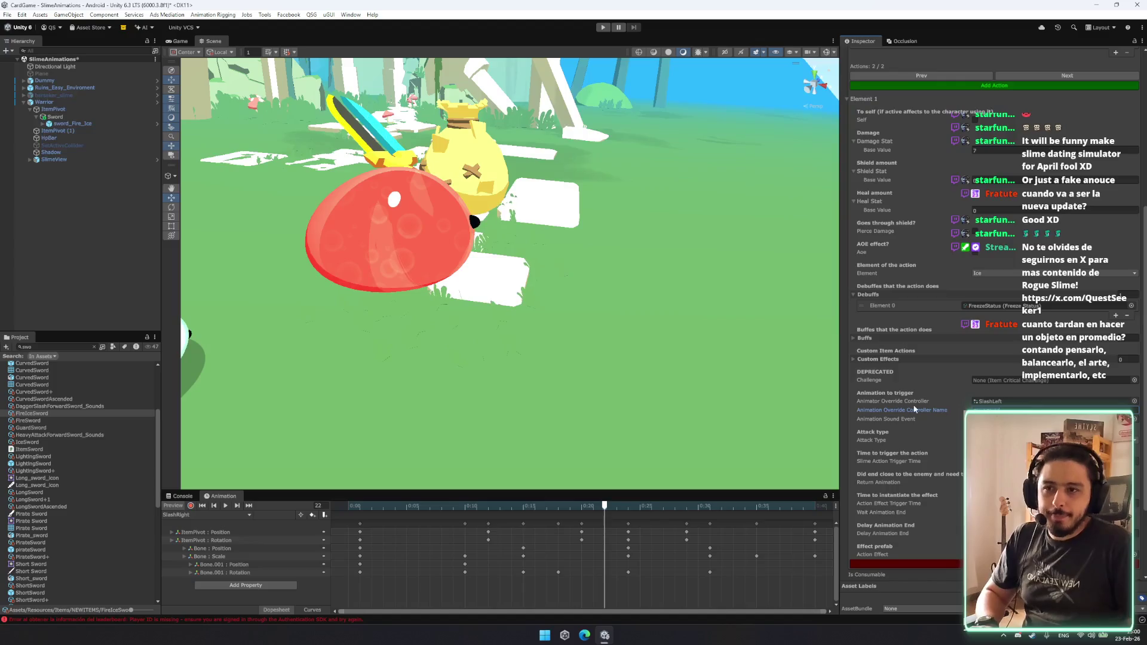
Switch the second action's override controller to SlashRight and view the slimes from wider angles.
click(1133, 402)
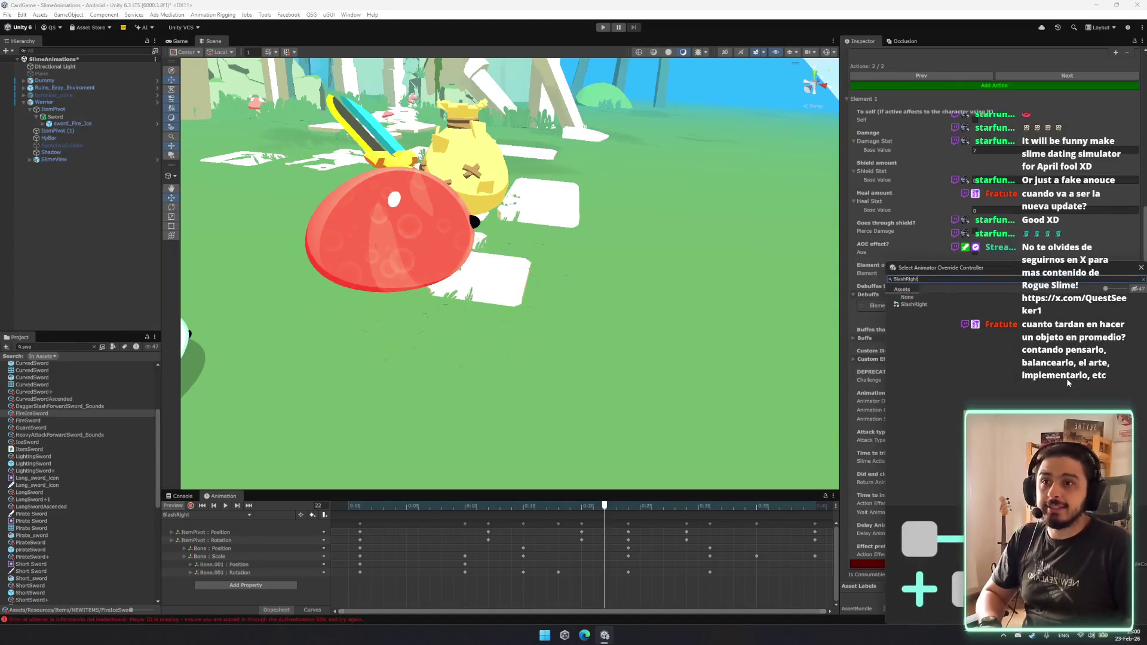
text(SlashRight)
double_click(948, 305)
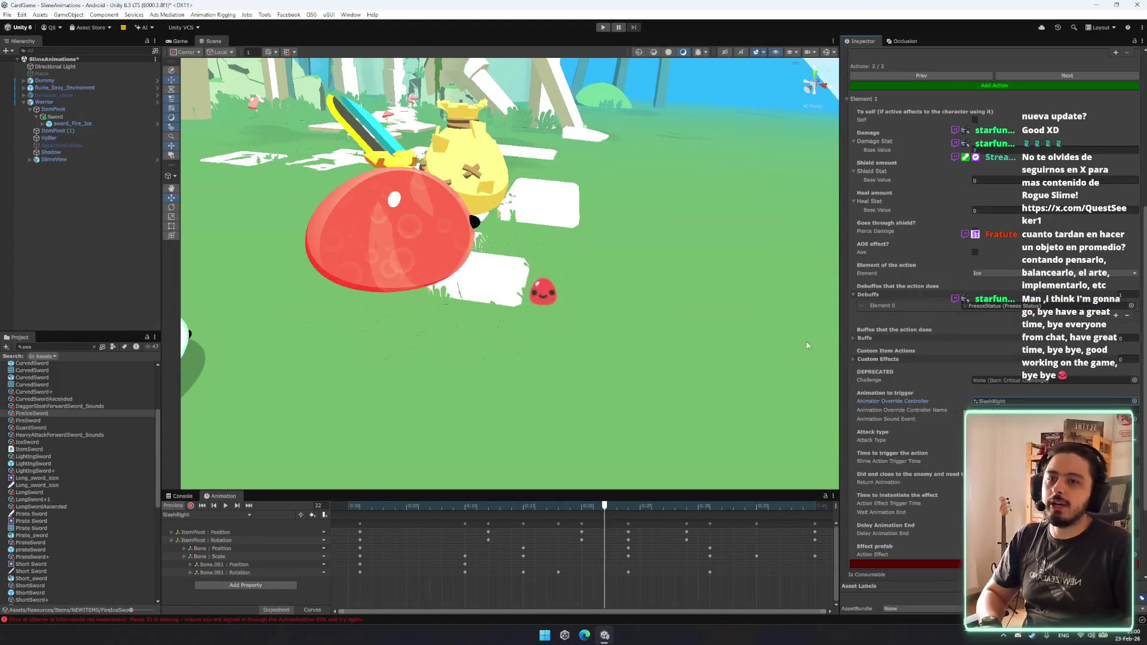
mouse_move(431, 349)
mouse_down()
mouse_move(455, 343)
mouse_move(323, 328)
mouse_up()
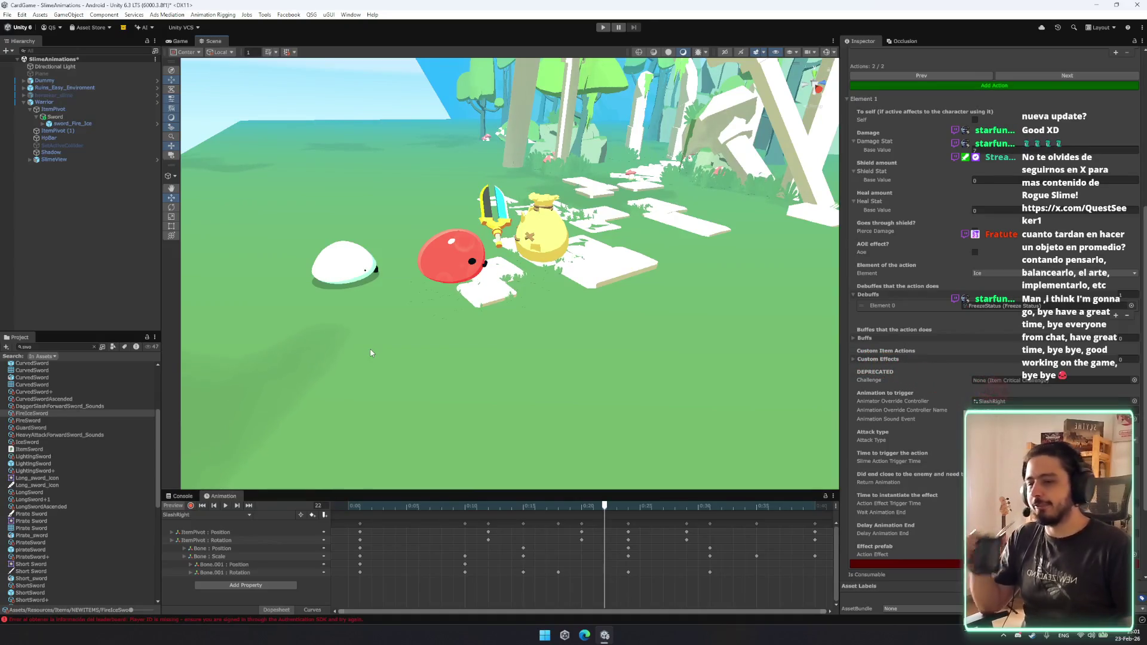
scroll(560, 328, up, 5)
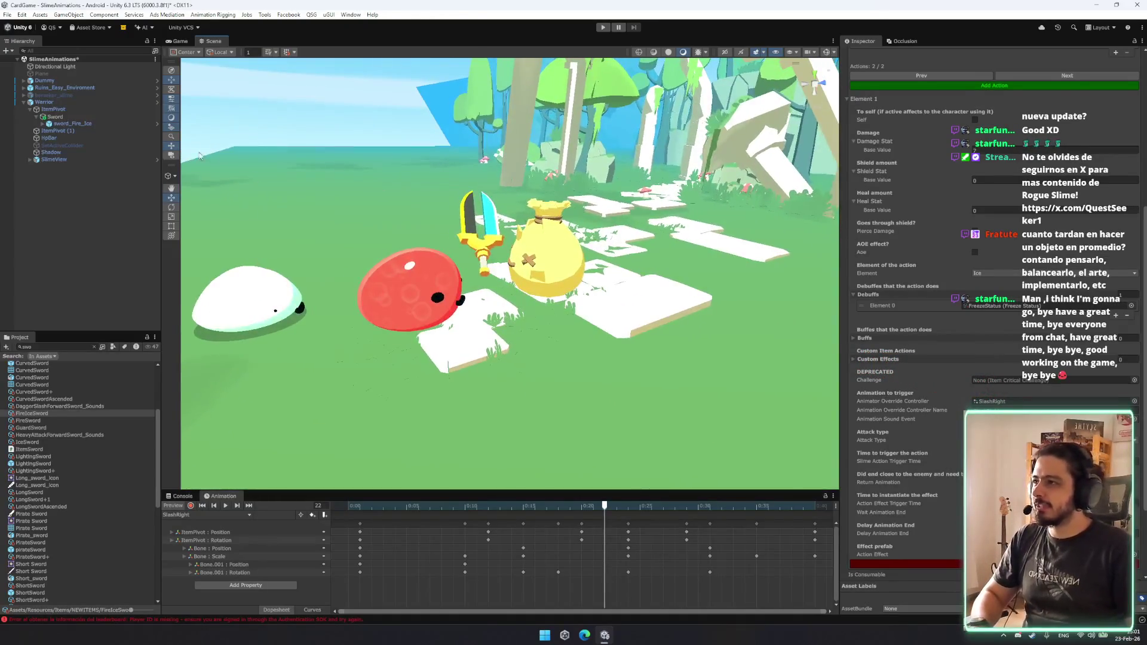
scroll(555, 306, down, 4)
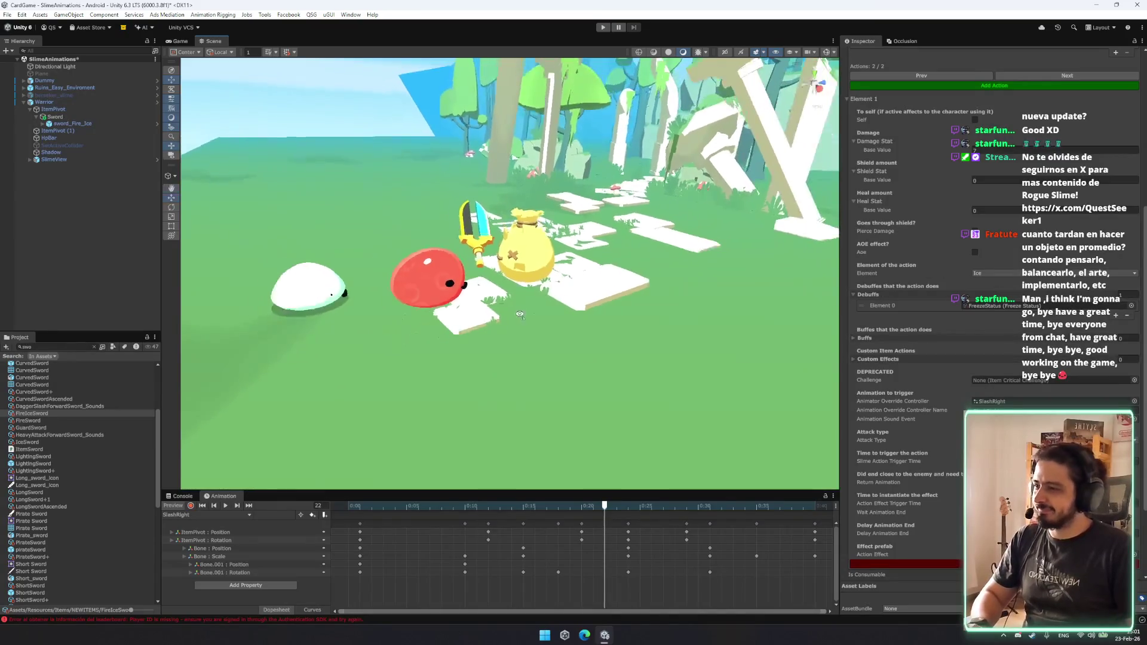
drag(555, 307, 481, 301)
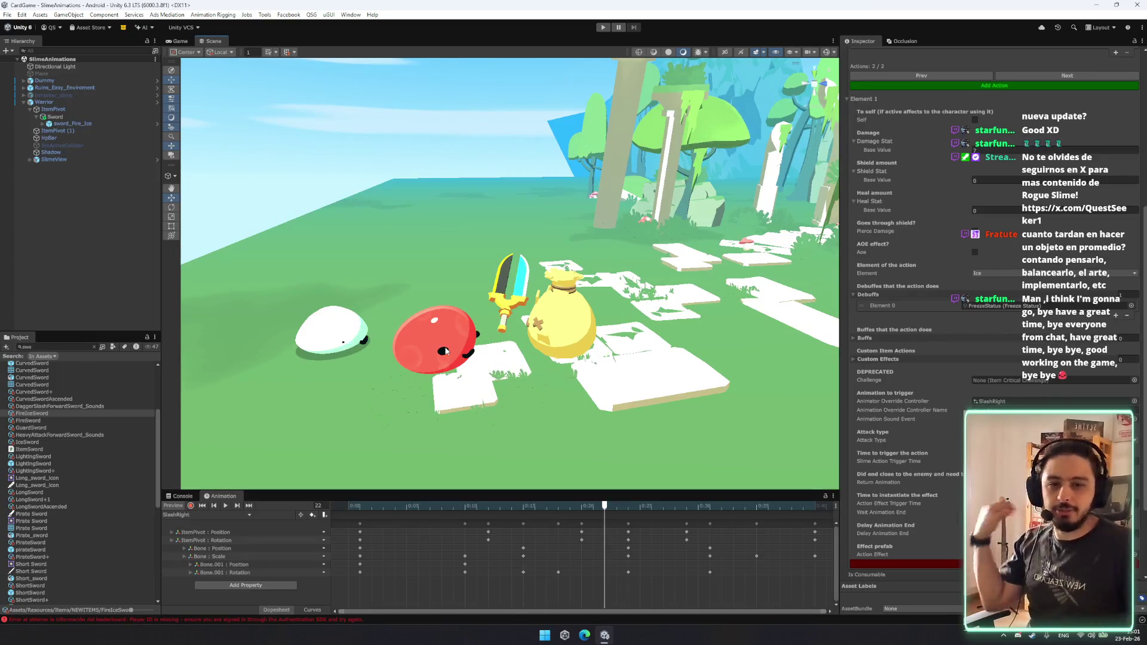
click(49, 250)
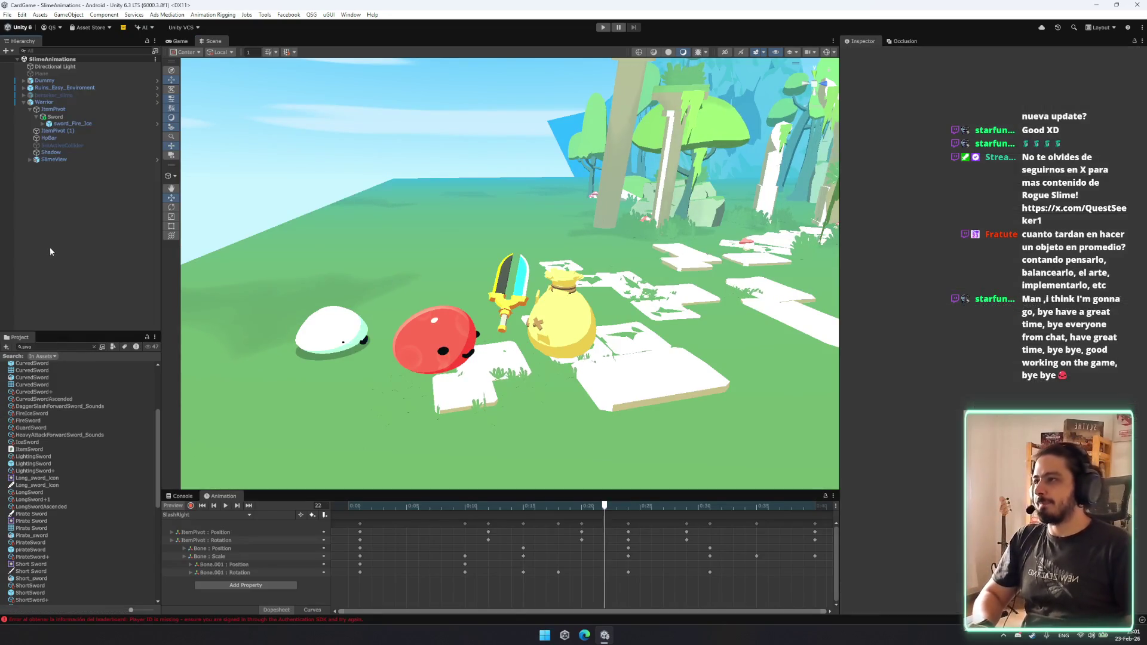
Test-run the game in Play mode, then stop it.
drag(552, 314, 460, 328)
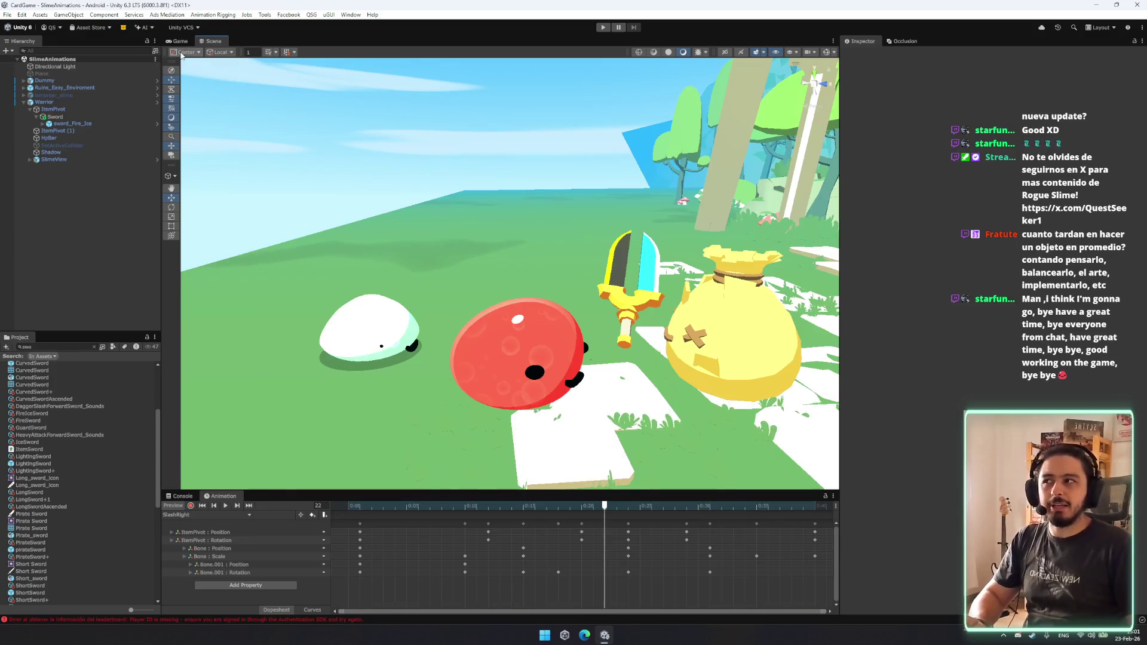
drag(159, 444, 170, 385)
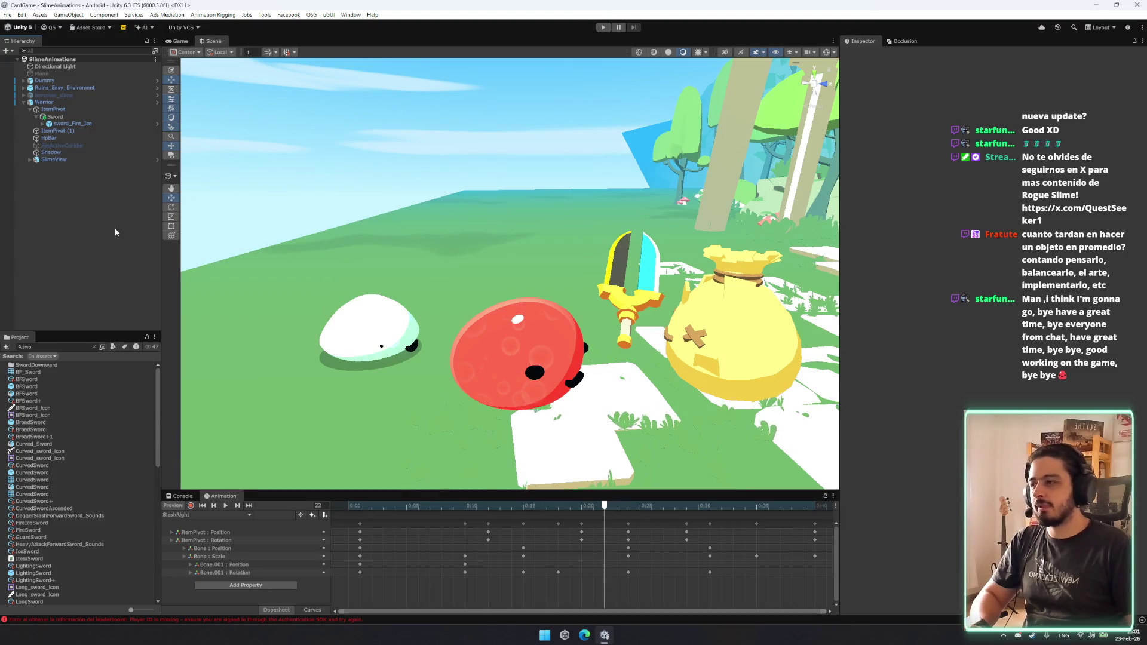
key(ctrl+p)
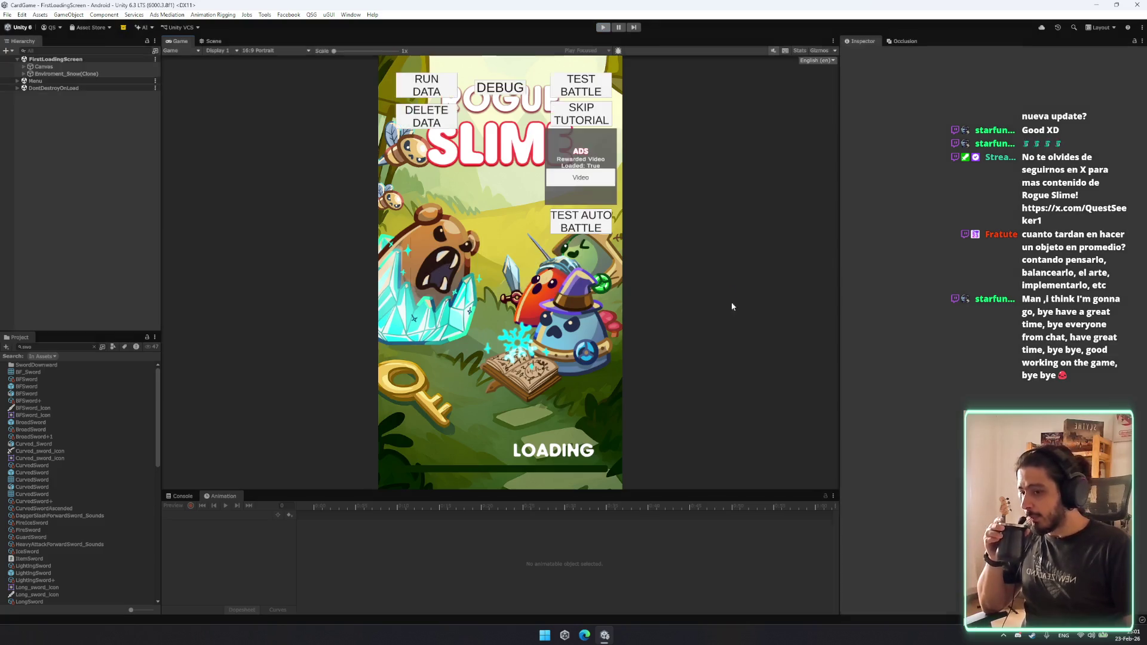
key(ctrl+p)
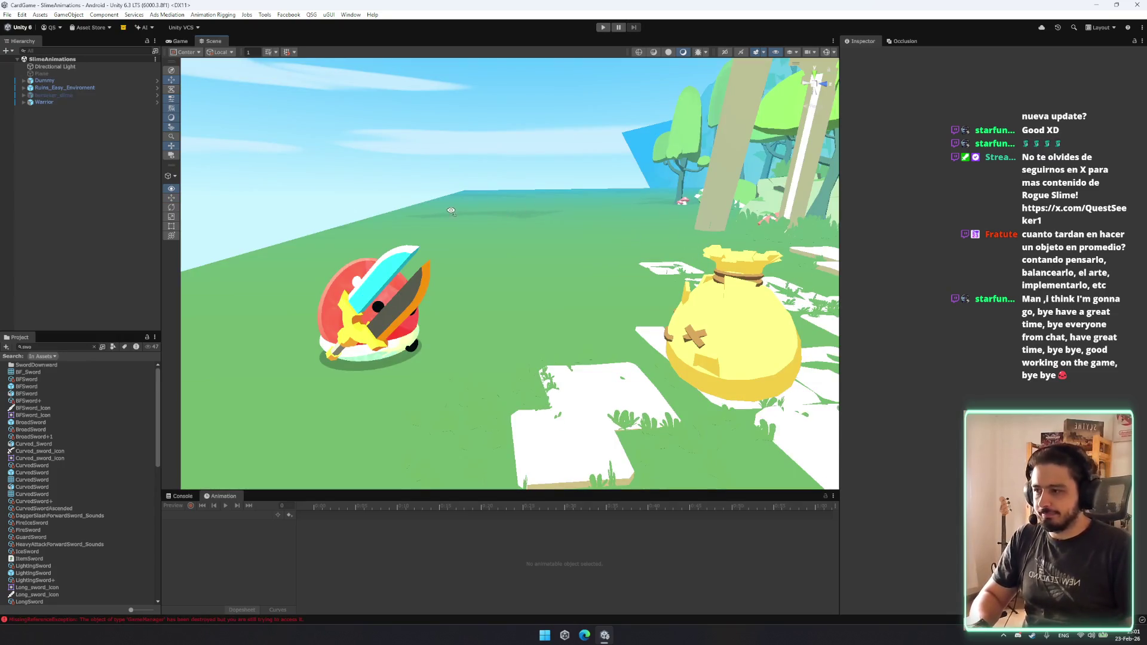
Load the Menu scene from the scene switcher.
key(alt+s)
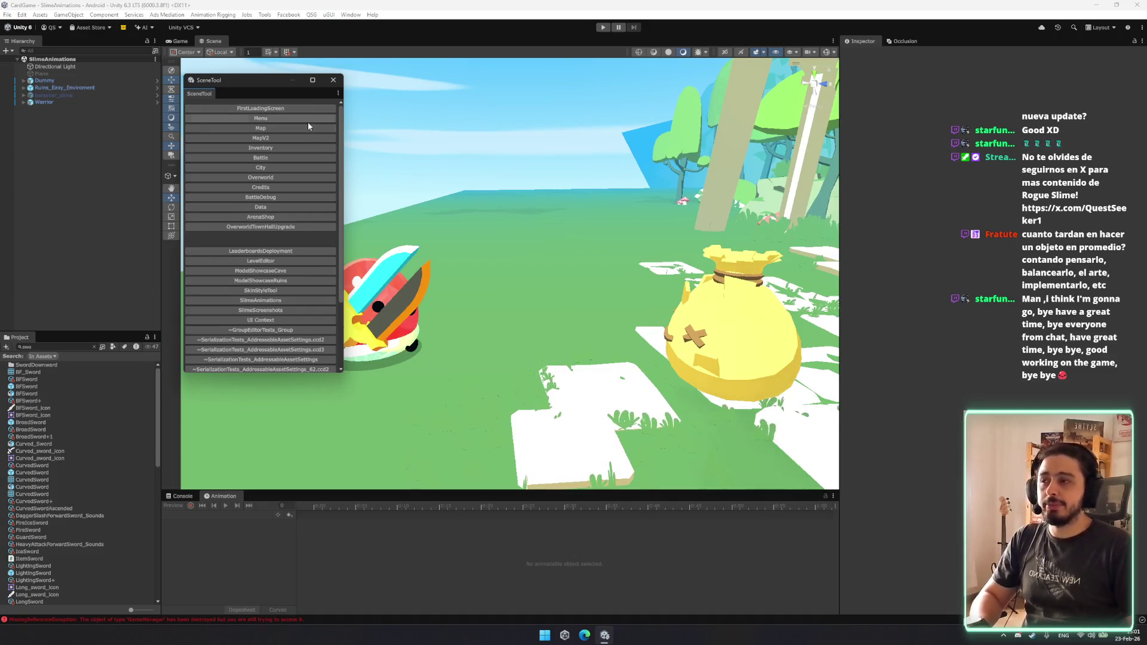
click(307, 120)
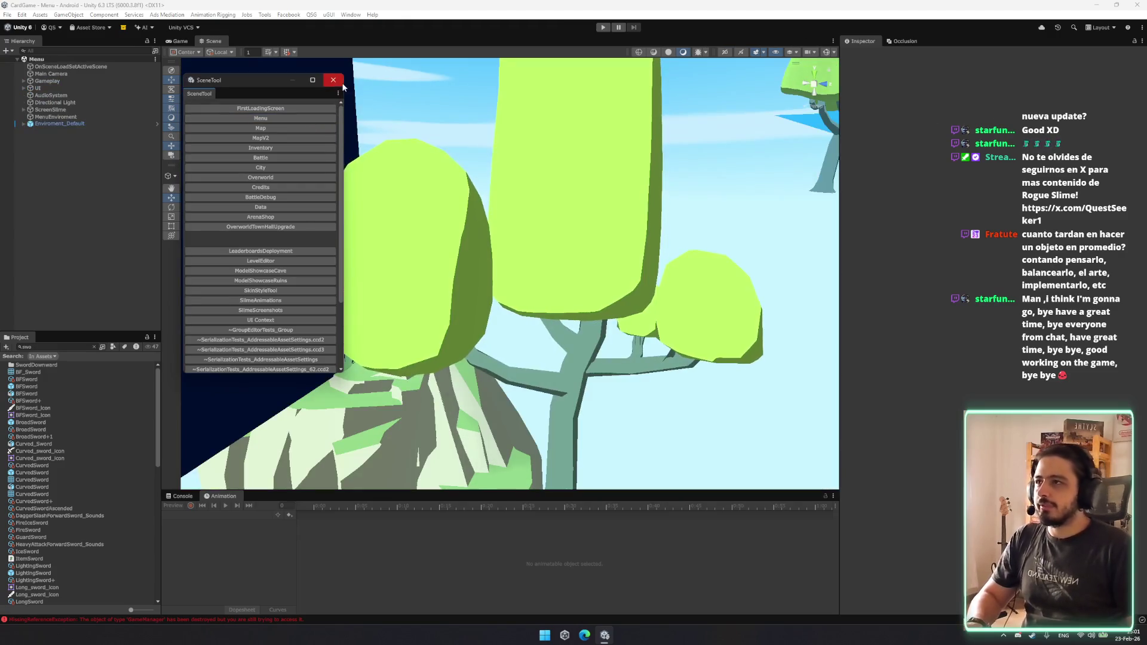
click(332, 80)
Launch Calculator from Windows search.
key(super)
text(ca)
key(Return)
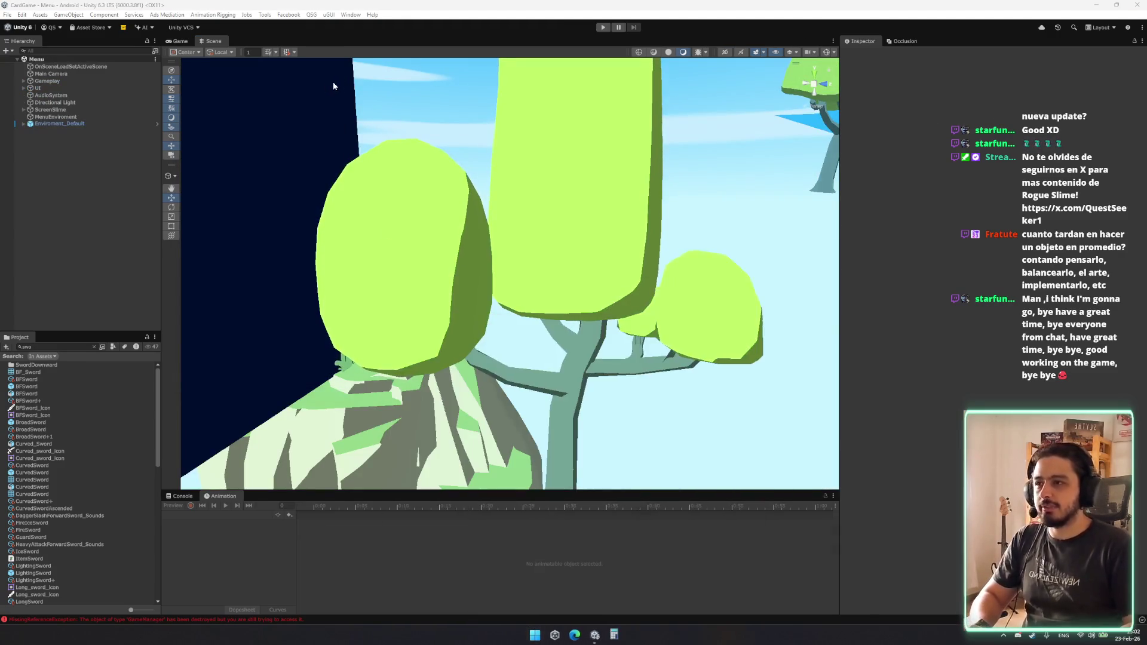
text(15)
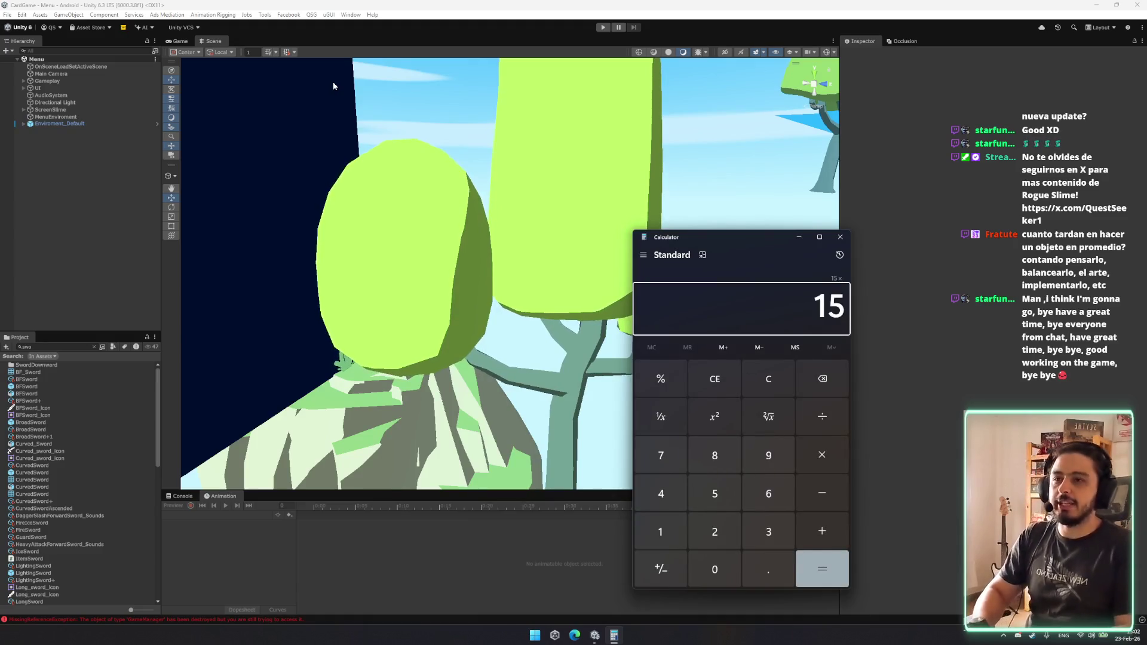
text(*45/)
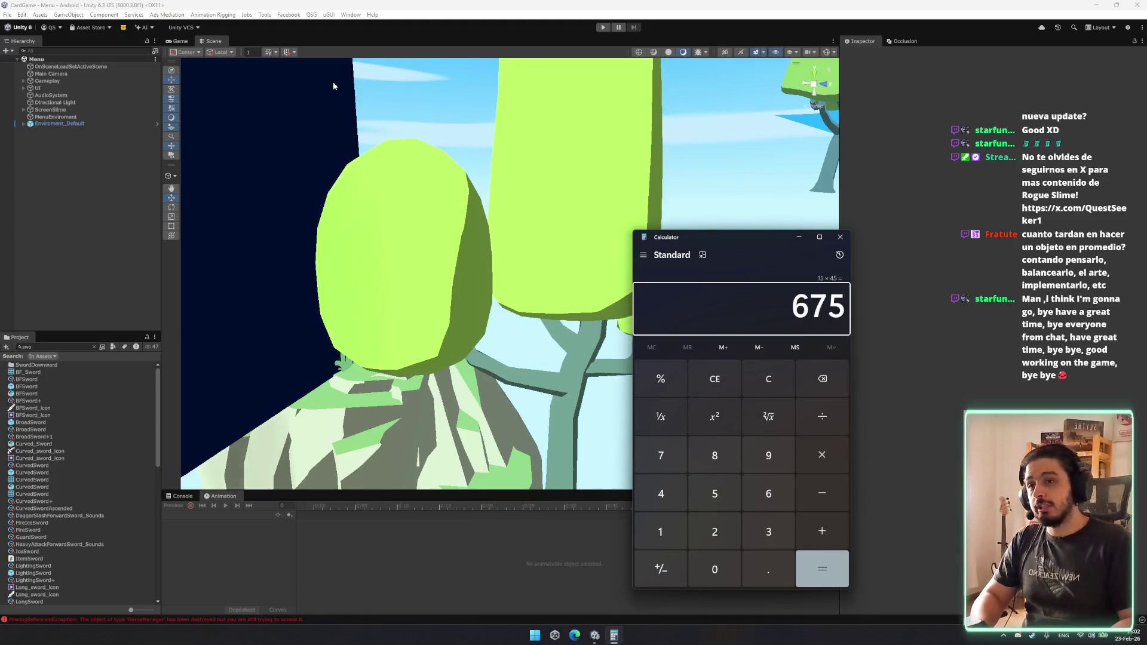
text(60)
key(Return)
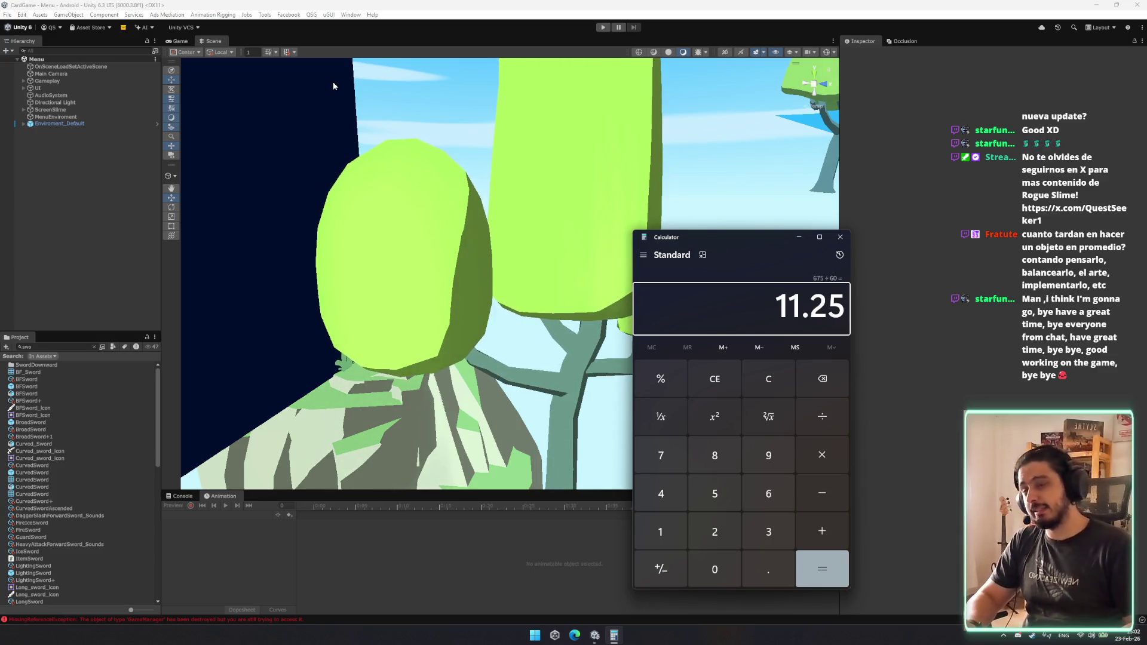
text(.)
key(BackSpace)
text(+)
text(6)
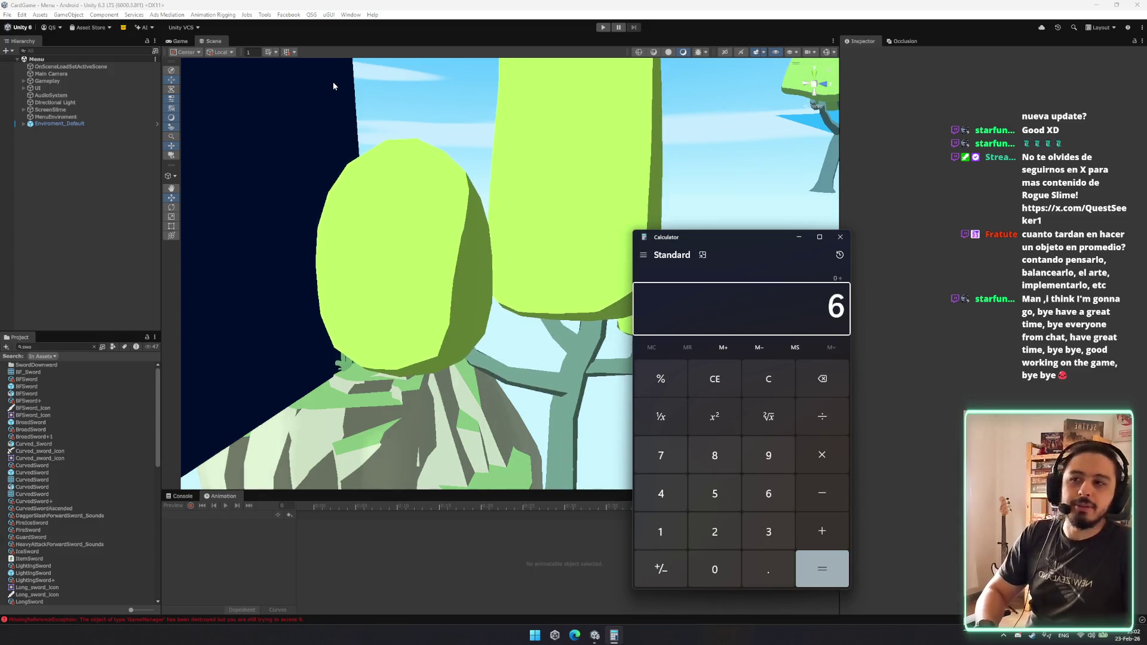
key(BackSpace)
text(11)
key(BackSpace)
key(BackSpace)
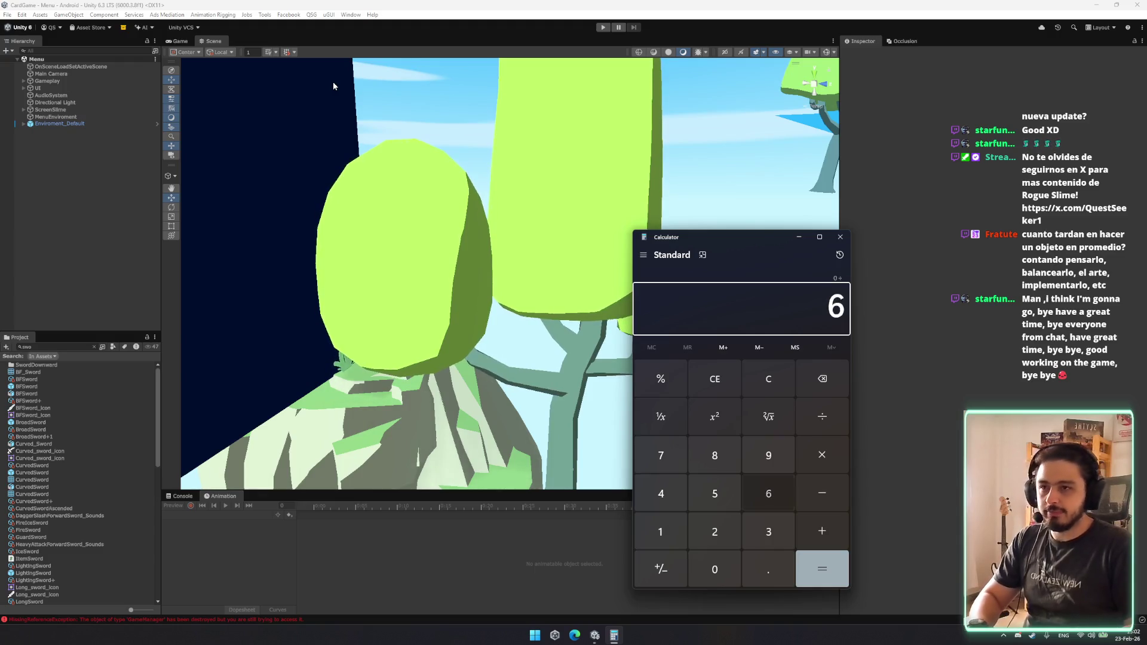
key(Escape)
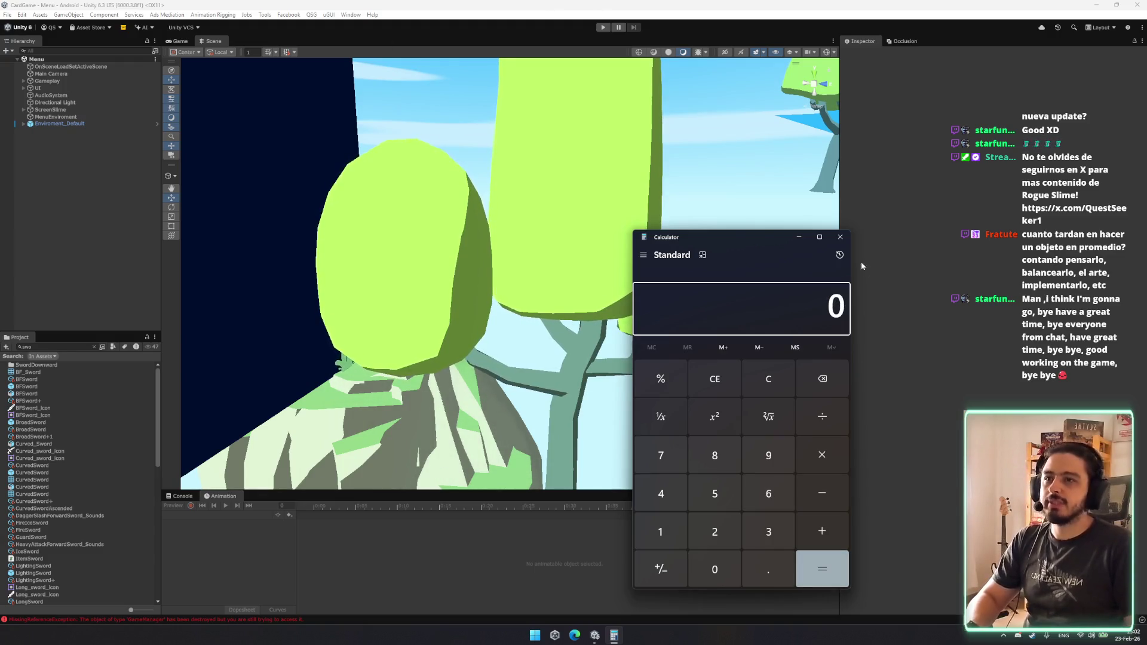
click(840, 237)
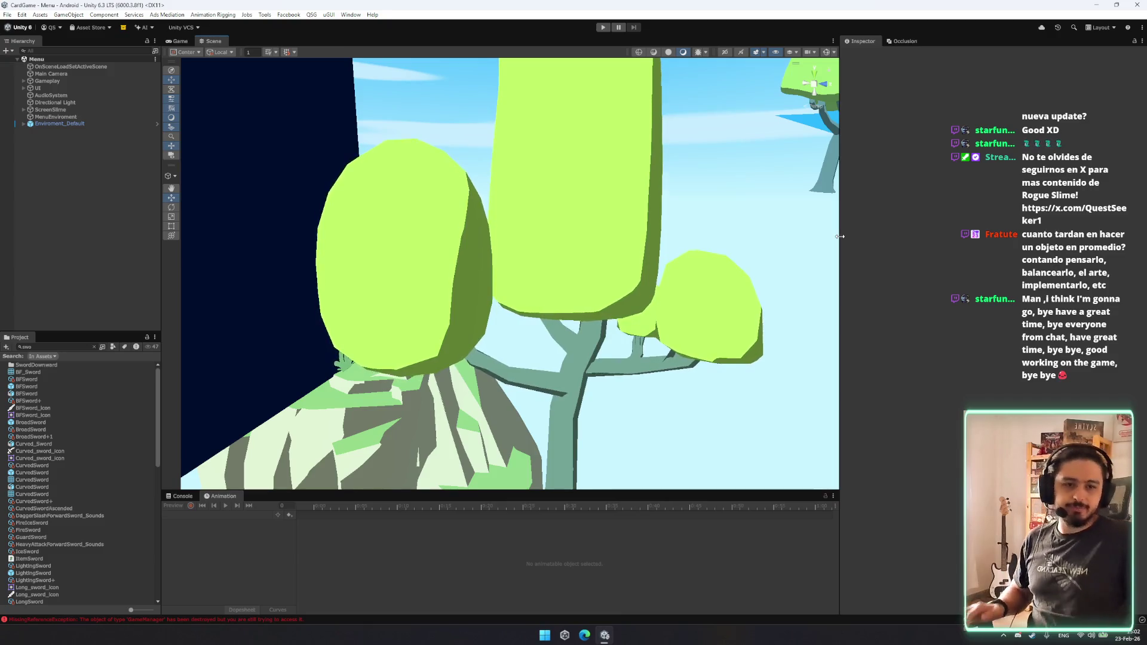
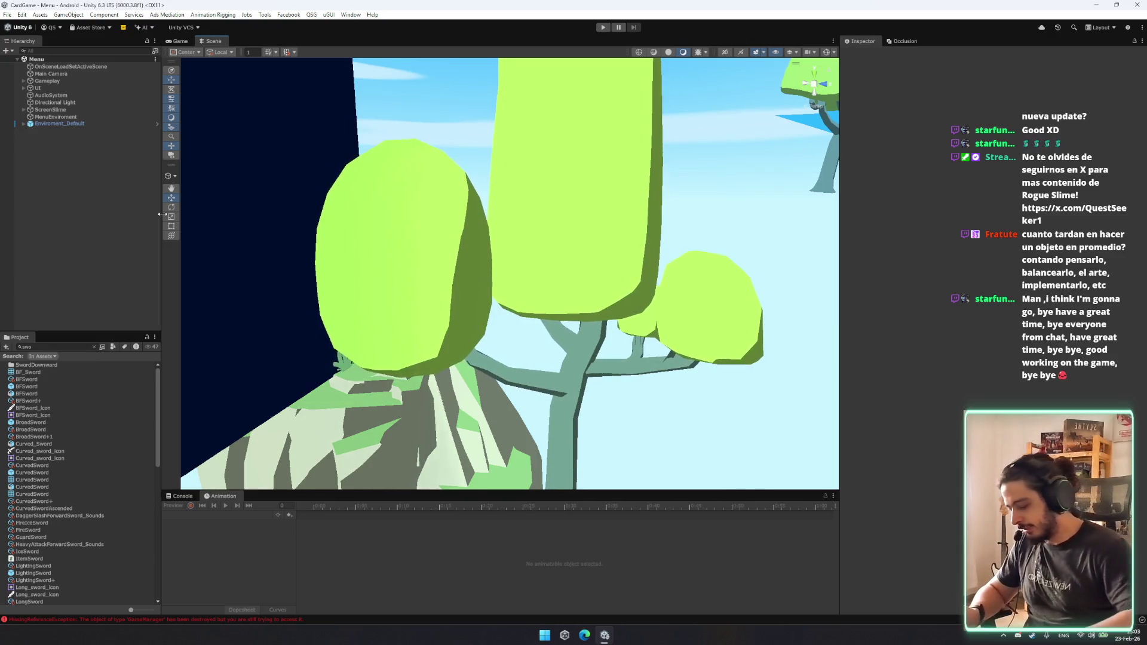
Select the Gameplay object and review its Game Manager settings.
click(48, 80)
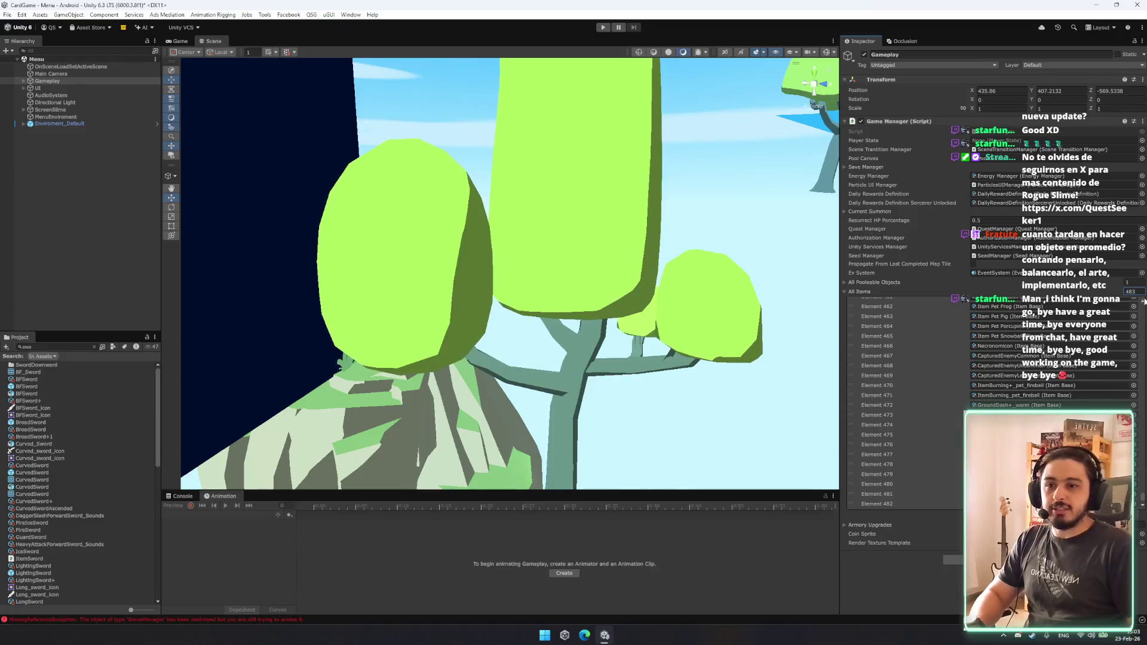
click(94, 346)
scroll(84, 430, up, 2)
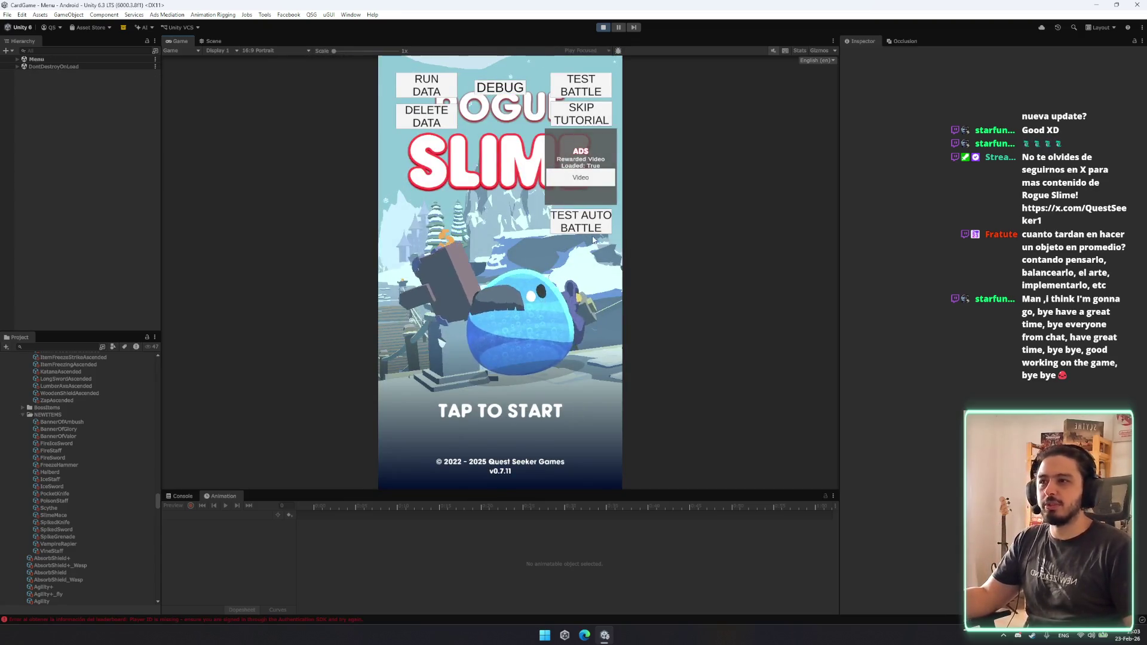
Start a TEST BATTLE and search the project assets for 'atlas'.
click(575, 88)
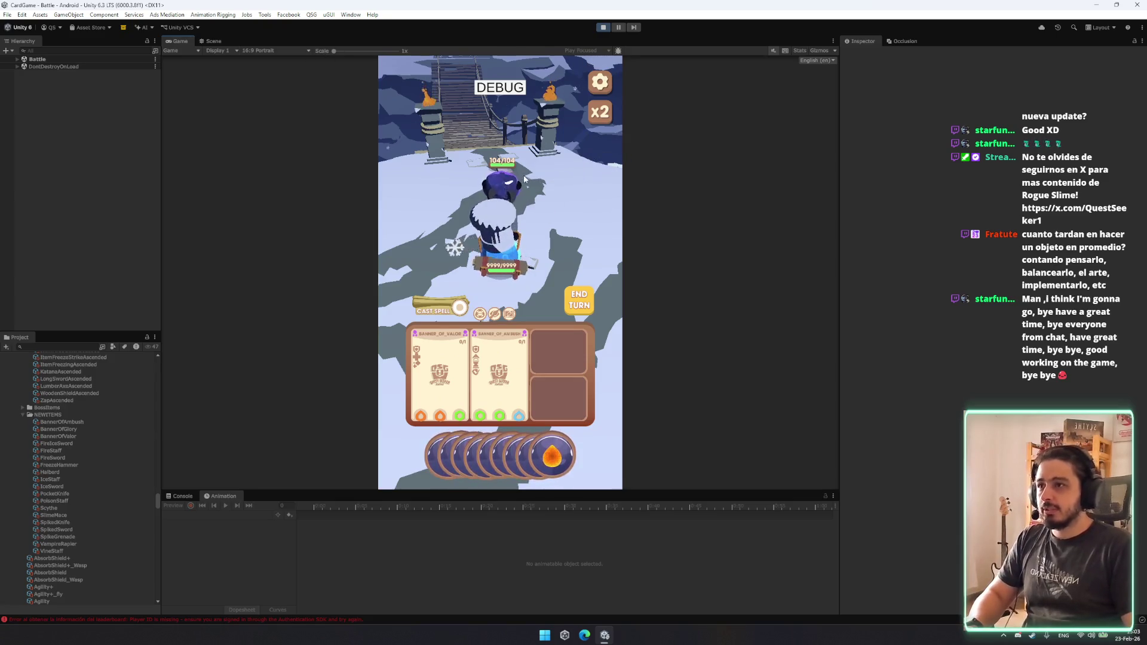
click(54, 347)
text(atlas)
Select the atlas texture, enlarge its preview, and open it in an external image viewer.
click(55, 372)
drag(955, 532, 955, 273)
click(21, 373)
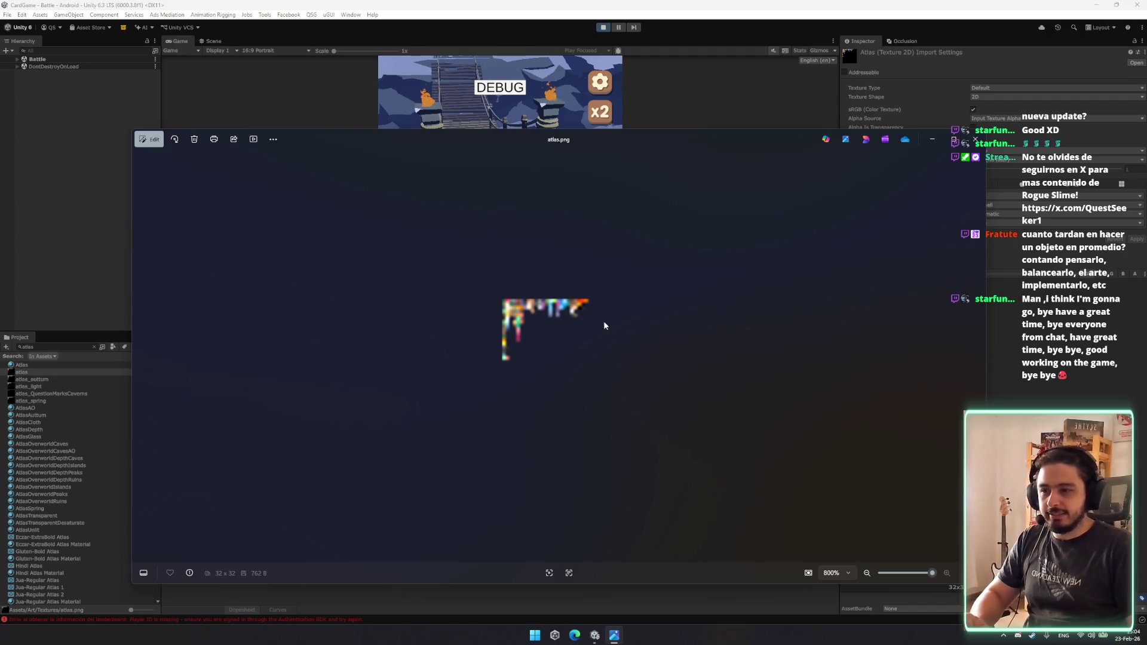
Close the atlas image viewer, shrink the preview, and clear the Project search.
click(974, 140)
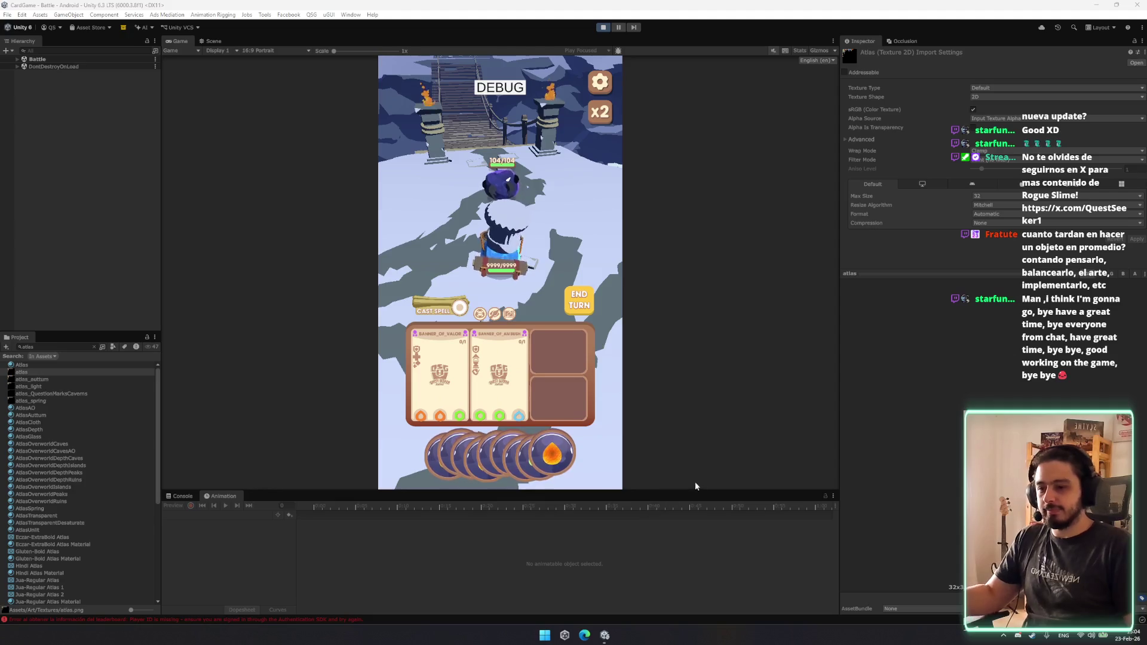
drag(940, 273, 940, 493)
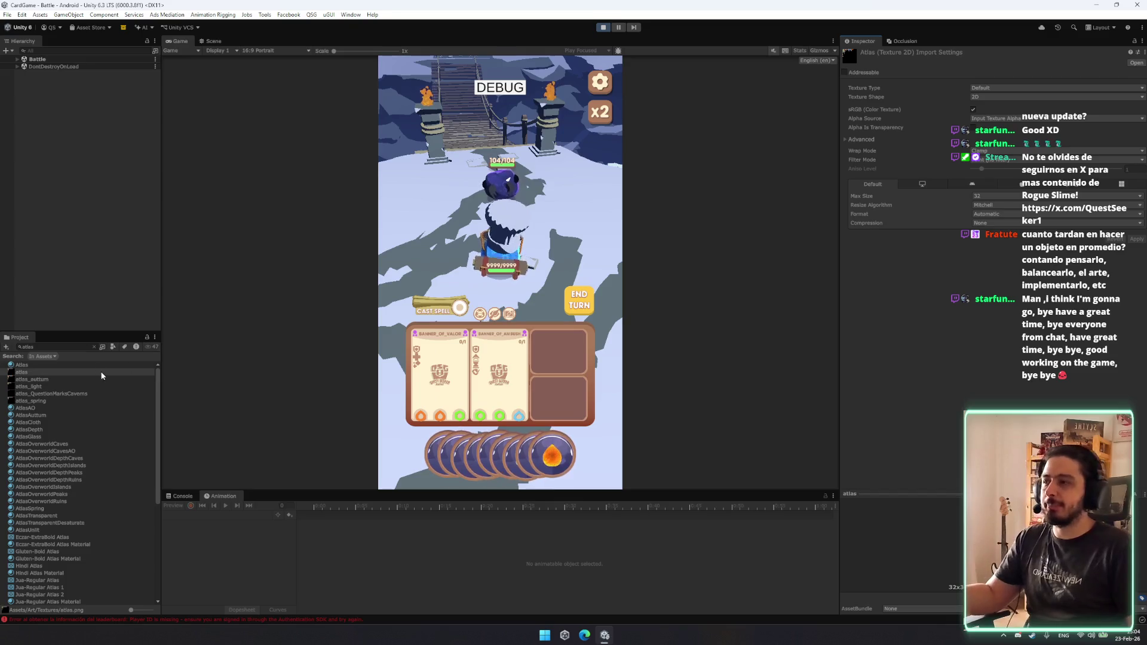
click(92, 347)
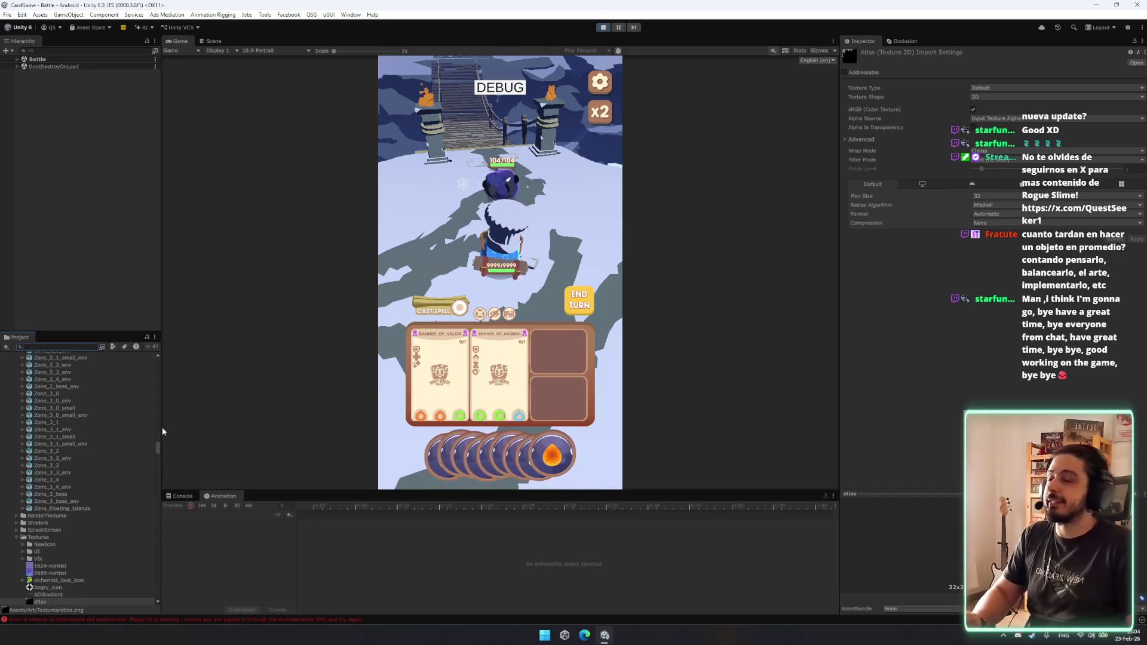
drag(158, 453, 158, 370)
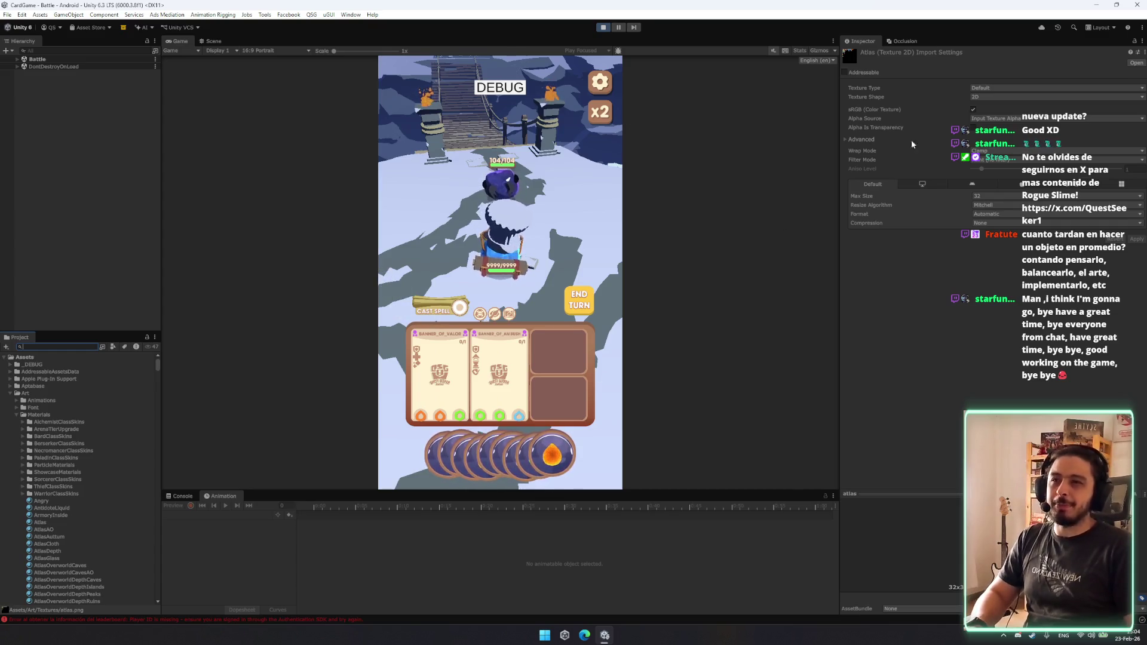
Select the Tower entry inside the _DEBUG folder and exit play mode.
click(46, 372)
key(Up)
key(Right)
key(Down)
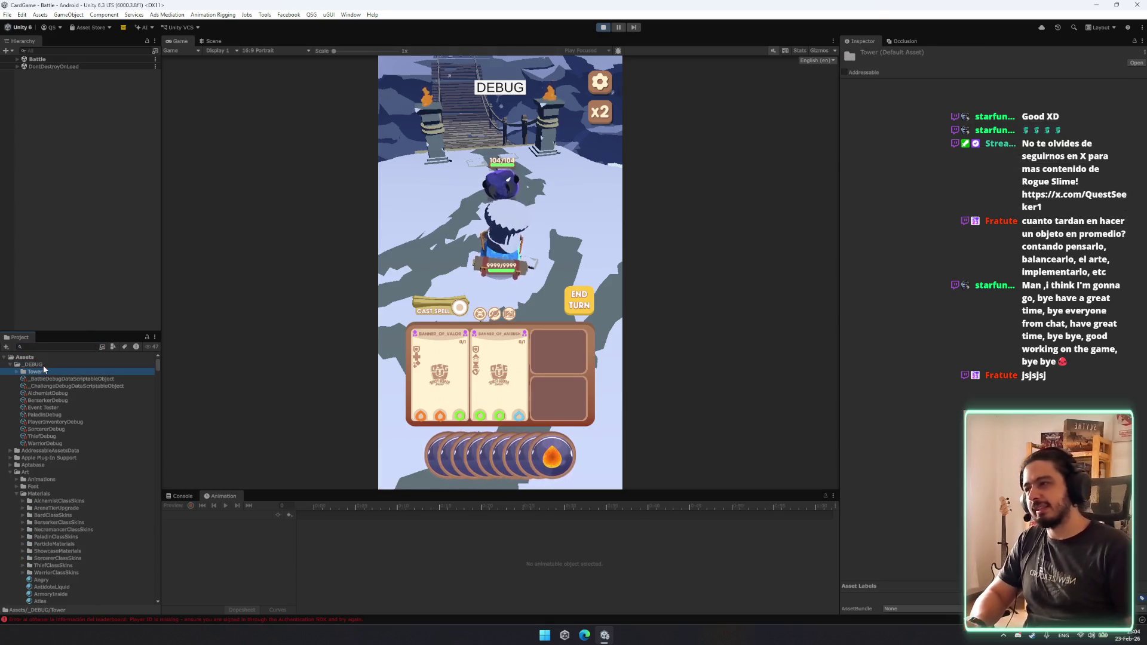
click(604, 27)
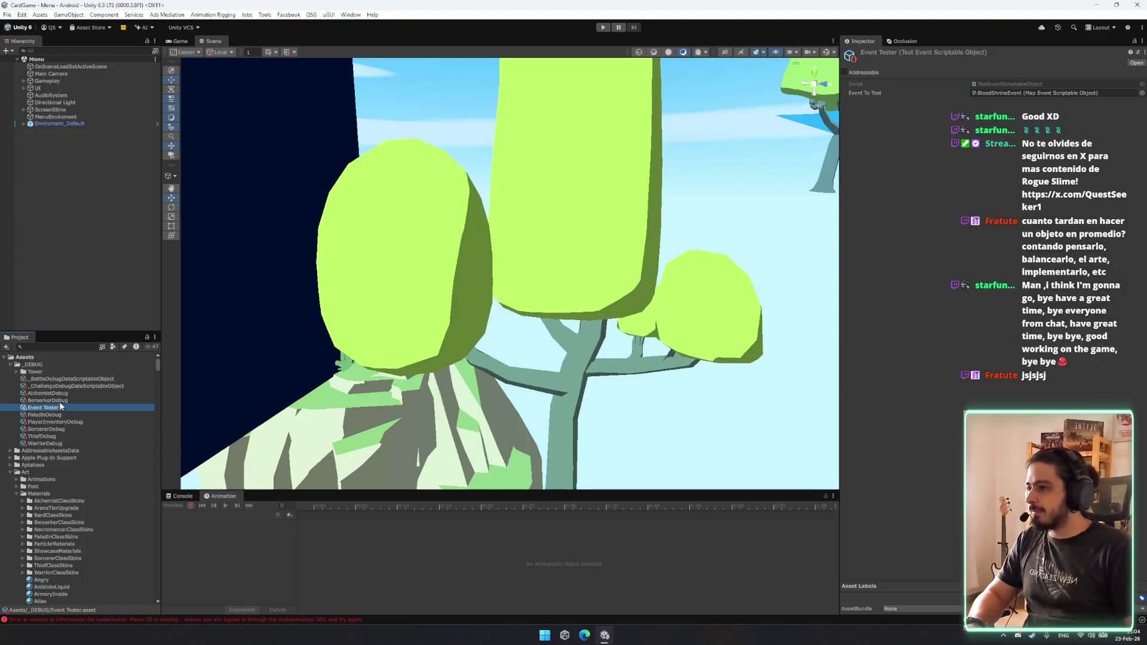
Select the PlayerInventoryDebug asset among the _DEBUG assets.
click(59, 408)
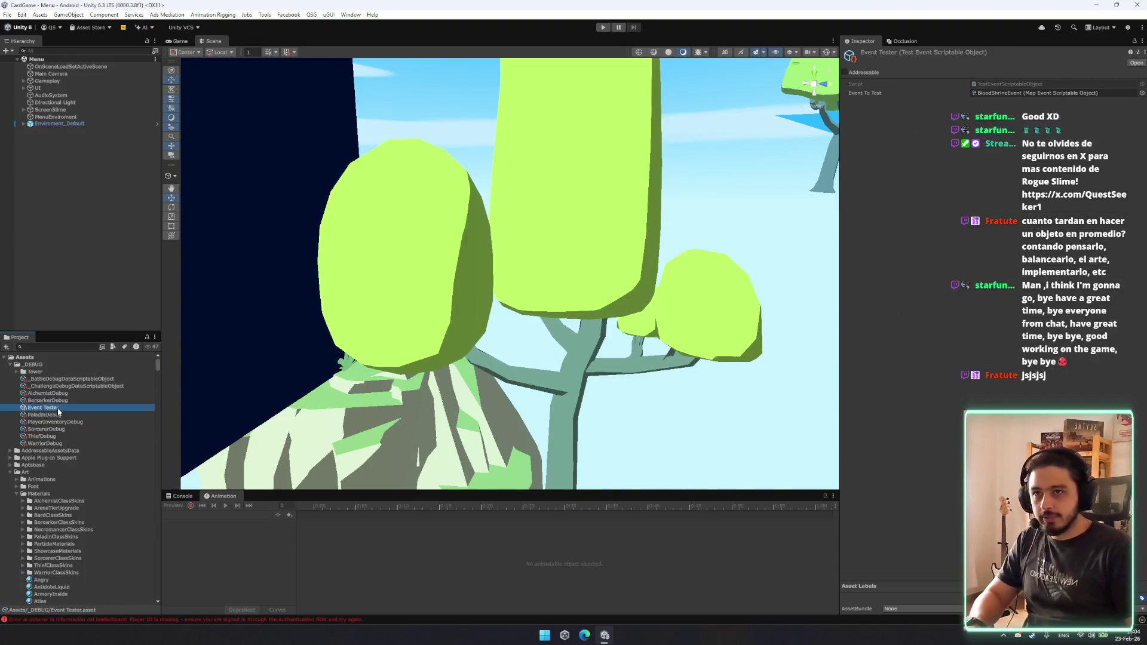
click(60, 415)
click(60, 429)
click(59, 422)
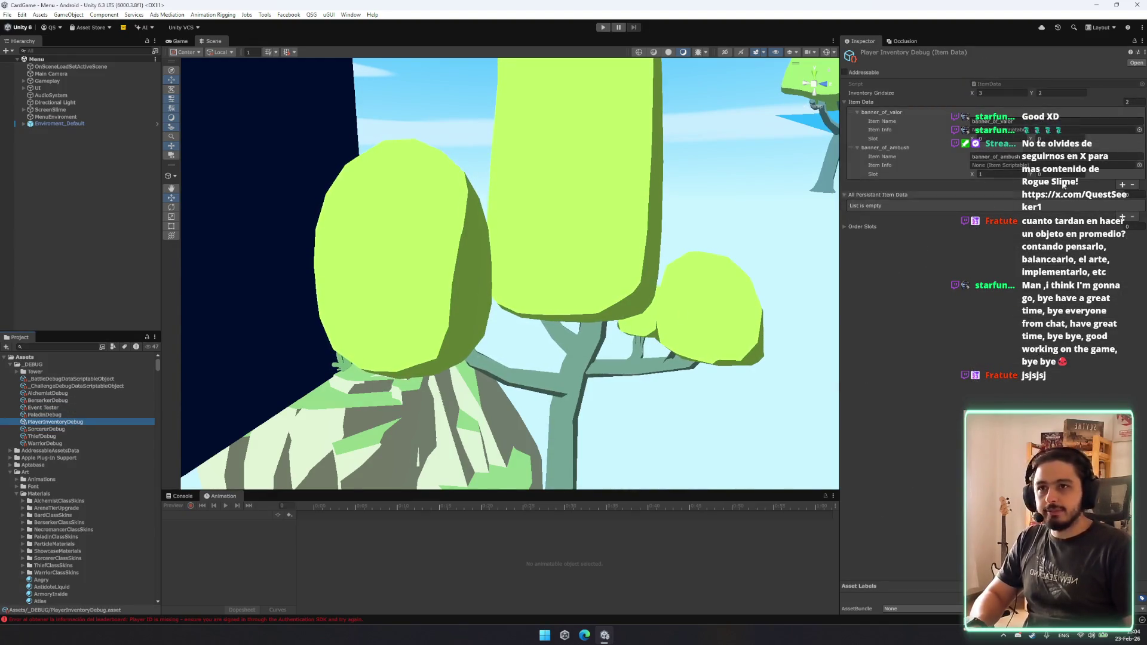
Add a third Item Data entry holding FireIceSword and start play mode.
click(1122, 184)
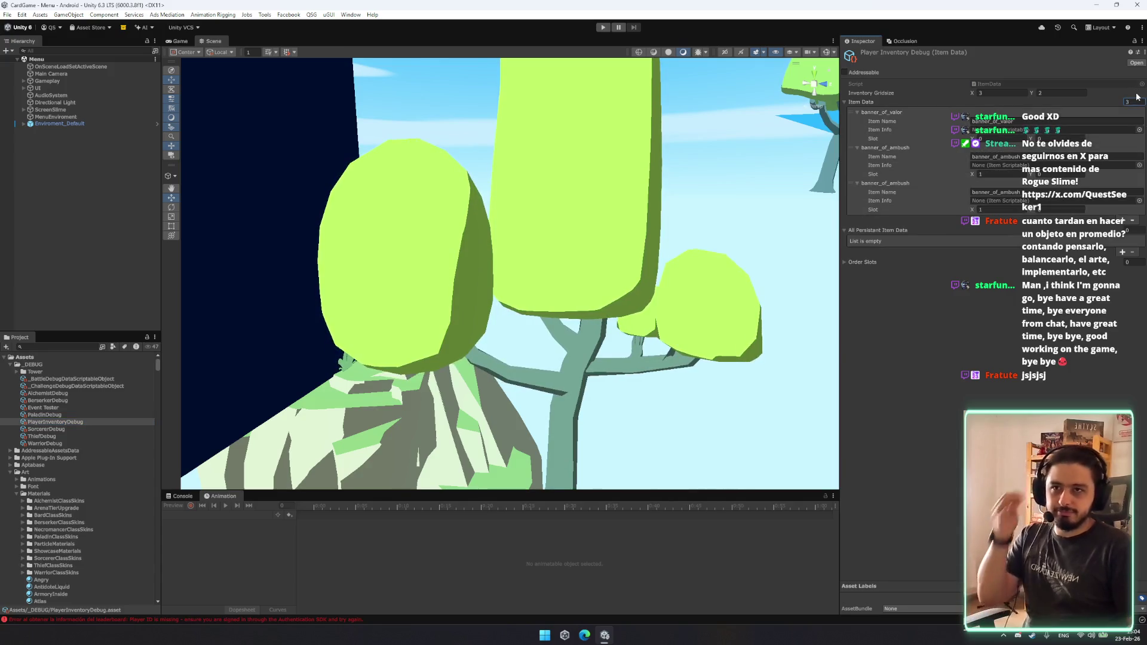
click(1139, 200)
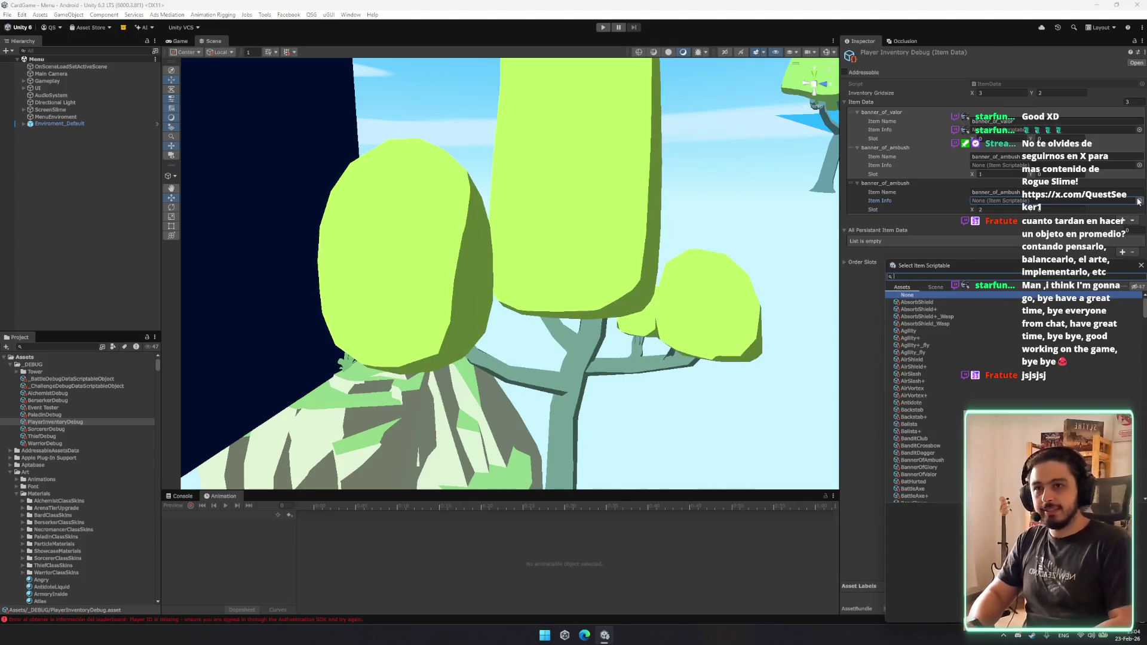
text(fire)
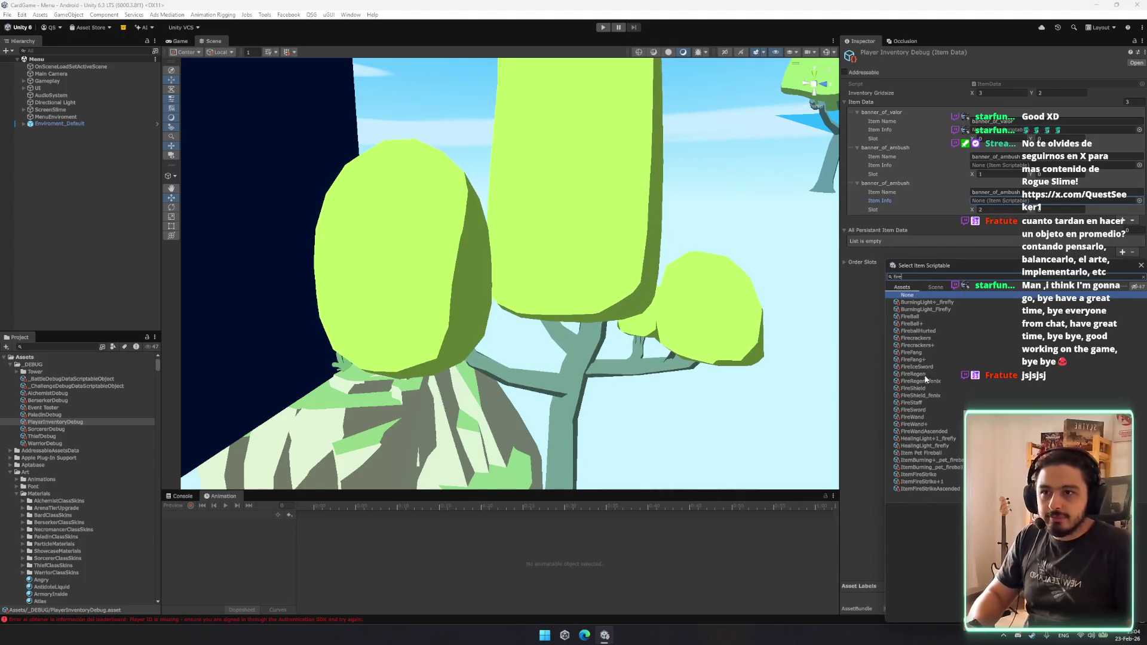
text(_ice)
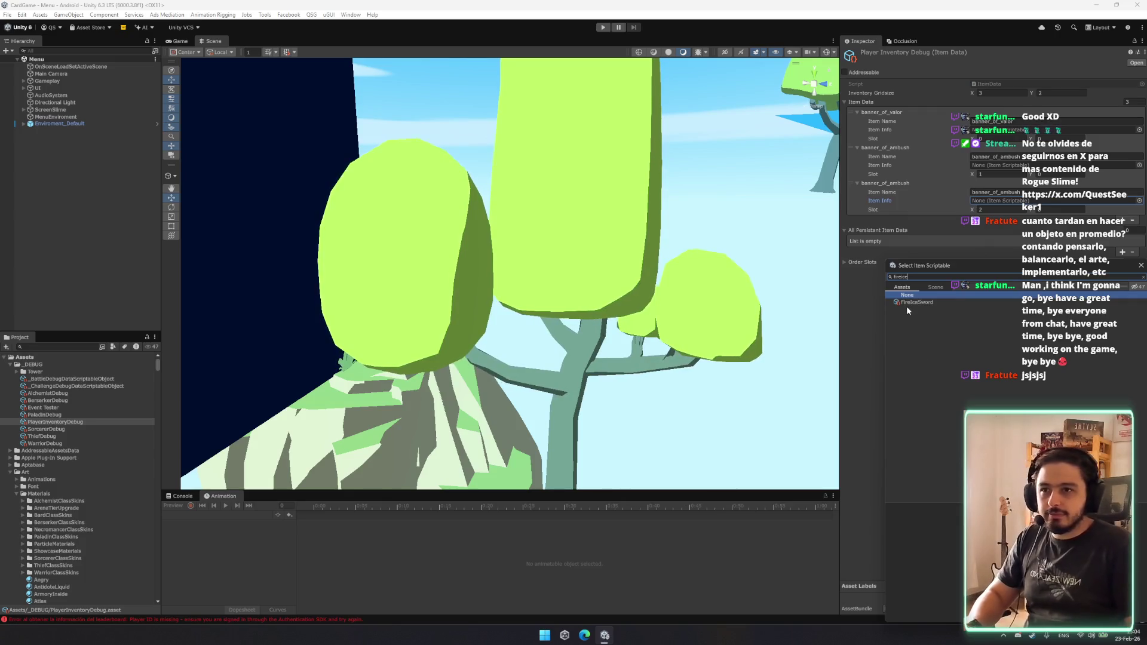
double_click(907, 302)
key(ctrl+p)
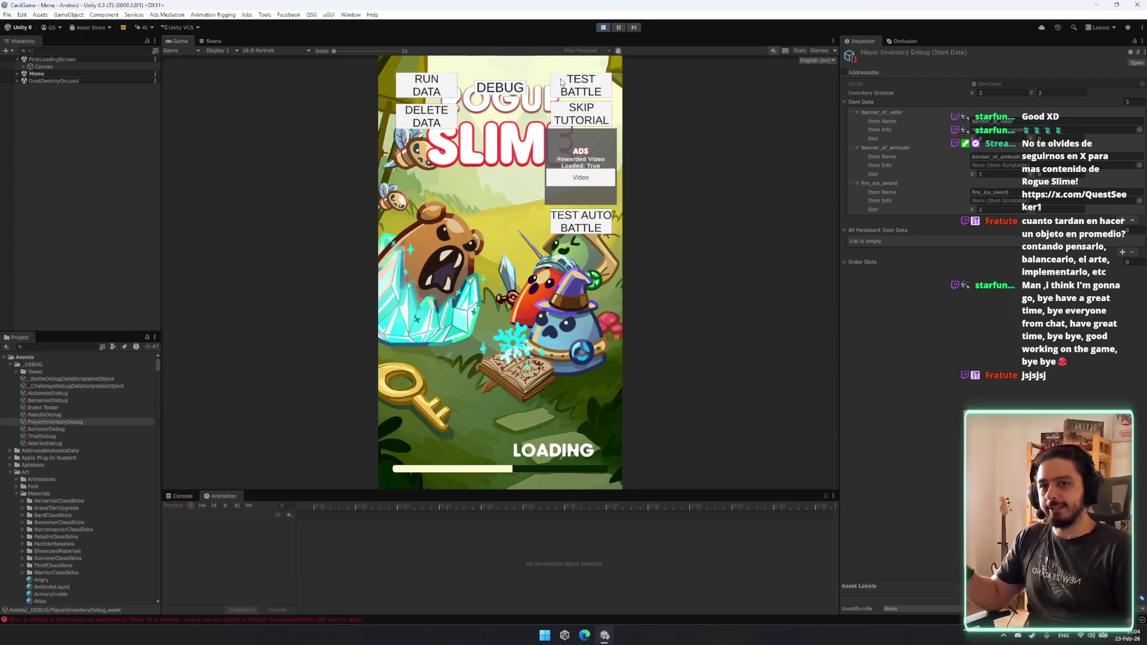
Run a TEST BATTLE and read the NullReferenceException stack trace in the Console.
click(589, 88)
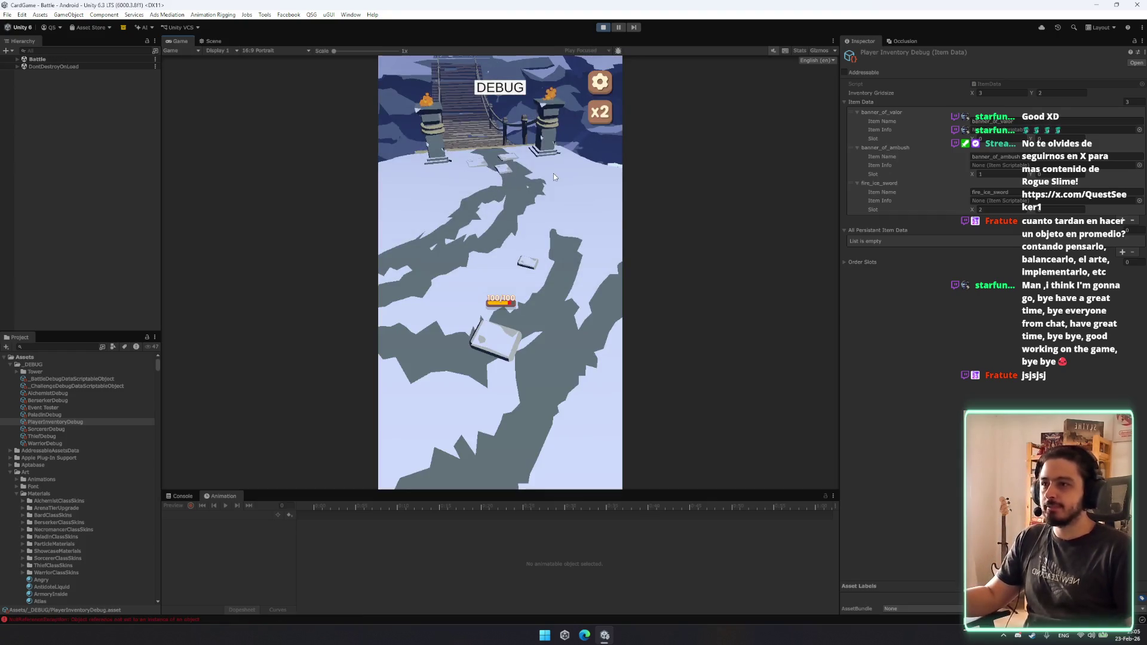
click(177, 497)
click(351, 531)
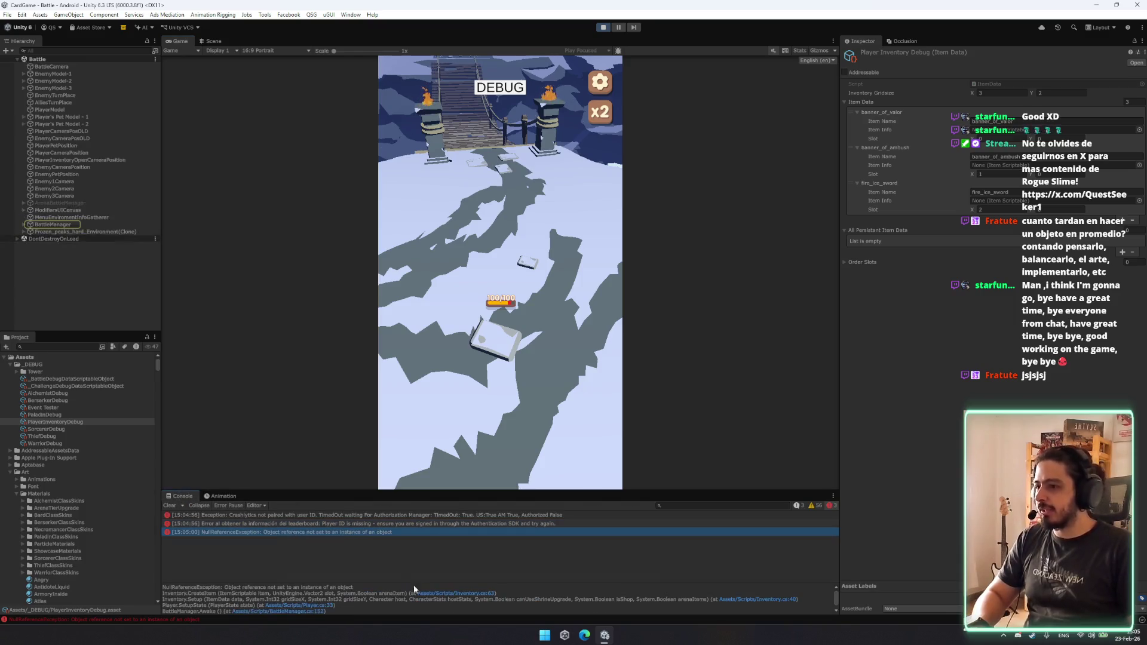
drag(700, 584, 701, 563)
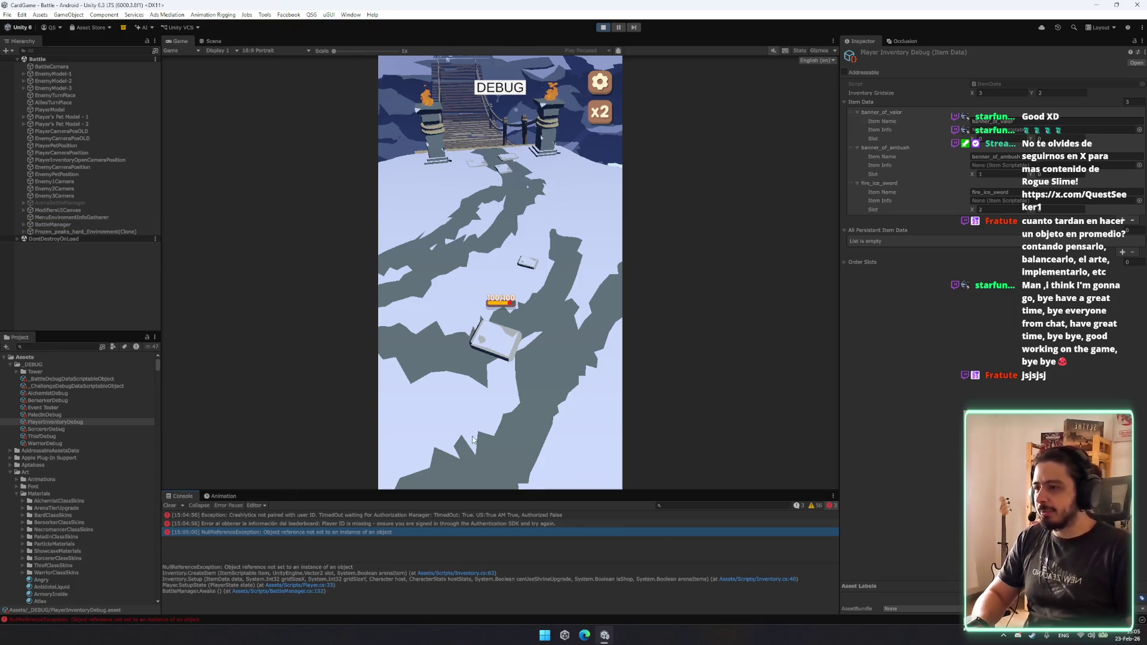
Check the leaderboard error, return to the NullReferenceException, and exit play mode.
click(372, 523)
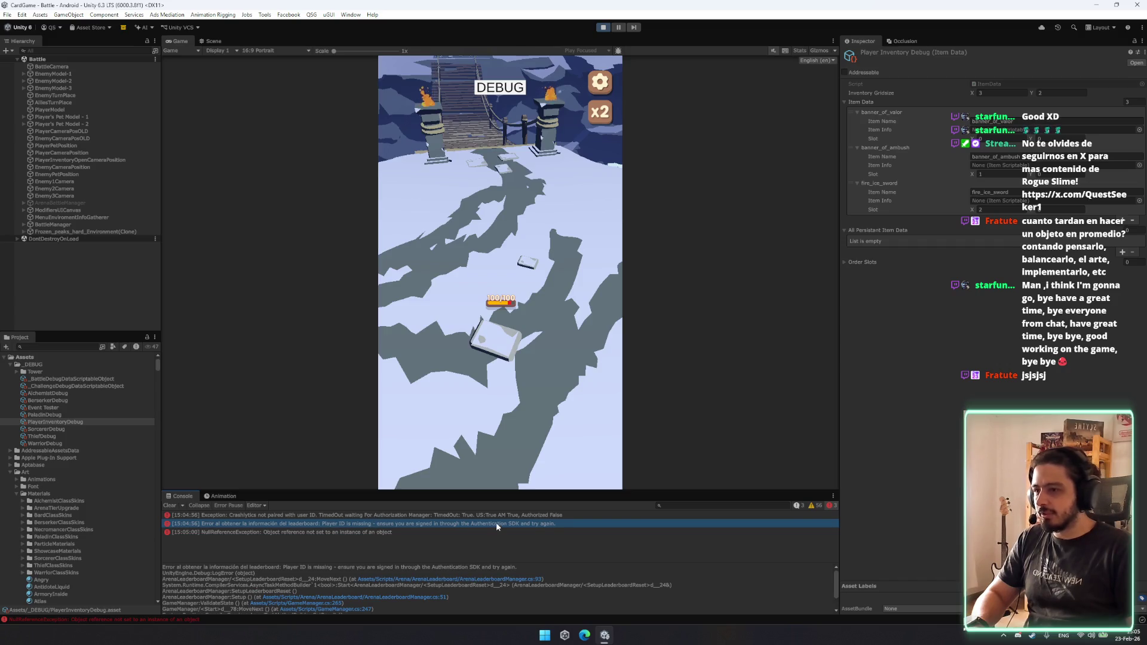
click(416, 531)
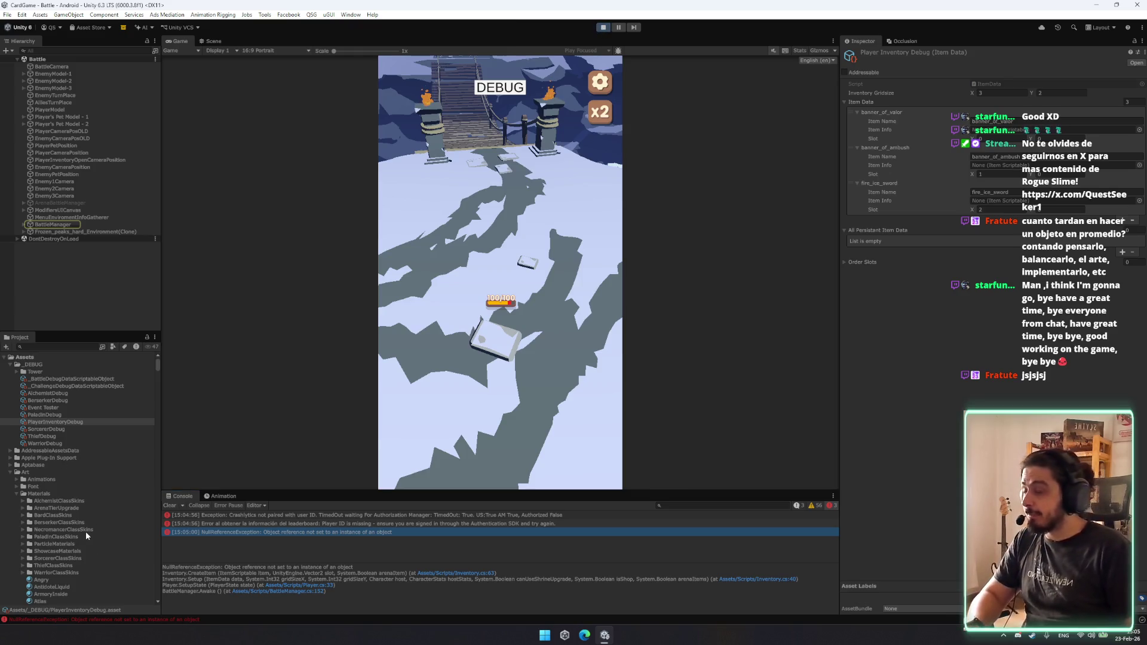
key(ctrl+p)
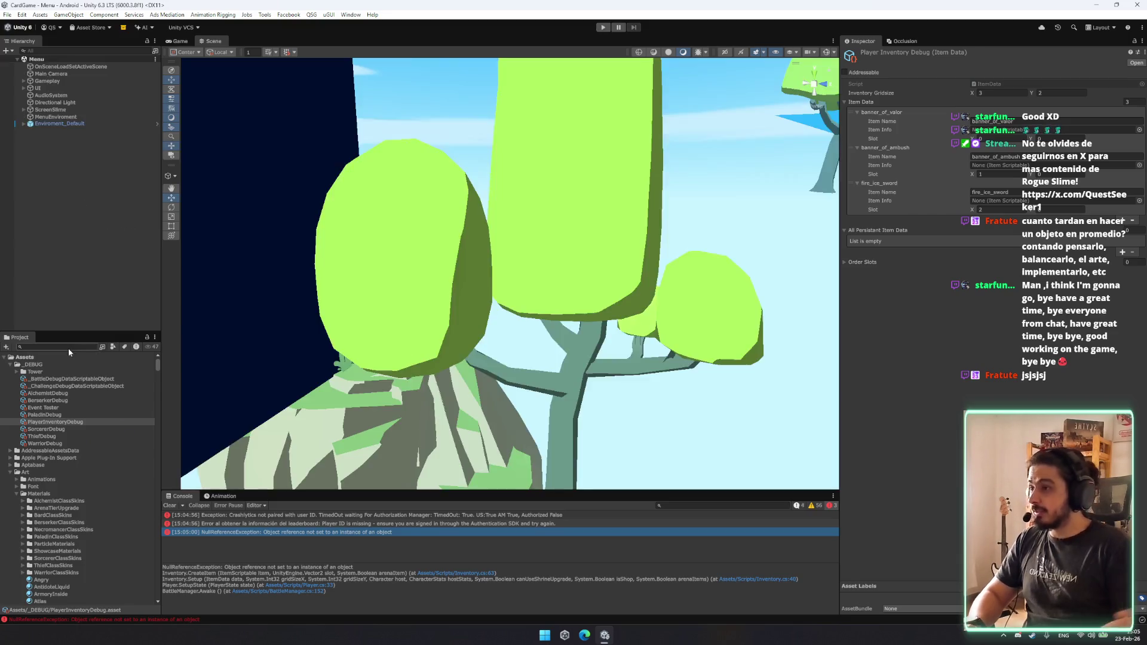
click(68, 349)
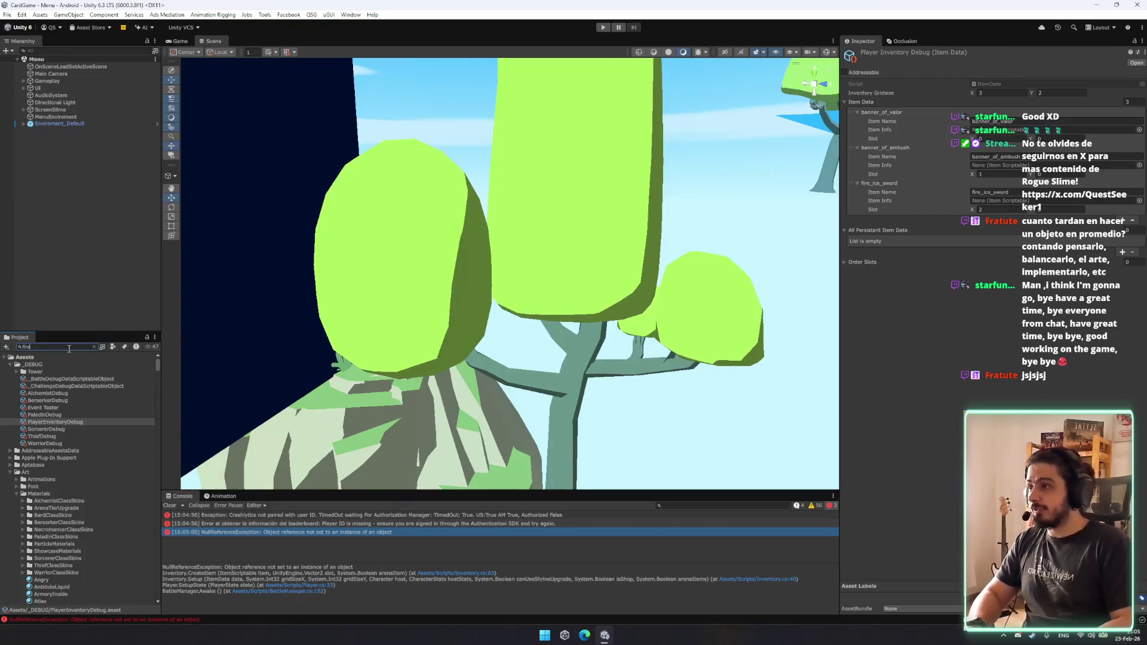
Search for 'fireice' and review the FireIceSword item asset's settings.
text(fire)
text(ice)
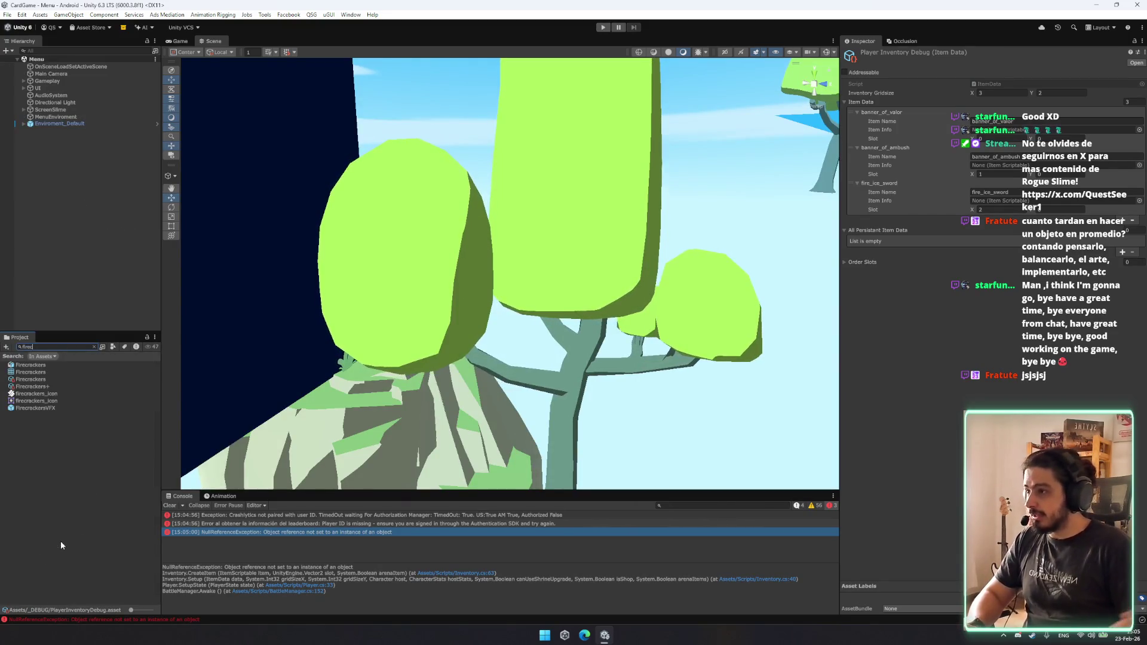
click(57, 365)
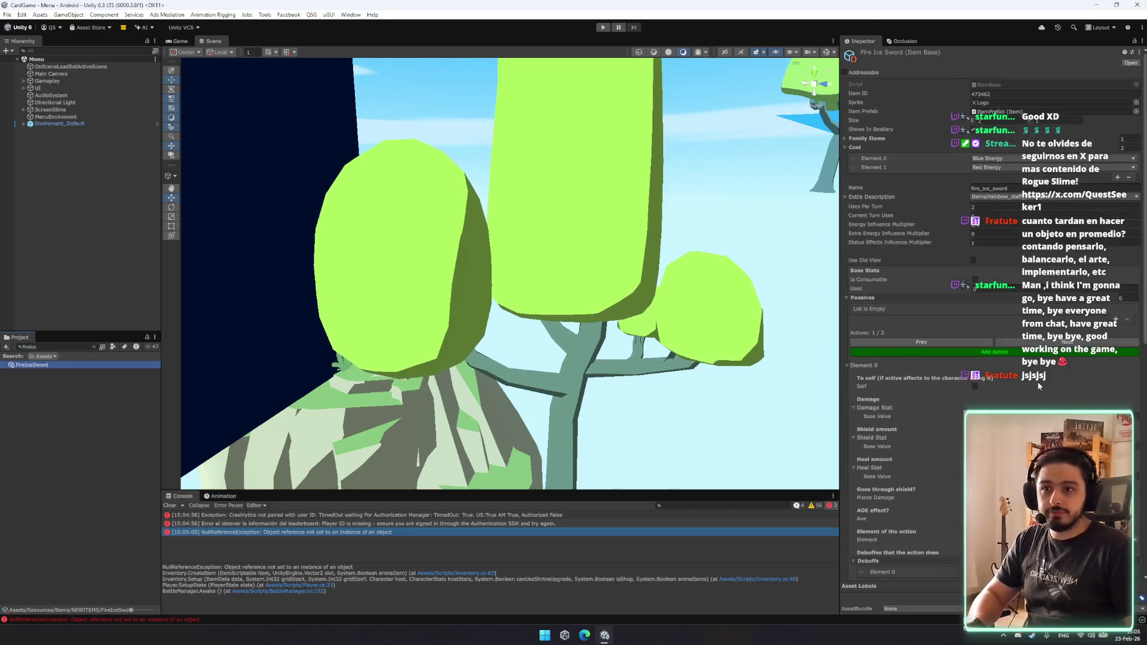
scroll(902, 298, down, 10)
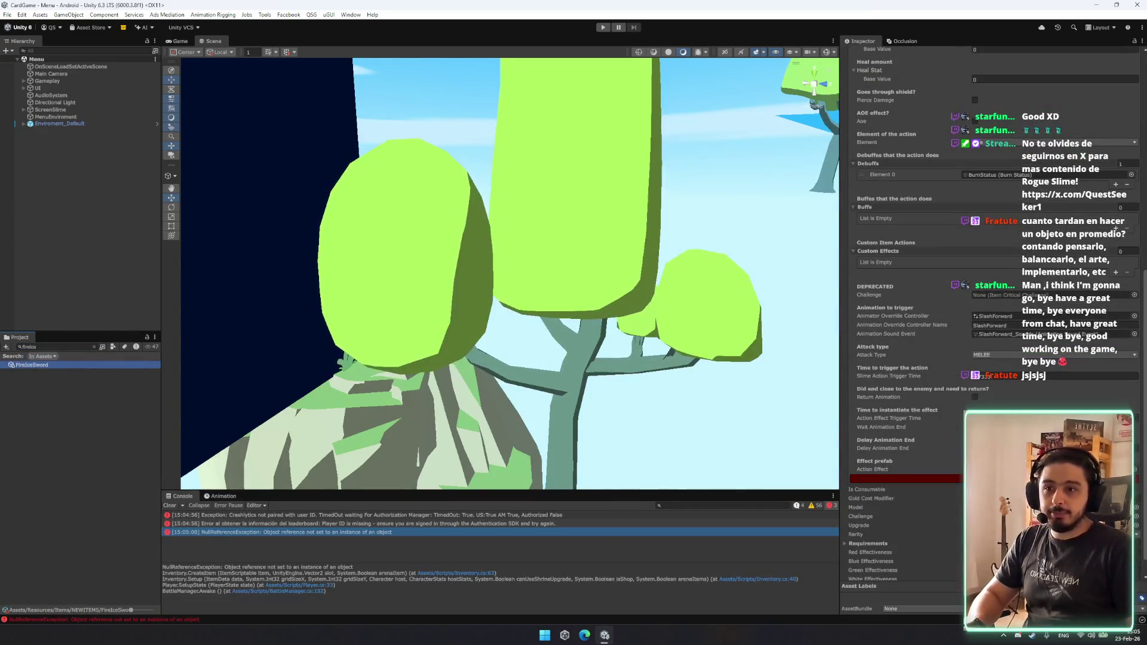
scroll(993, 246, up, 10)
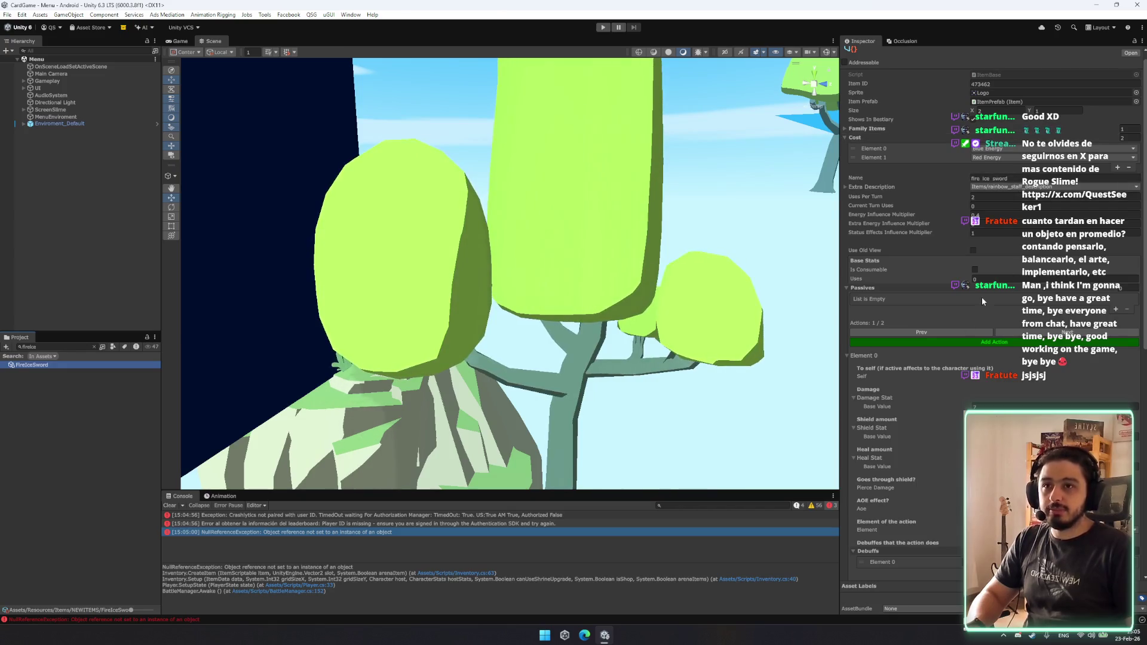
scroll(976, 260, down, 3)
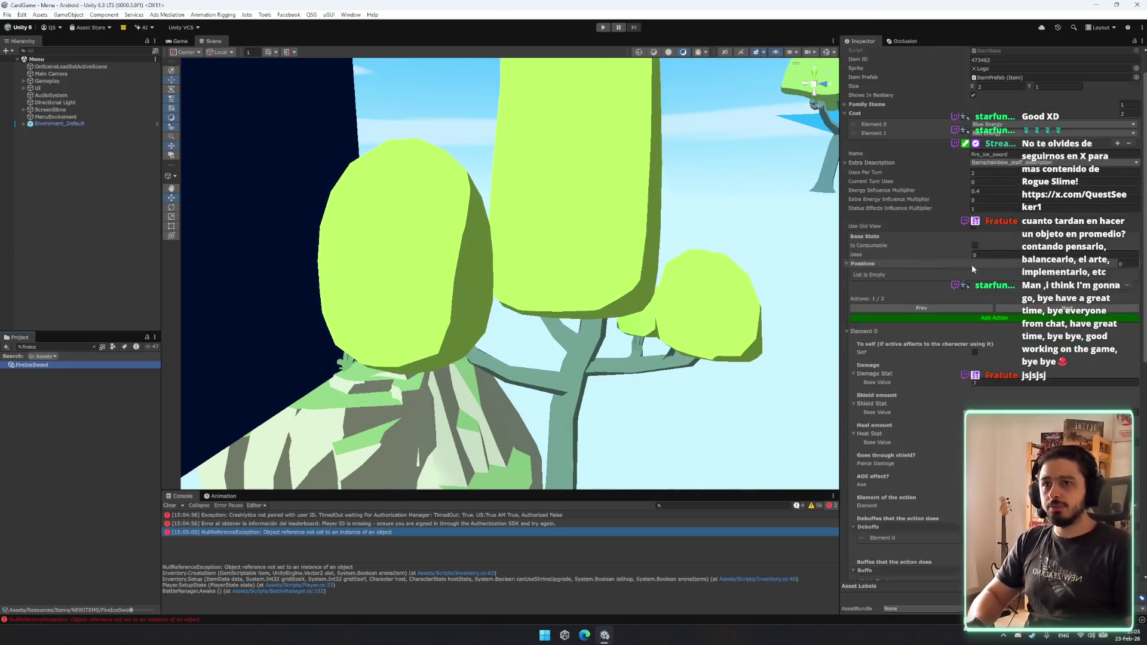
scroll(977, 255, down, 10)
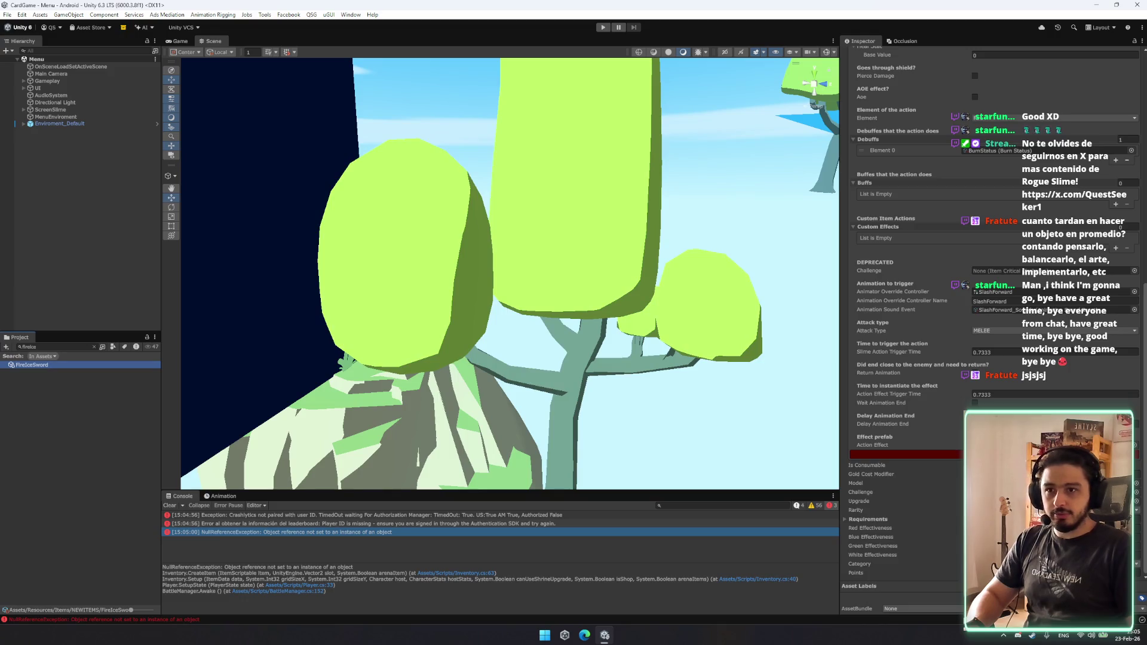
Open the error's Inventory.cs:63 stack-trace line in Visual Studio.
scroll(976, 257, up, 3)
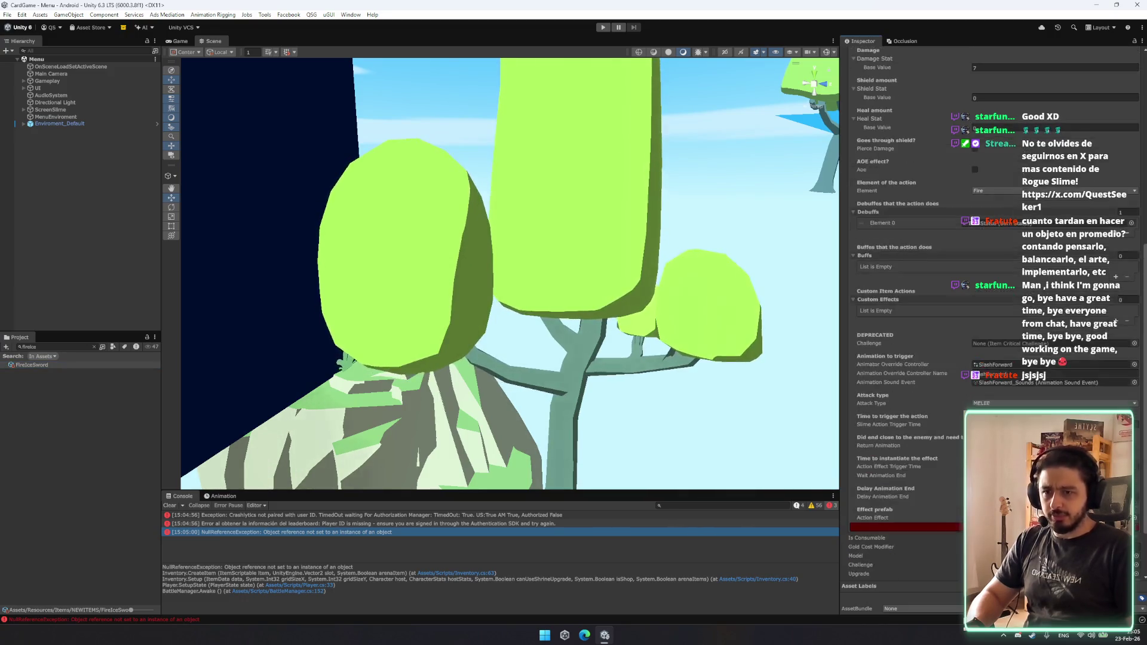
scroll(976, 257, up, 4)
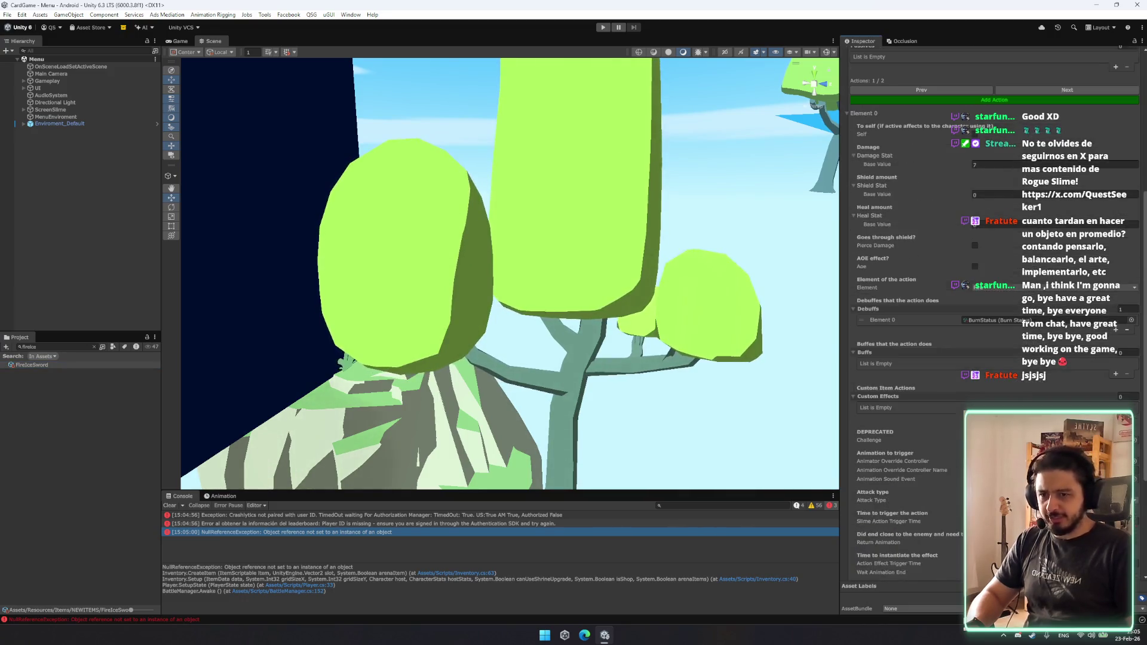
click(479, 575)
click(477, 572)
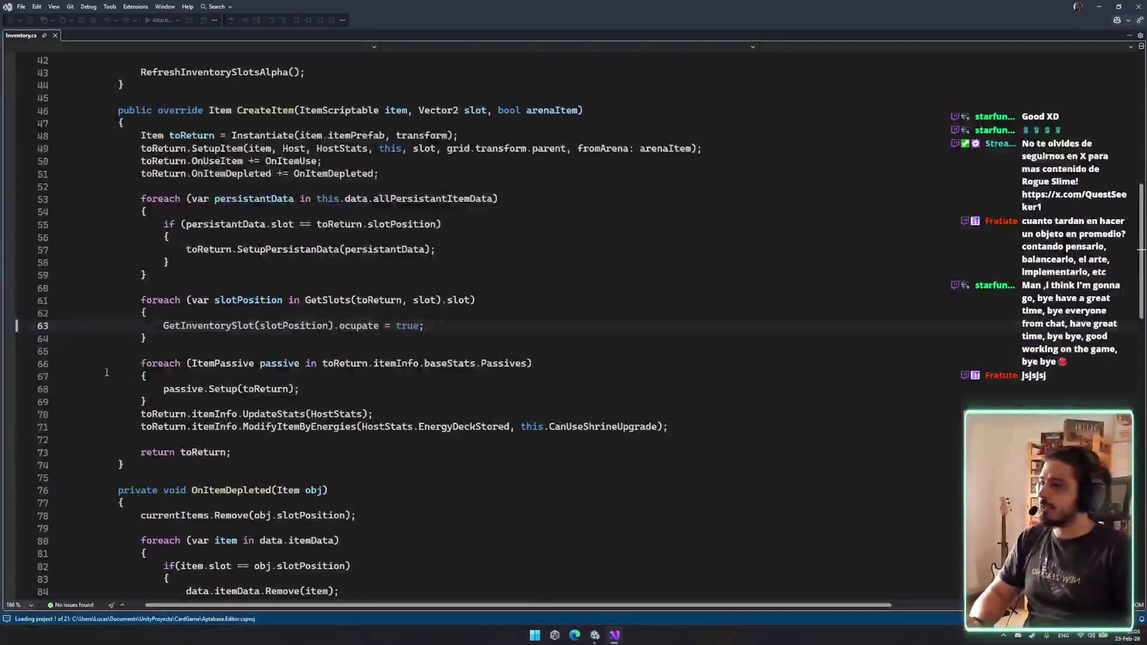
Switch between Visual Studio and the Unity editor.
click(1099, 6)
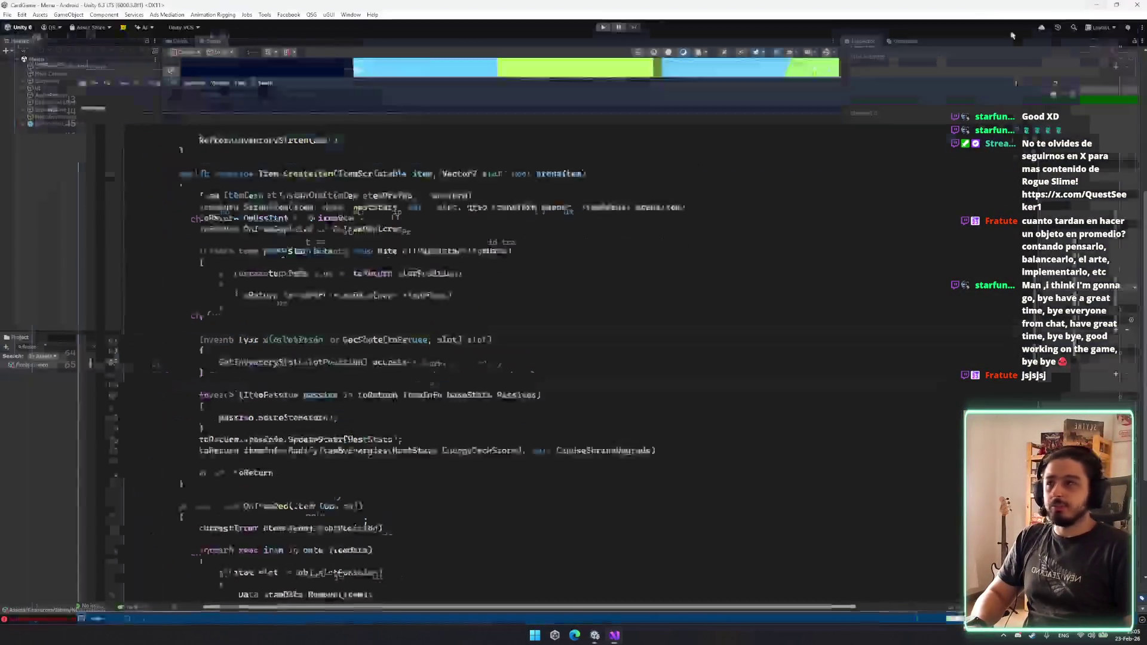
key(alt+Tab)
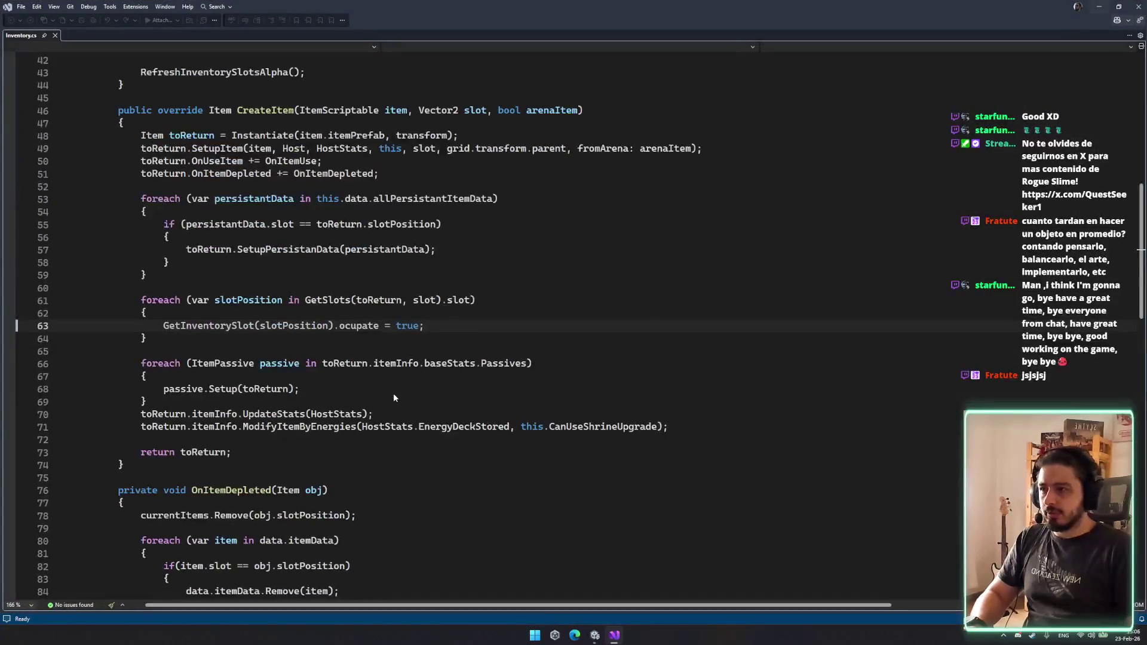
click(614, 636)
click(774, 581)
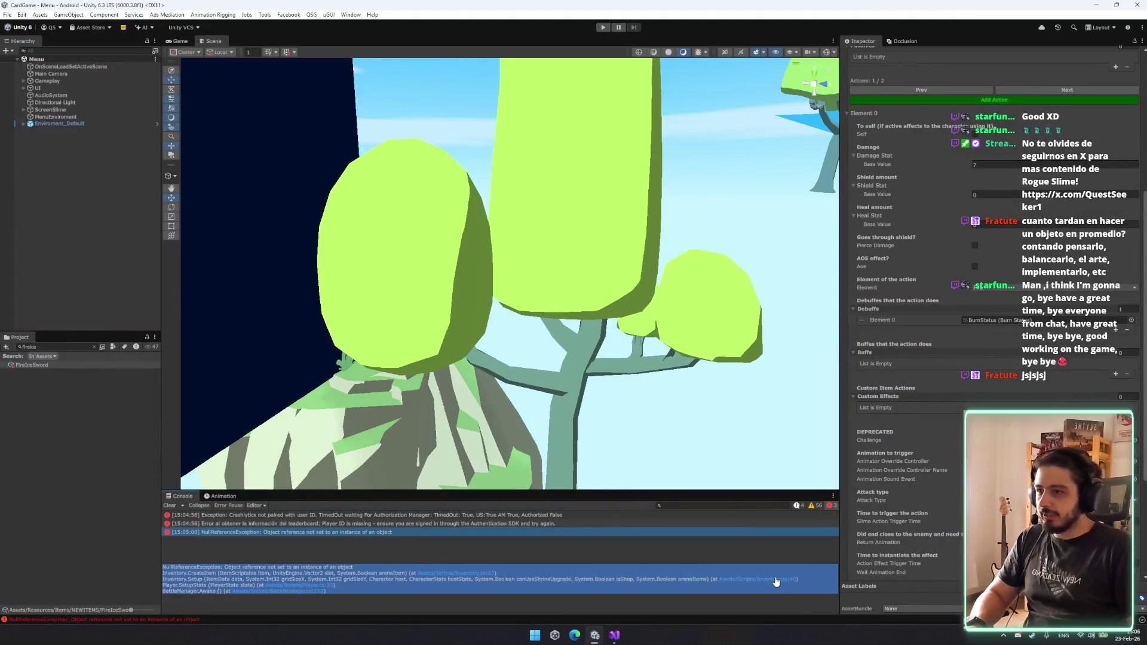
Open Inventory.cs at line 40, select itemInfo, and return to Unity.
double_click(419, 528)
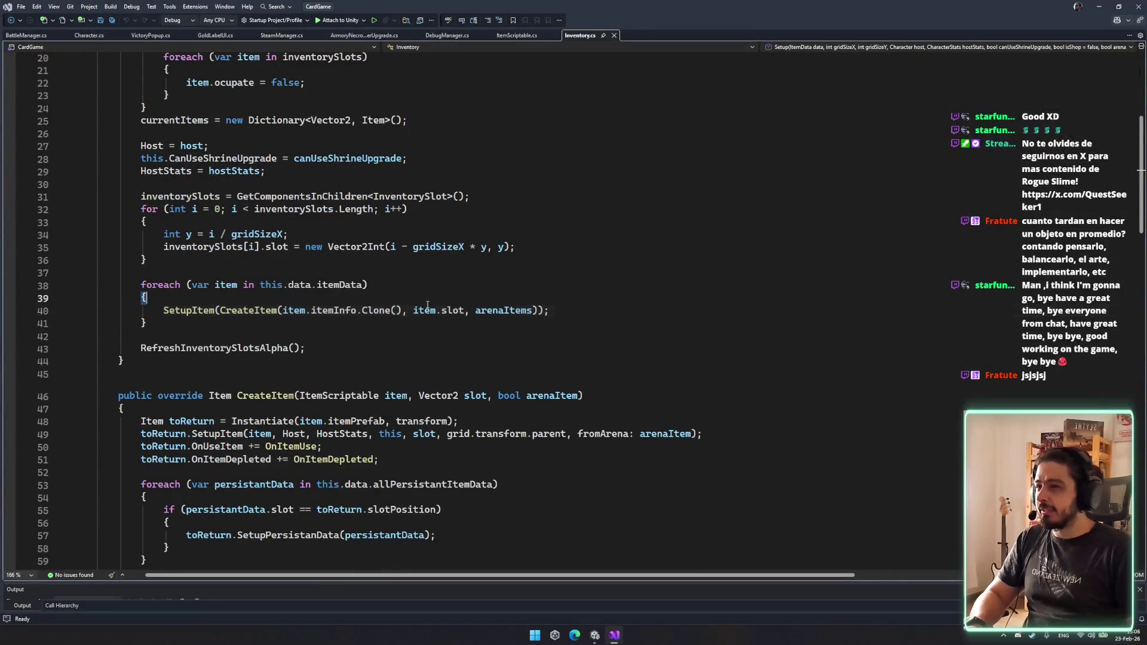
double_click(334, 310)
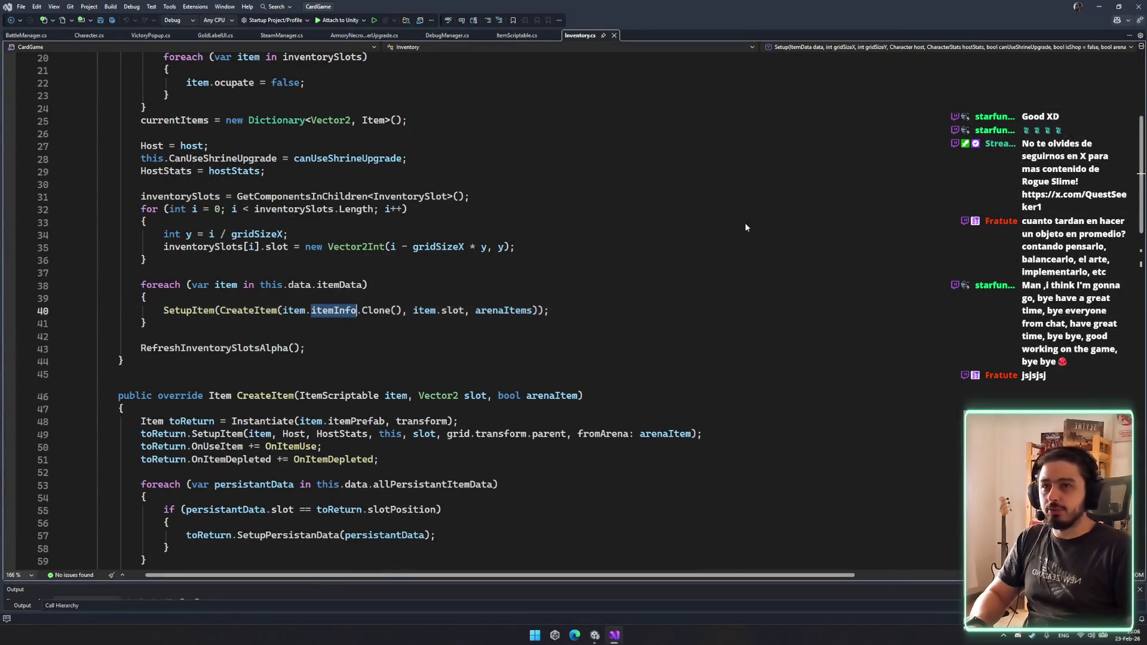
key(alt+Tab)
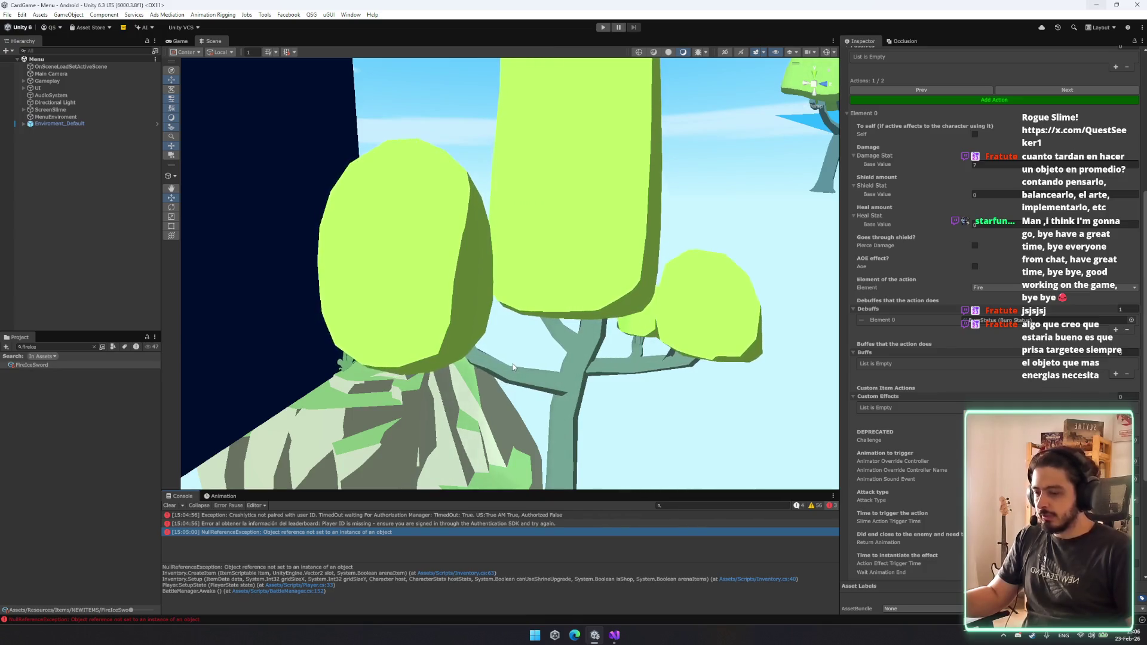
Orbit the Scene view to face the red slime and enter play mode.
scroll(233, 442, up, 1)
mouse_move(233, 442)
mouse_down()
mouse_move(550, 476)
mouse_move(479, 388)
mouse_move(520, 237)
mouse_up()
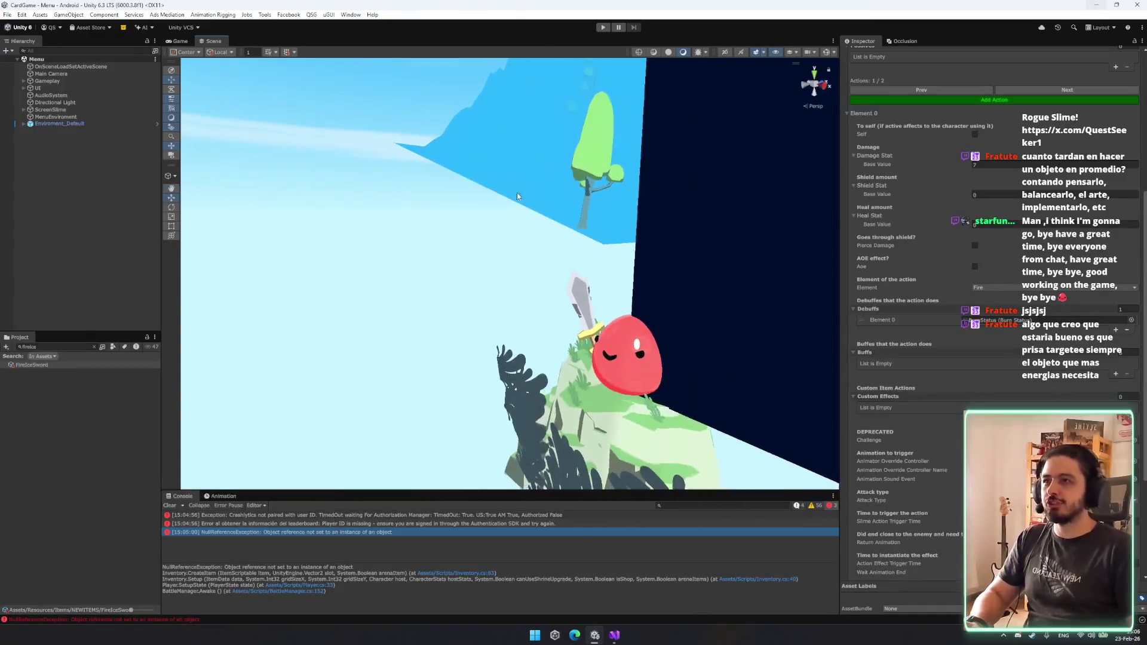
click(603, 27)
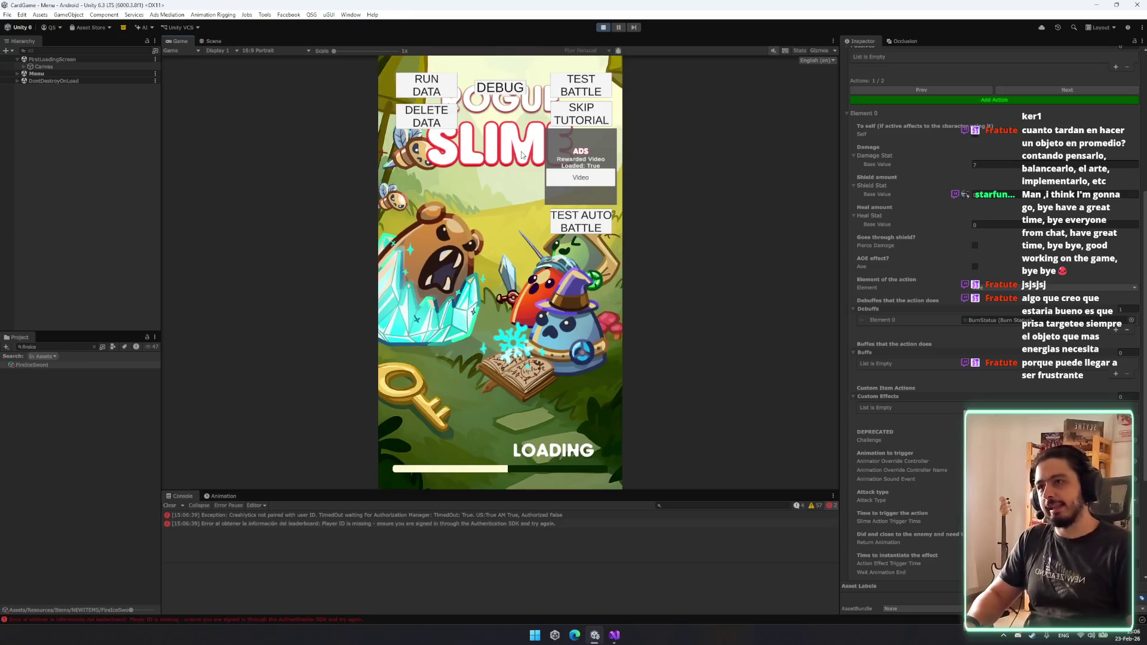
Run a TEST BATTLE and open the new error's Inventory.cs:63 reference in code.
click(588, 77)
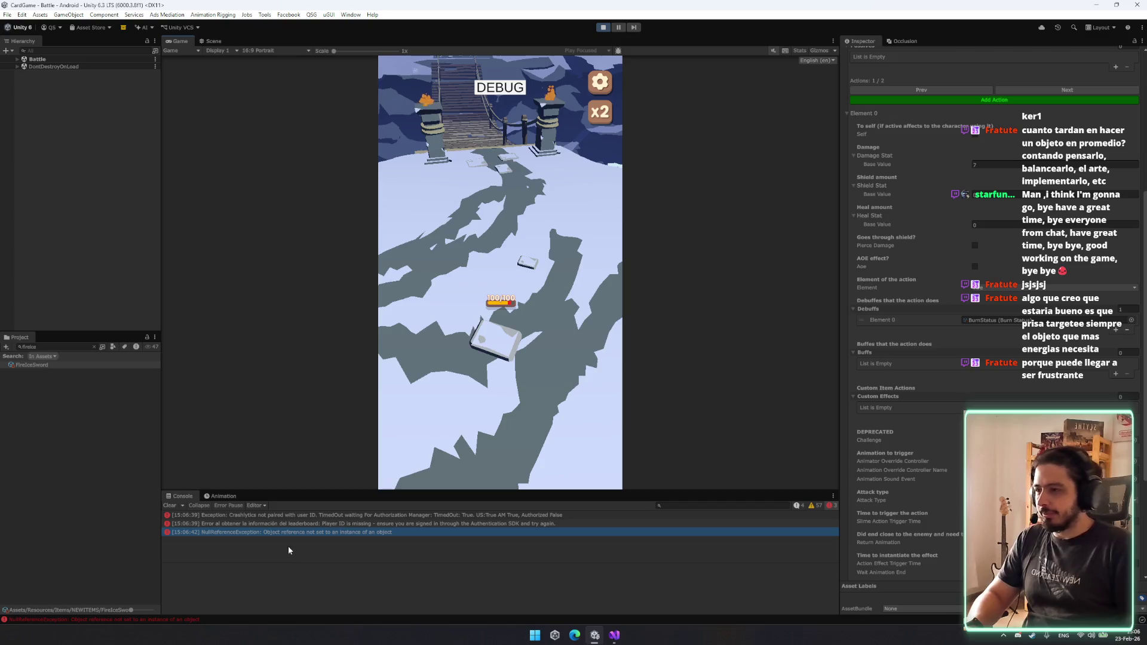
click(292, 533)
double_click(463, 572)
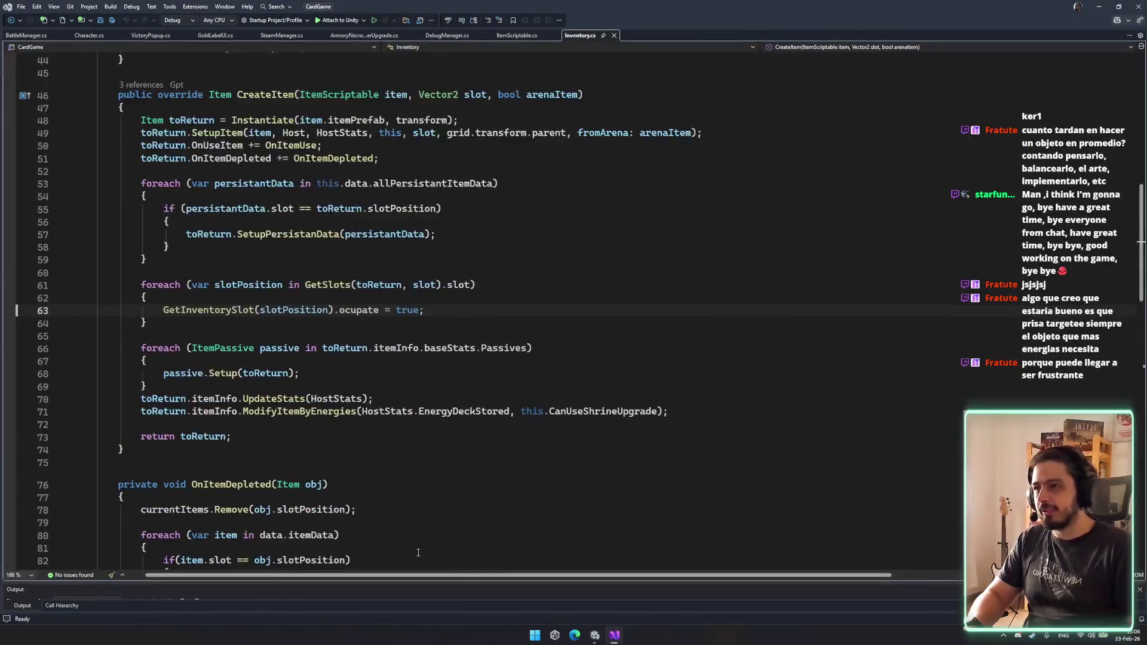
Inspect GetInventorySlot and slotPosition on line 63, then go back to Unity.
click(225, 310)
click(313, 310)
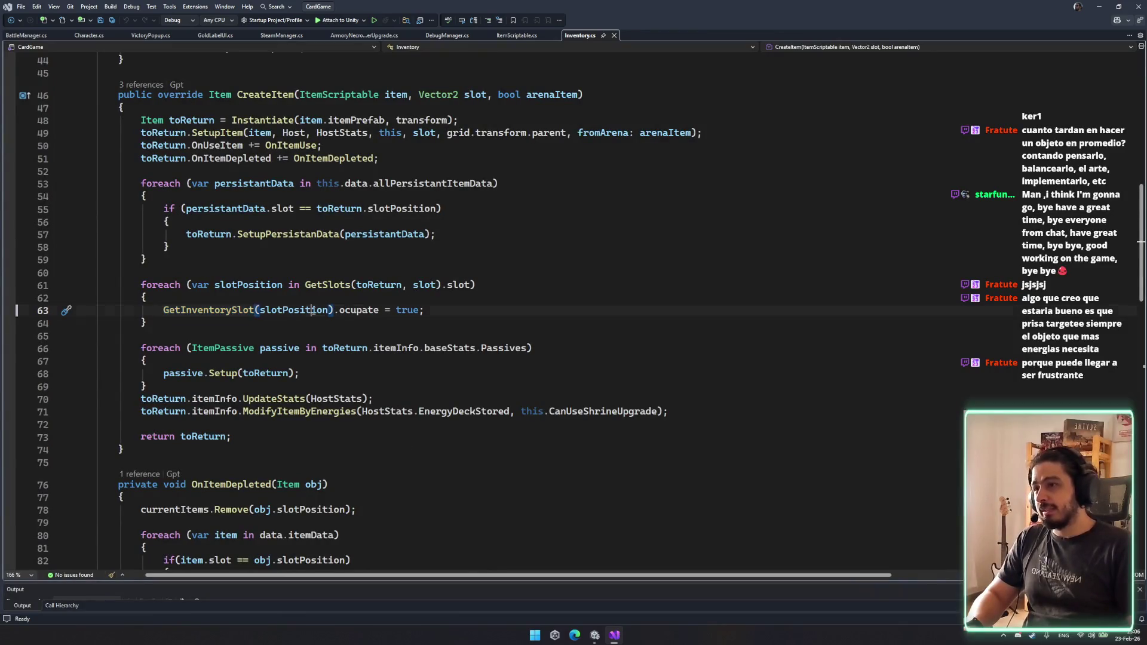
click(384, 372)
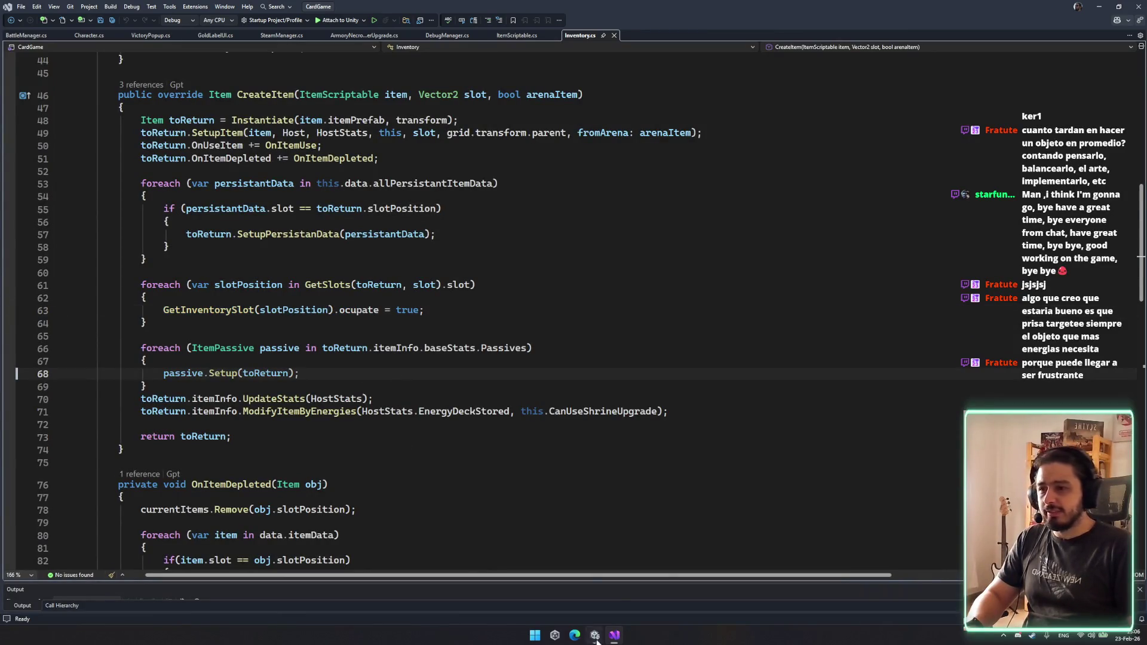
click(595, 637)
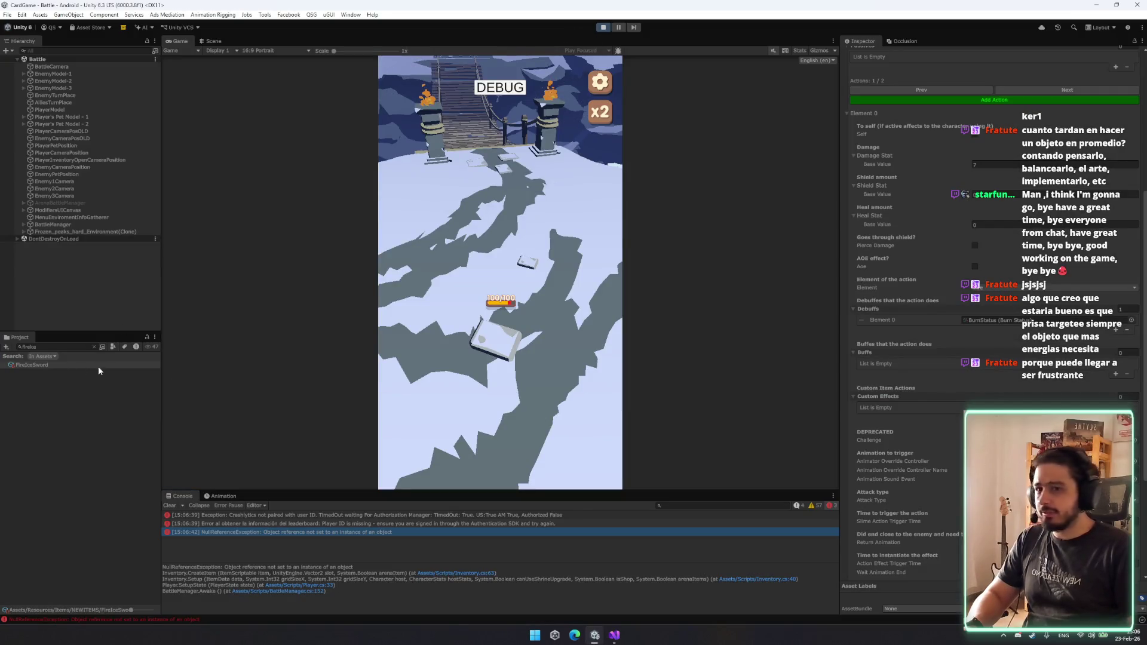
Stop play mode and set fire_ice_sword's Slot X to 1 in PlayerInventoryDebug.
key(ctrl+p)
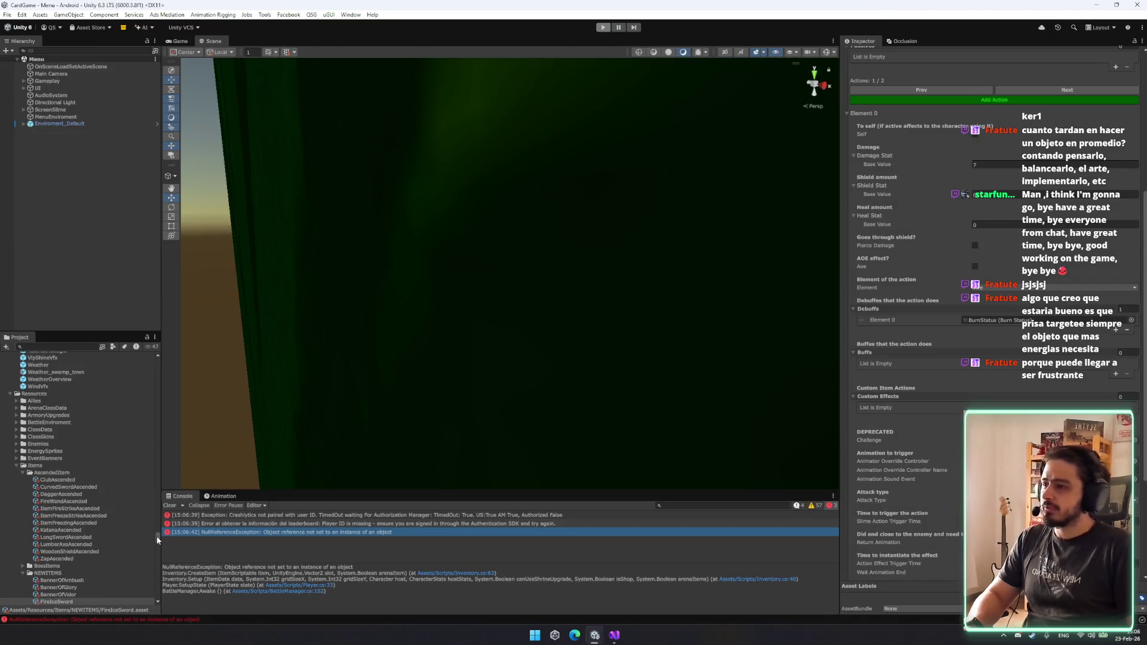
drag(156, 537, 158, 357)
click(88, 406)
click(89, 427)
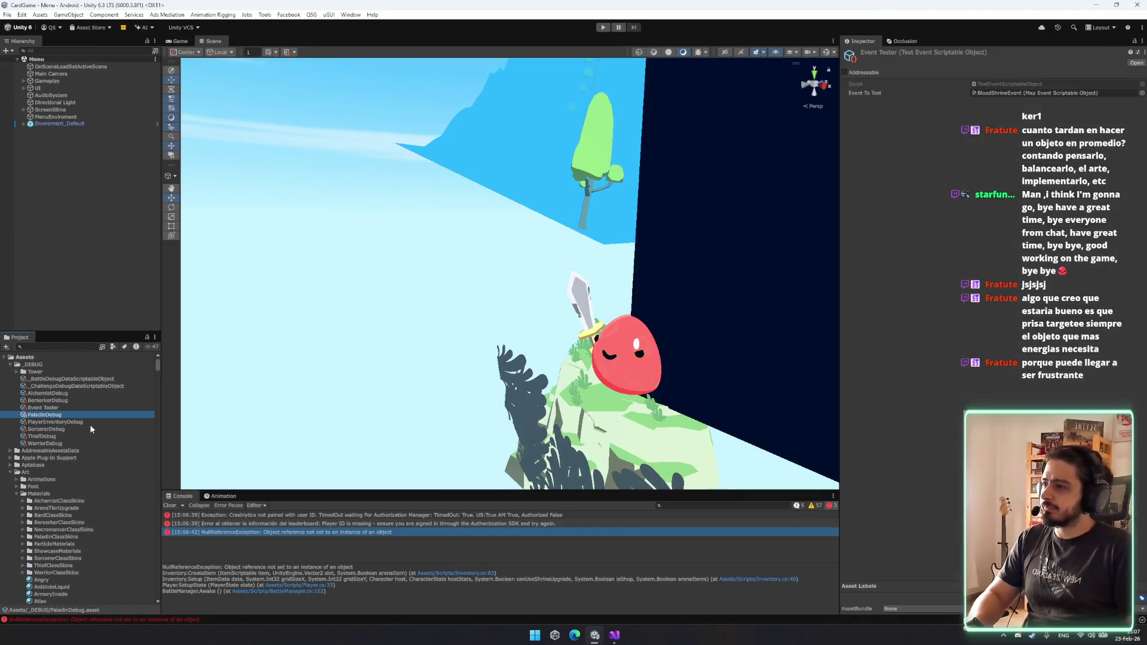
click(90, 422)
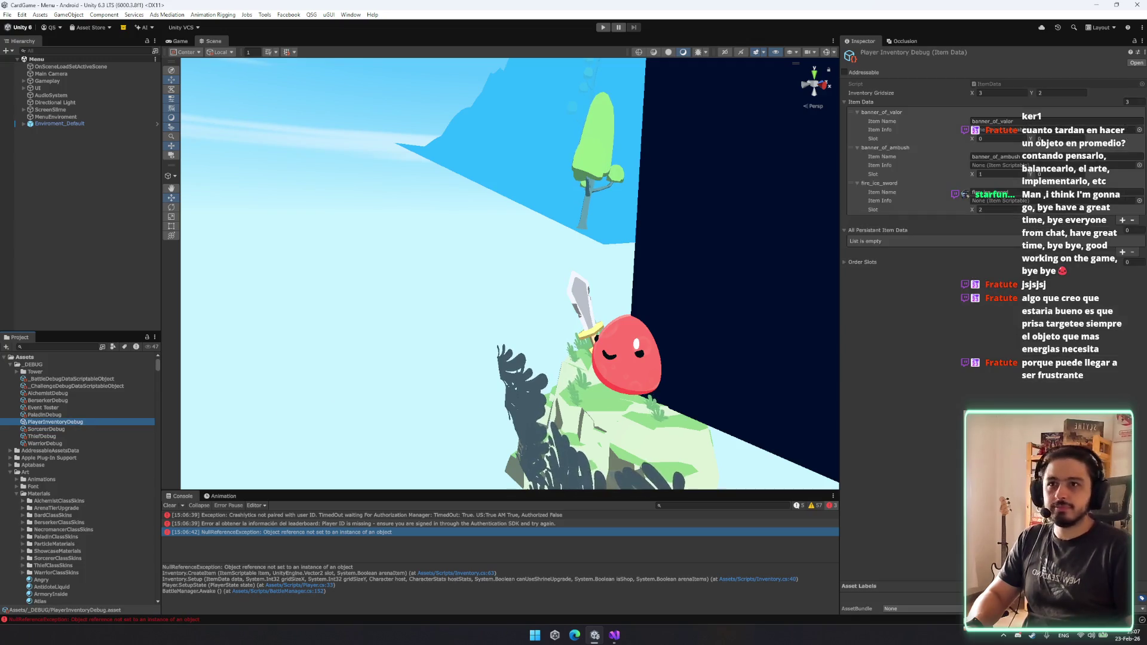
click(991, 210)
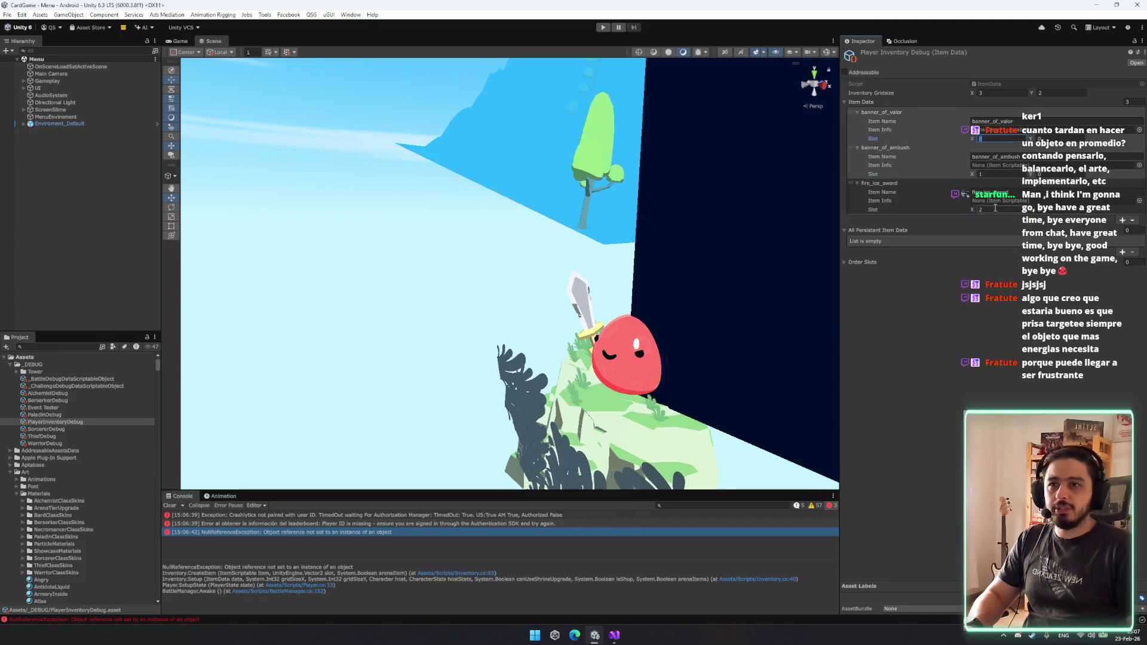
click(866, 151)
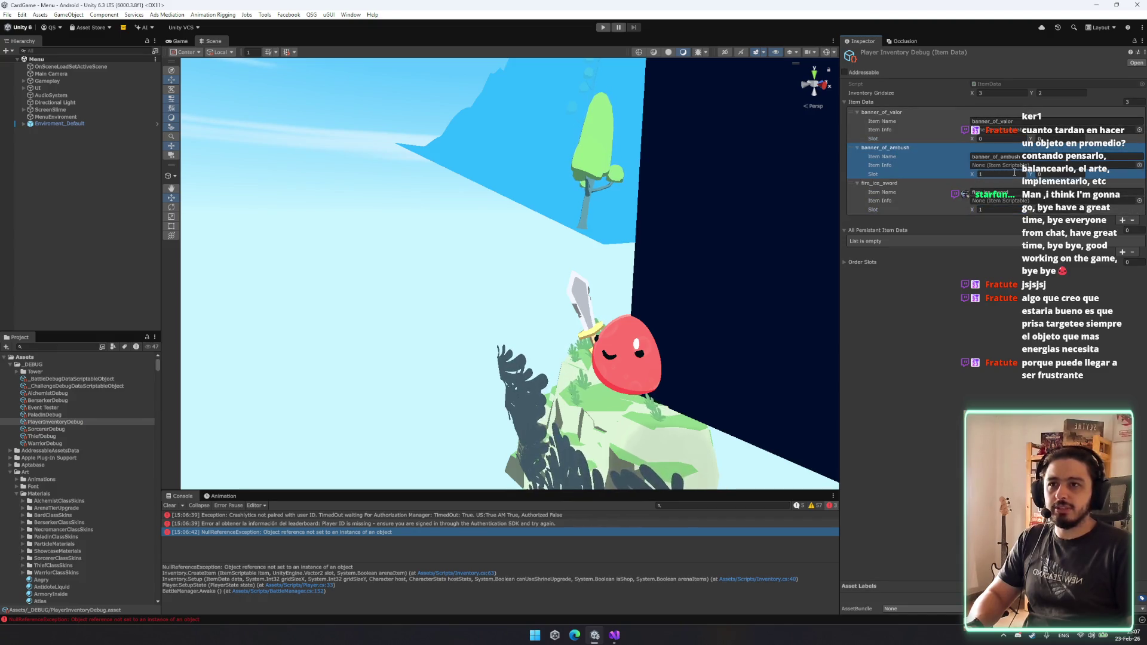
Remove banner_of_ambush from the item list and start play mode to test.
click(979, 147)
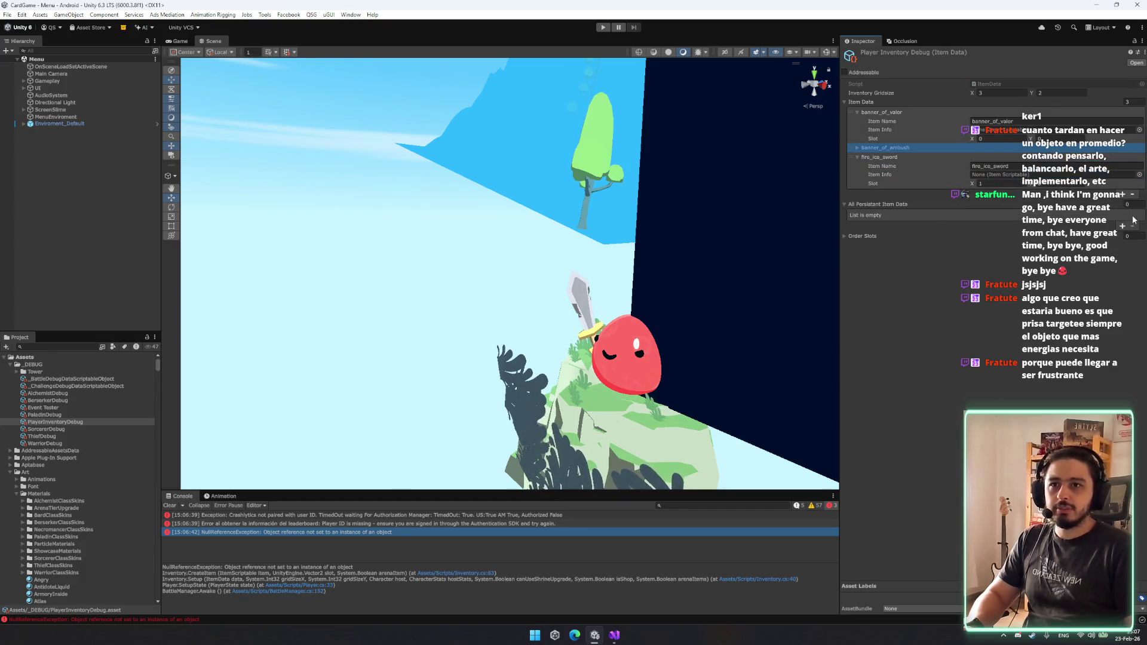
click(1132, 195)
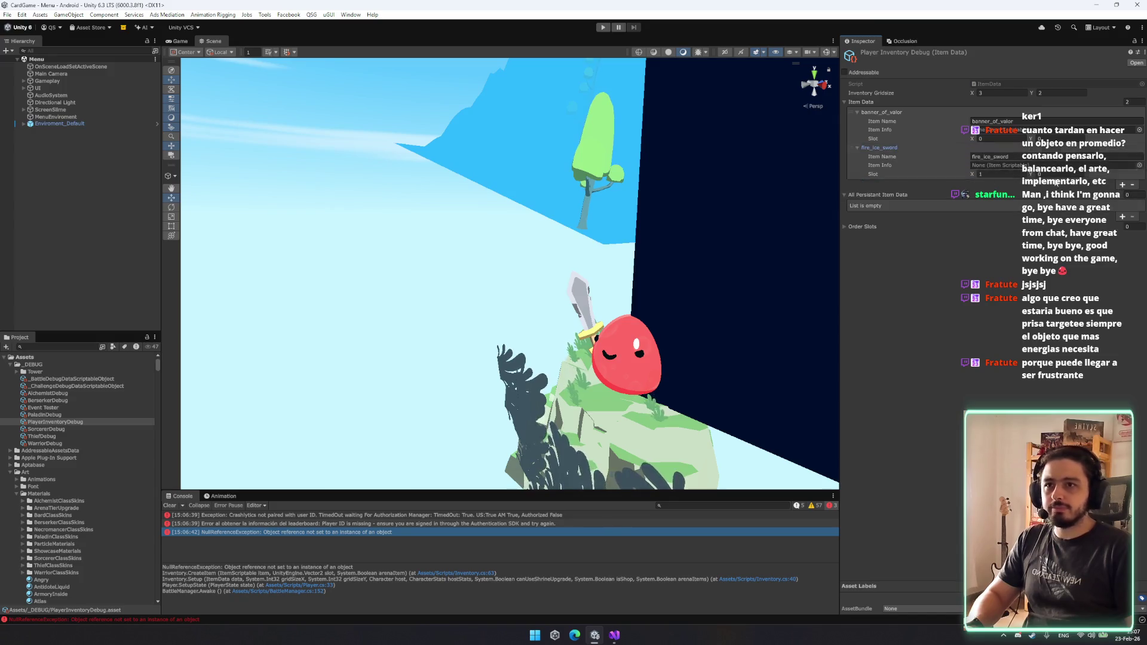
click(603, 28)
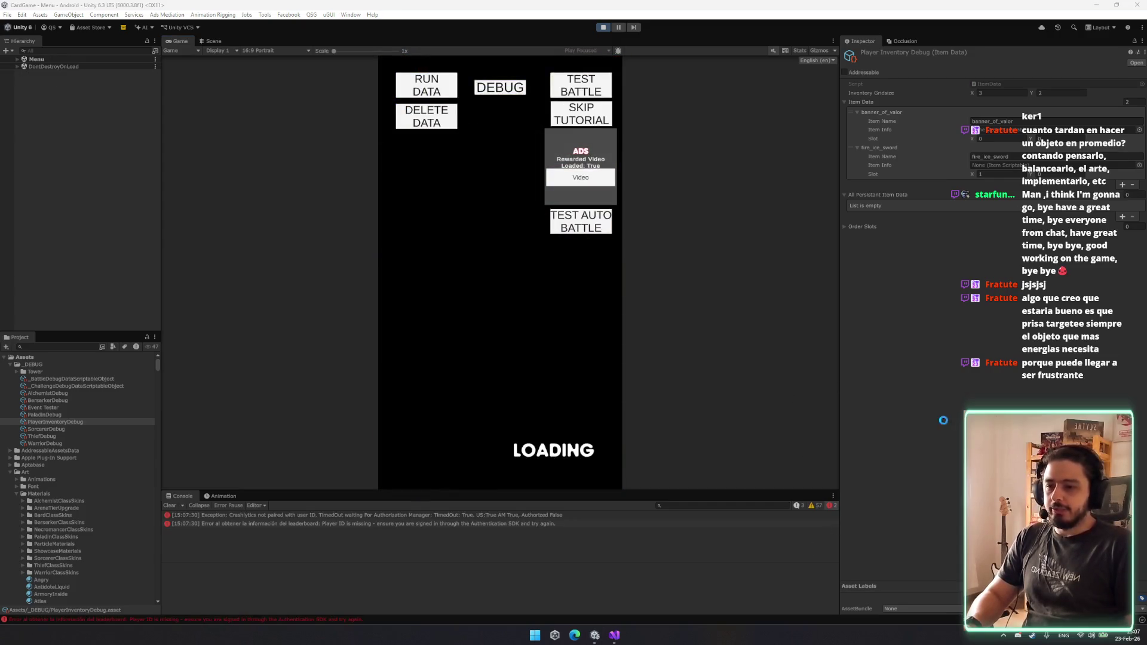
In a test battle, view FIRE_ICE_SWORD's info, power it with fire energy to hit the enemy, then stop playing.
click(572, 83)
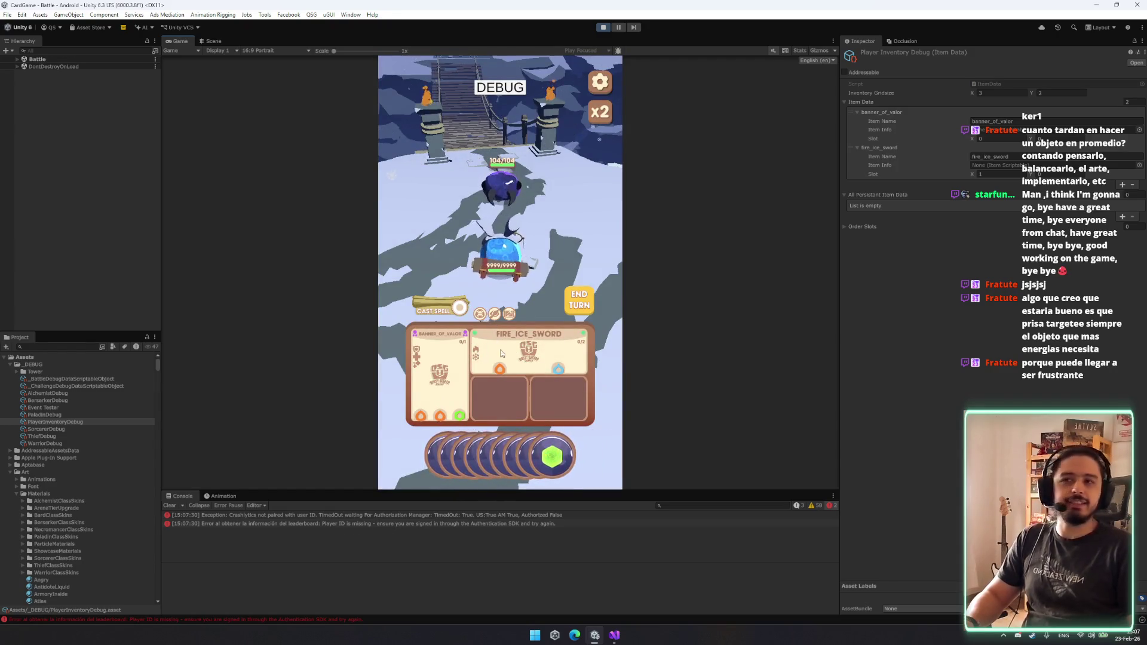
click(535, 362)
click(535, 362)
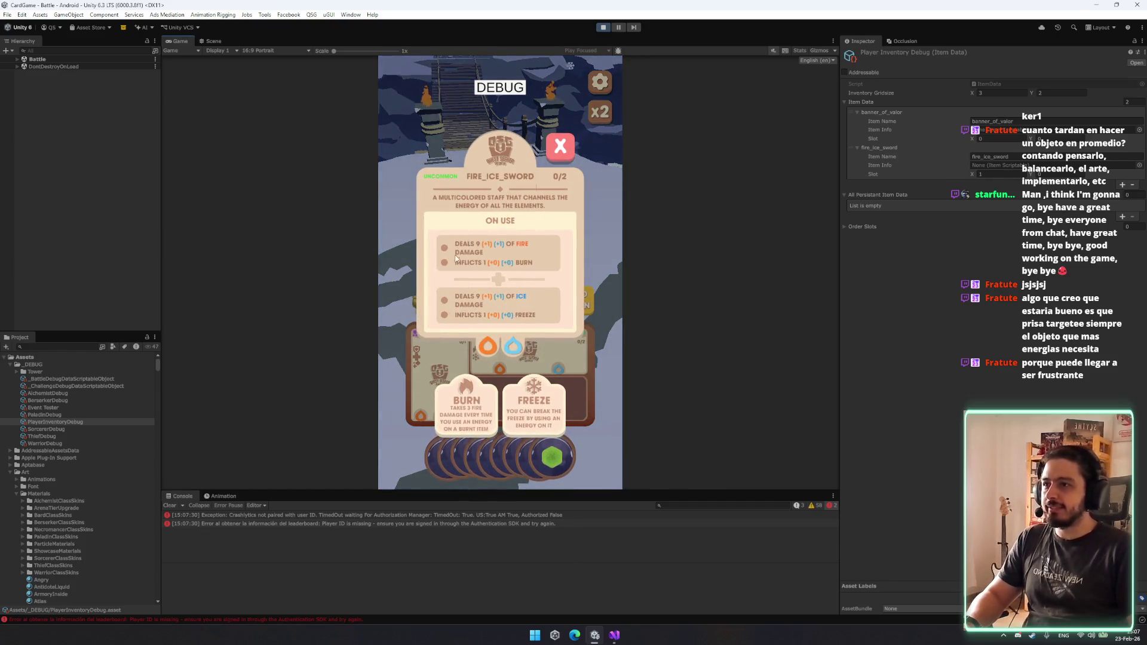
click(563, 148)
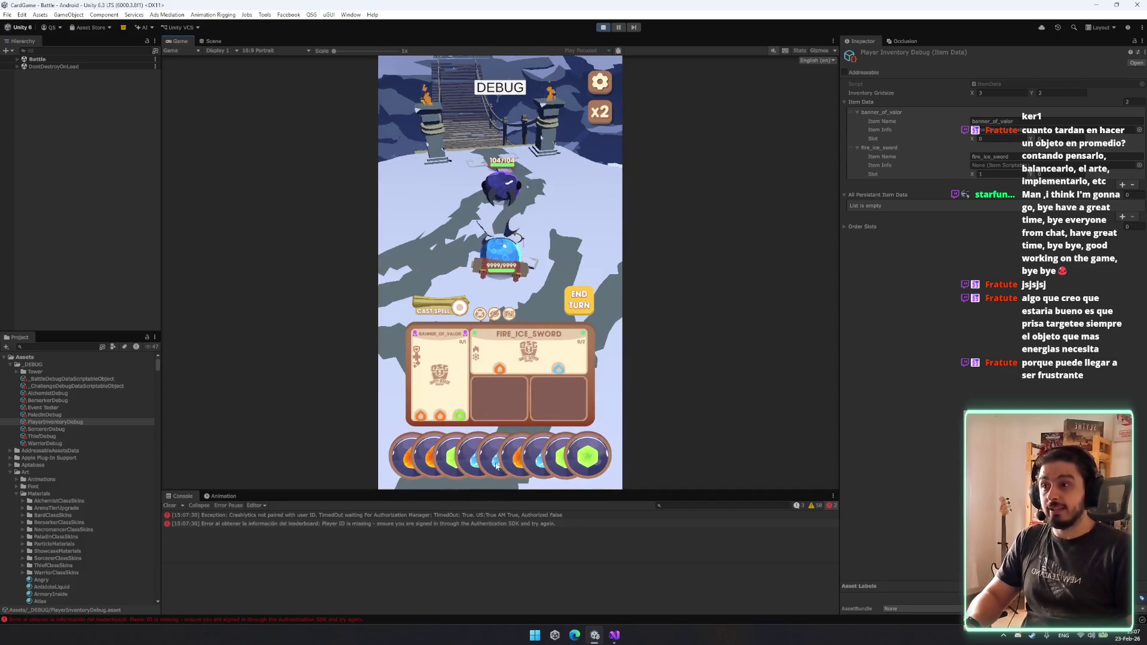
drag(502, 370, 502, 371)
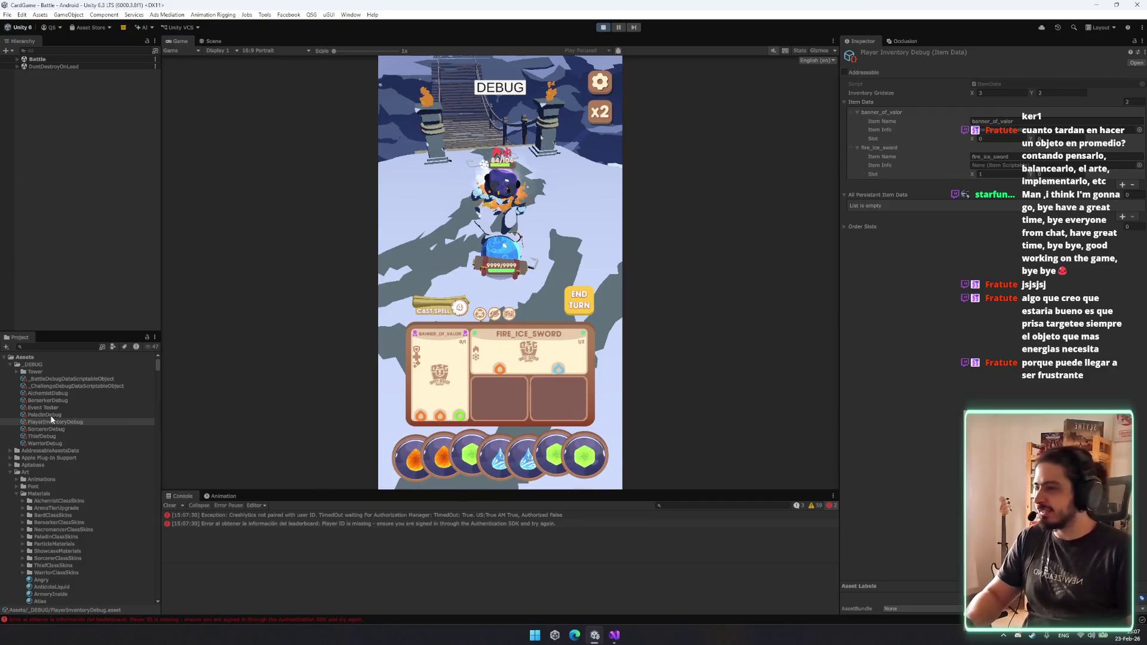
key(ctrl+p)
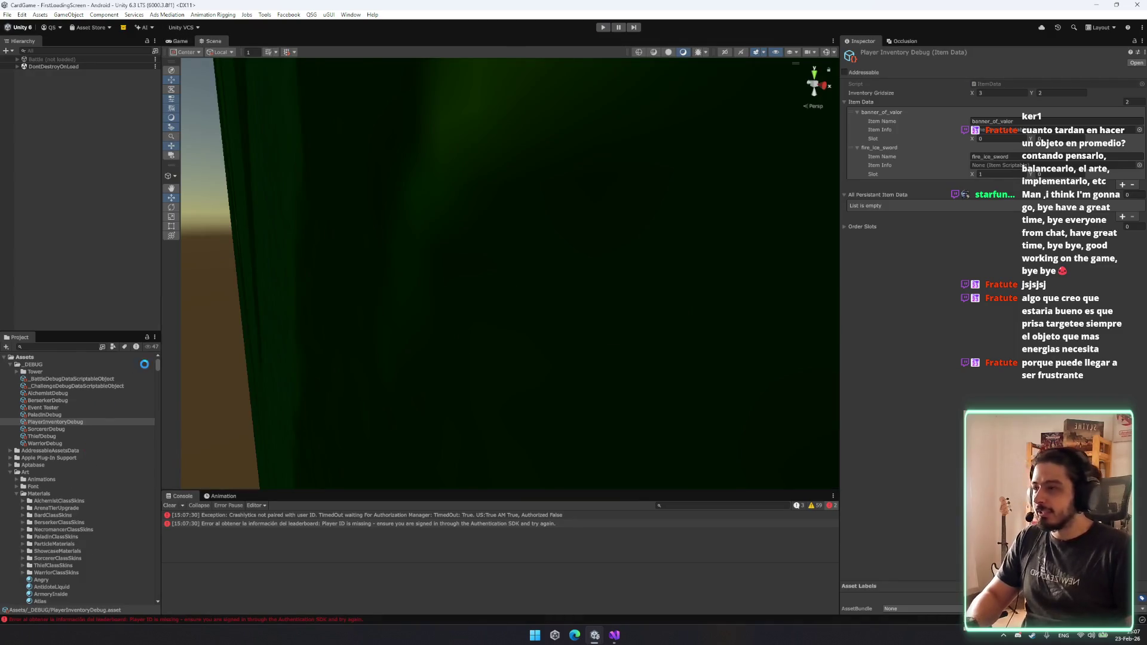
Open the FireIceSword item, show its second action and ping that action's effect prefab.
scroll(66, 358, down, 1)
text(fire)
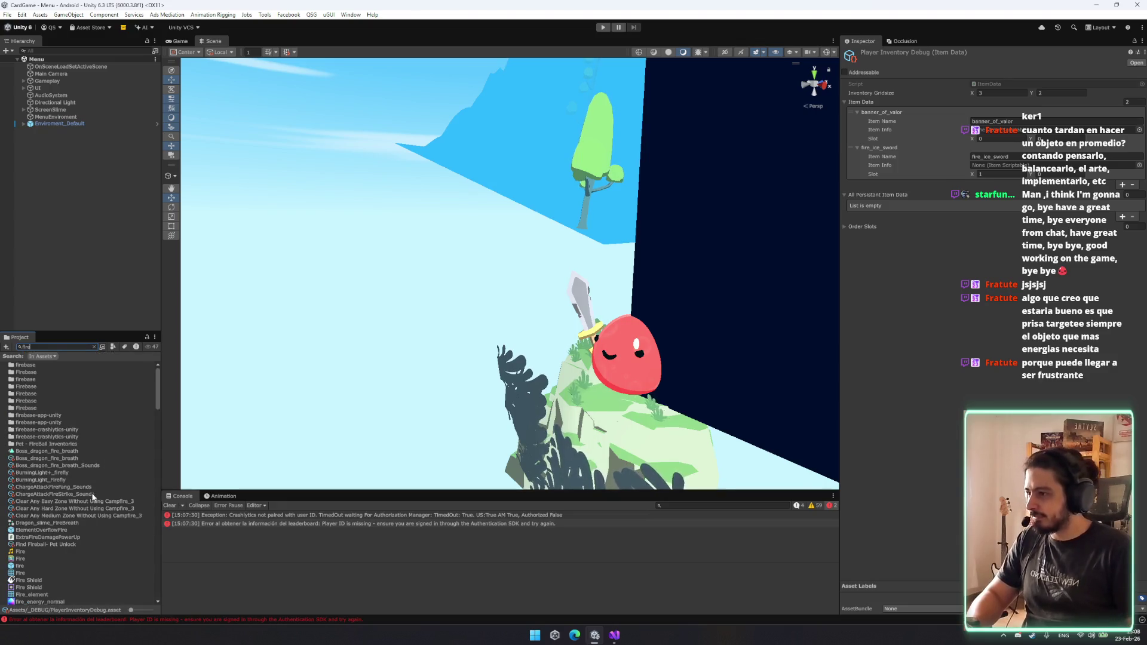
text(eice)
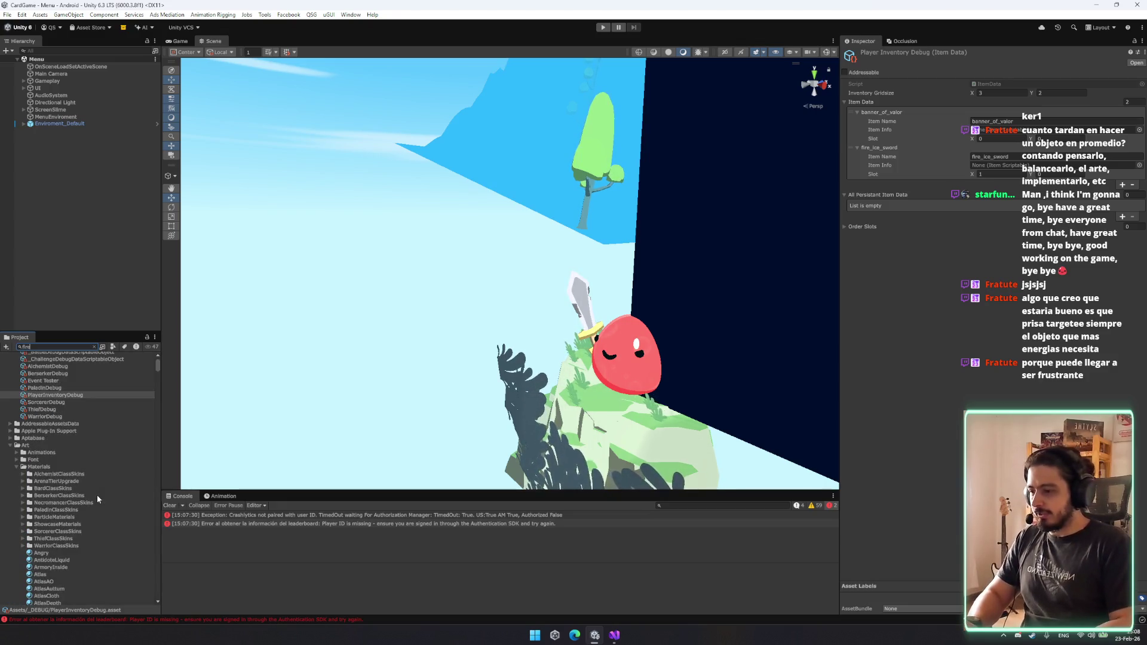
click(70, 365)
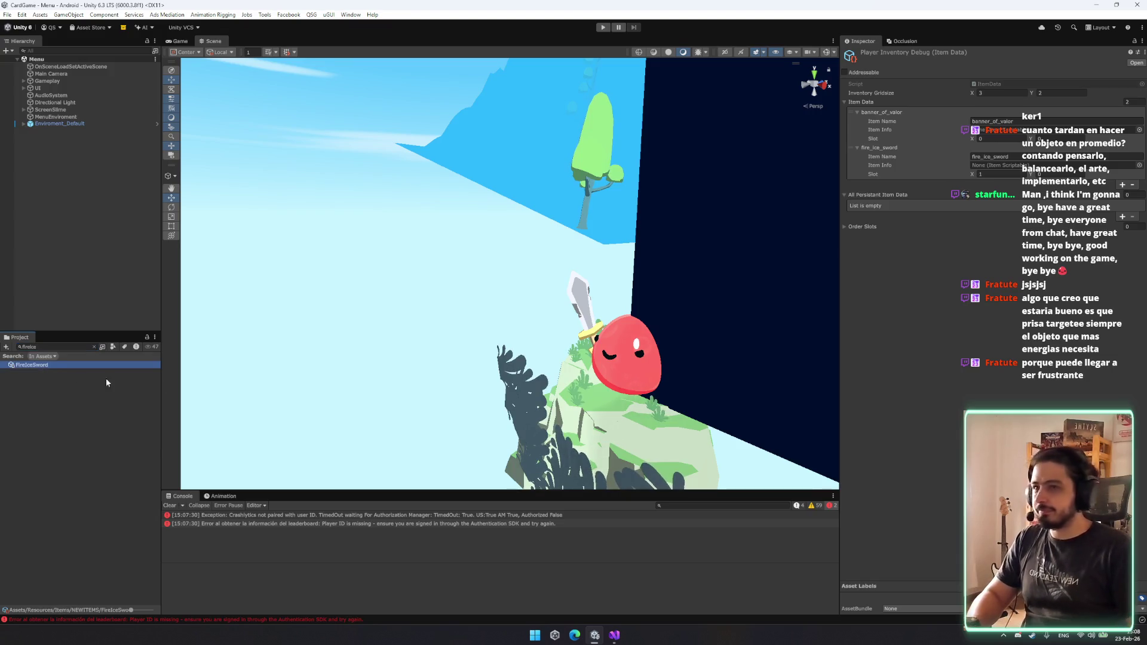
scroll(1075, 321, down, 10)
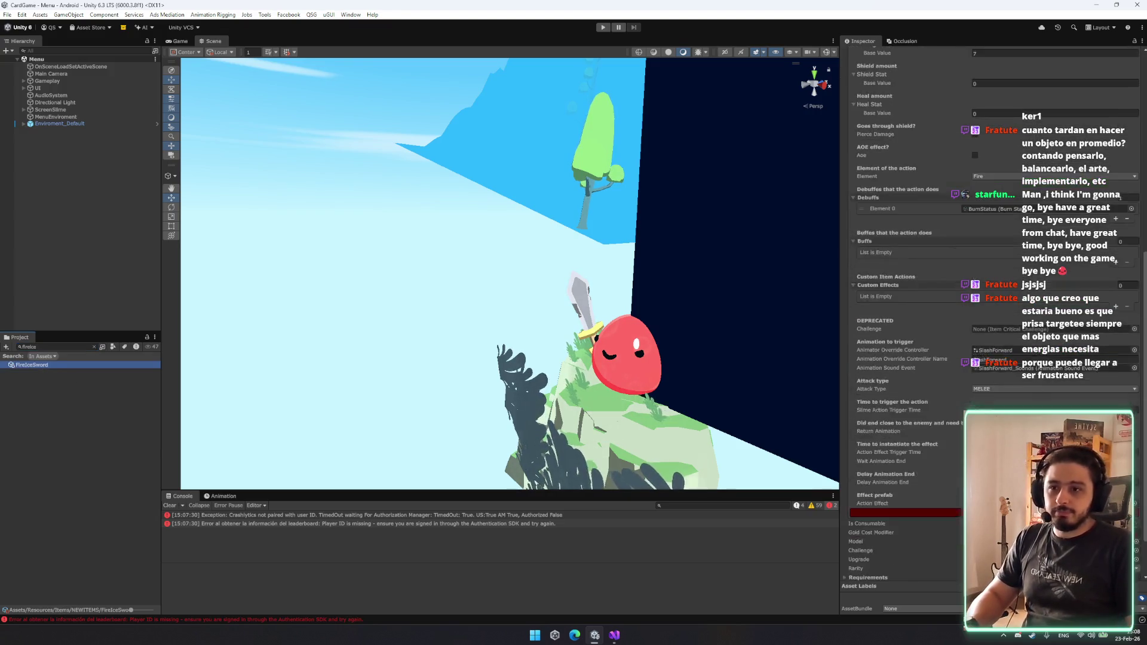
scroll(1075, 299, up, 7)
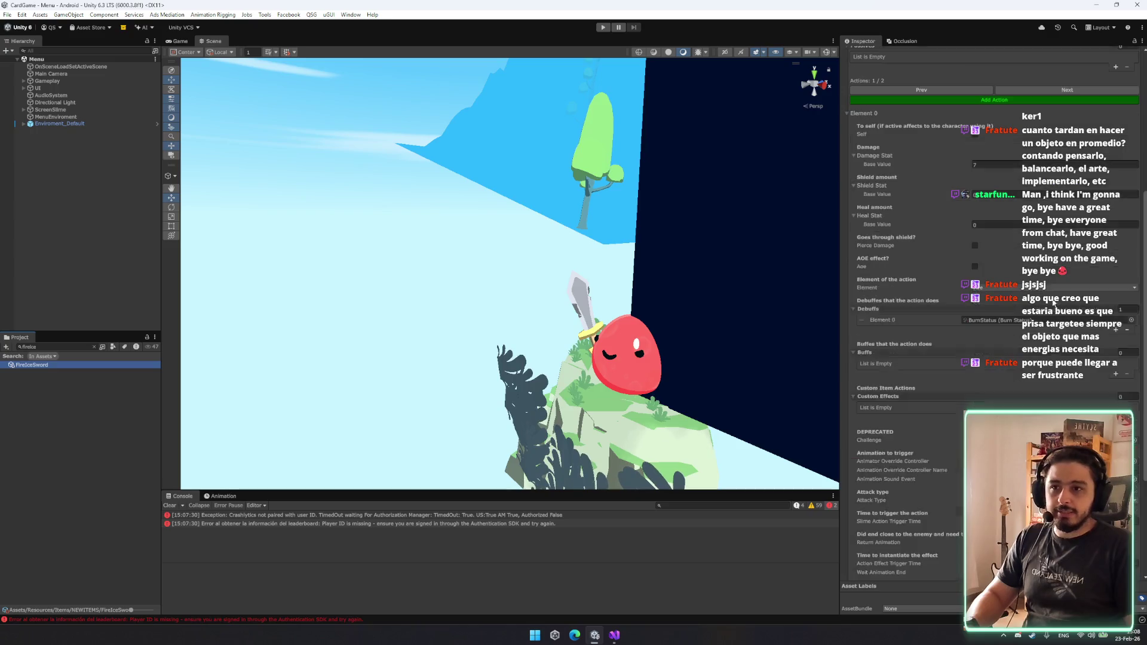
click(1073, 88)
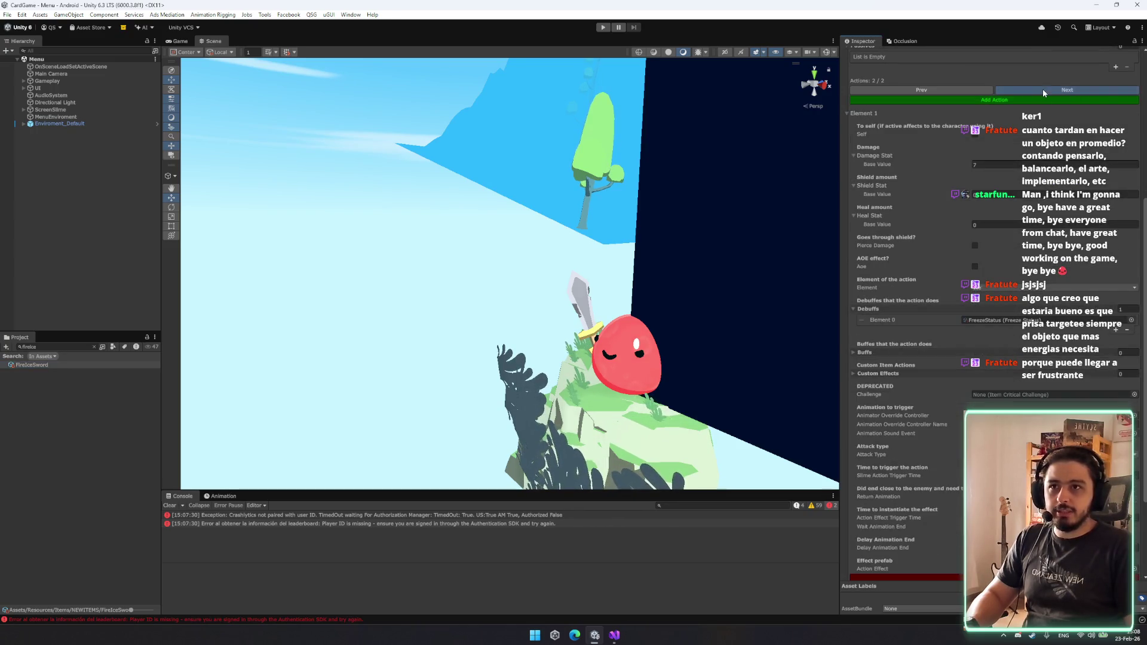
scroll(1042, 88, down, 3)
scroll(991, 299, down, 2)
click(903, 455)
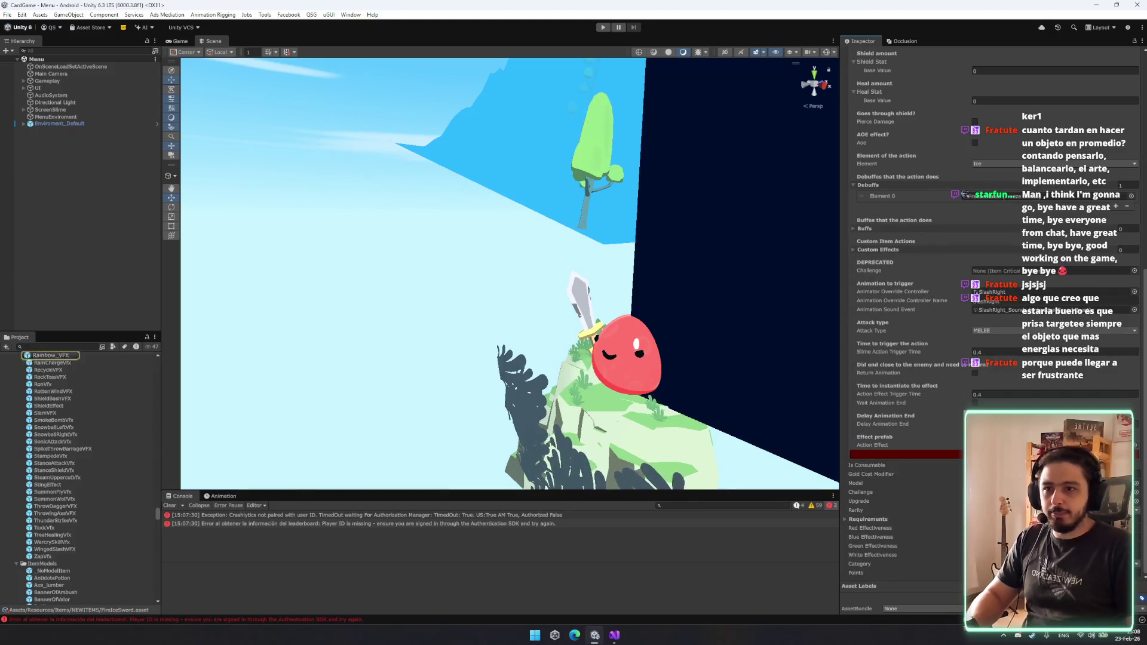
scroll(66, 430, up, 5)
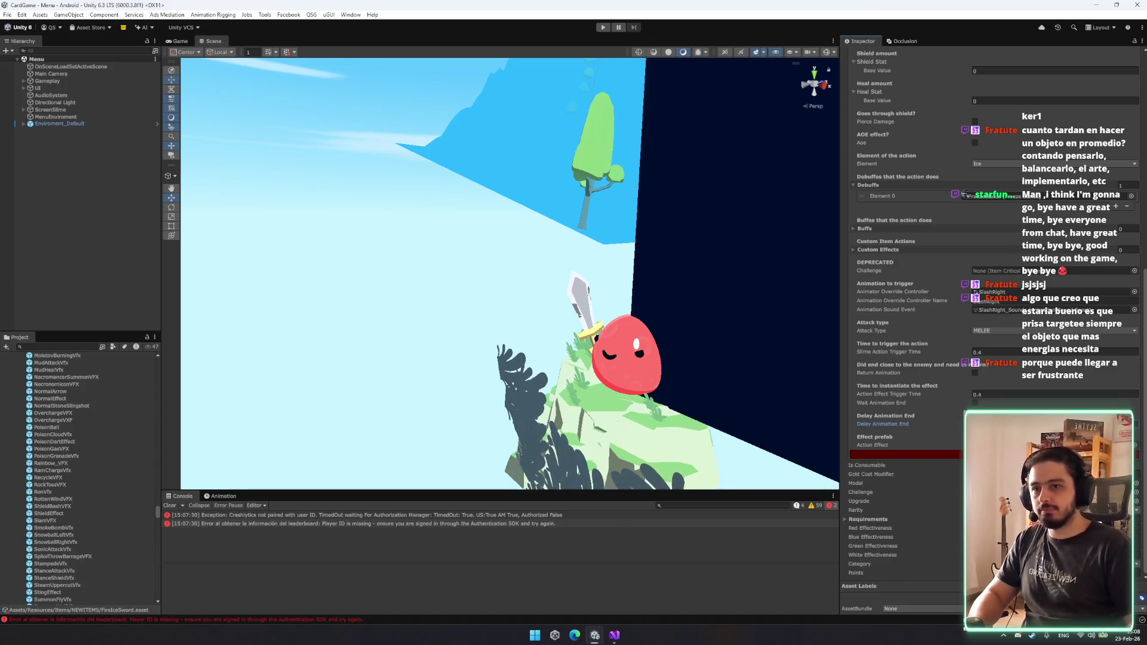
Search the Project window for 'ices' to list ice-related assets.
click(63, 347)
text(ice)
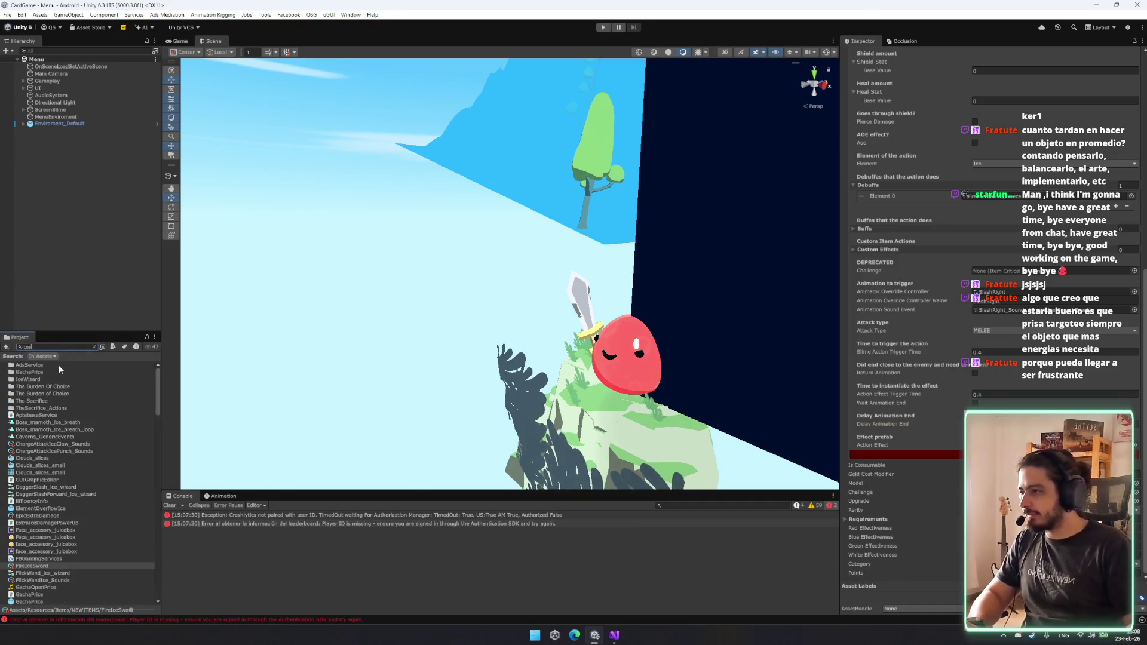
text(s)
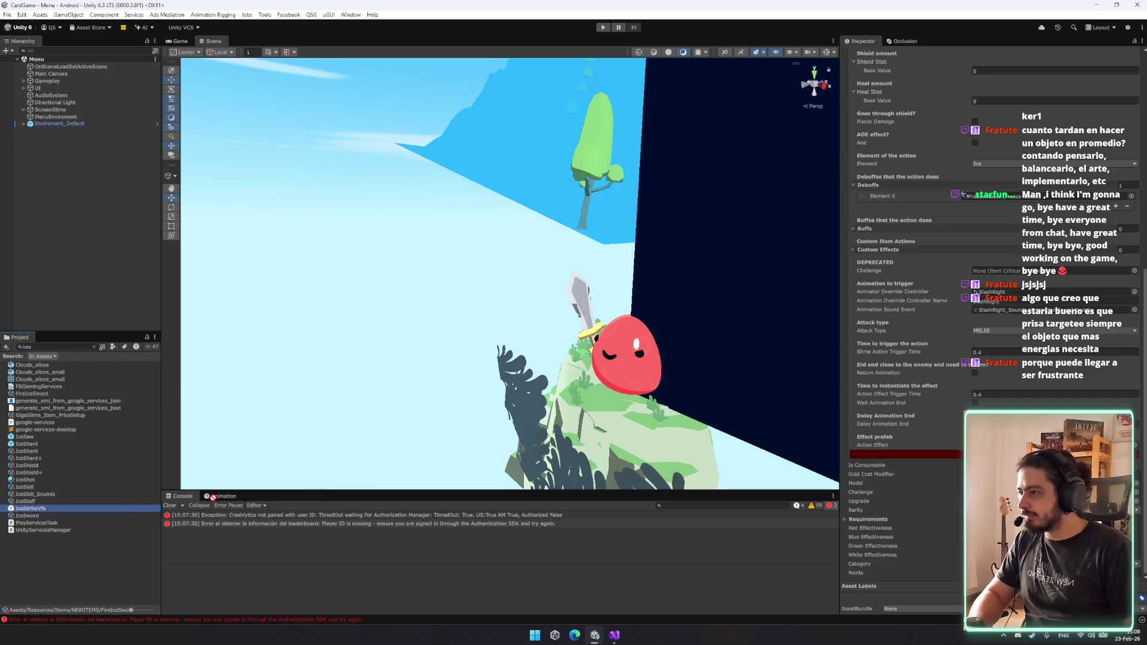
click(975, 423)
Enter play mode, launch TEST BATTLE, and play a fire energy onto the FIRE_ICE_SWORD card.
key(ctrl+p)
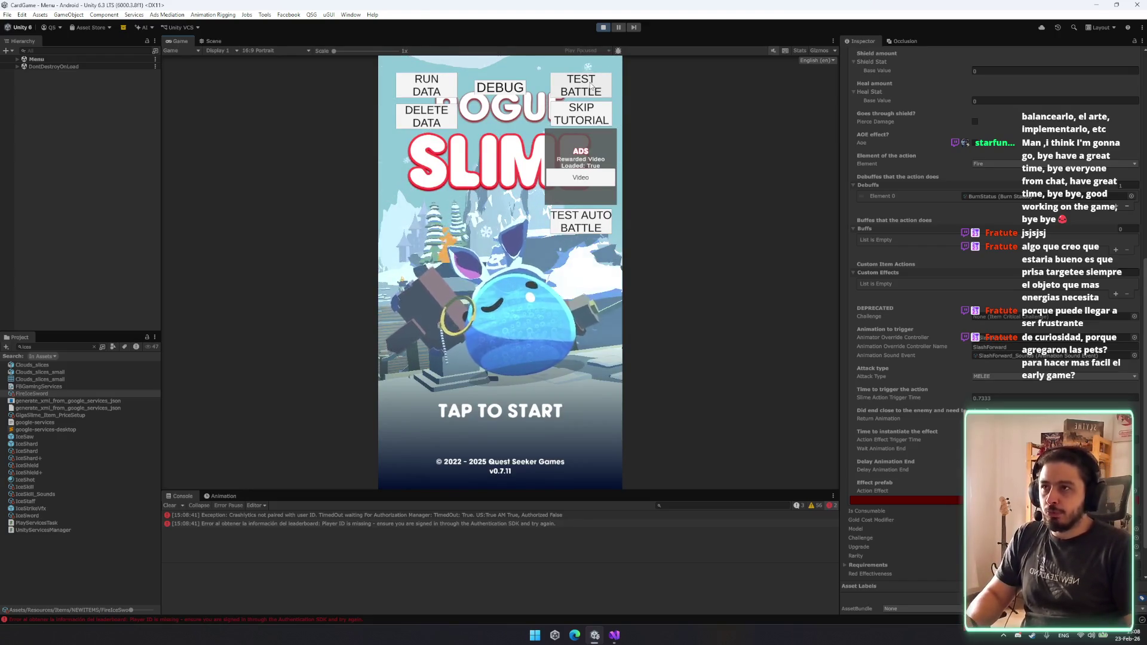
click(541, 109)
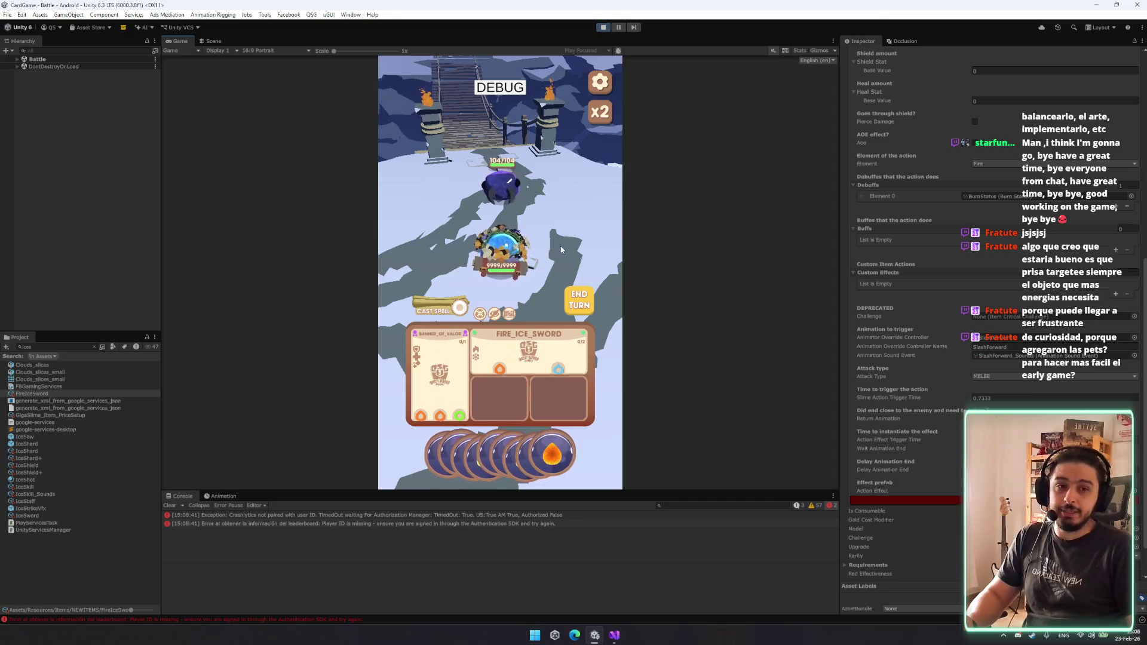
mouse_move(563, 432)
mouse_move(564, 448)
mouse_down()
mouse_move(588, 355)
mouse_move(522, 360)
mouse_up()
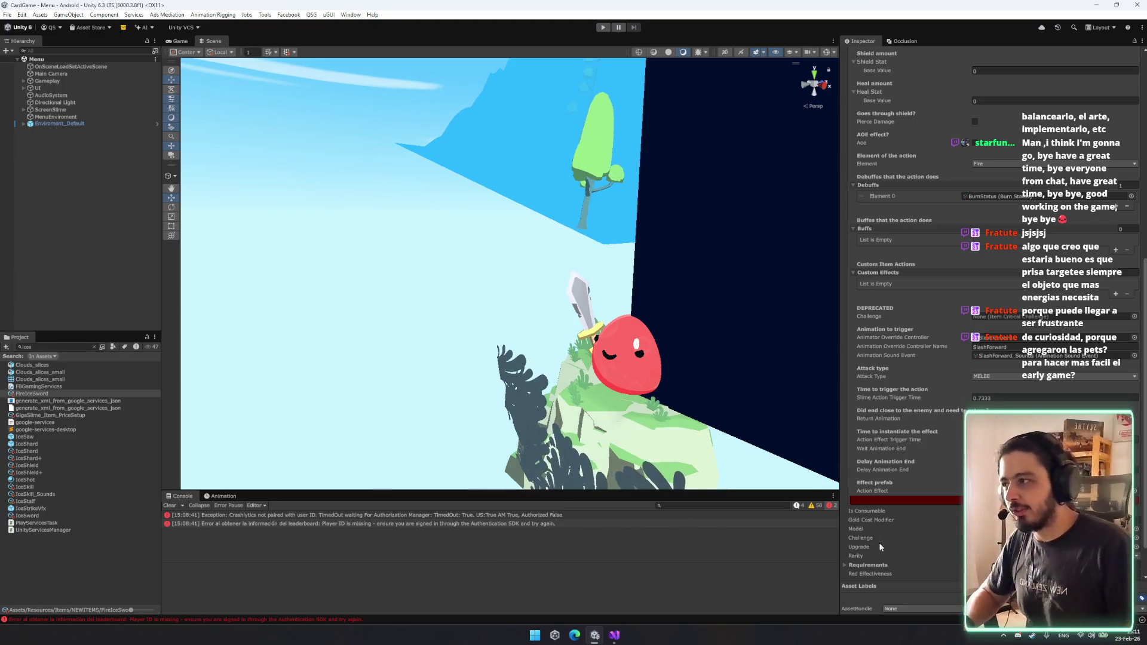
Ping the action's effect prefab and scroll up through the VFX assets looking for fire effects.
scroll(992, 298, down, 2)
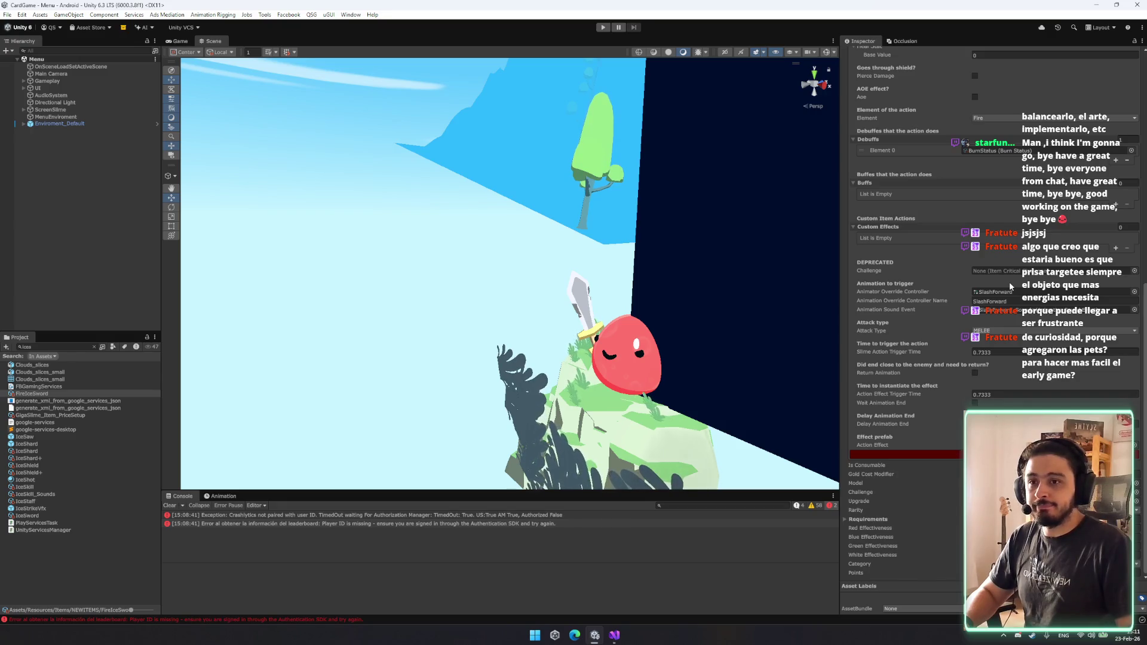
click(1016, 445)
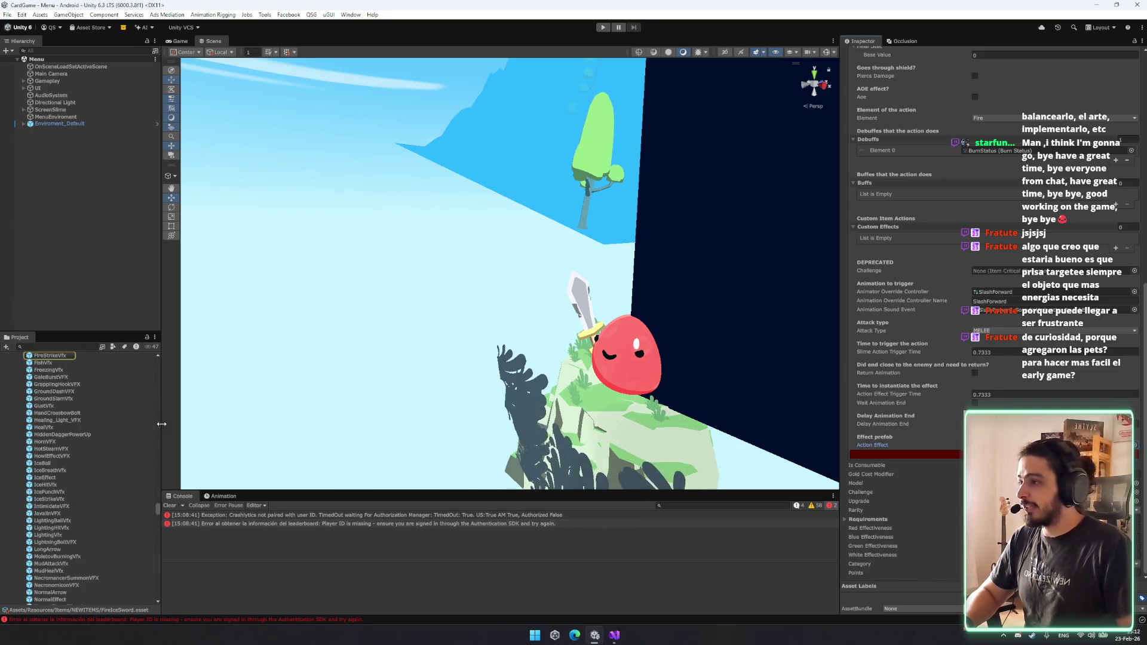
scroll(78, 440, down, 15)
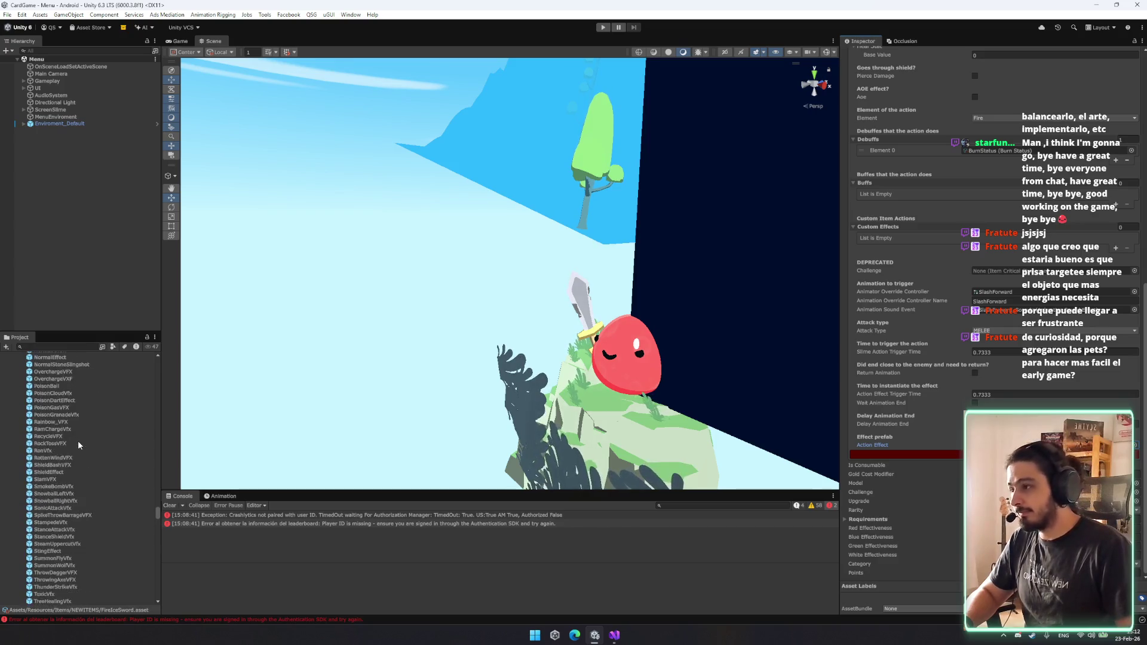
scroll(77, 442, up, 3)
scroll(77, 442, up, 3)
scroll(77, 445, up, 5)
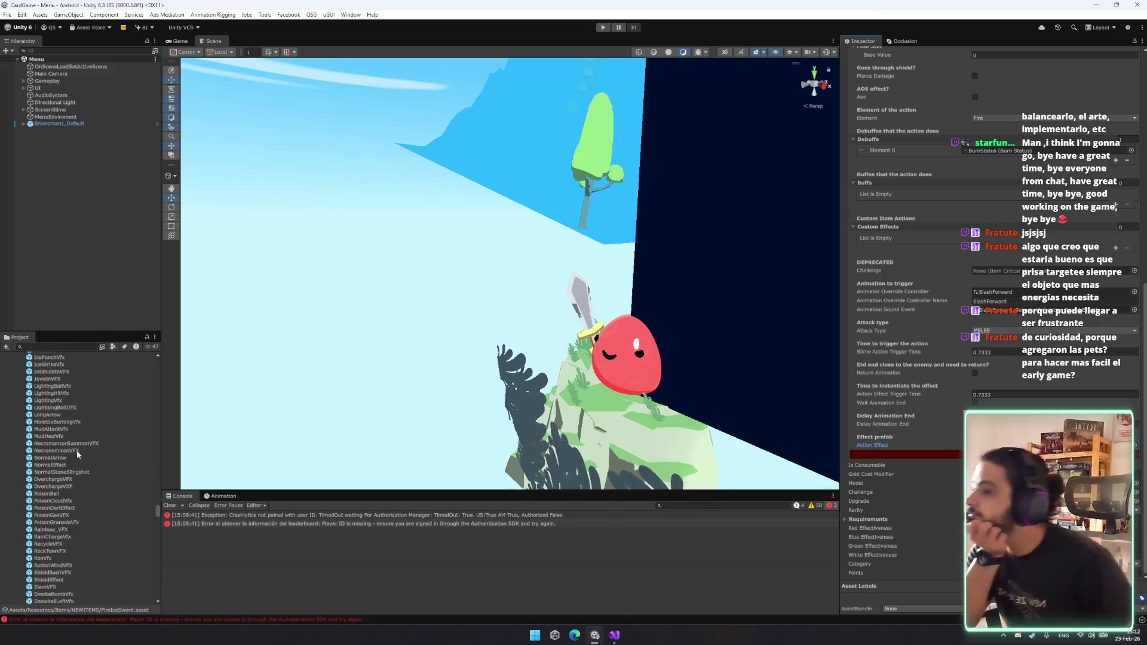
scroll(75, 448, up, 3)
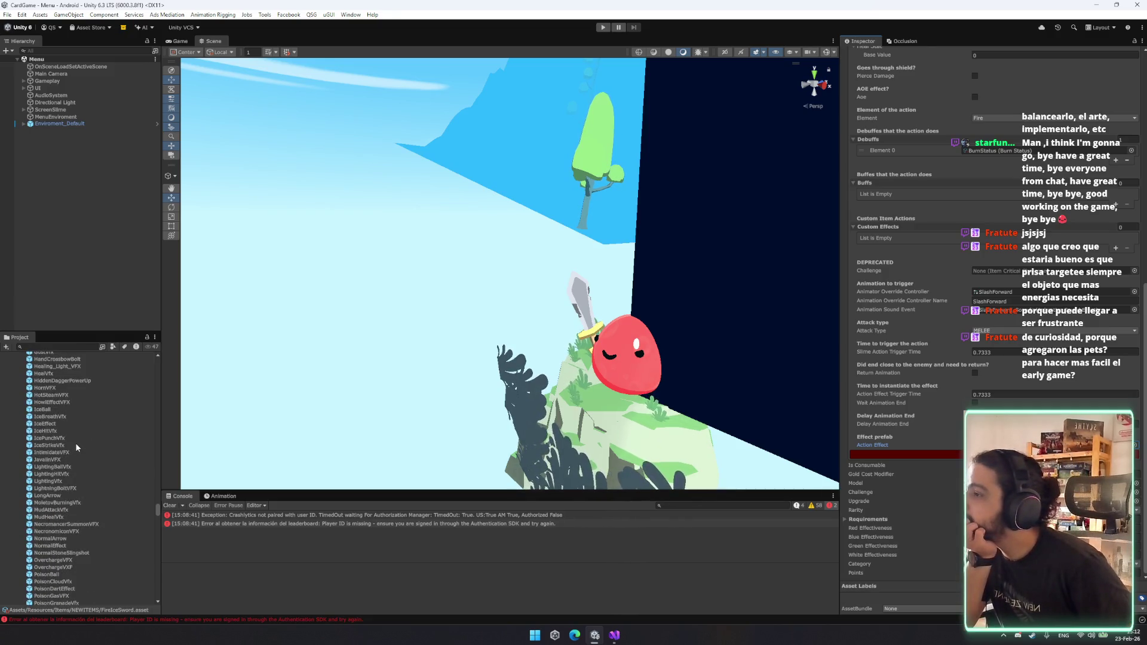
scroll(75, 443, up, 3)
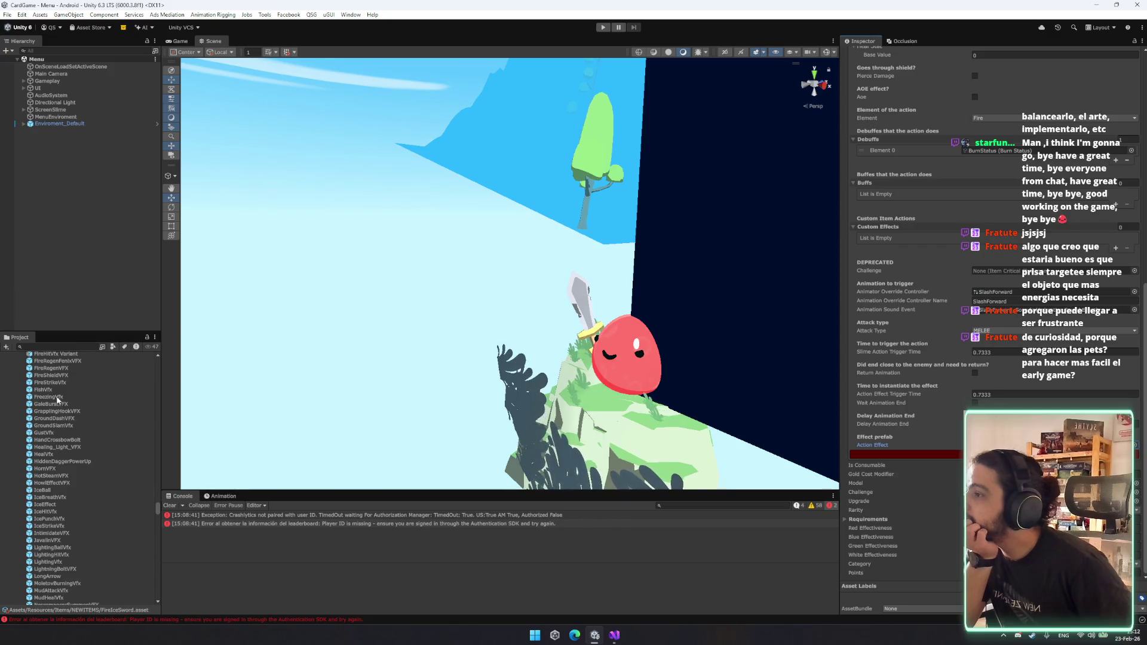
scroll(57, 382, up, 1)
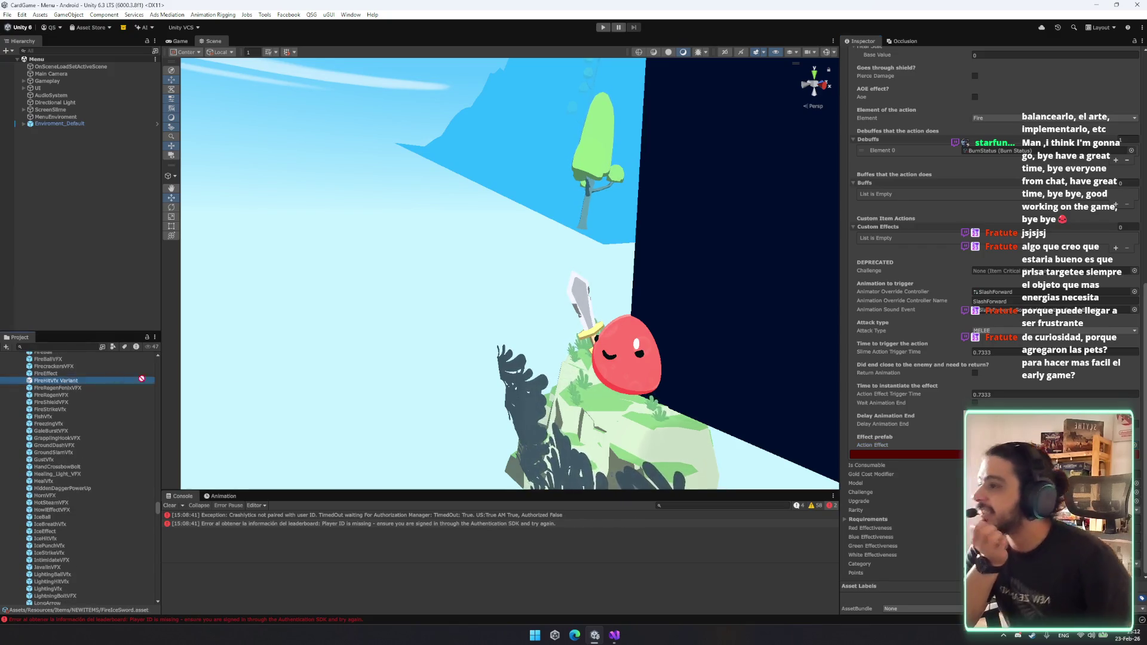
scroll(1027, 190, up, 8)
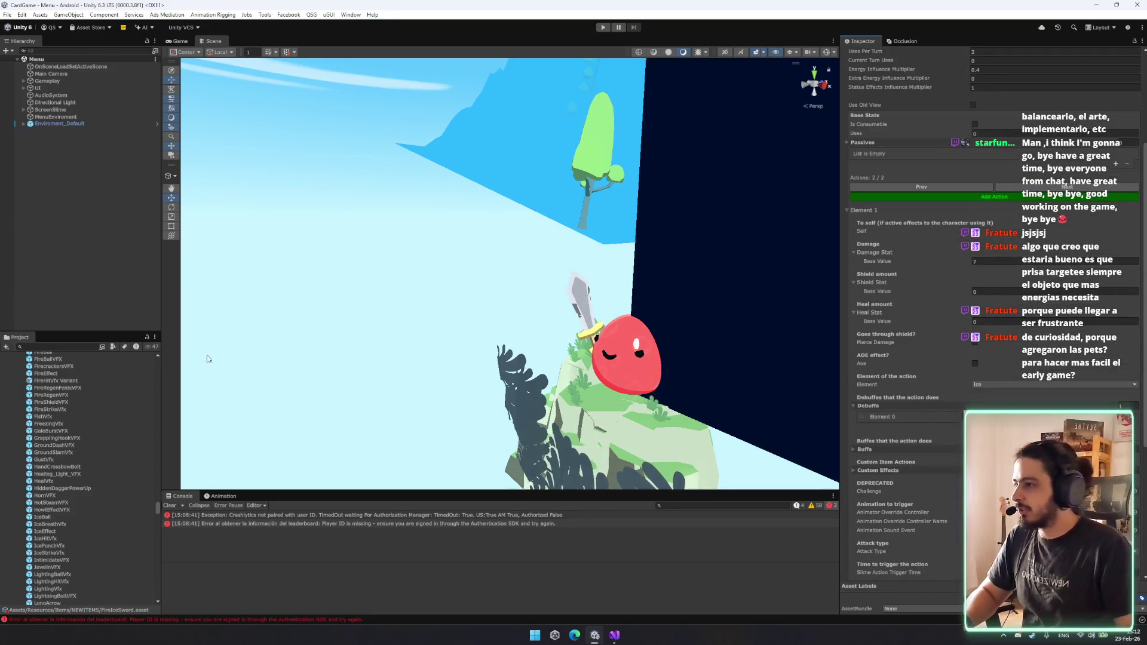
Scroll back down through the VFX prefabs and start the game in play mode.
scroll(56, 404, up, 6)
scroll(55, 405, up, 5)
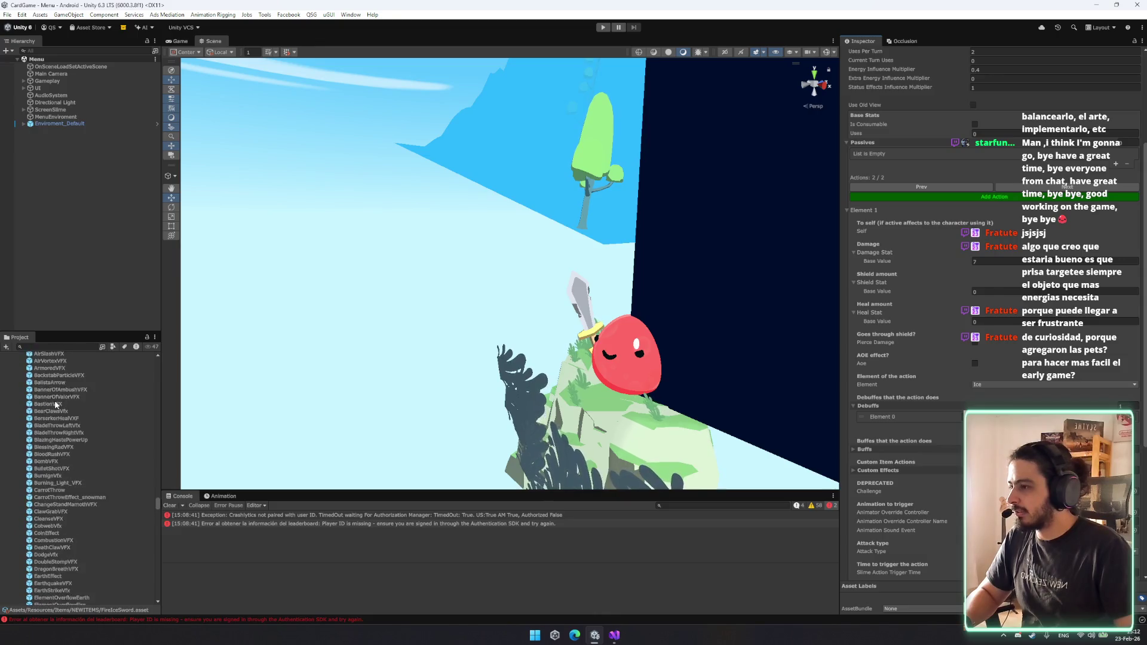
scroll(68, 478, down, 5)
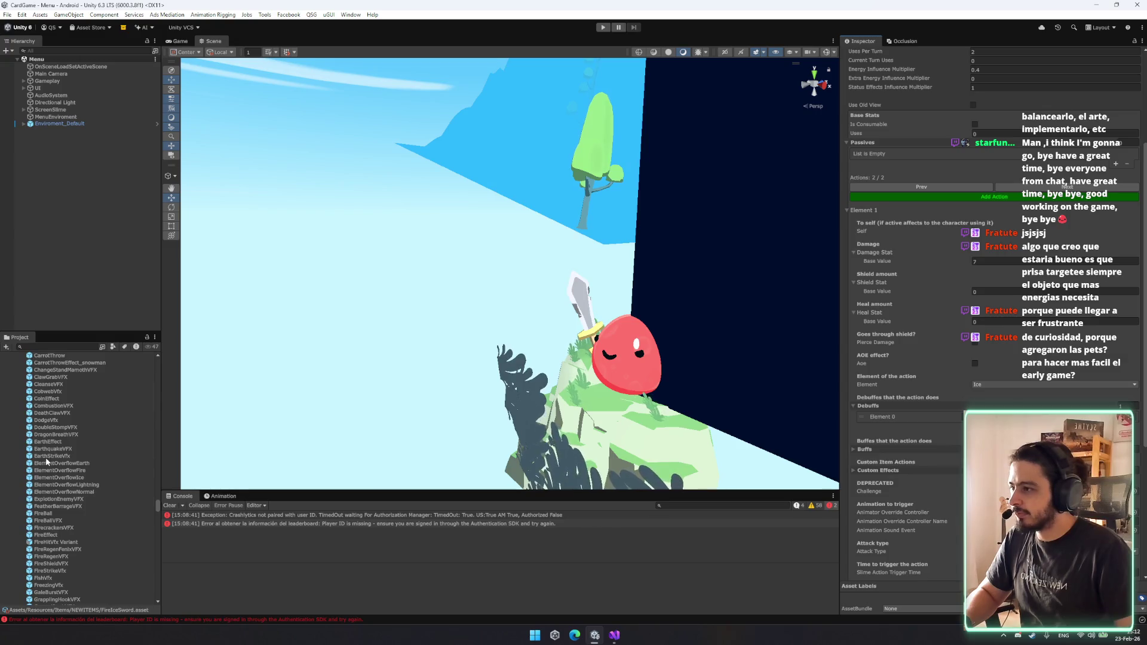
scroll(54, 452, down, 2)
scroll(53, 450, down, 6)
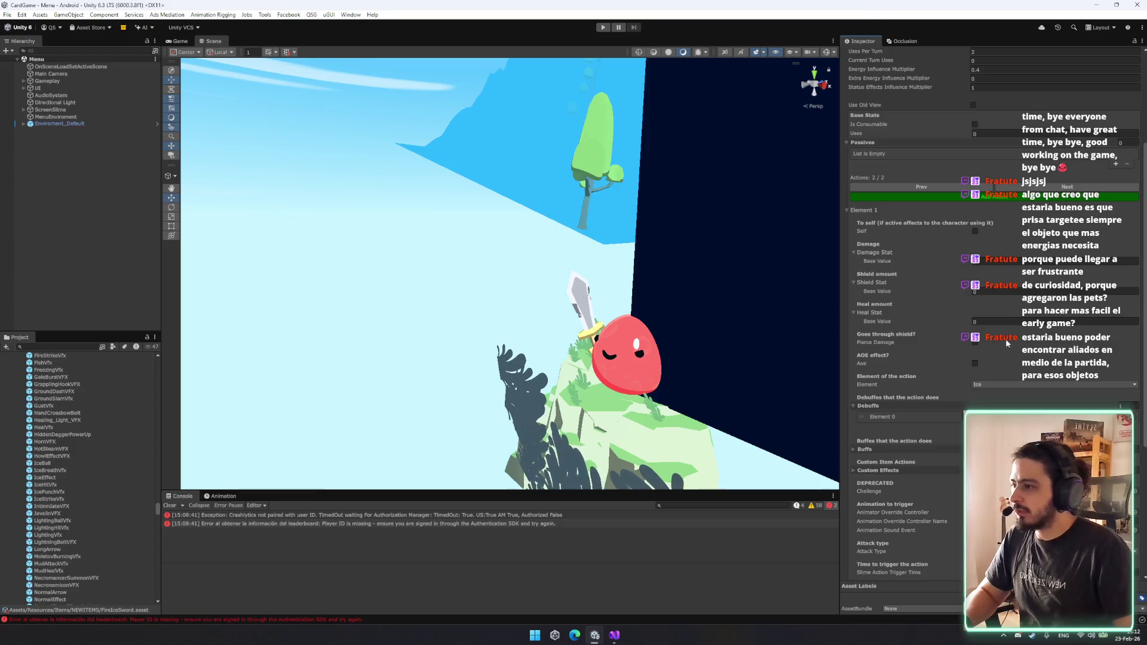
scroll(907, 299, down, 3)
scroll(907, 298, down, 1)
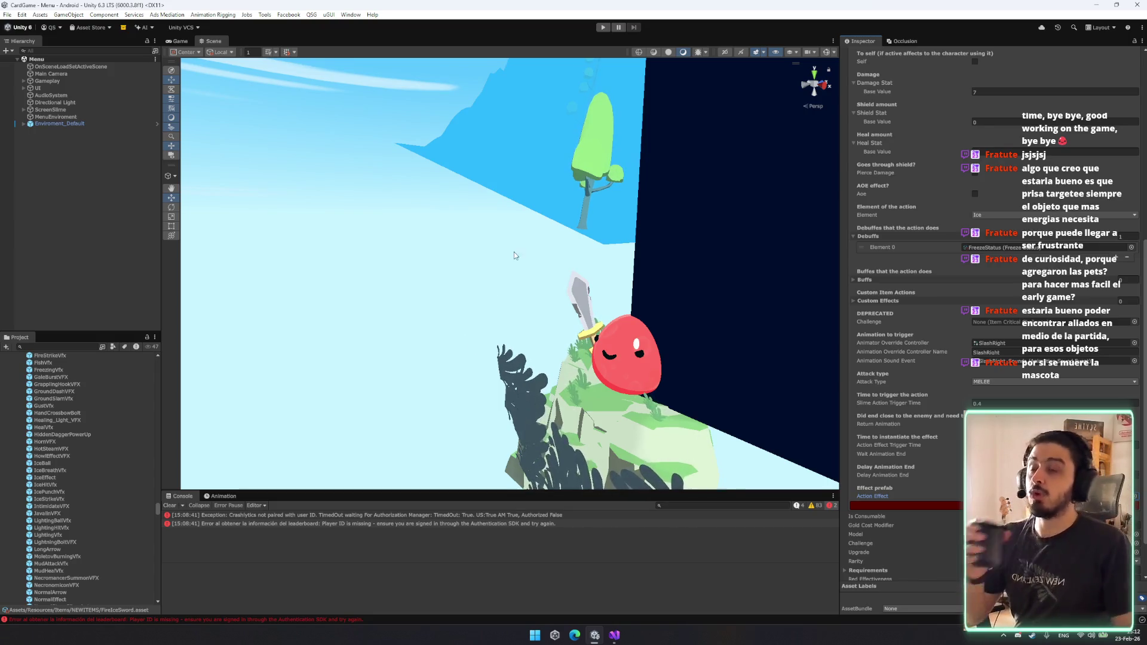
click(602, 27)
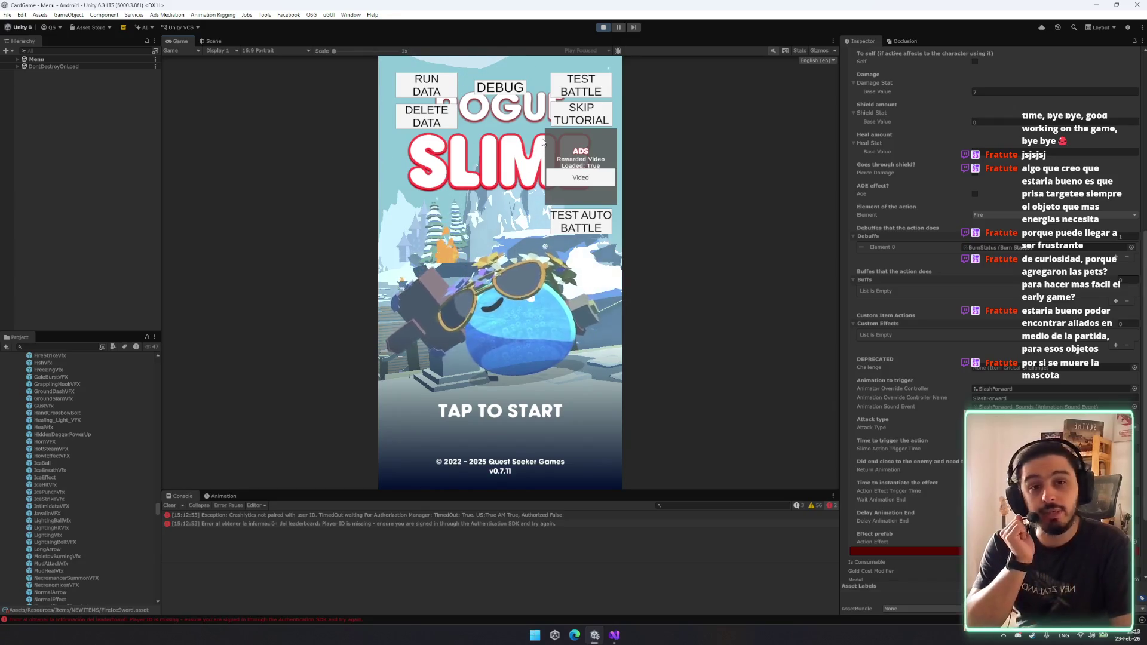
click(595, 85)
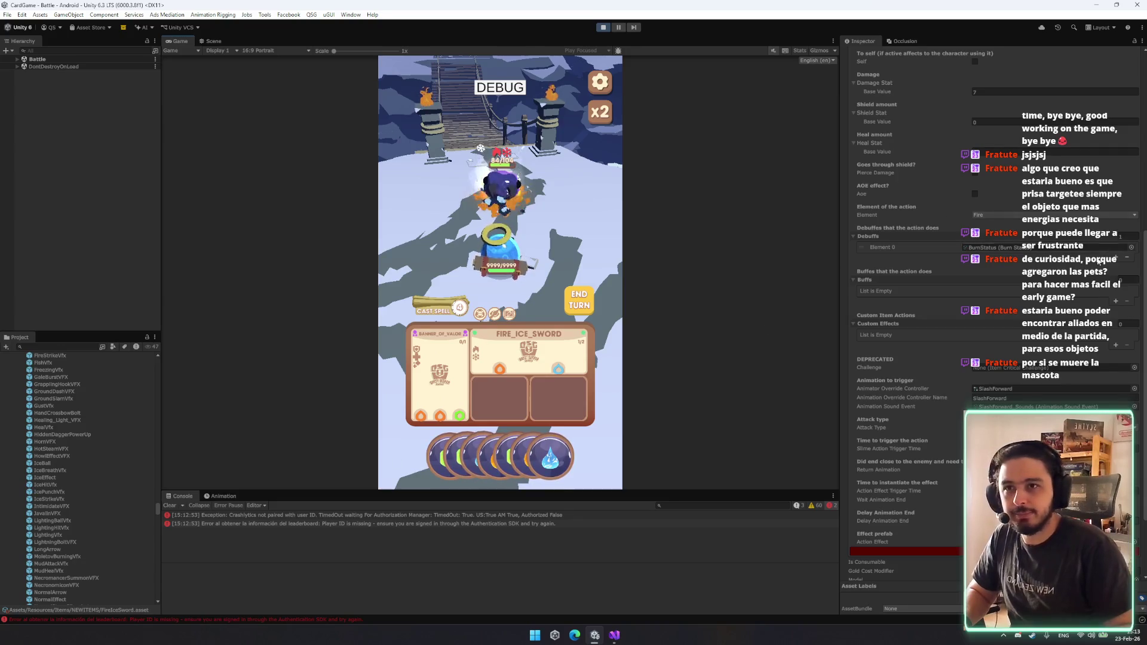
scroll(1045, 168, up, 8)
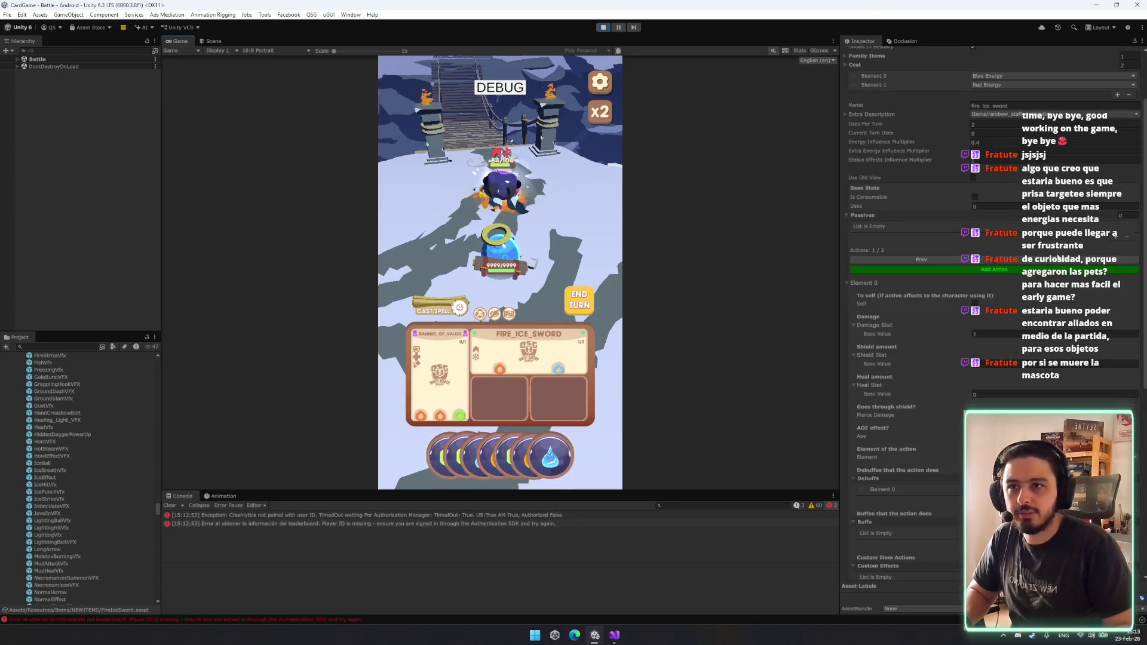
scroll(1063, 299, down, 9)
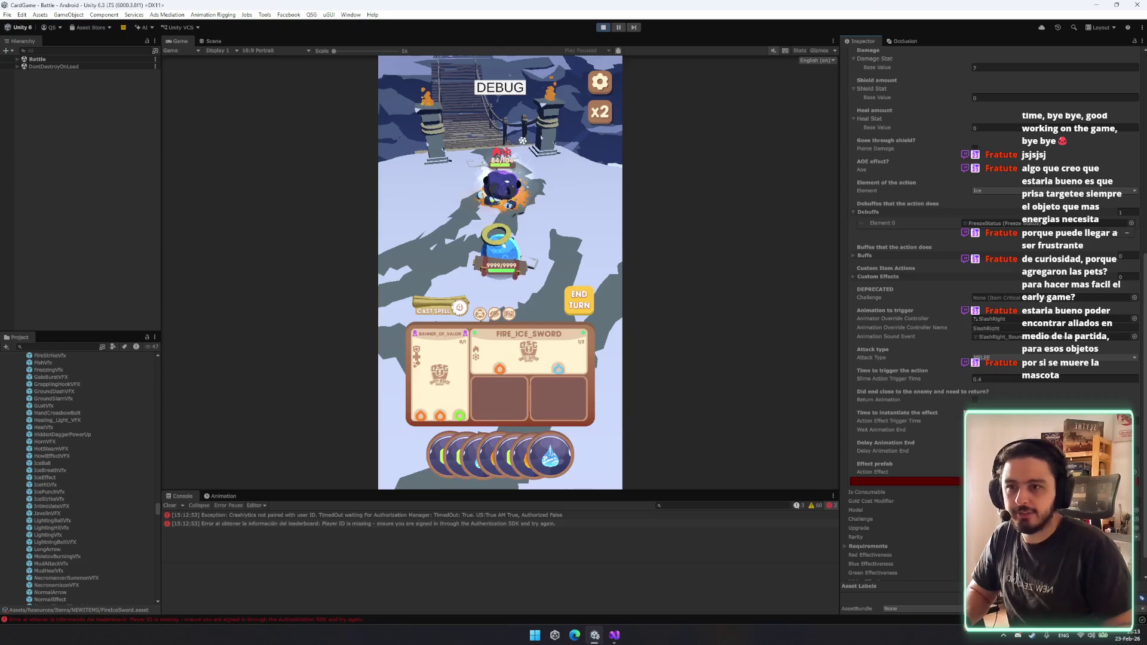
click(600, 88)
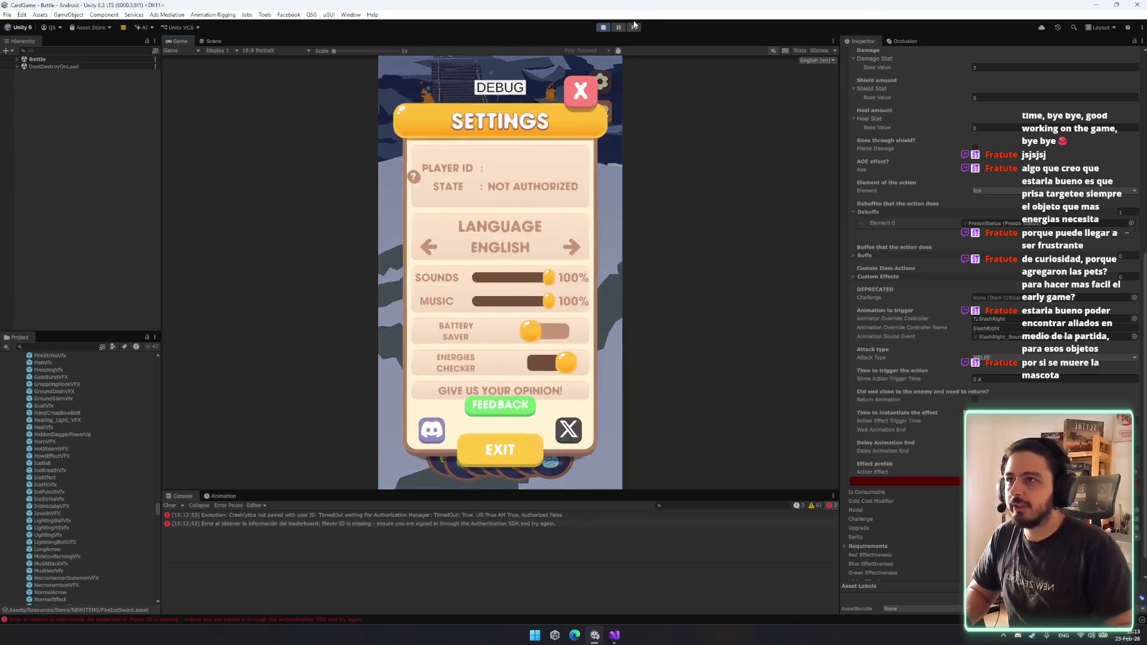
click(603, 28)
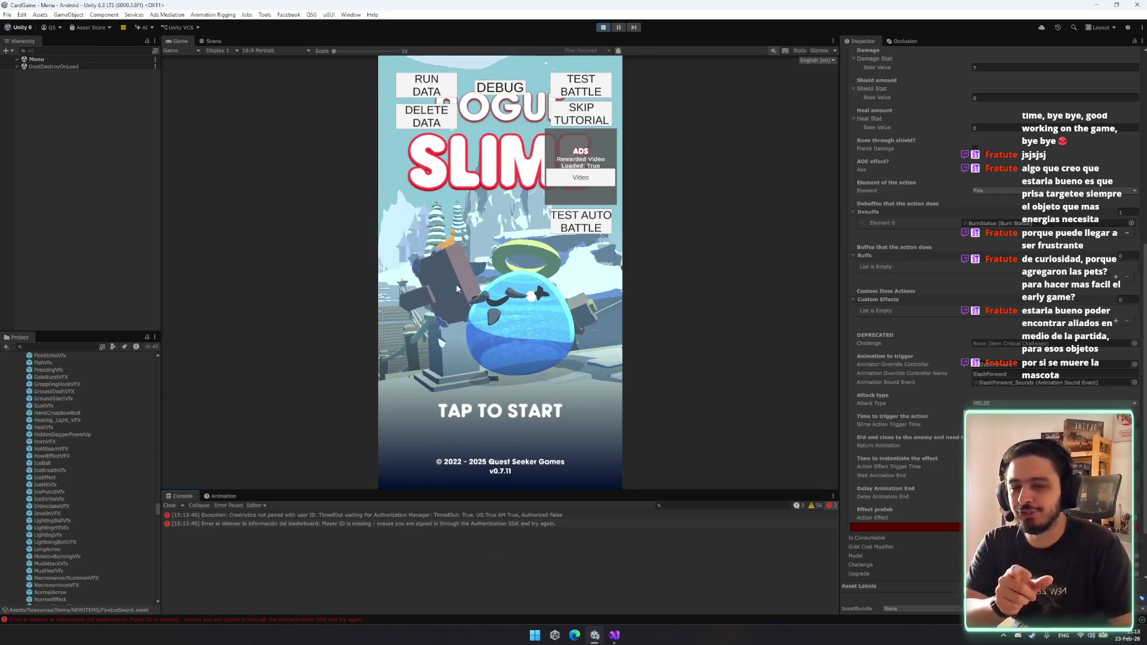
Launch a test battle, inspect the enemy's Charge Attack card, close it, and exit play mode.
click(582, 88)
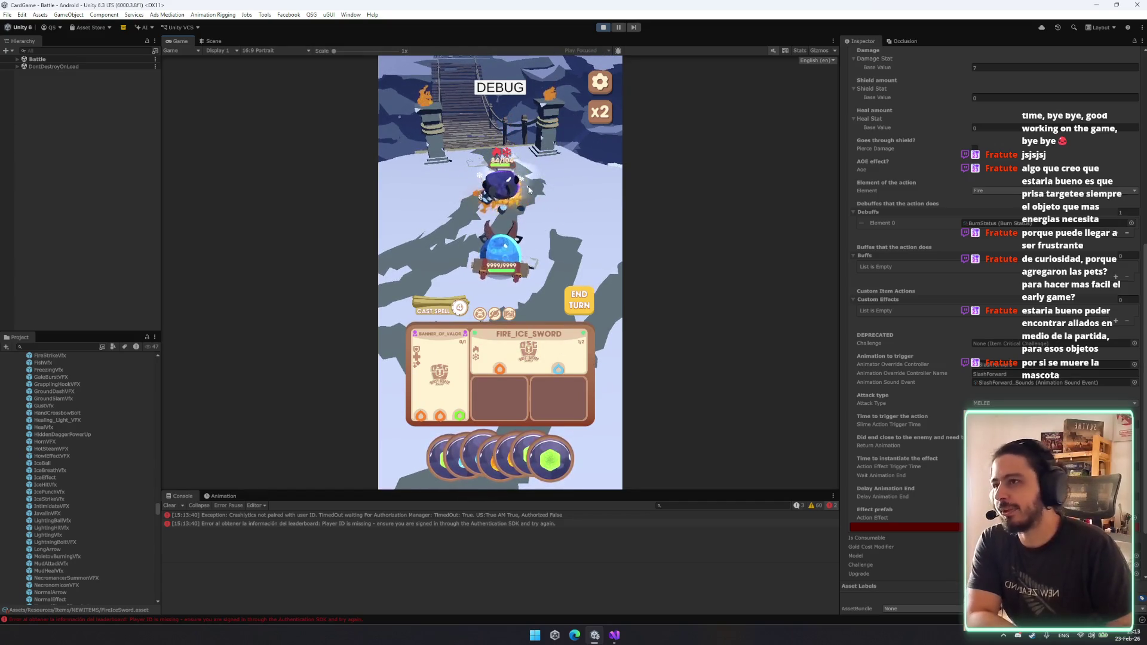
click(462, 126)
click(563, 170)
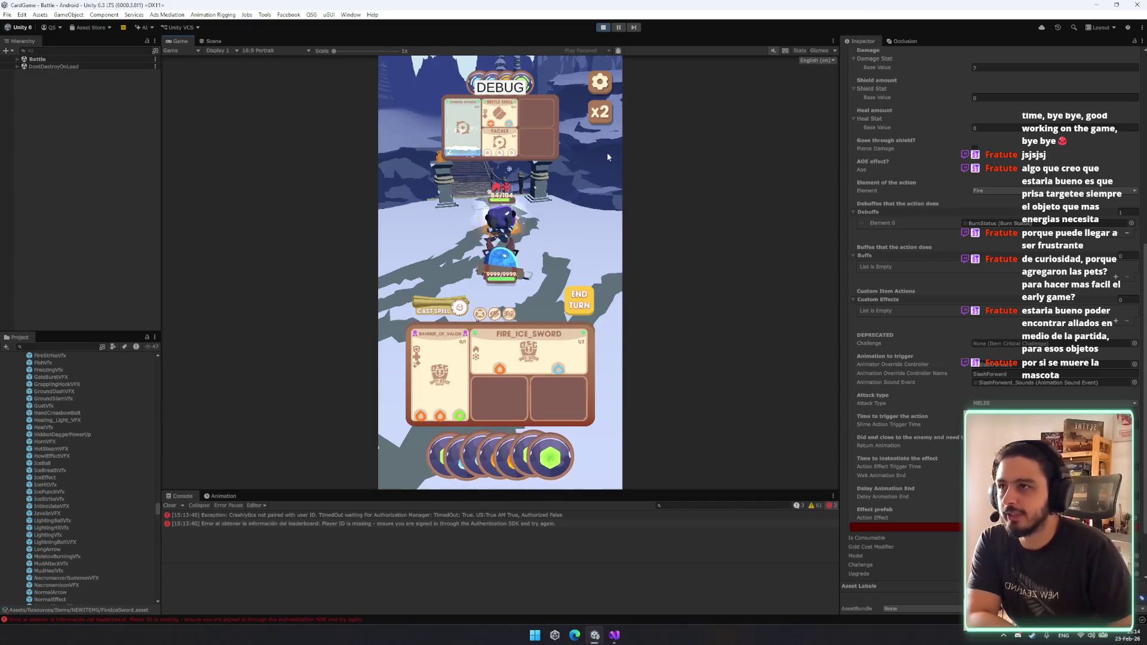
click(399, 189)
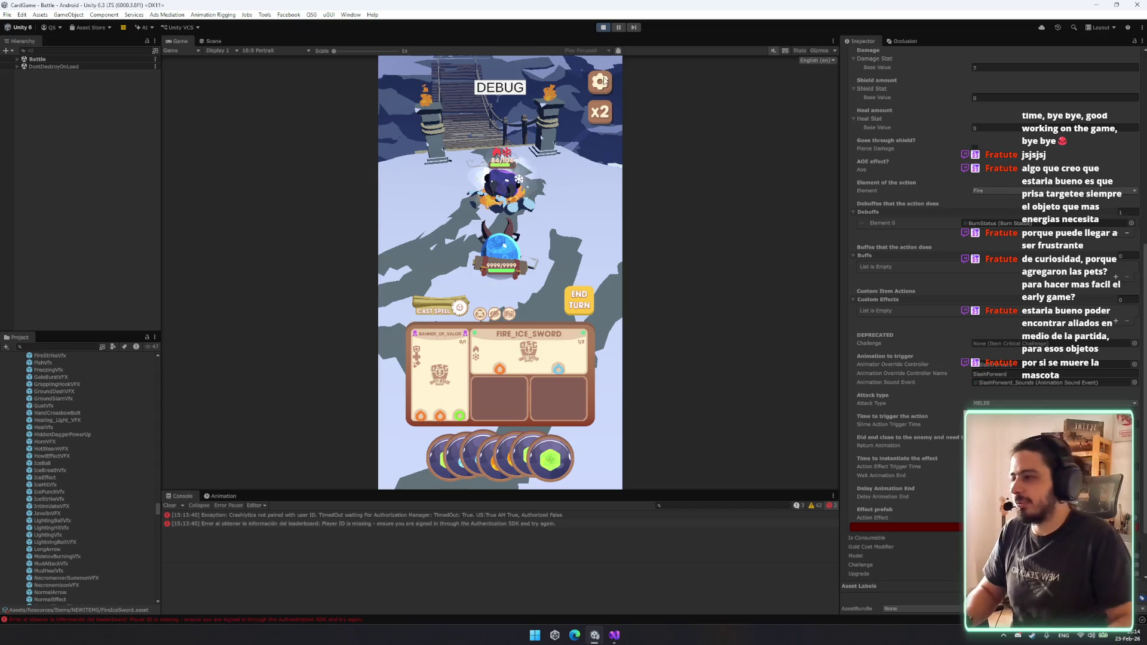
key(ctrl+p)
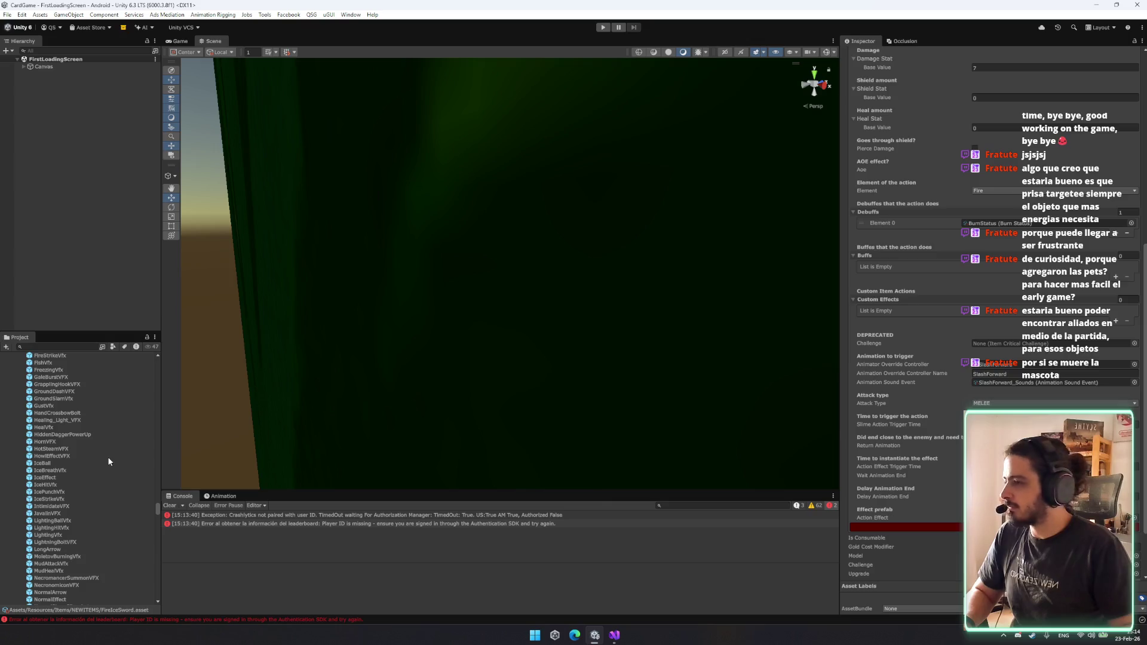
Browse the Project asset tree, collapsing the Art, SoundEvents and ItemEffects folders.
scroll(118, 437, up, 2)
mouse_move(156, 499)
mouse_down()
mouse_move(142, 400)
mouse_move(152, 359)
mouse_up()
click(25, 472)
key(Left)
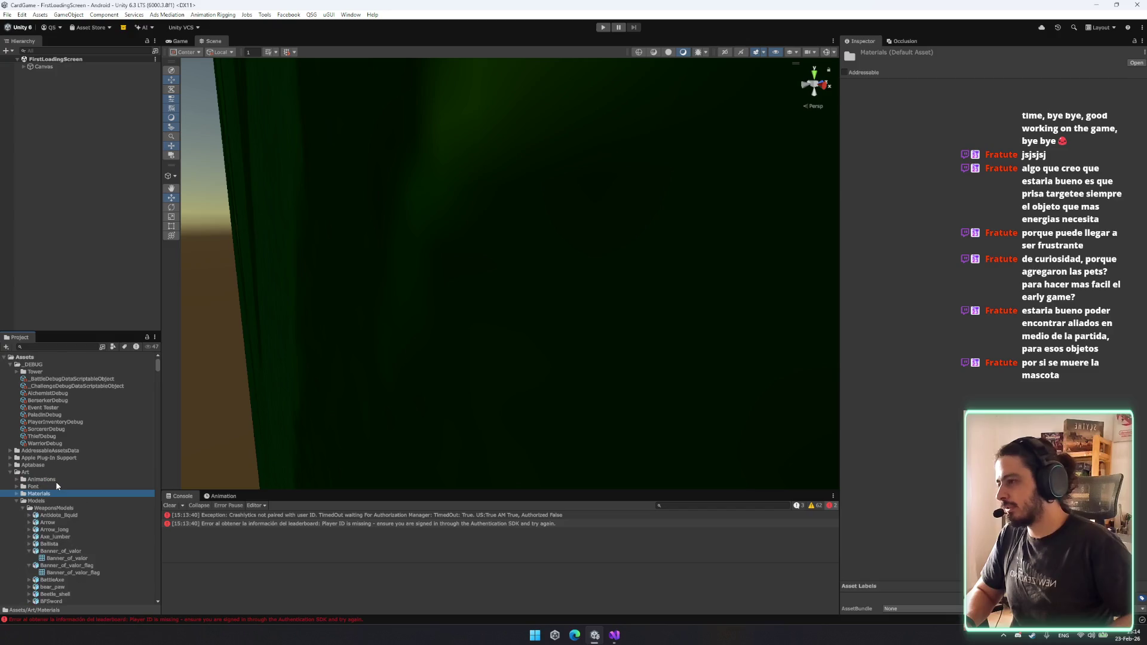
key(Down)
key(Down)
key(Down)
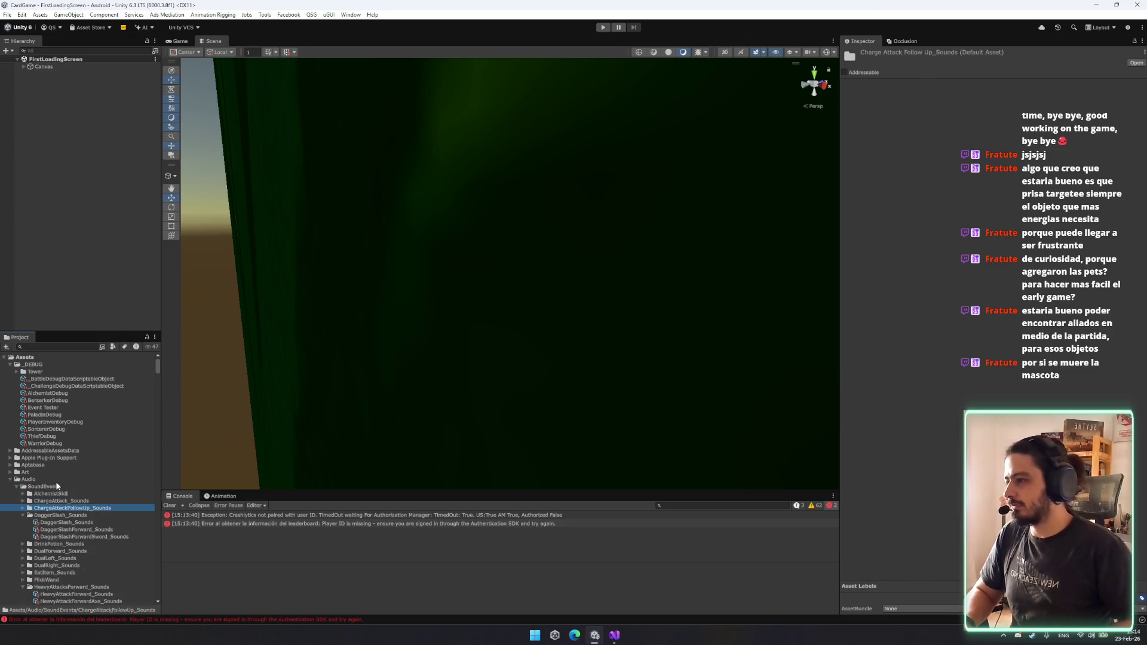
key(Up)
key(Up)
key(Up)
key(Left)
key(Left)
key(Left)
click(67, 428)
scroll(67, 428, down, 10)
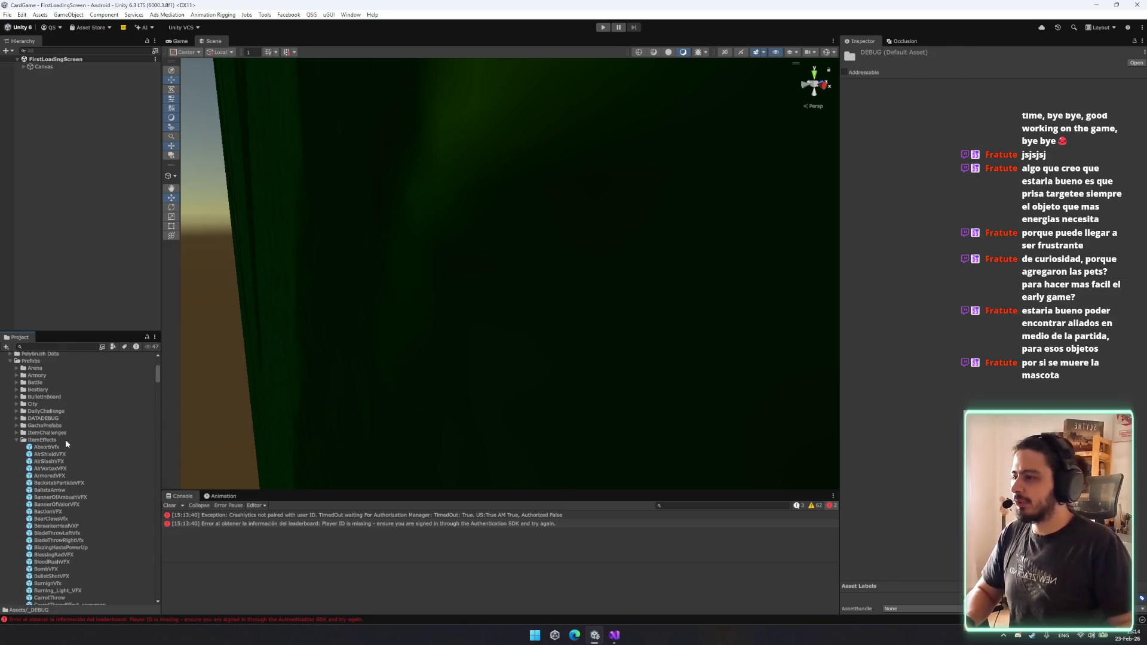
click(47, 439)
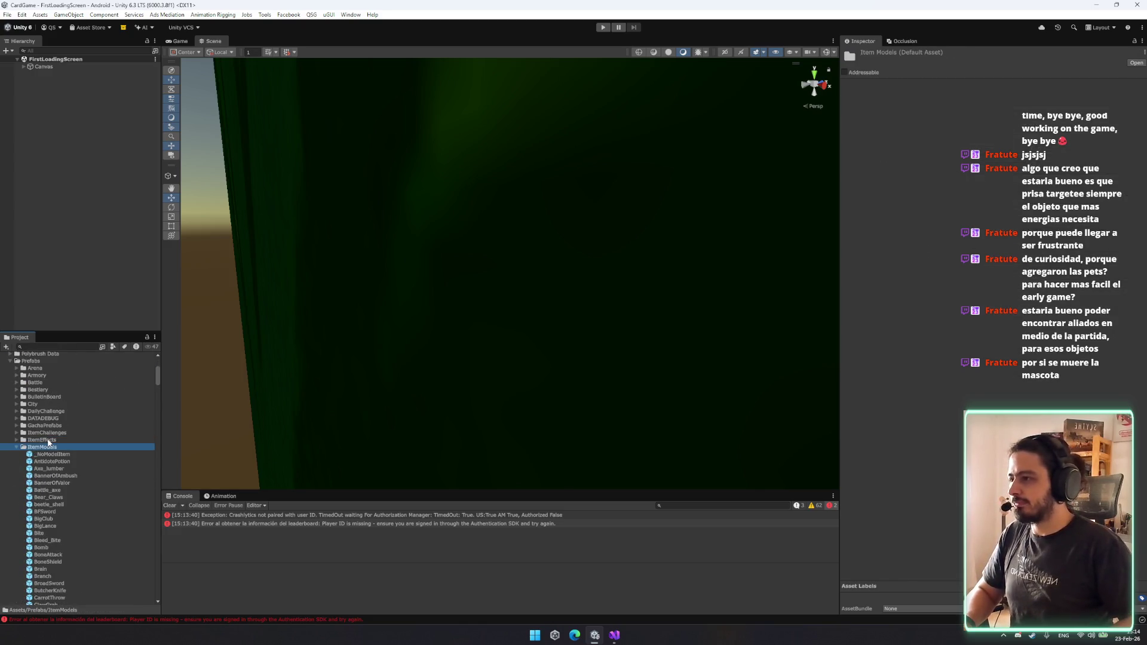
key(Left)
key(Down)
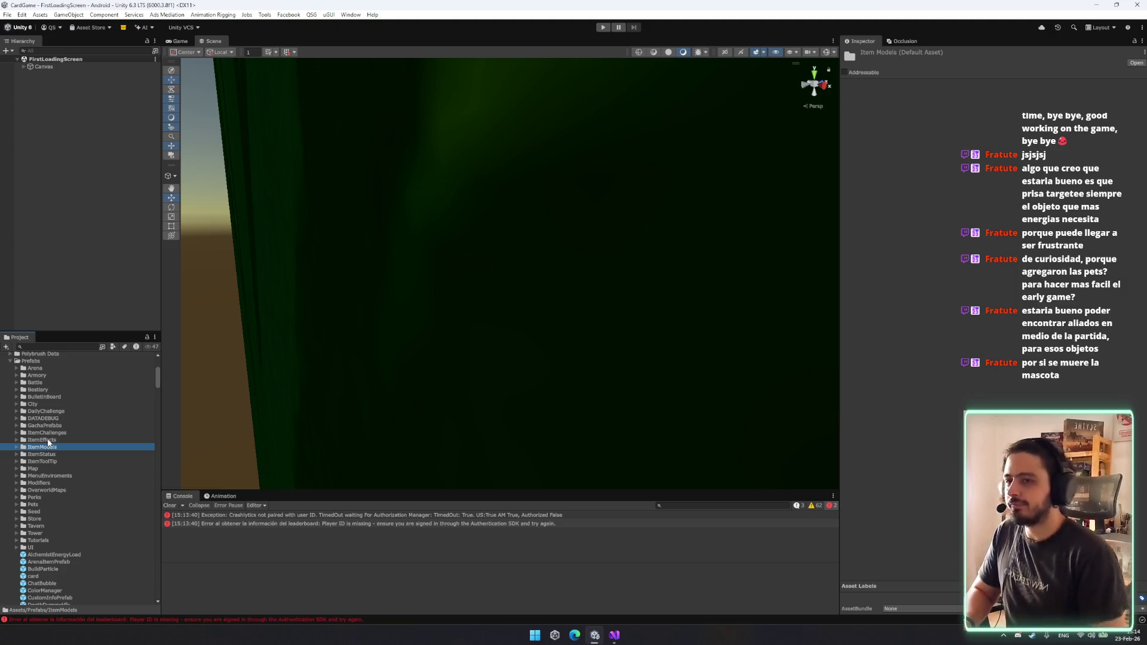
Select FireStaff in NEWITEMS and scroll its Inspector to the attack animation and effect prefab fields.
scroll(98, 496, down, 10)
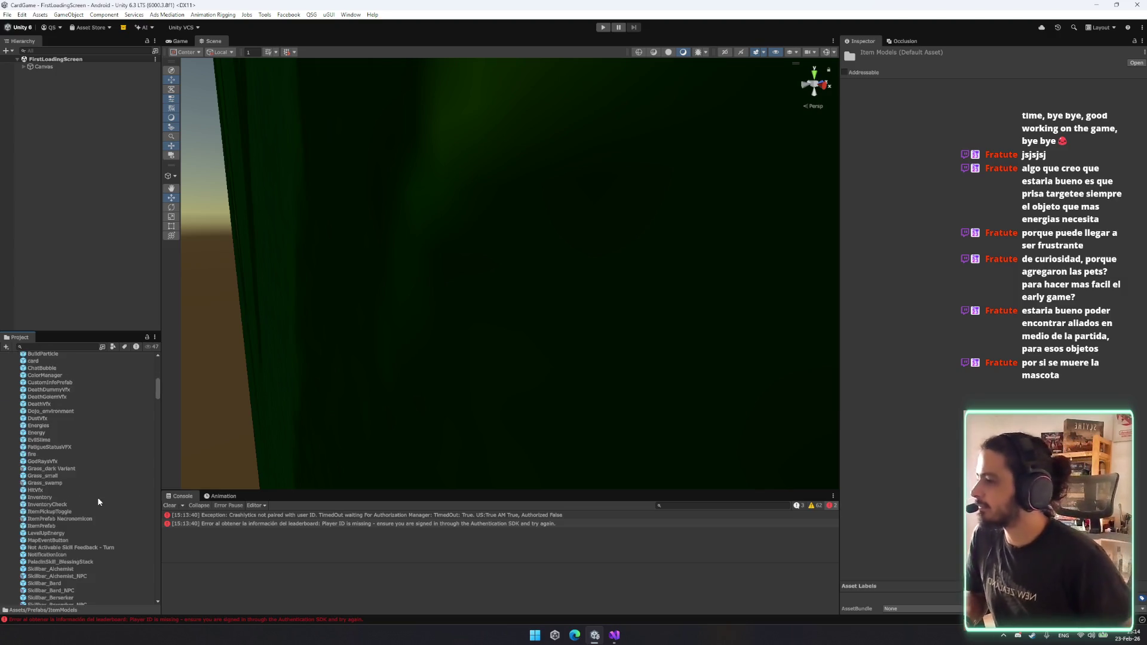
scroll(100, 500, down, 10)
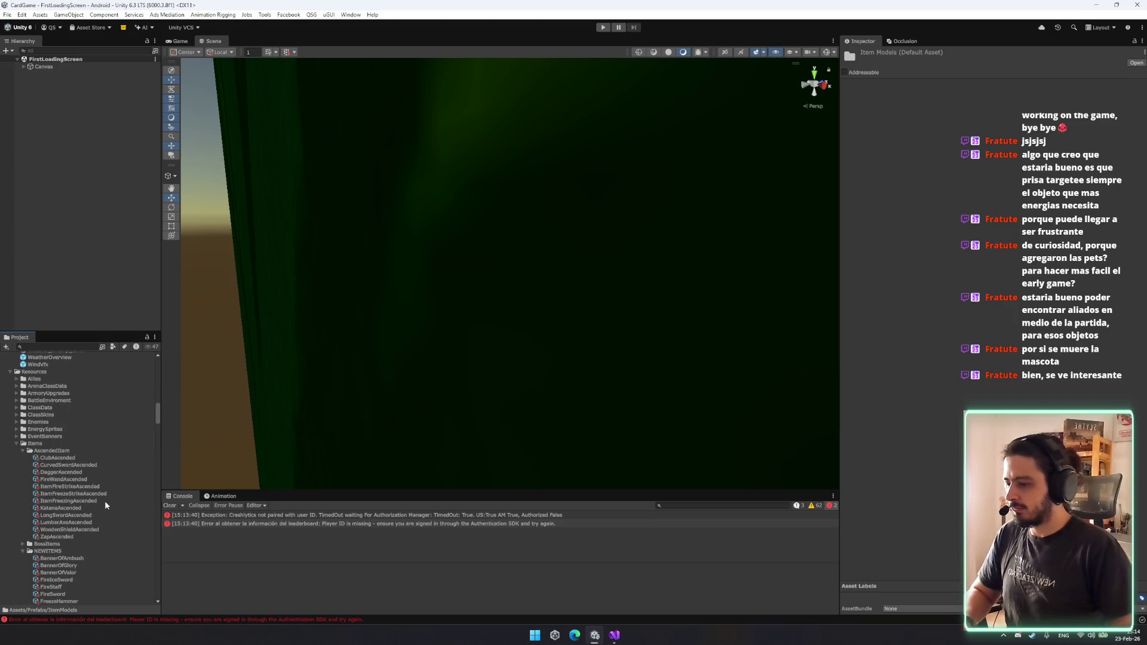
scroll(105, 505, down, 15)
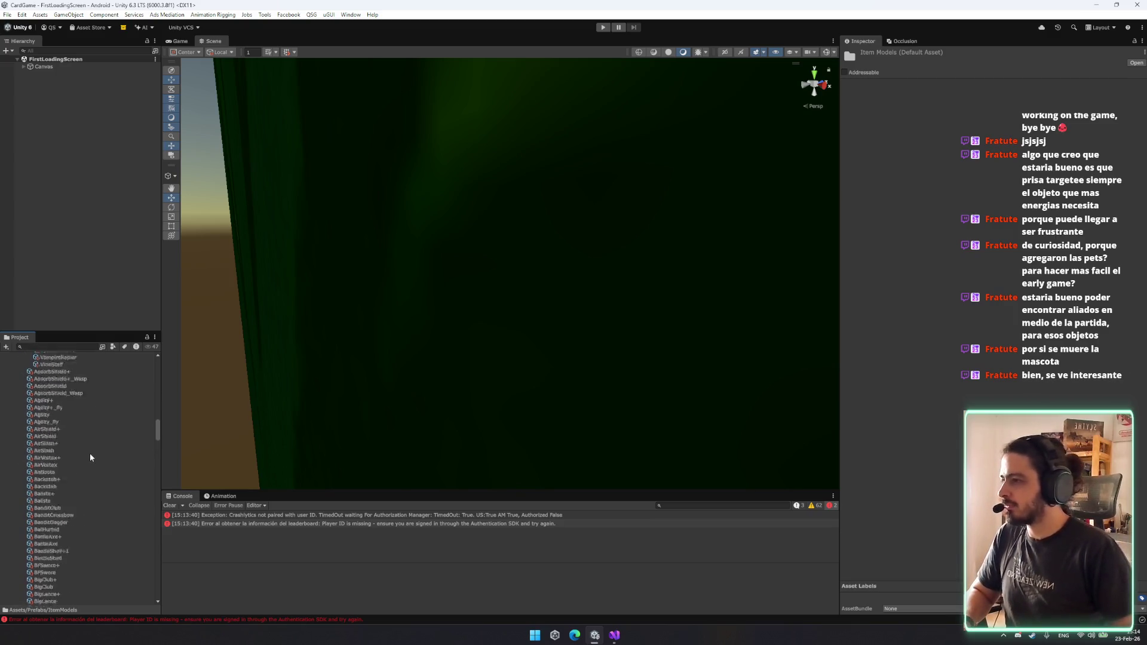
scroll(87, 454, up, 10)
click(82, 417)
key(Down)
key(Down)
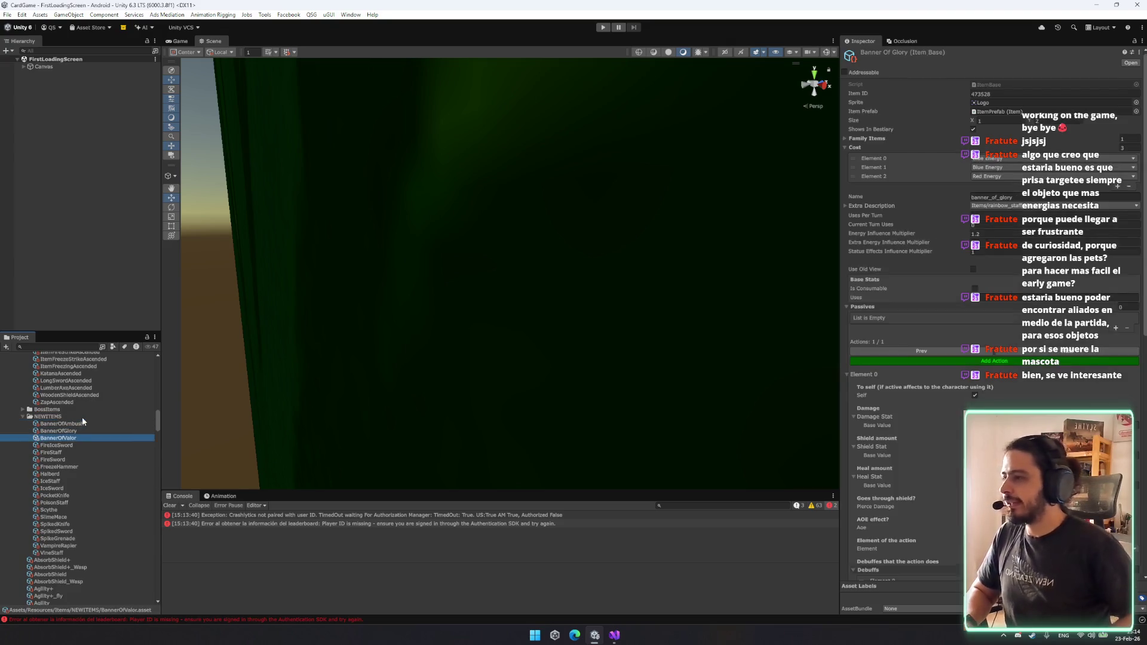
key(Down)
key(Down)
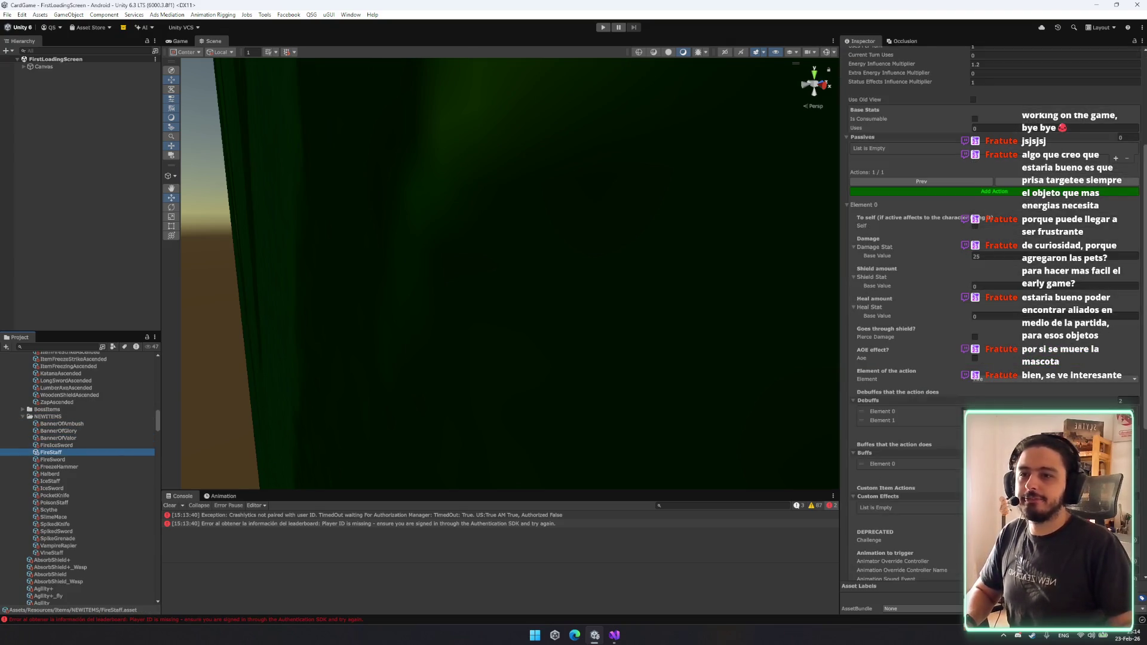
scroll(1030, 341, down, 8)
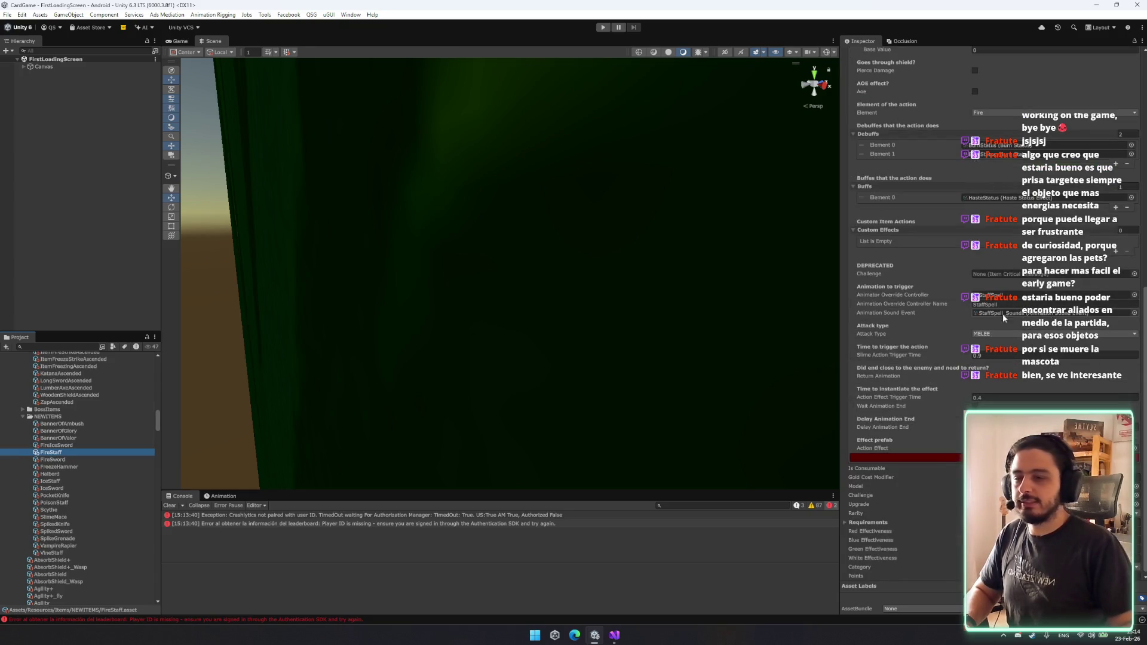
click(180, 41)
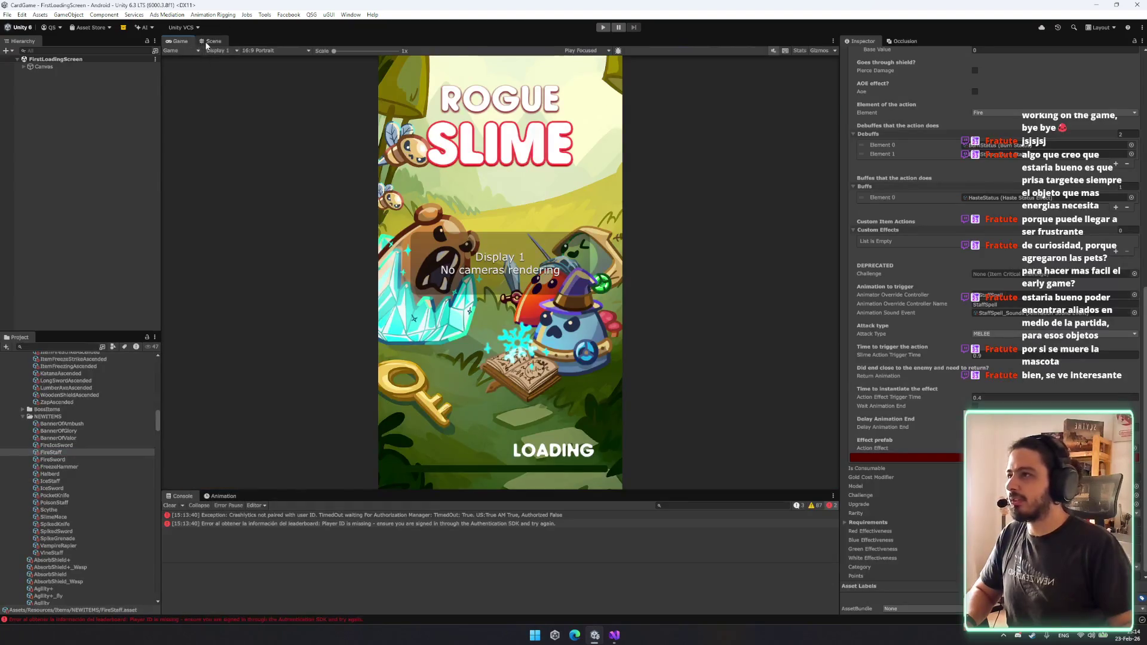
Paste Burning_Light_VFX as a child of Rainbow_VFX and preview the new copy's particles.
click(213, 41)
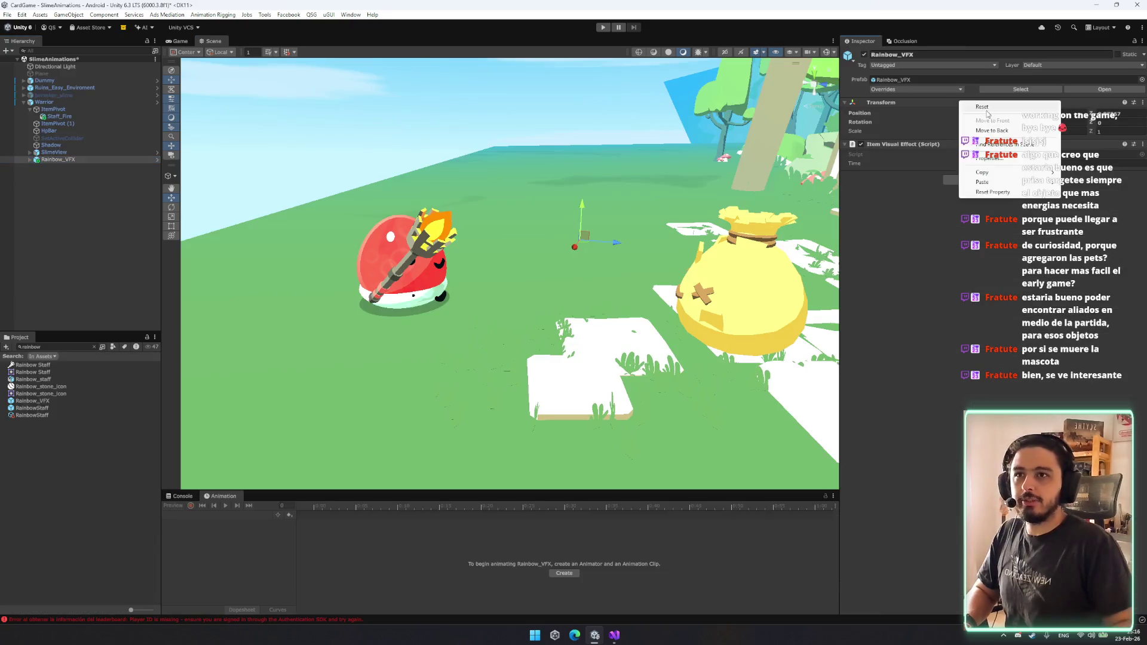
click(82, 156)
key(ctrl+shift+v)
key(Return)
click(105, 165)
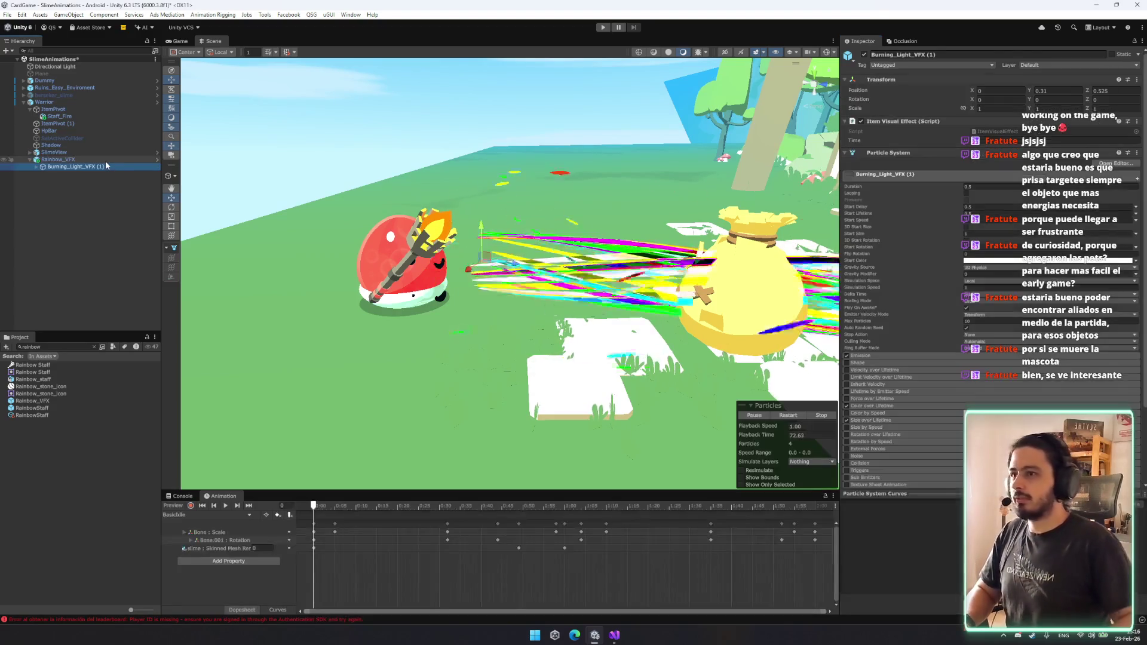
click(227, 506)
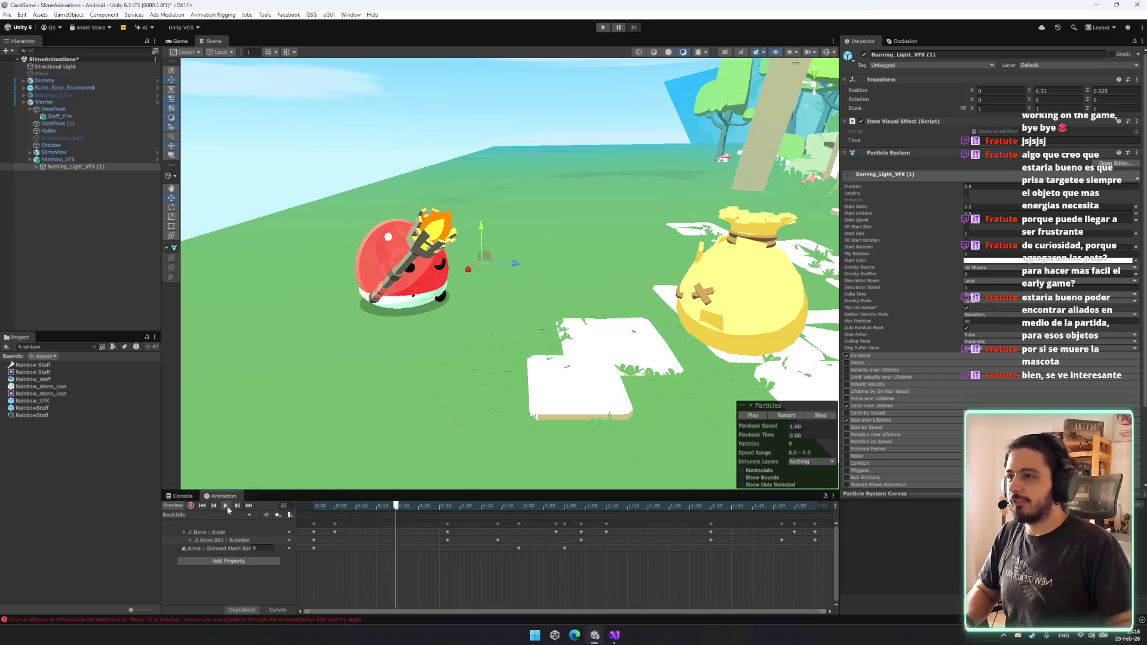
click(784, 418)
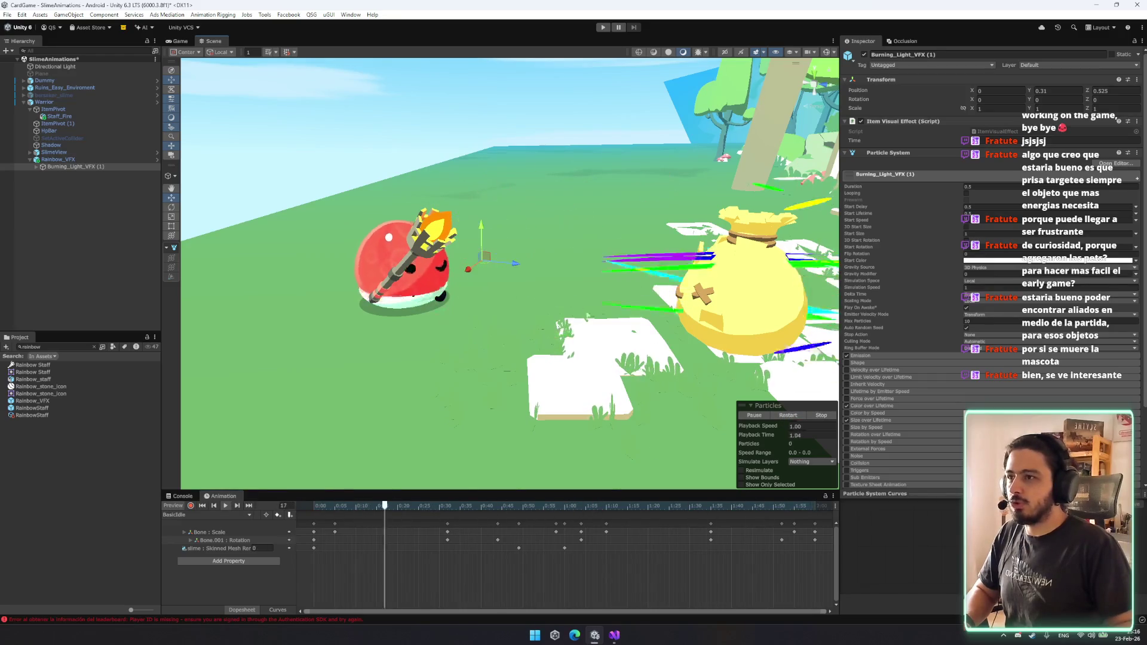
Expand Burning_Light_VFX (1) and select its Vortex particle system.
click(78, 153)
key(Down)
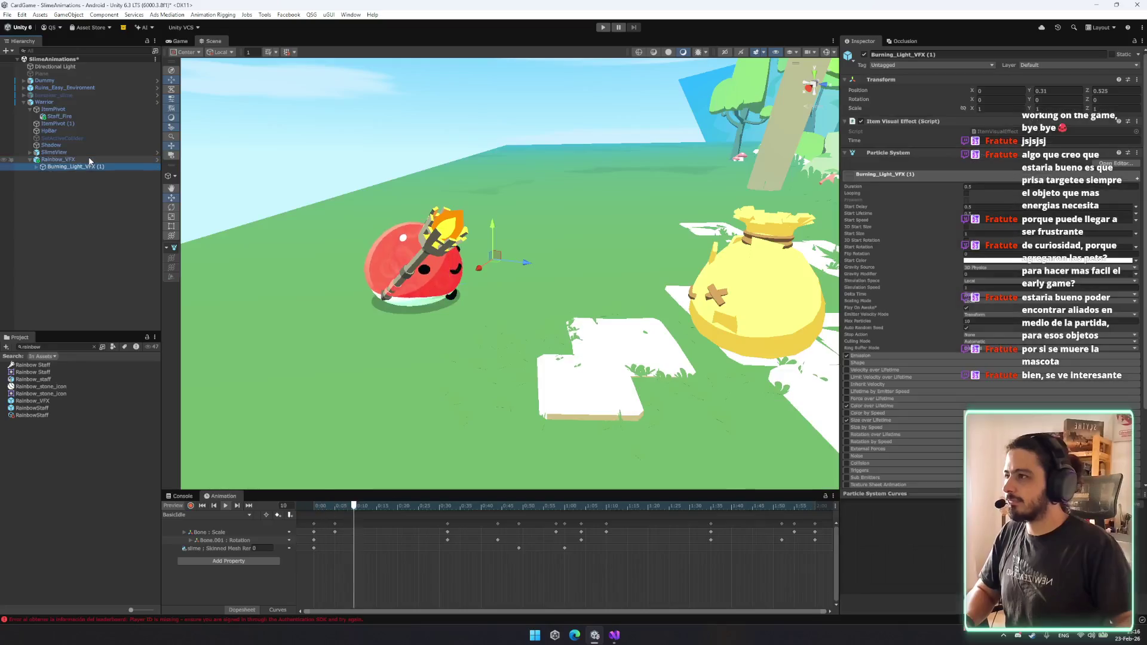
key(Right)
key(Down)
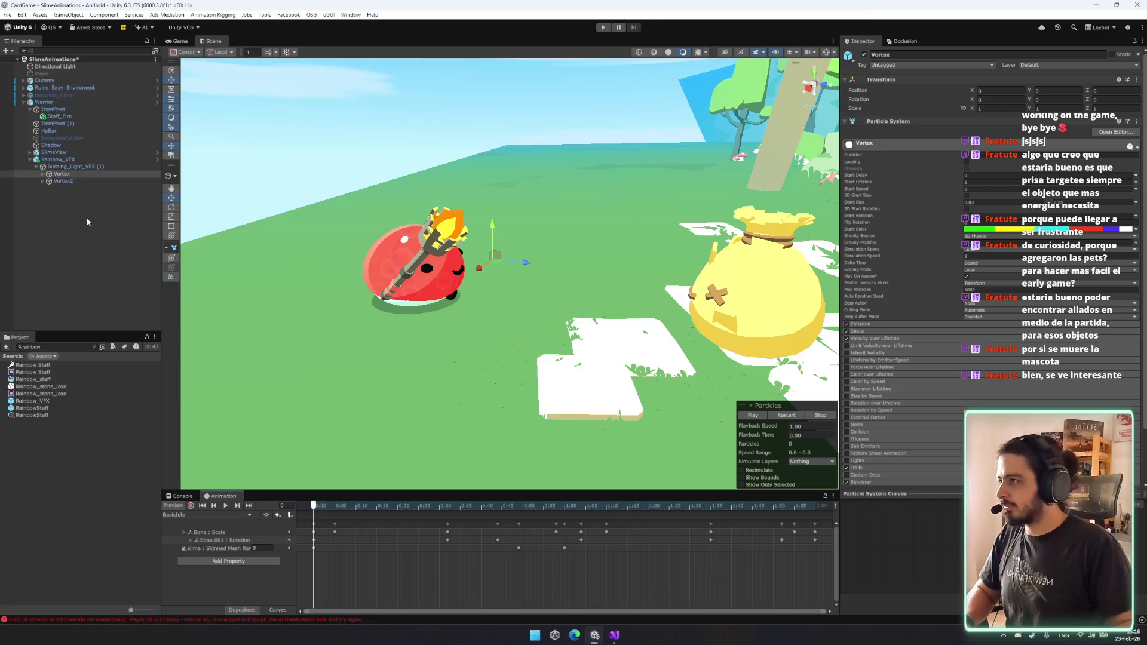
click(82, 166)
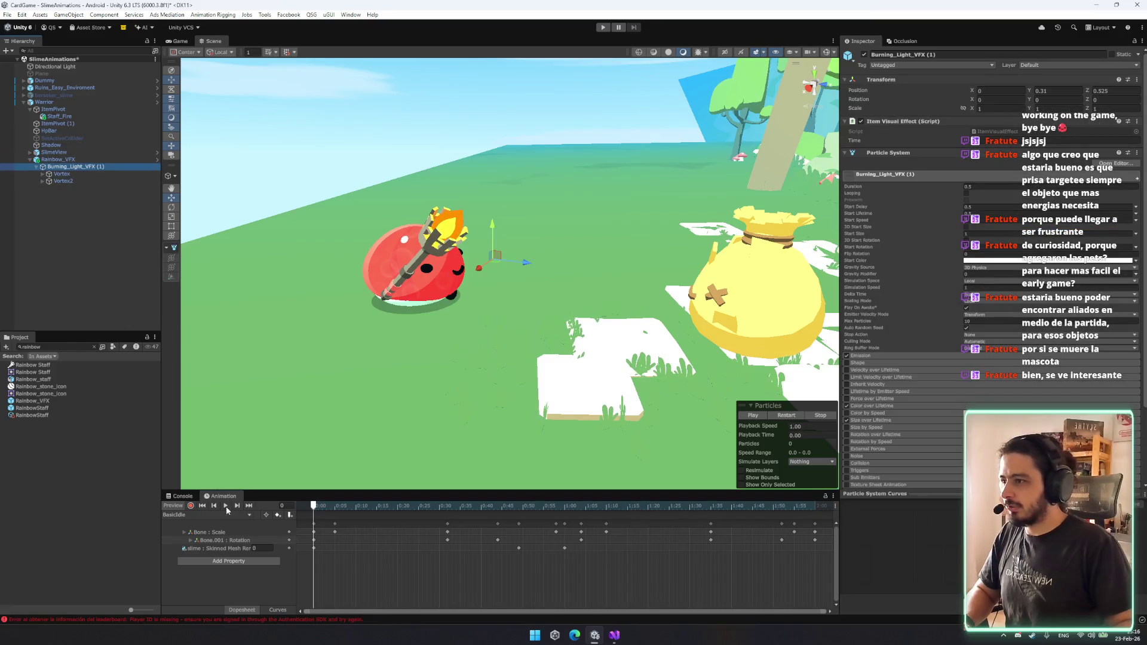
click(70, 174)
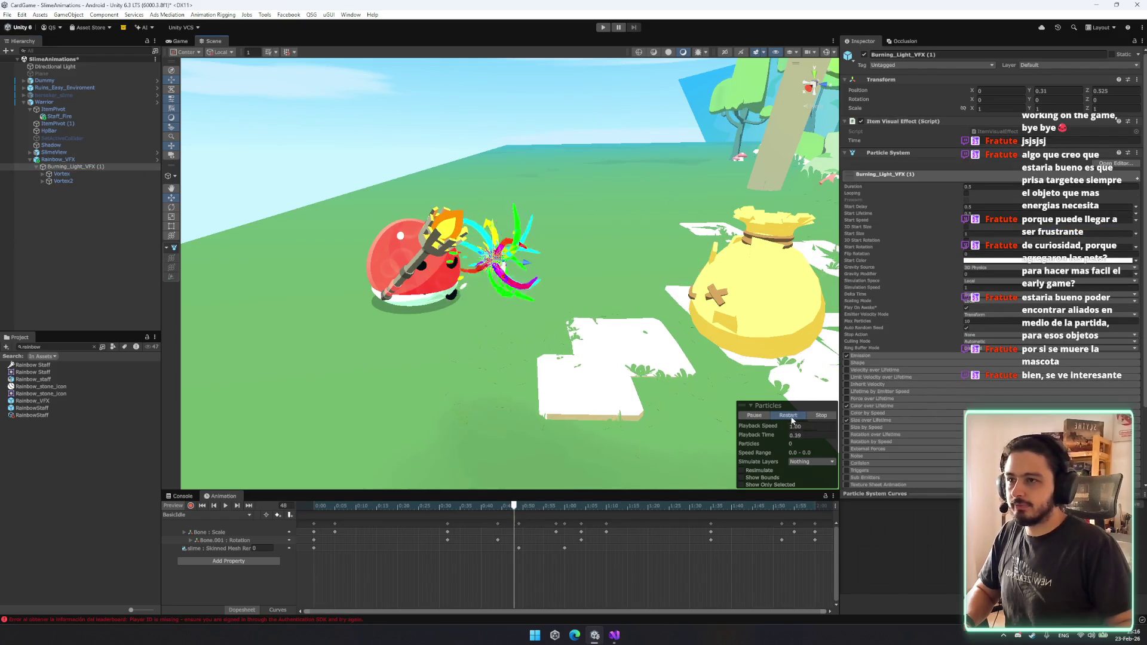
Restart the particle preview to watch the rainbow burst around the red slime.
scroll(630, 327, up, 10)
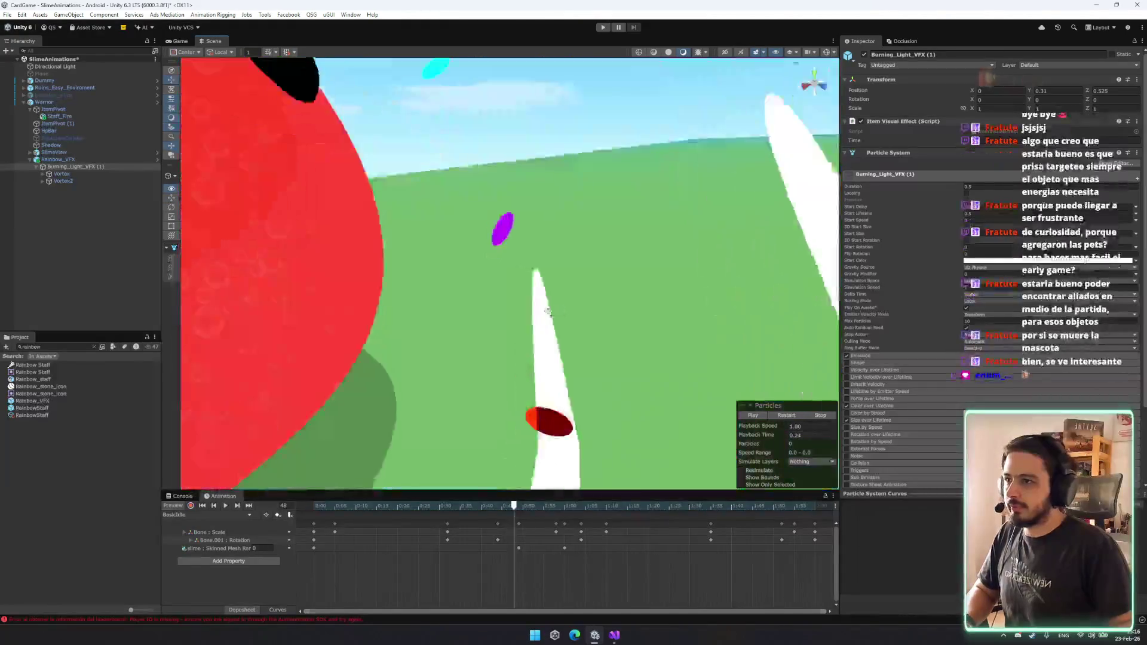
scroll(548, 311, down, 10)
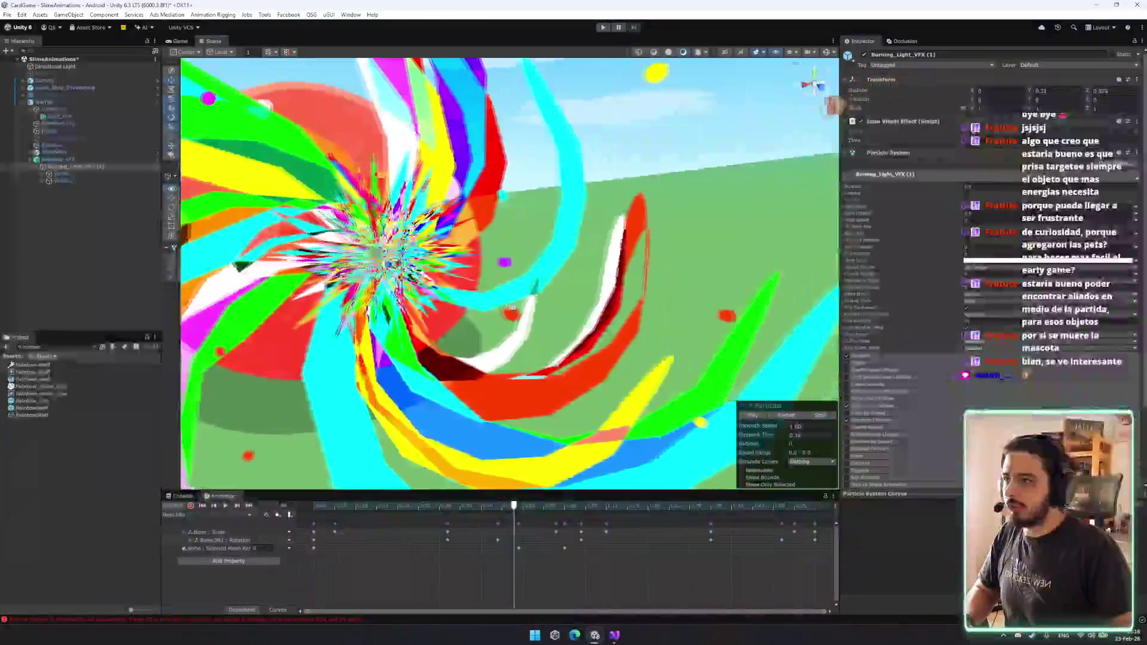
scroll(678, 325, up, 5)
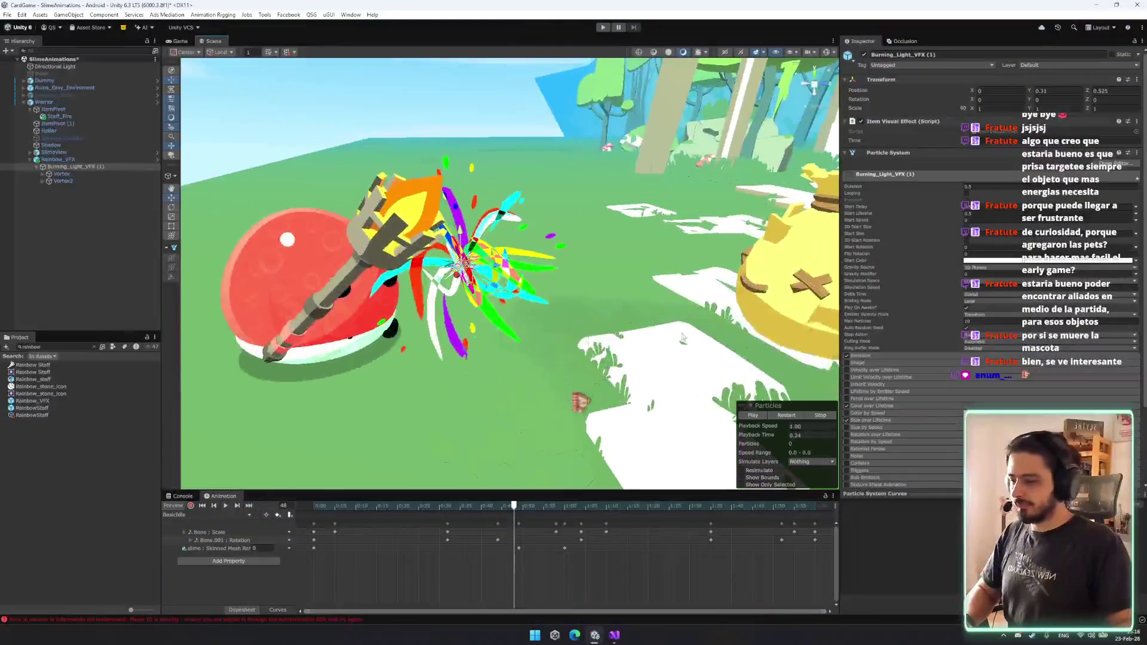
click(752, 415)
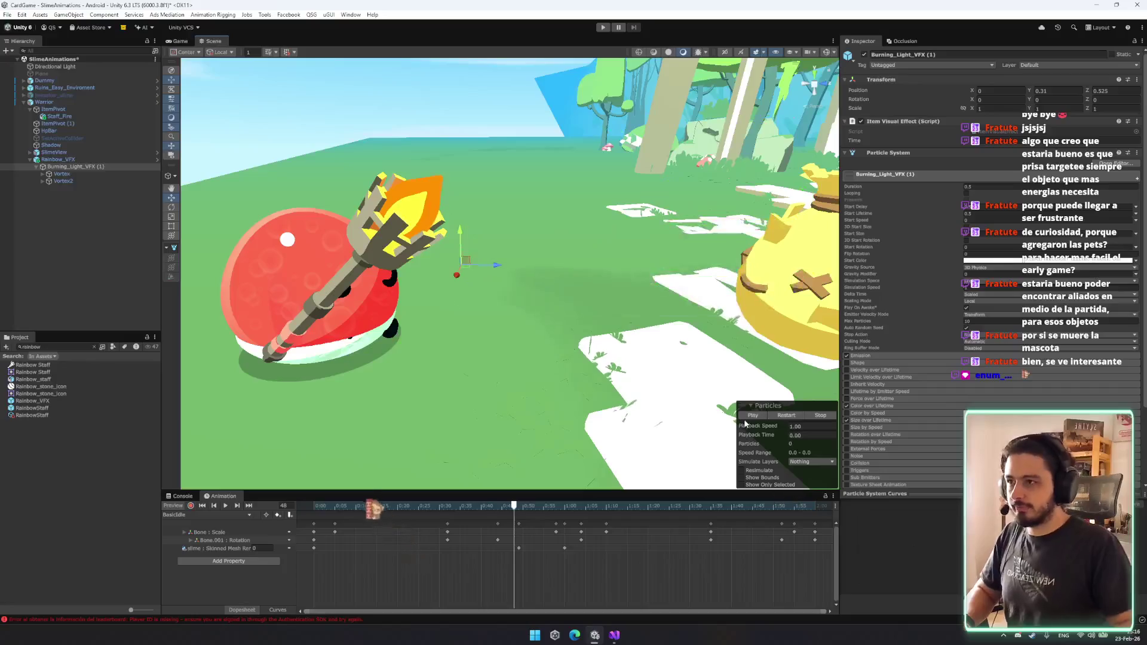
click(754, 417)
scroll(514, 269, down, 3)
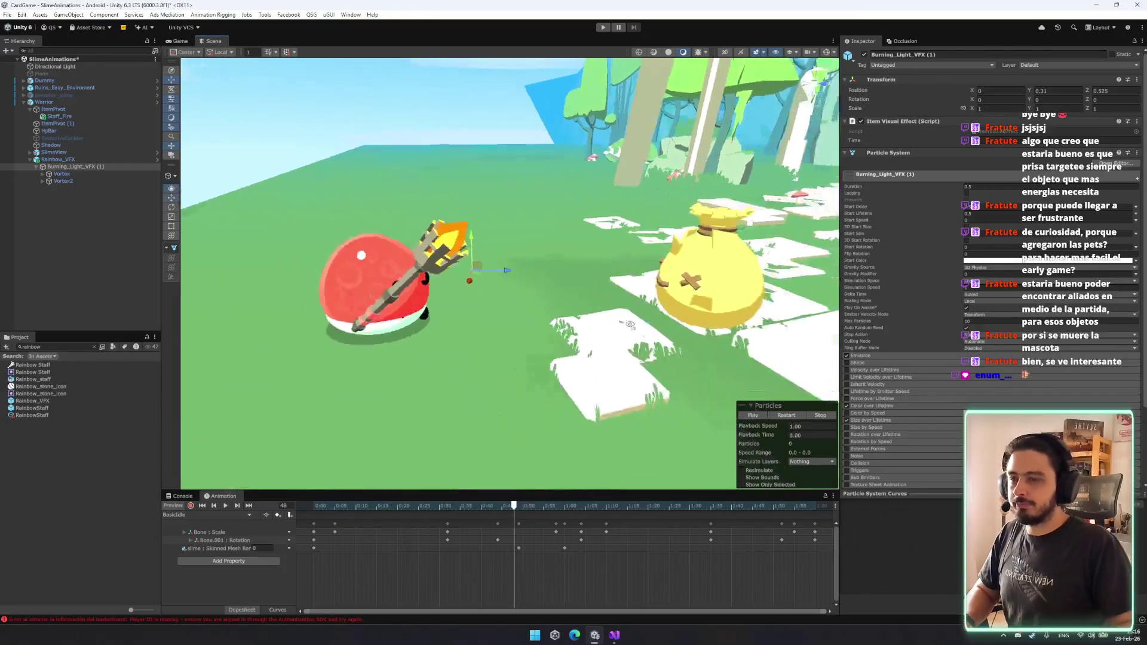
click(786, 416)
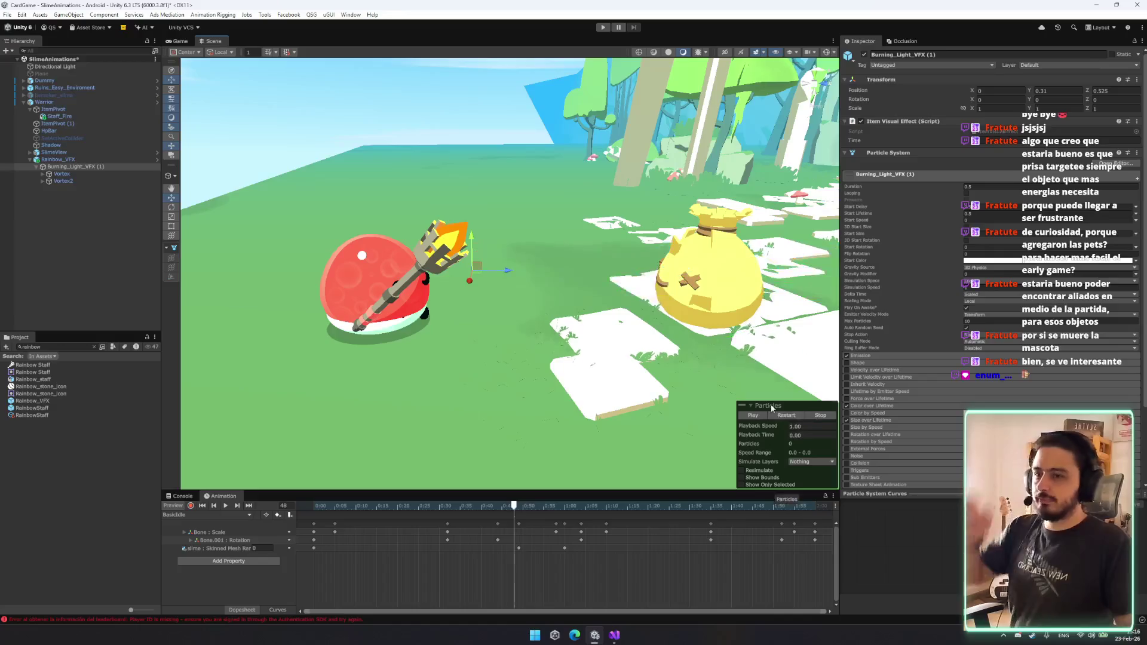
mouse_move(568, 269)
mouse_down()
mouse_move(550, 275)
mouse_move(693, 302)
mouse_up()
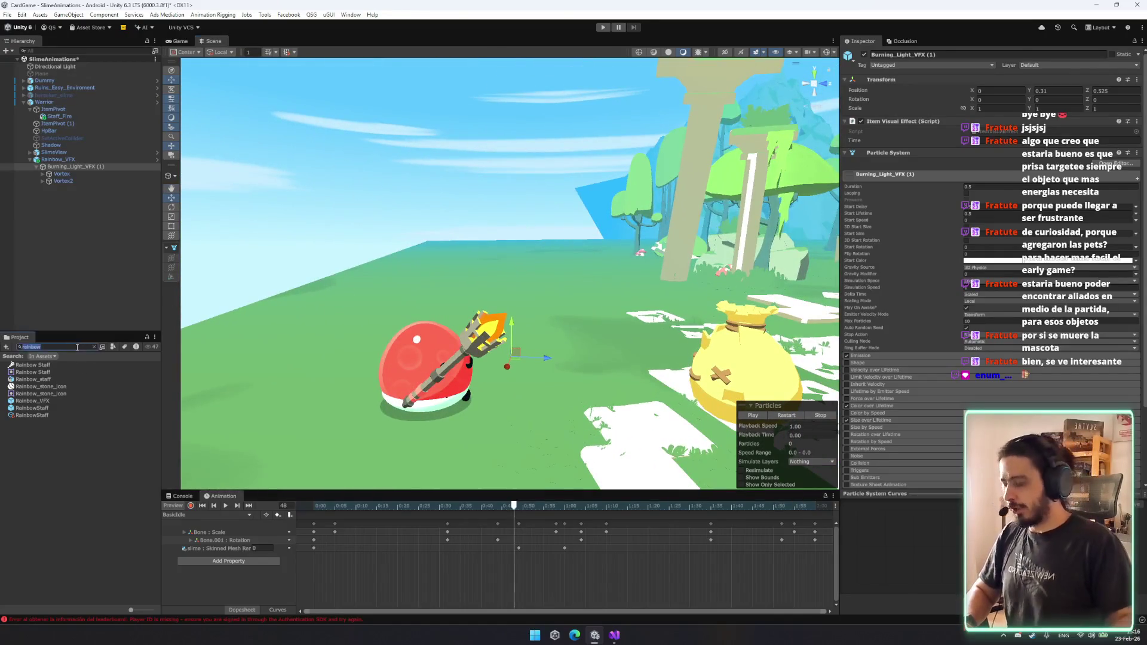
Find FireStrikeVfx in the Project search and add it to the scene hierarchy.
text(fires)
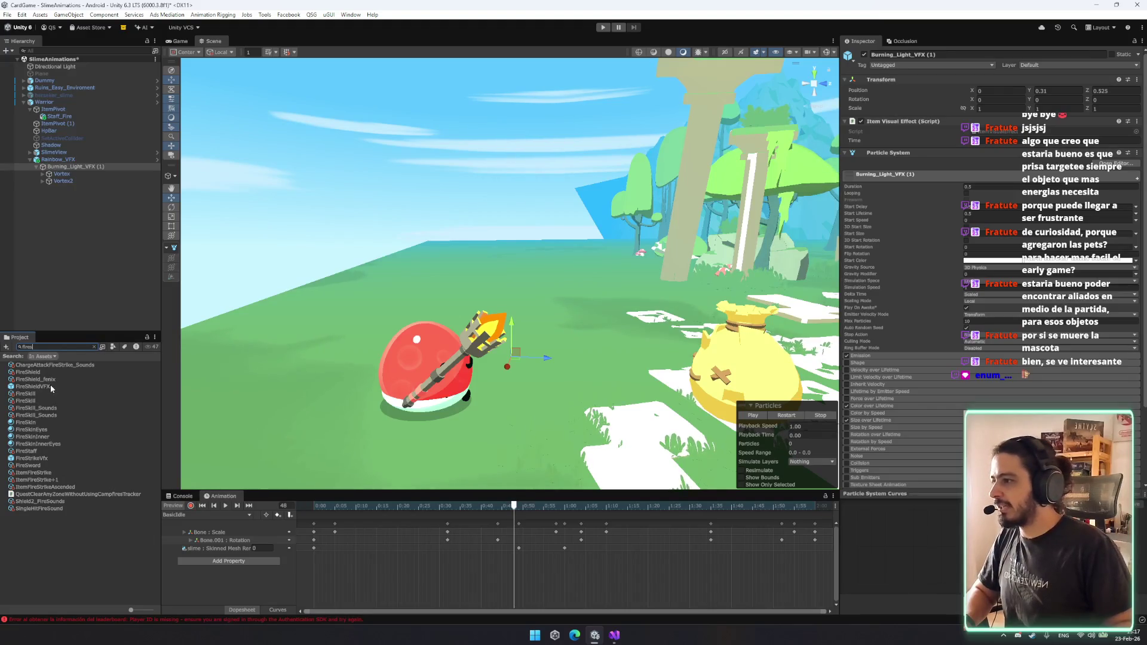
drag(32, 458, 51, 188)
click(34, 350)
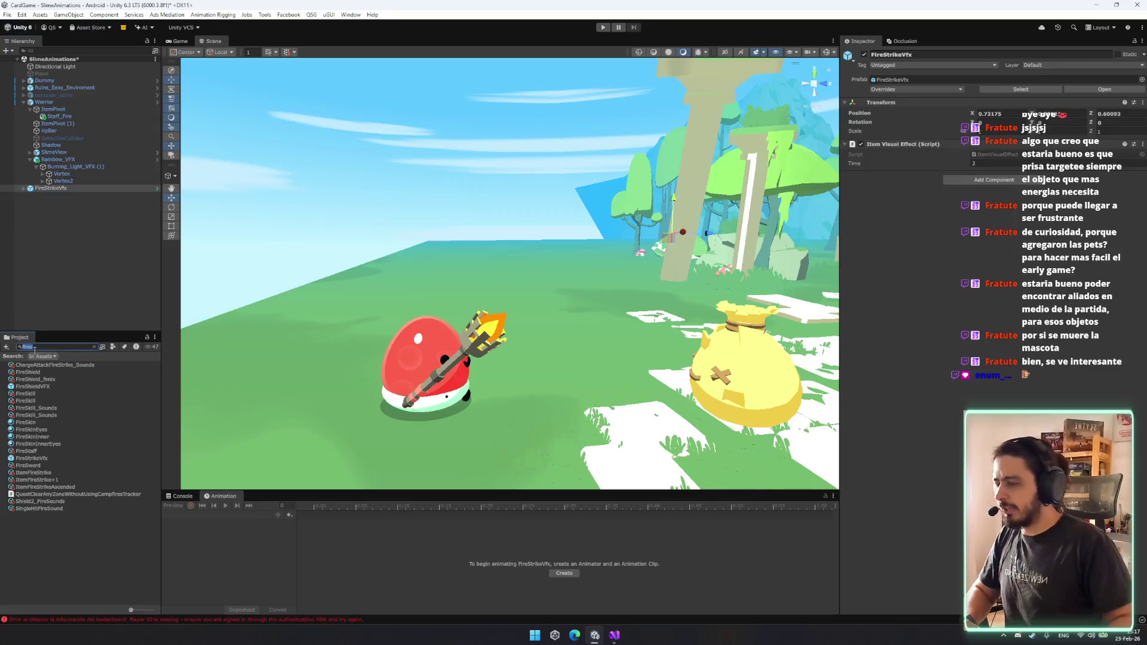
Add the FireBallVFX prefab from the Project search into the scene hierarchy.
text(l)
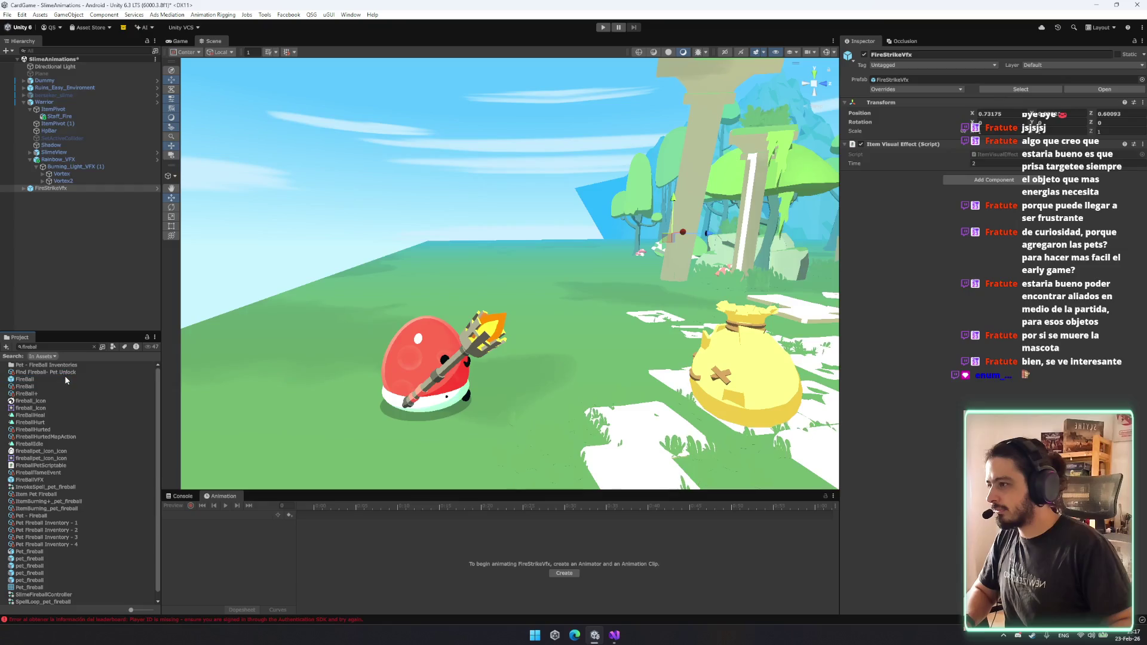
drag(87, 386, 76, 250)
click(79, 197)
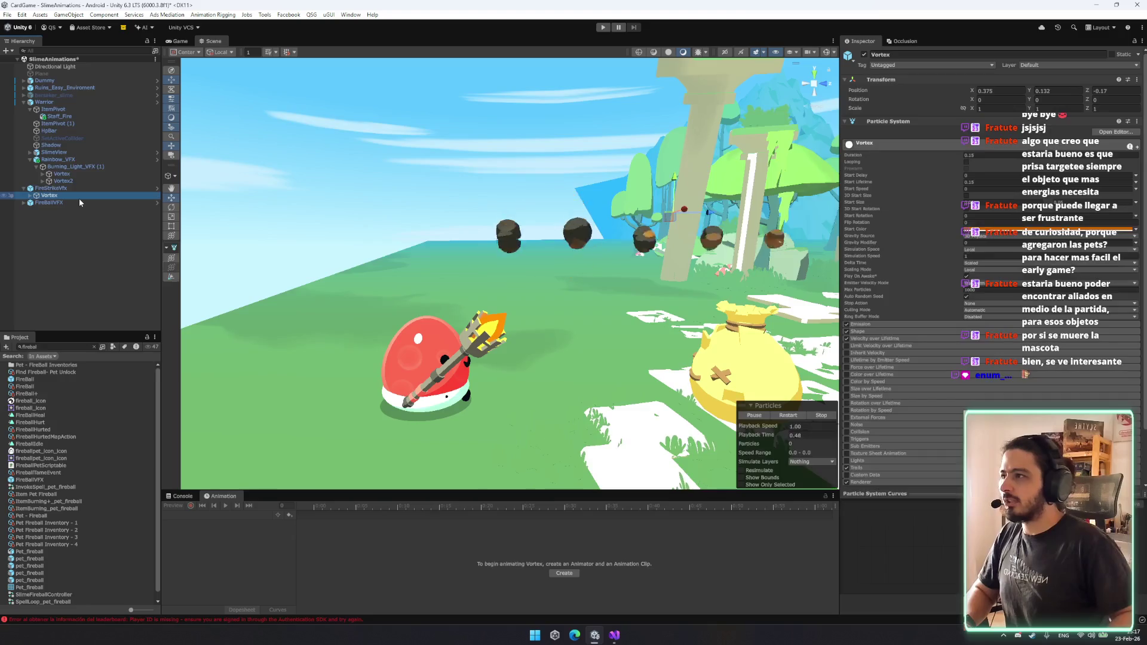
Preview FireStrikeVfx's Vortex, FireBall_thrown and FireHitVfx particle systems with Restart.
click(67, 188)
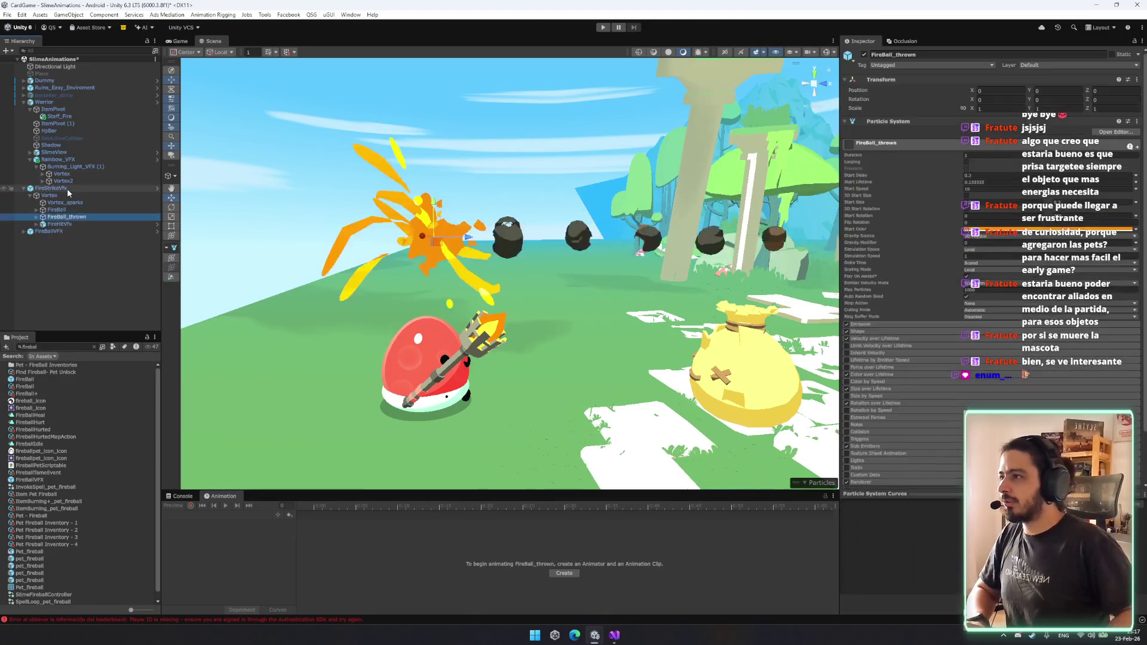
click(76, 196)
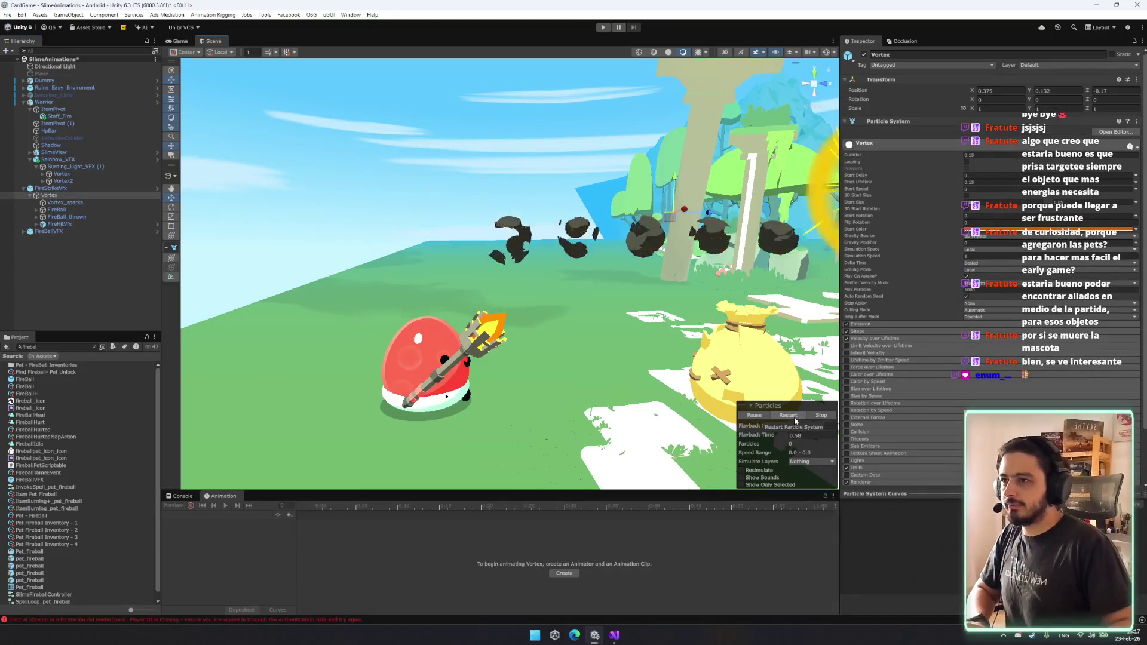
drag(770, 311, 744, 297)
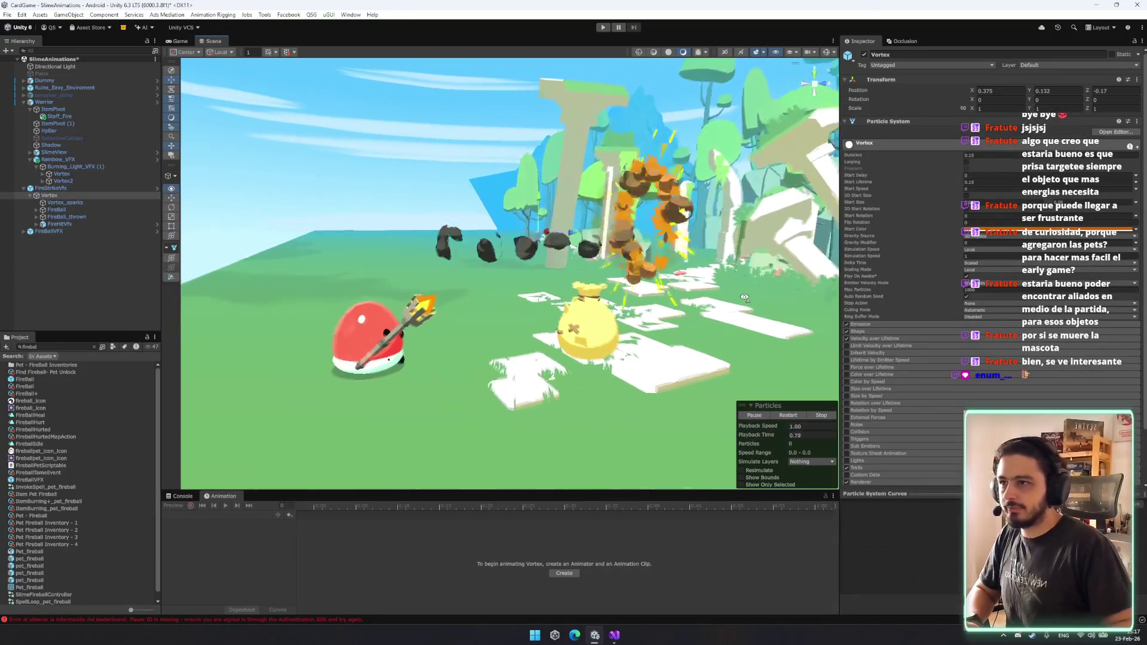
click(796, 418)
click(794, 417)
click(796, 419)
click(74, 216)
click(75, 224)
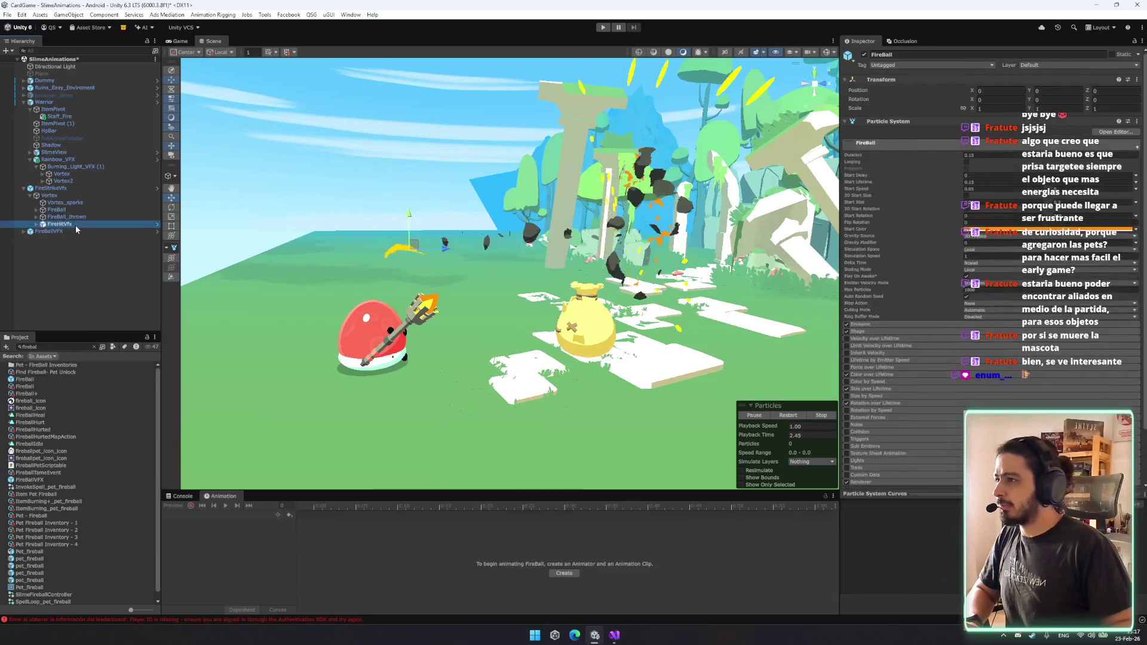
Select the rainbow Vortex and Vortex2 under Burning_Light_VFX (1).
click(88, 195)
click(74, 181)
shift+click(74, 174)
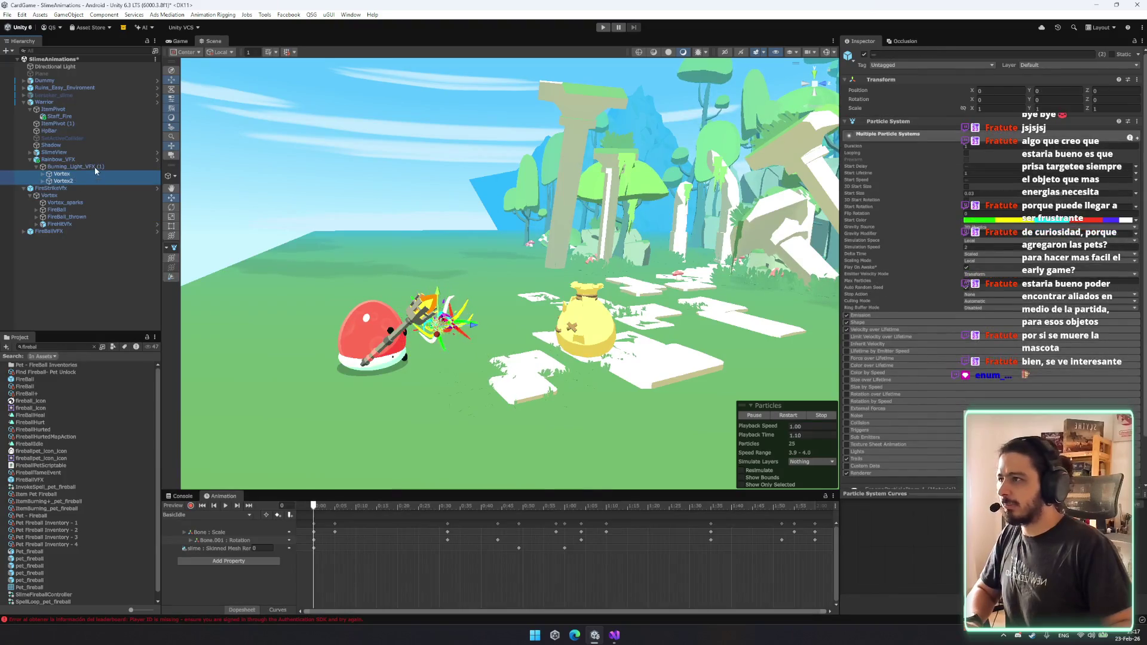
Delete the rainbow Vortex and Vortex2 particle systems under Rainbow_VFX.
click(91, 160)
right_click(82, 161)
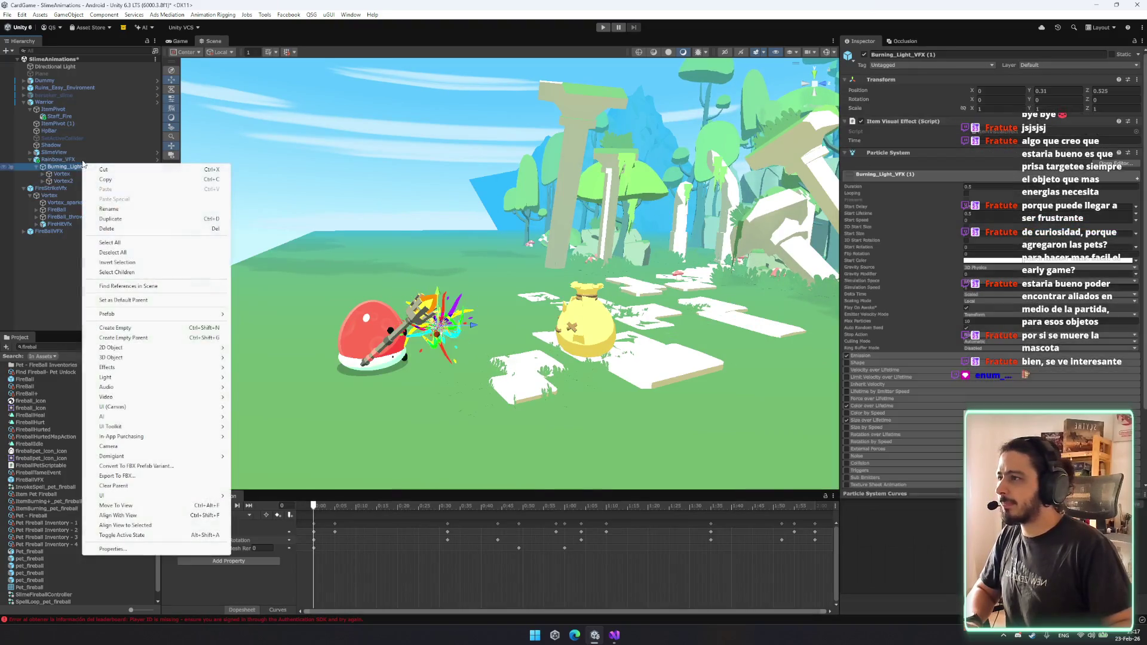
click(74, 159)
right_click(73, 159)
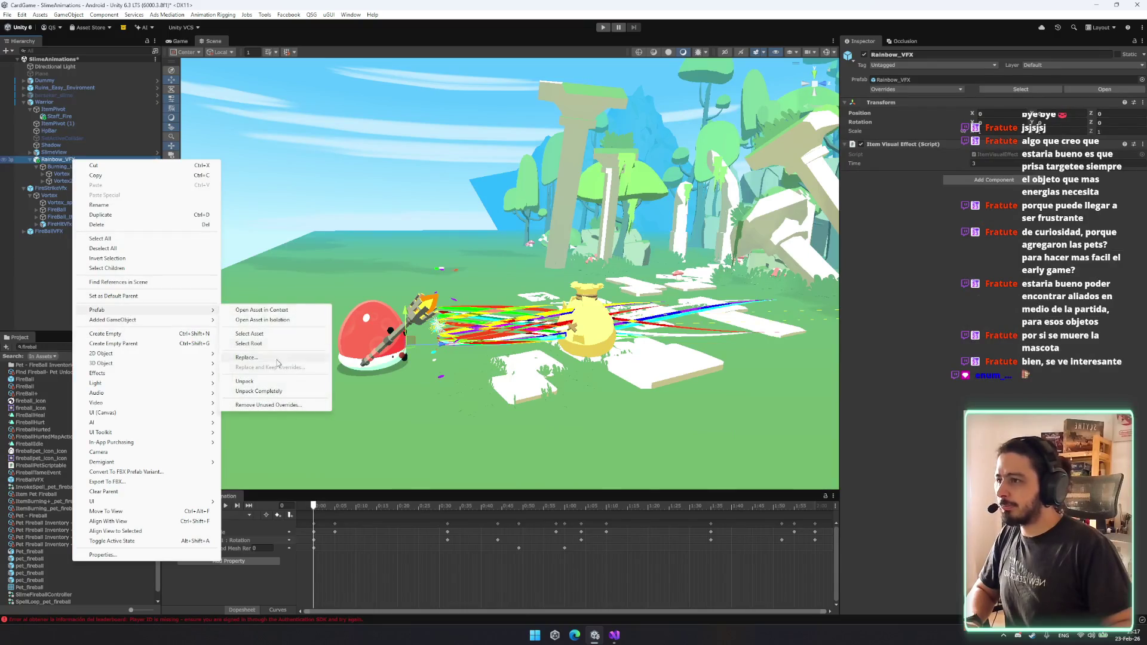
key(Escape)
click(92, 174)
key(shift+Down)
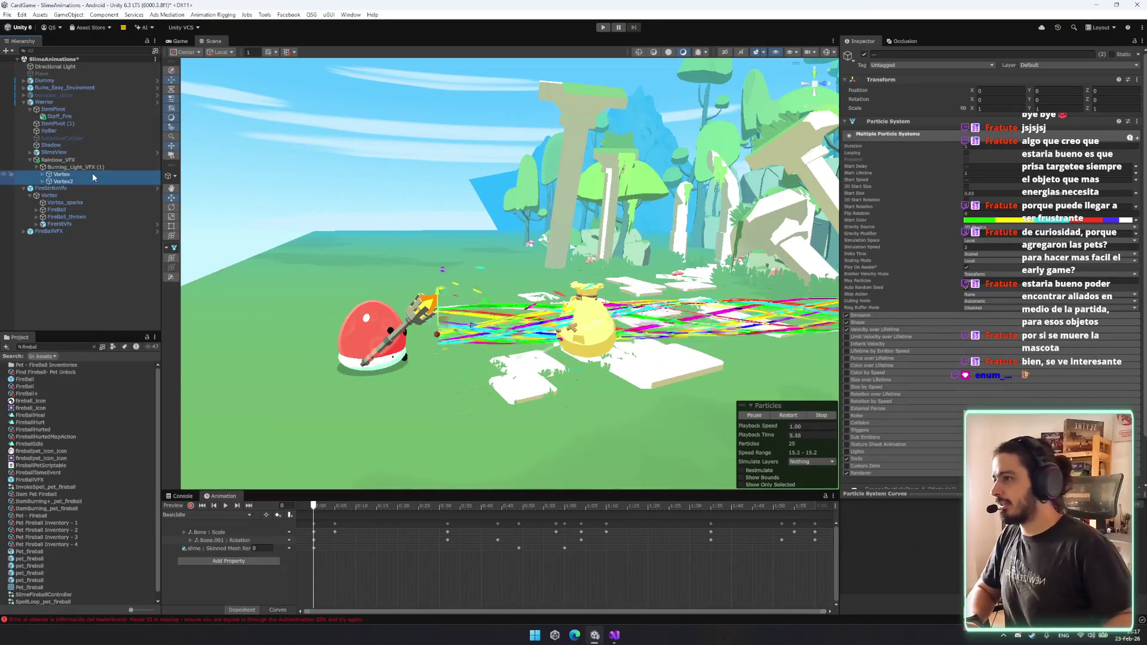
key(Delete)
Duplicate the FireStrikeVfx Vortex and move Vortex (1) under Burning_Light_VFX (1).
click(74, 181)
key(ctrl+d)
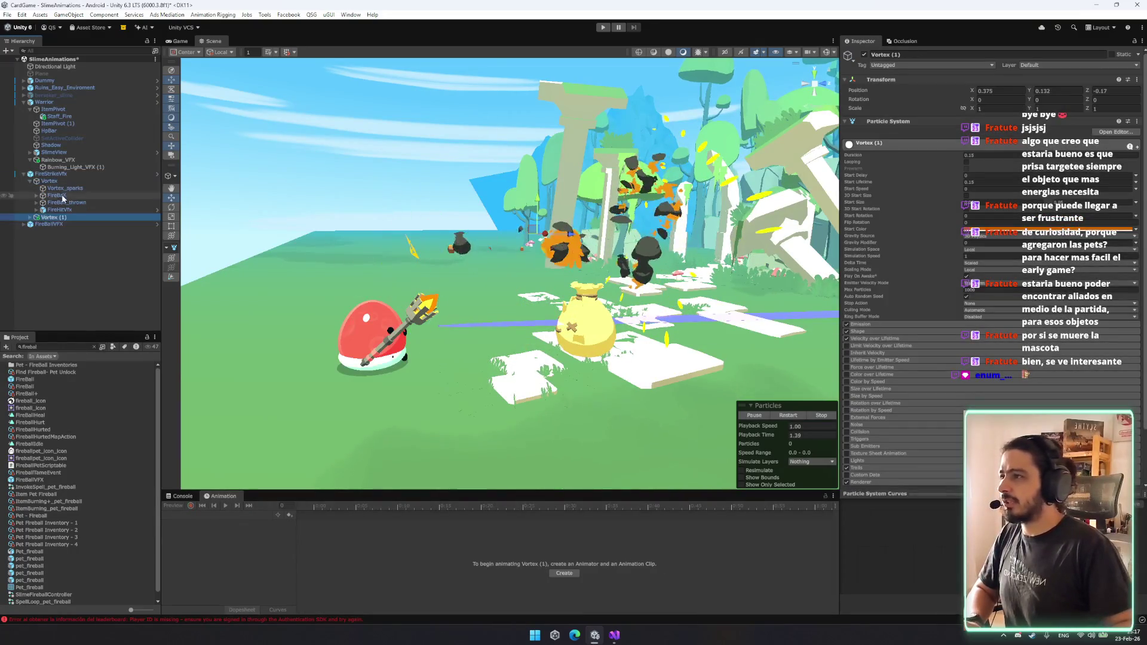
drag(59, 216, 72, 167)
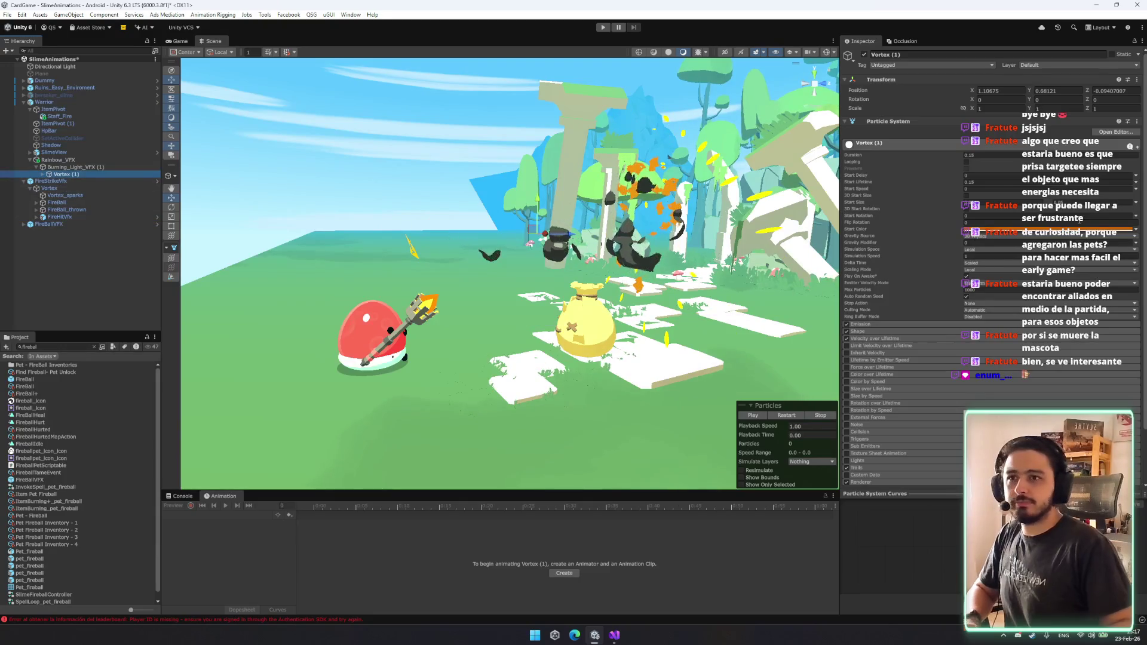
key(Right)
key(Down)
key(Down)
key(Up)
key(Up)
key(Down)
key(Down)
key(Down)
key(Up)
key(Down)
key(Down)
key(Down)
key(Down)
Preview FireBallVFX's Ball system together with FireHitVfx (1).
click(49, 253)
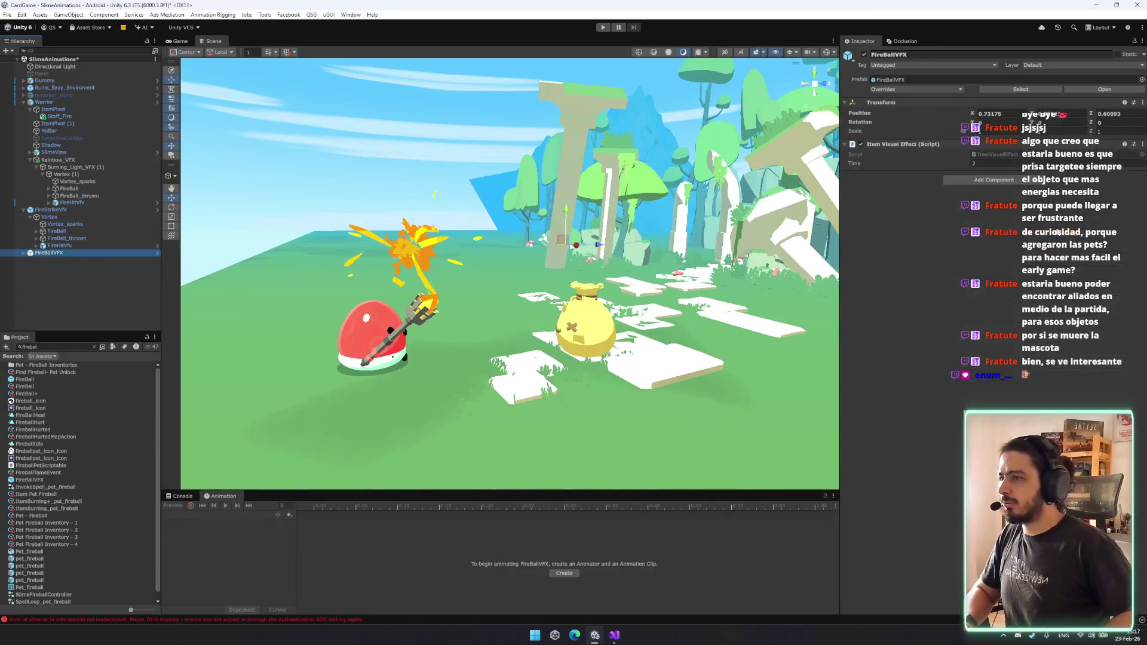
key(Down)
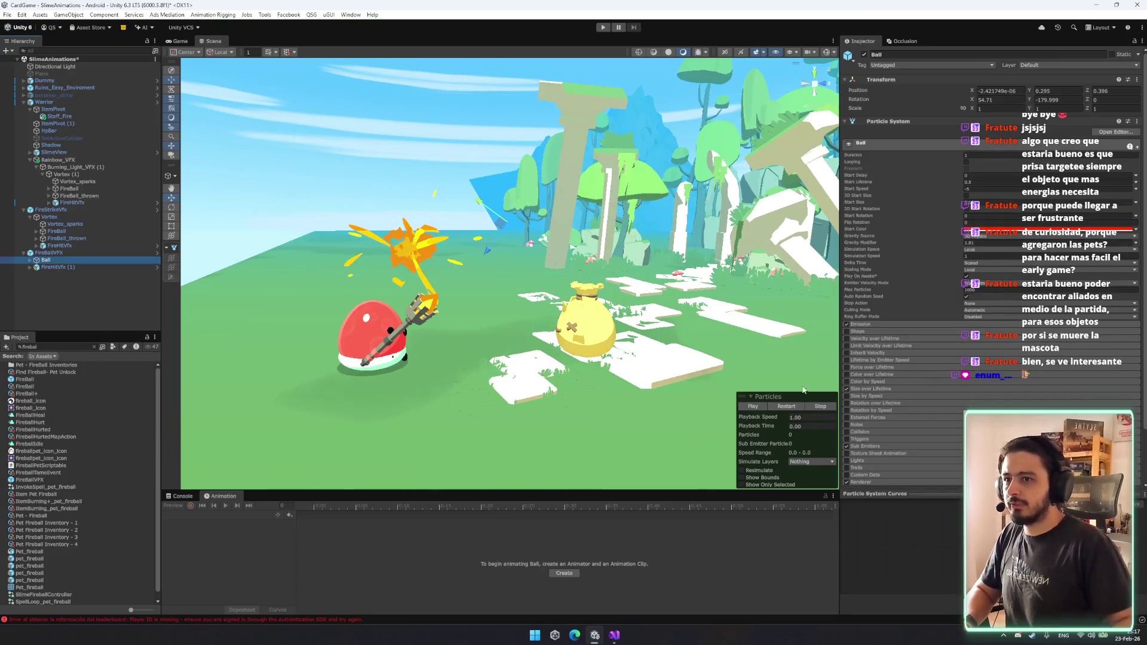
click(794, 409)
ctrl+click(62, 267)
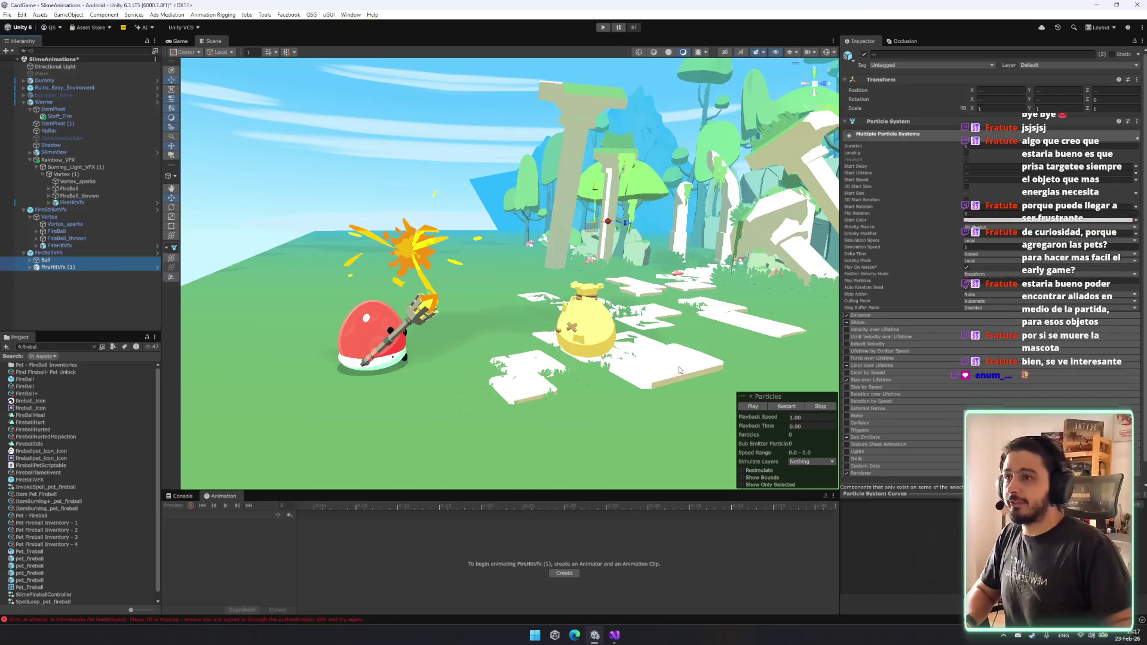
click(794, 409)
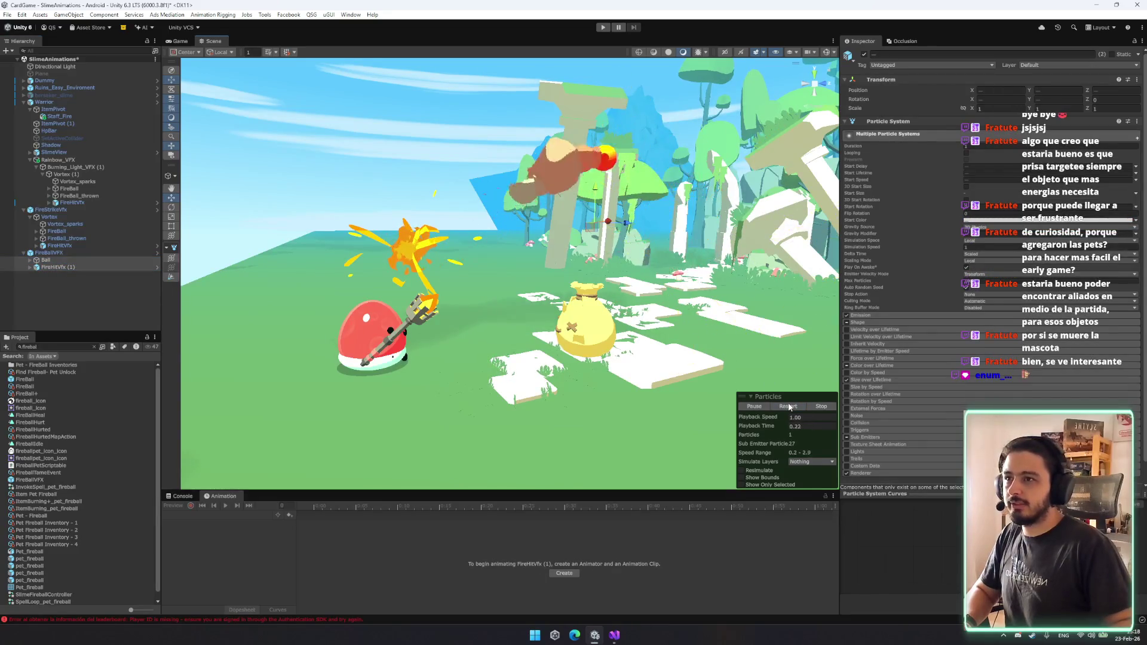
Duplicate the Ball system and place Ball (1) under Vortex (1) in Burning_Light_VFX (1).
click(54, 260)
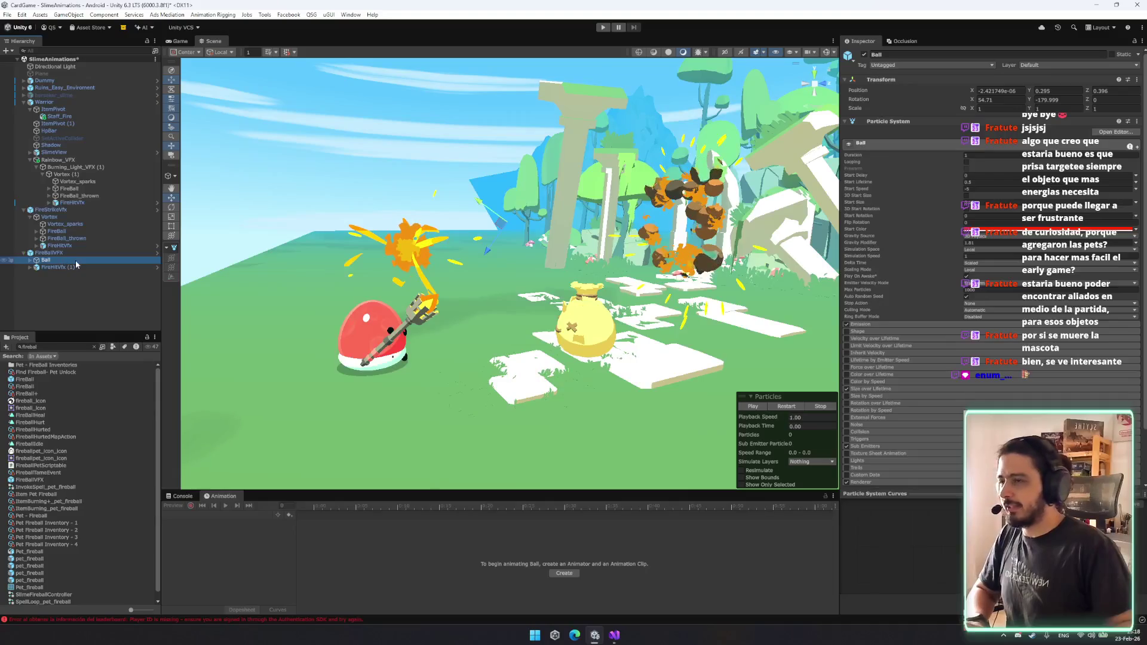
key(ctrl+d)
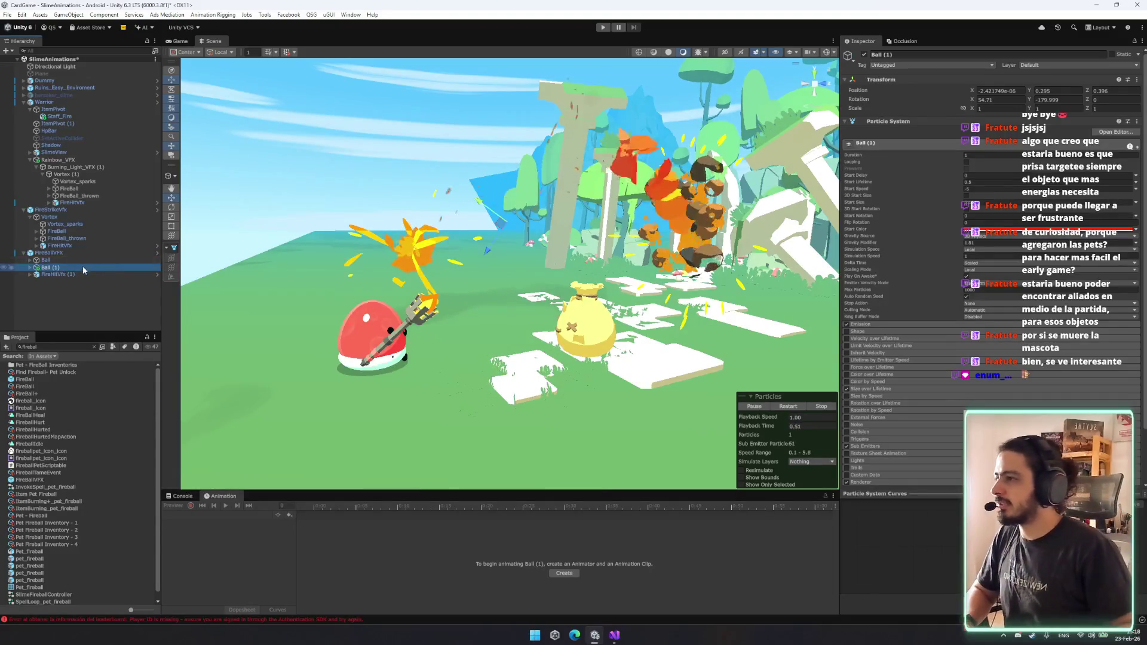
drag(70, 211, 69, 209)
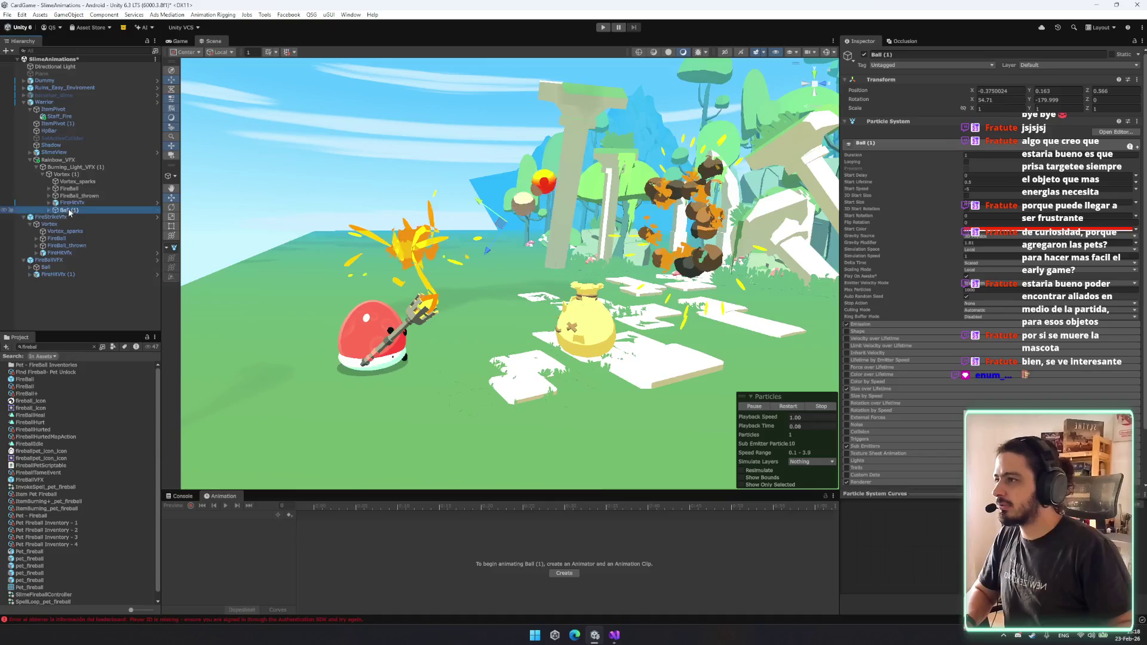
click(48, 224)
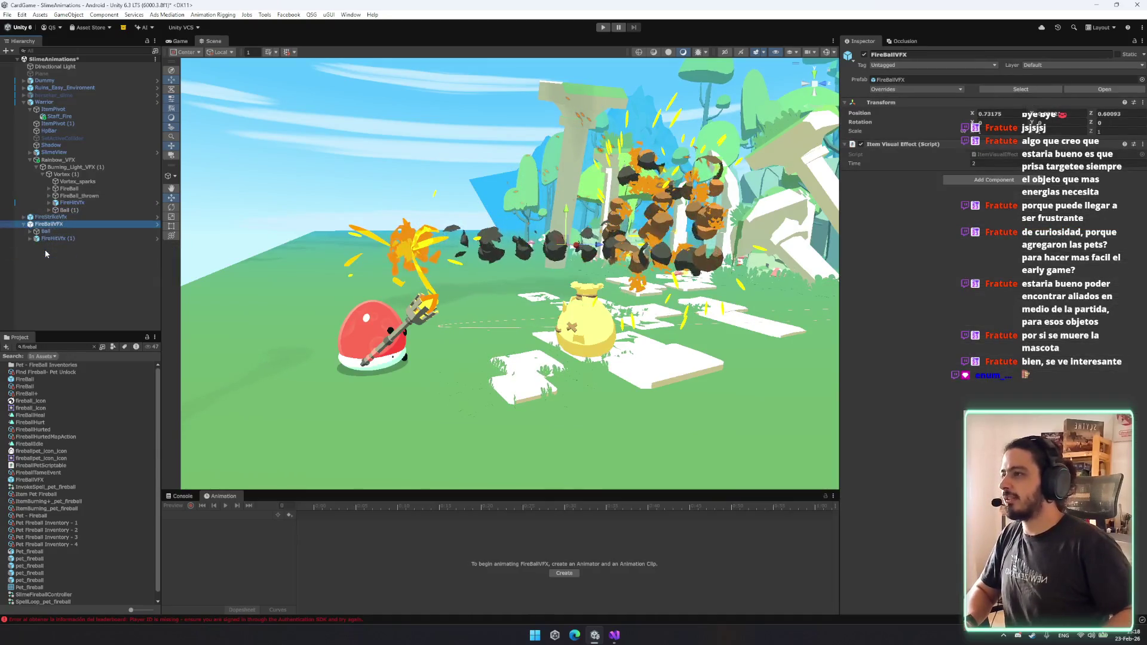
click(77, 181)
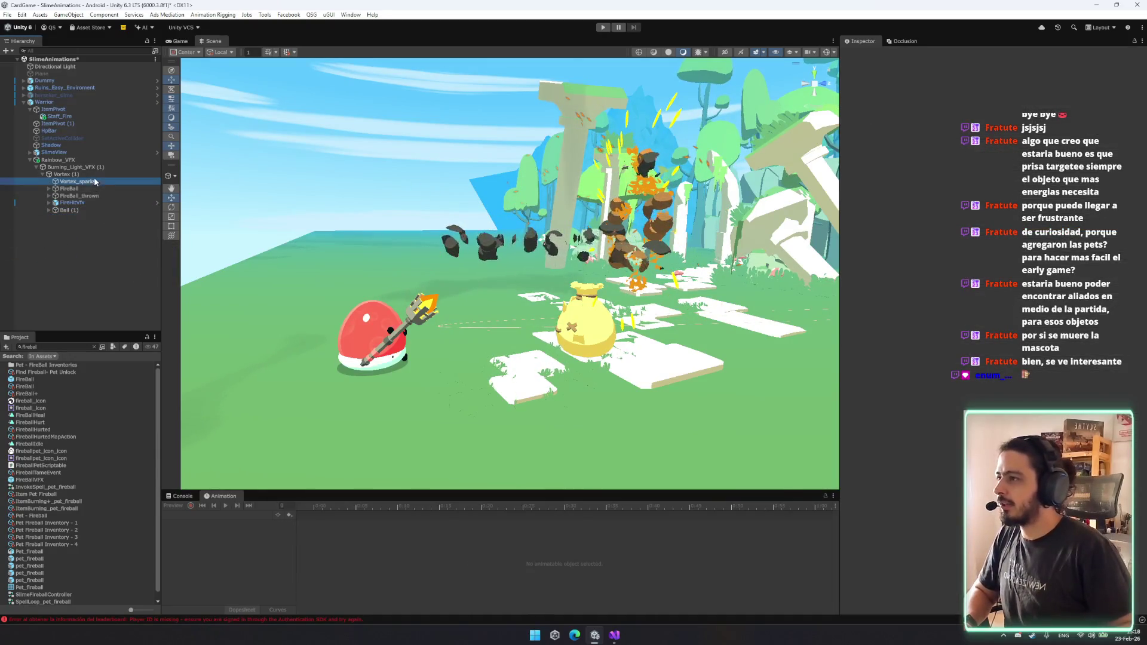
Replay the fire systems, then remove and restore Burning_Light_VFX (1)'s Item Visual Effect component.
shift+click(89, 203)
click(789, 408)
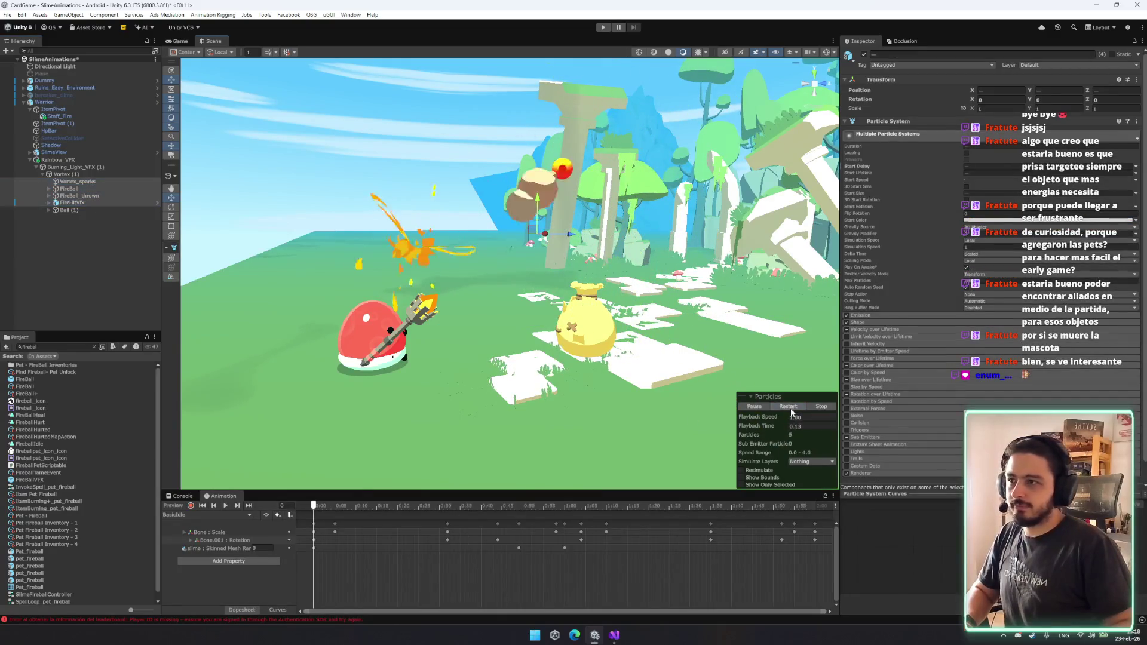
click(81, 212)
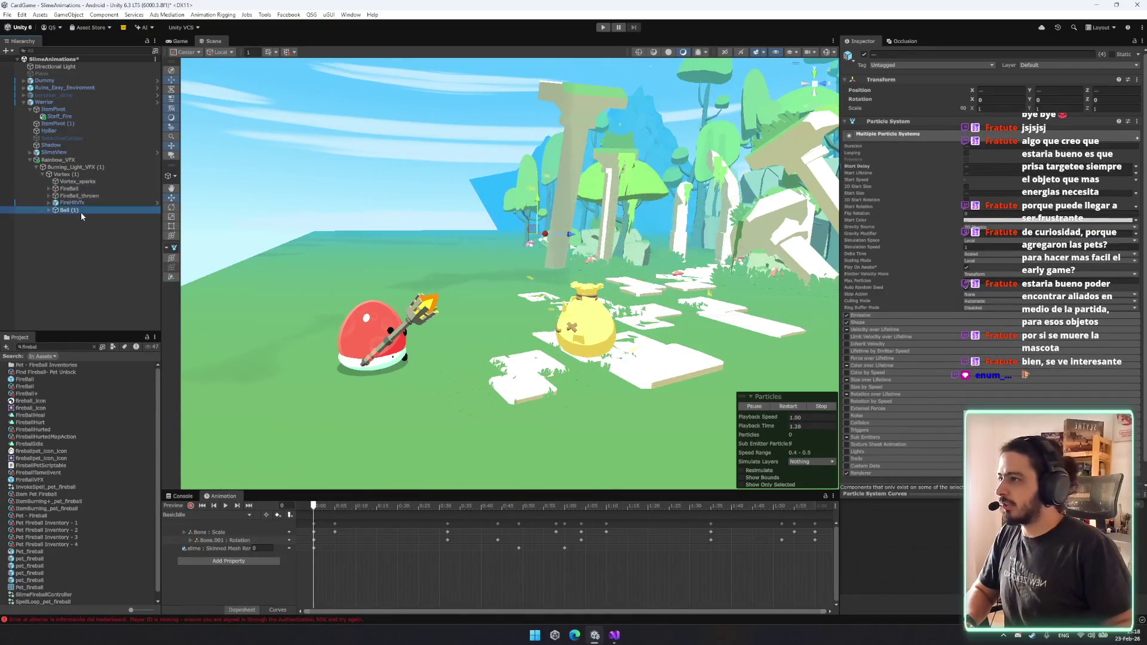
click(75, 167)
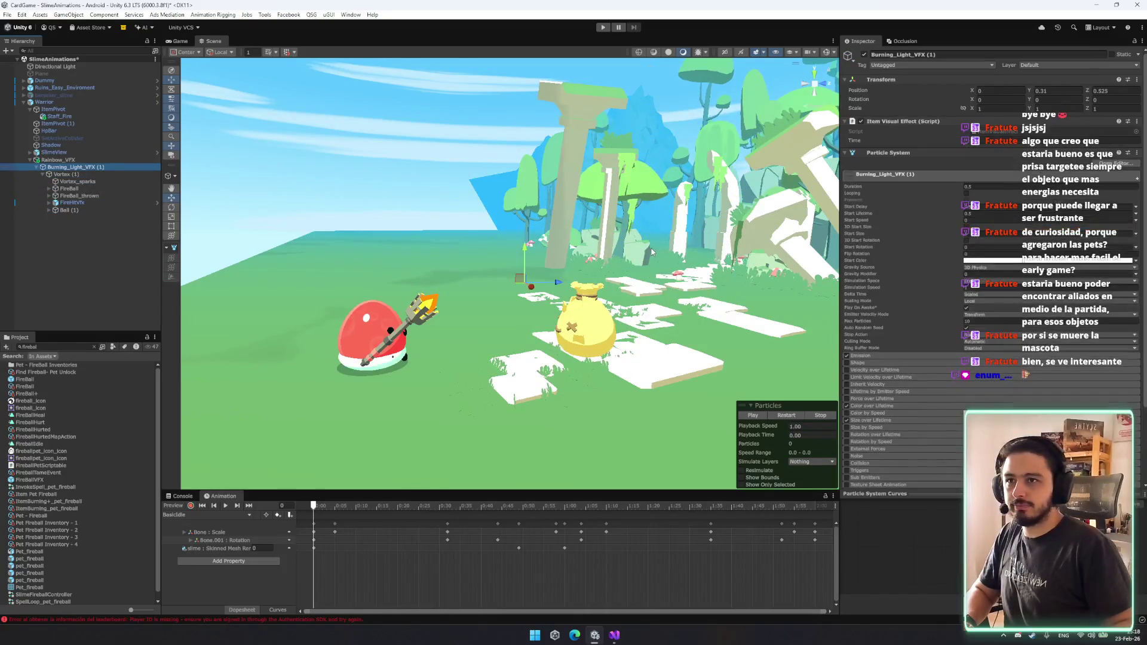
click(983, 149)
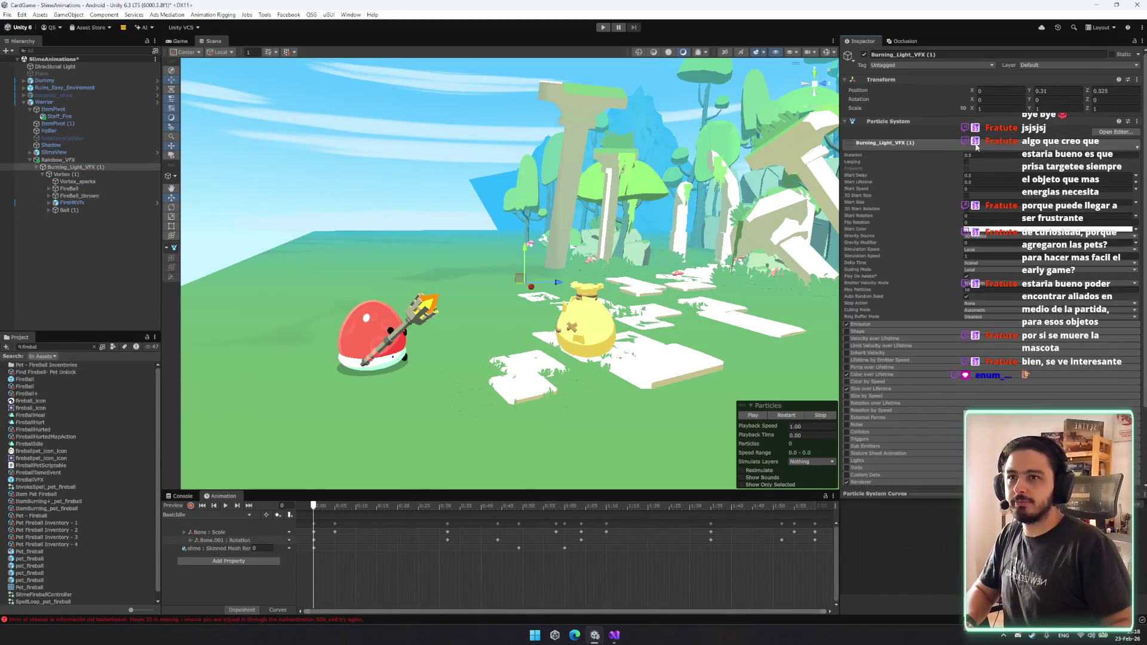
key(ctrl+z)
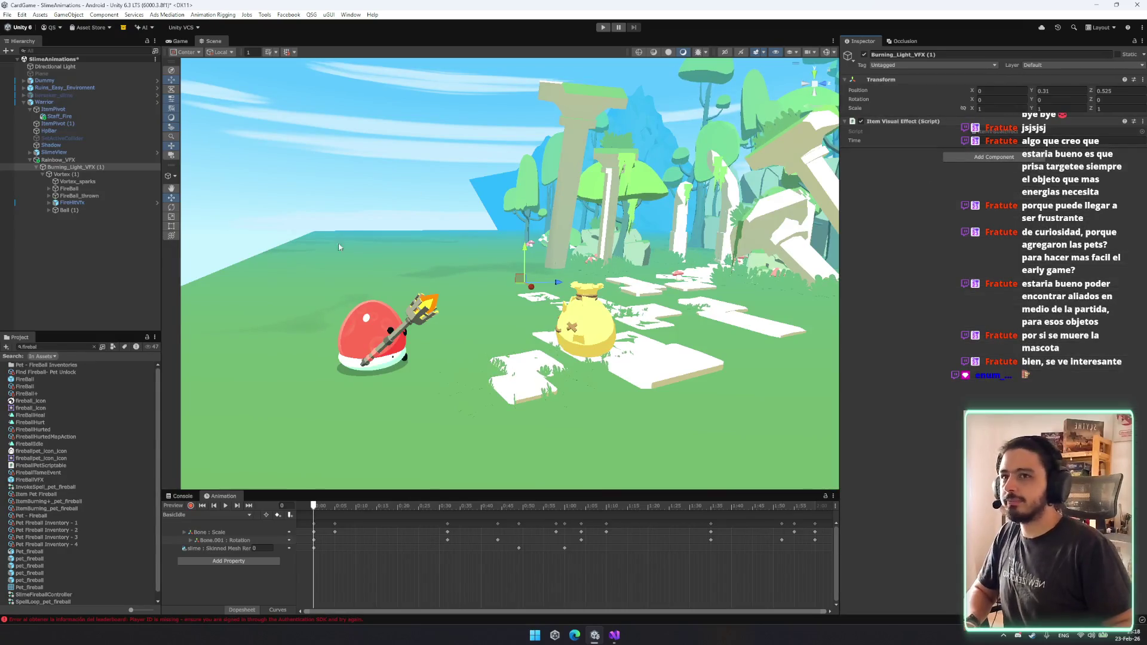
Preview Vortex (1) and delete its FireBall and FireBall_thrown children.
click(103, 174)
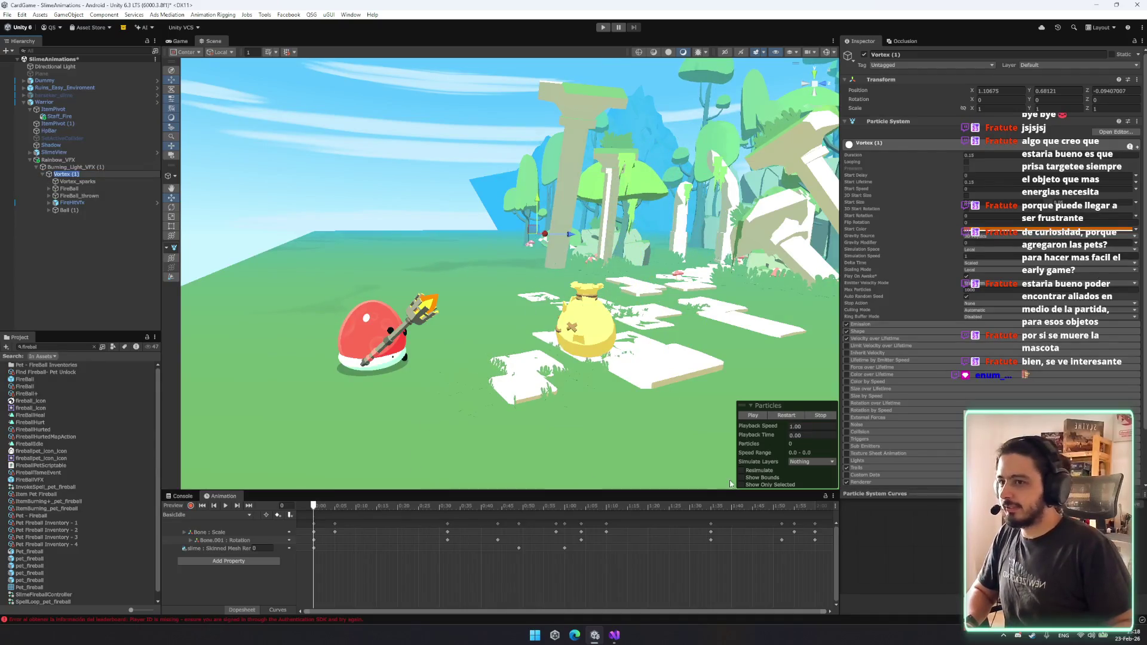
click(786, 417)
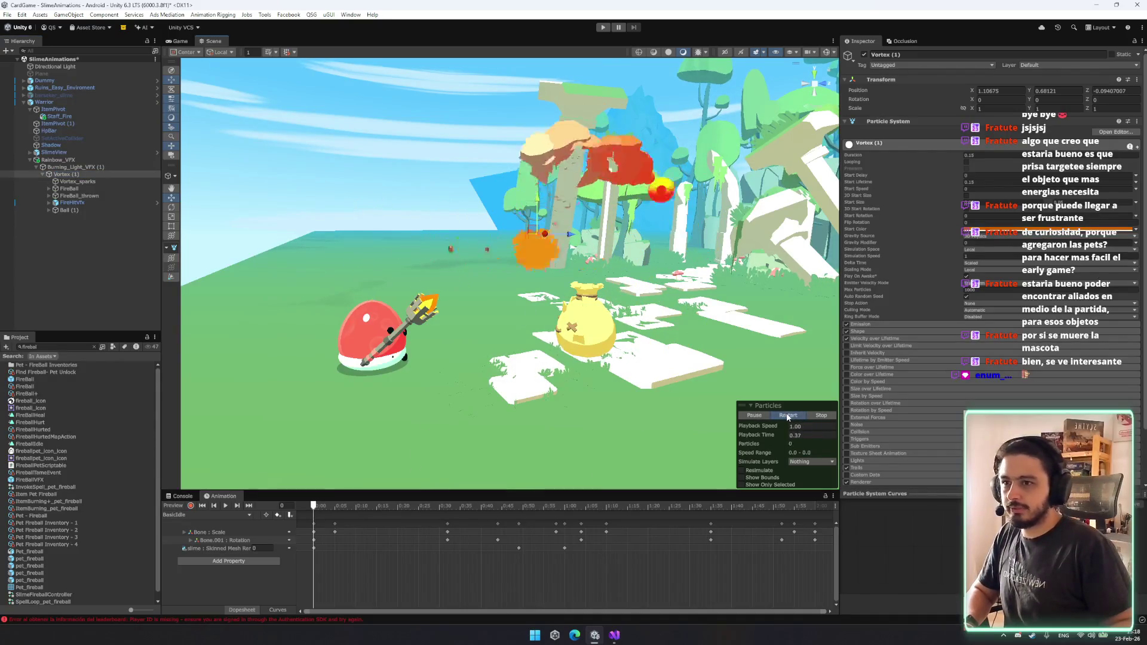
click(69, 188)
shift+click(78, 195)
key(Delete)
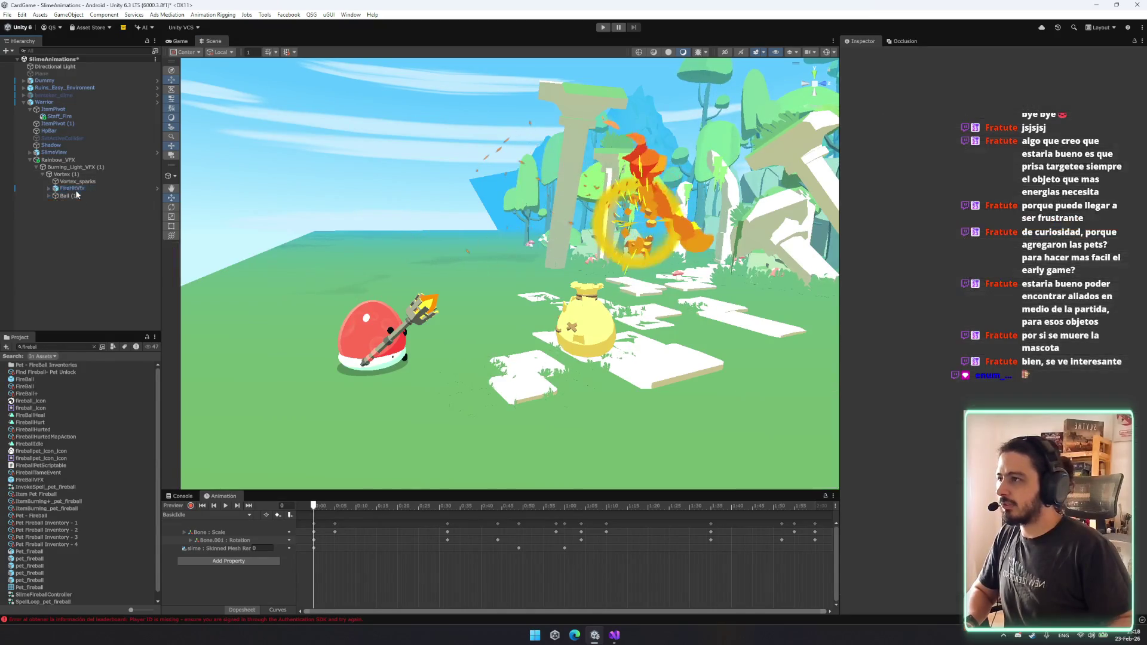
Edit the Start Lifetime of Vortex (1) and Vortex_sparks together and preview it.
click(62, 173)
shift+click(69, 196)
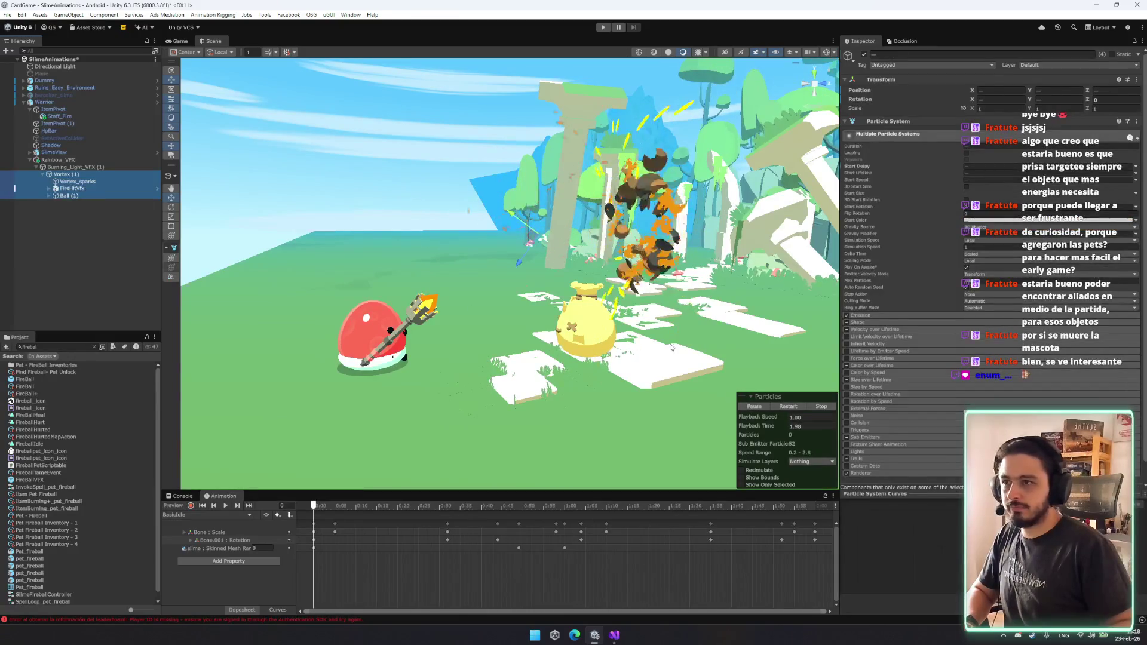
click(107, 196)
key(Right)
click(103, 202)
key(Up)
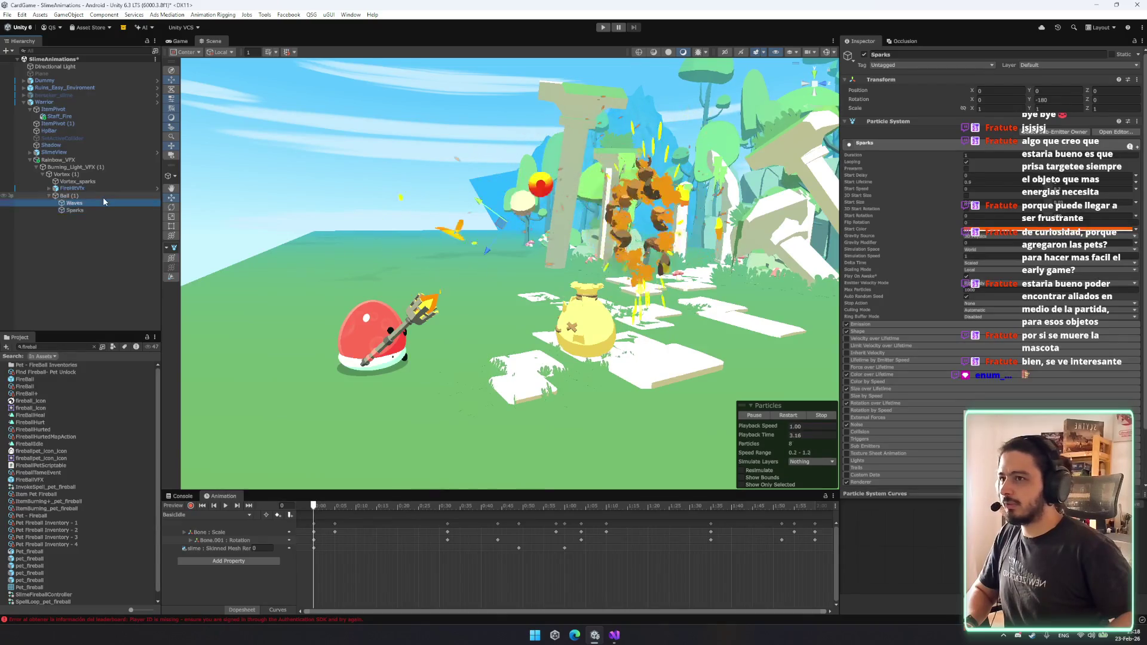
key(Left)
key(Up)
key(Up)
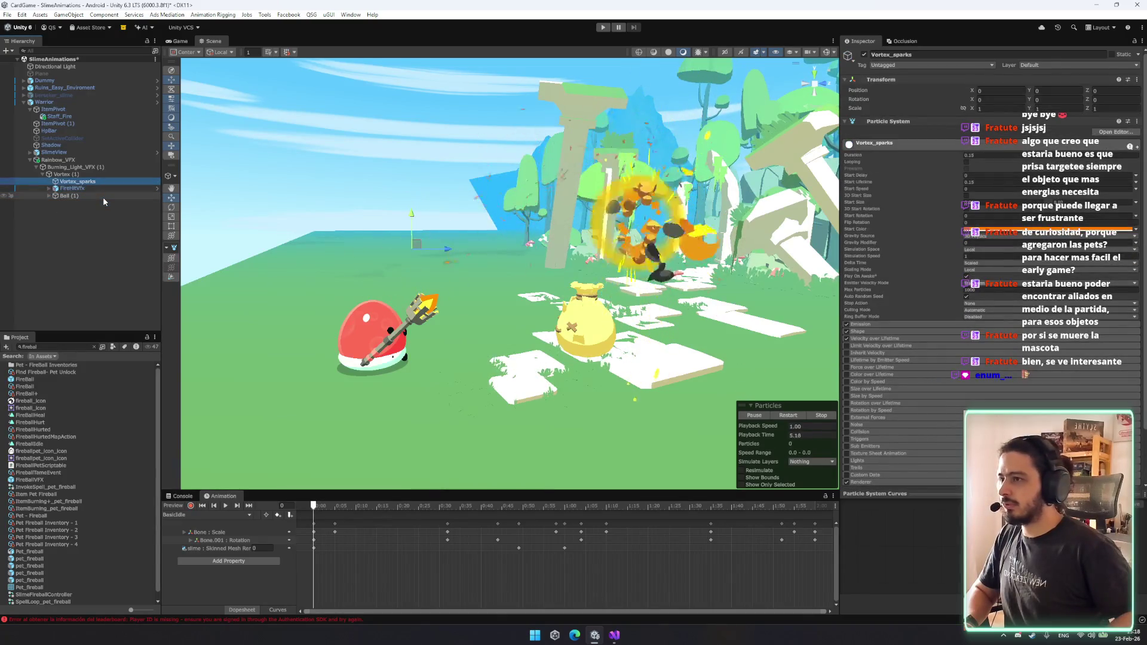
key(shift+Up)
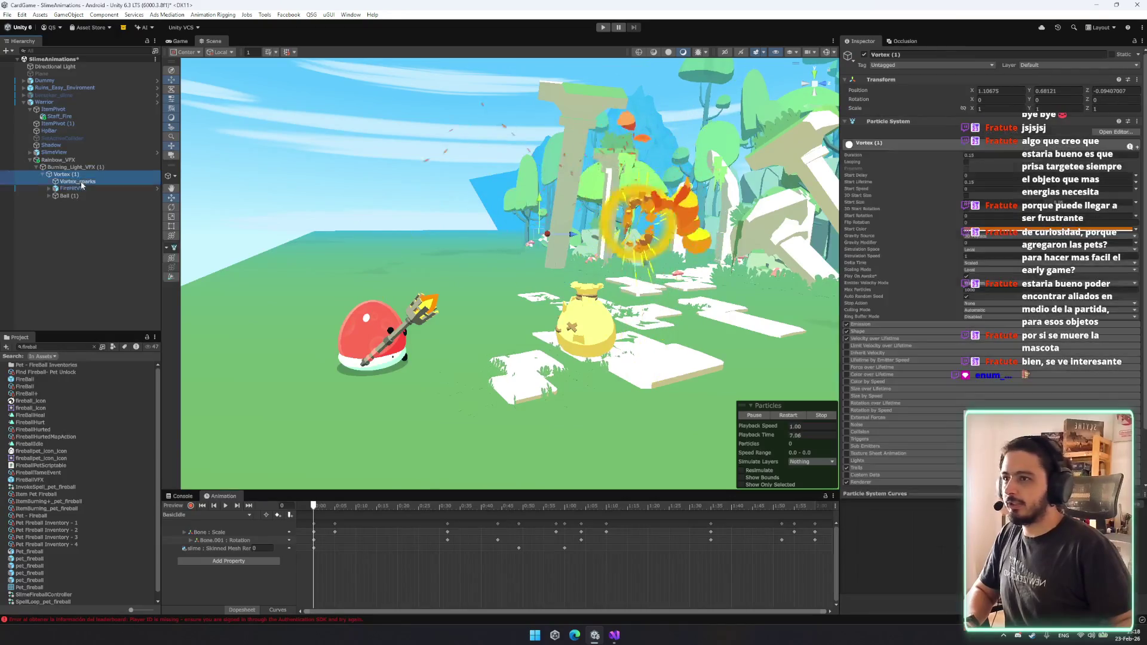
click(993, 173)
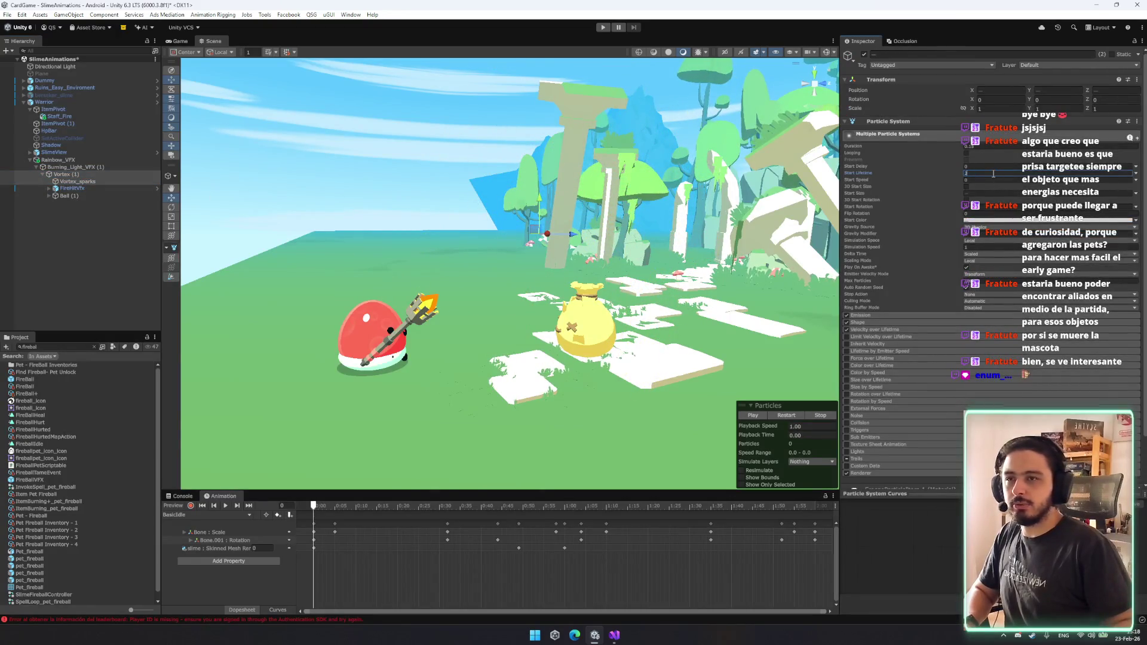
click(791, 414)
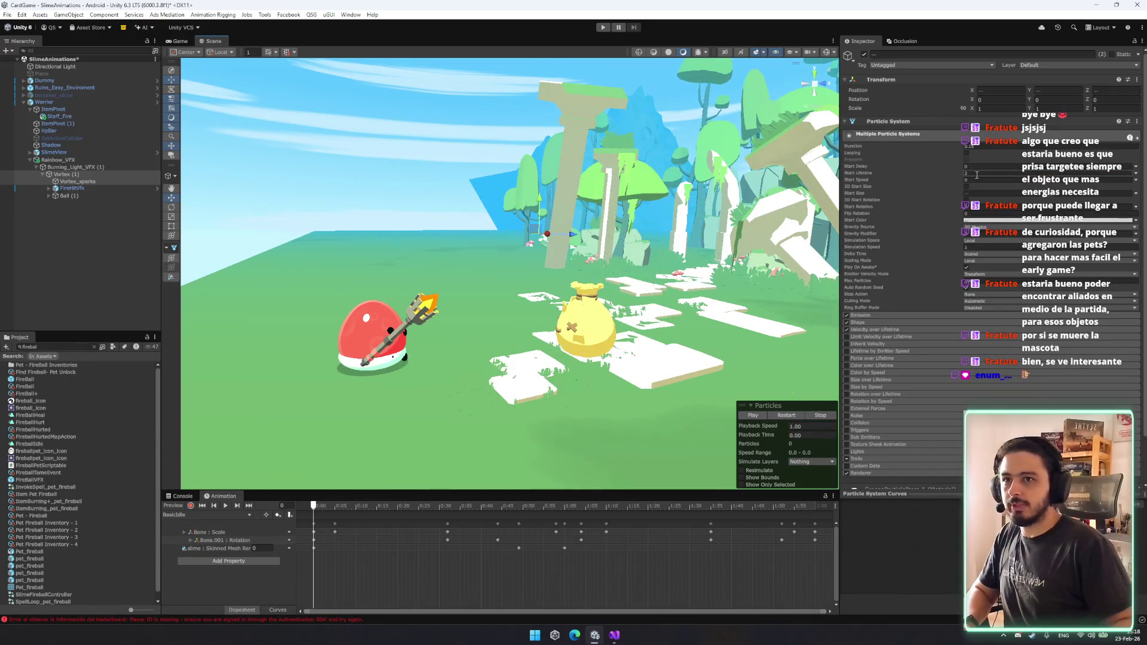
click(785, 416)
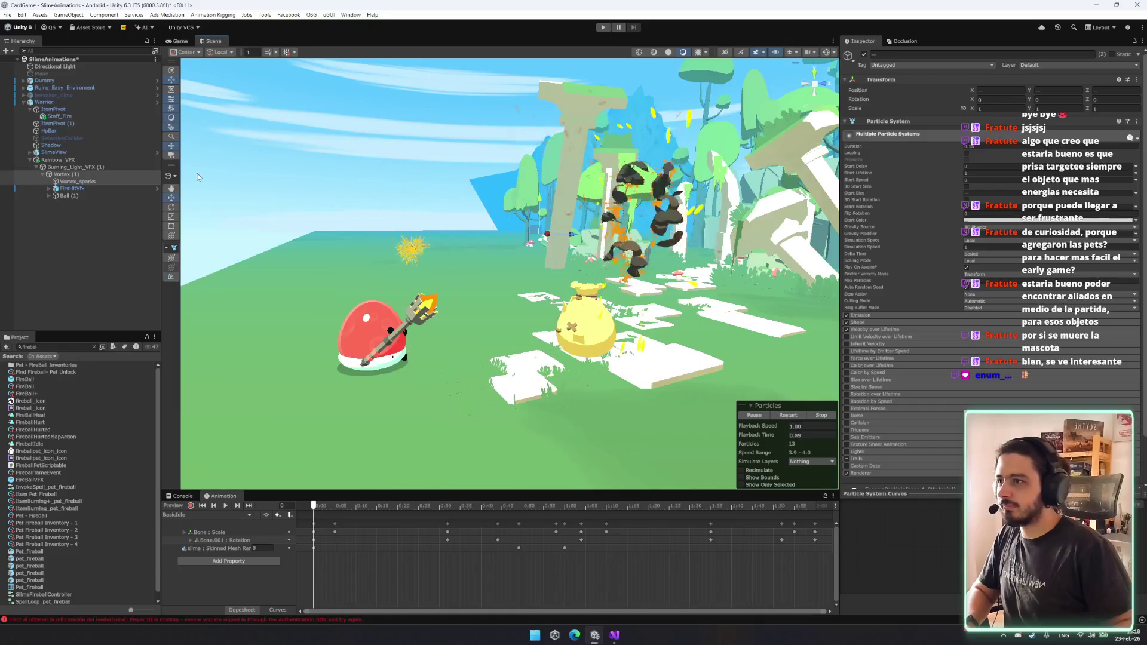
Preview the Vortex (1) and Vortex_sparks bursts with the camera framed near the bag.
click(112, 182)
key(Up)
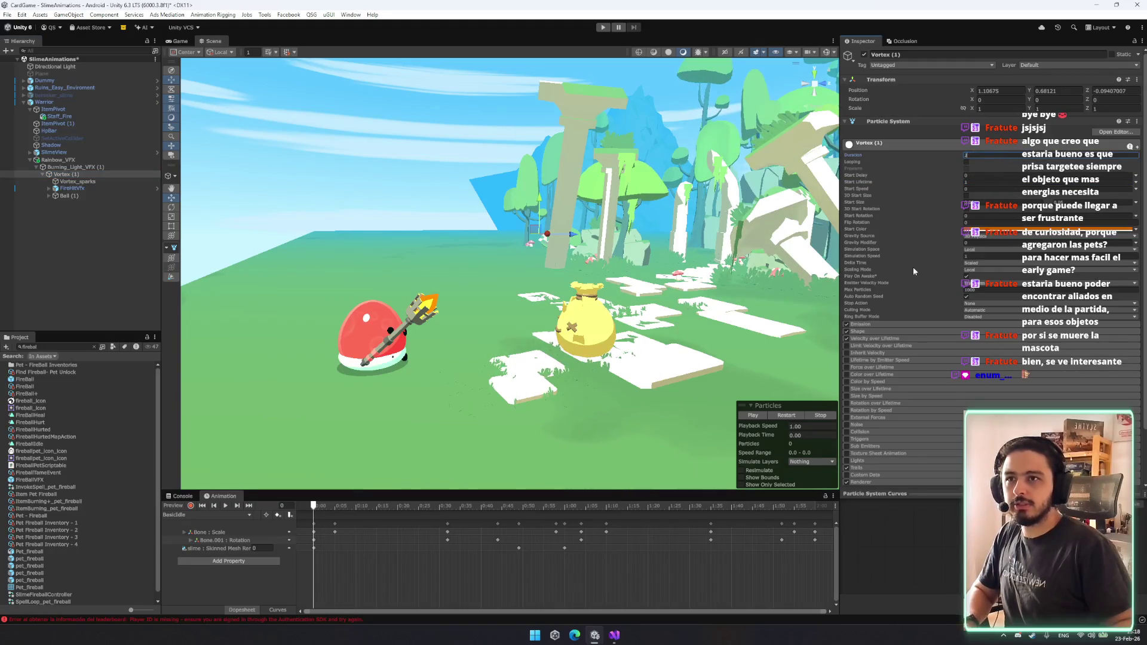
click(788, 415)
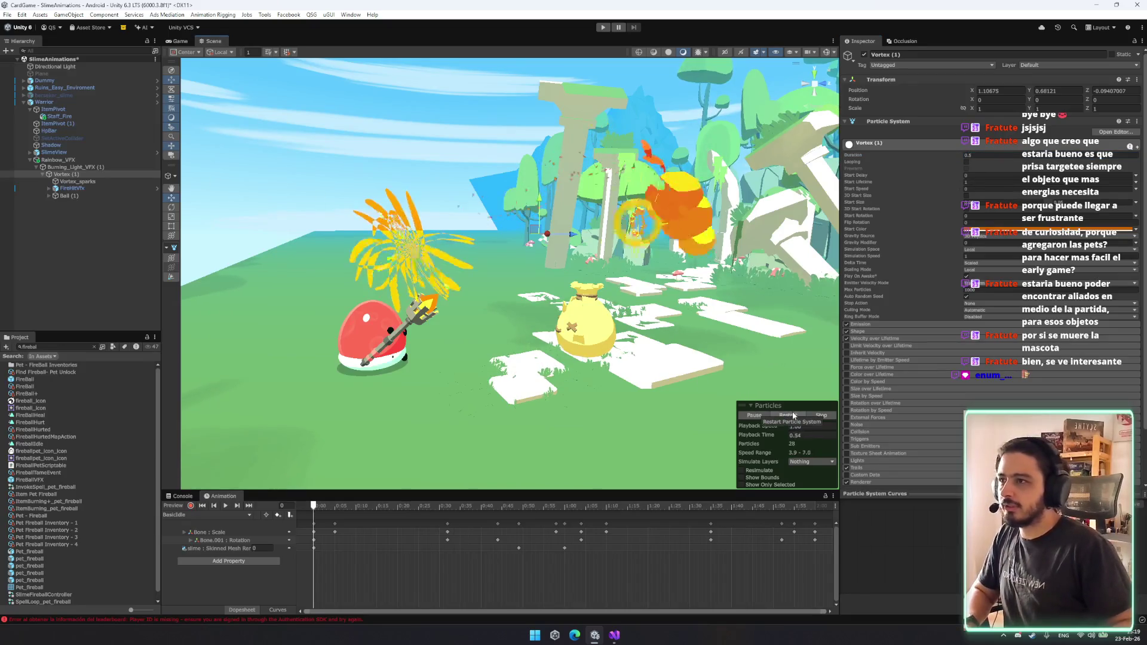
click(78, 181)
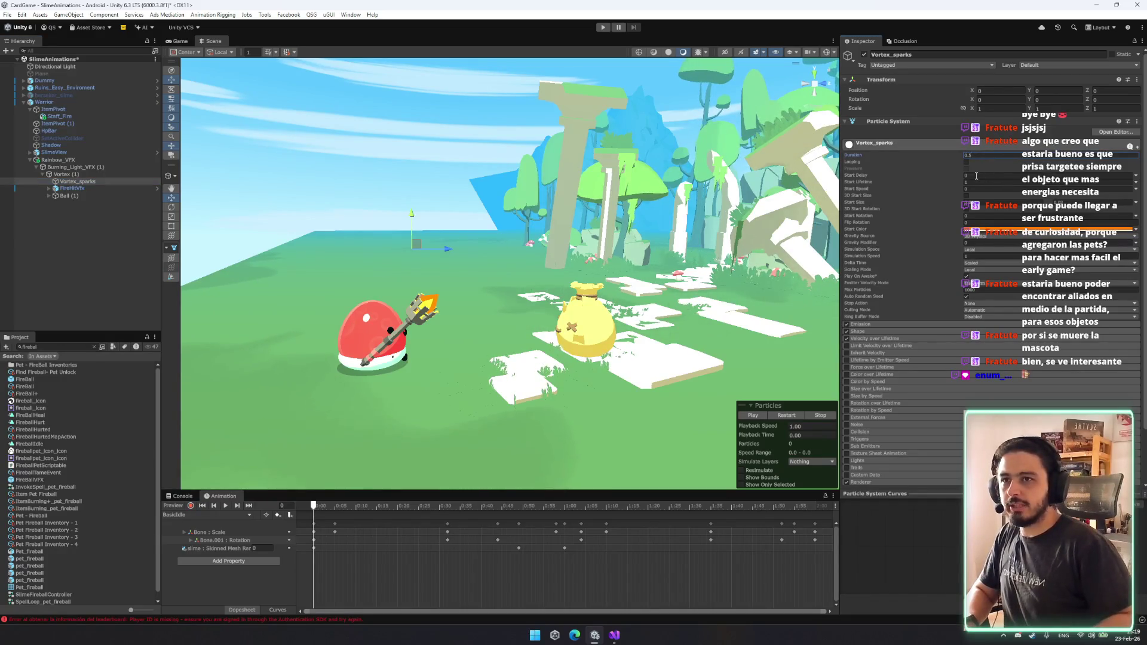
click(780, 418)
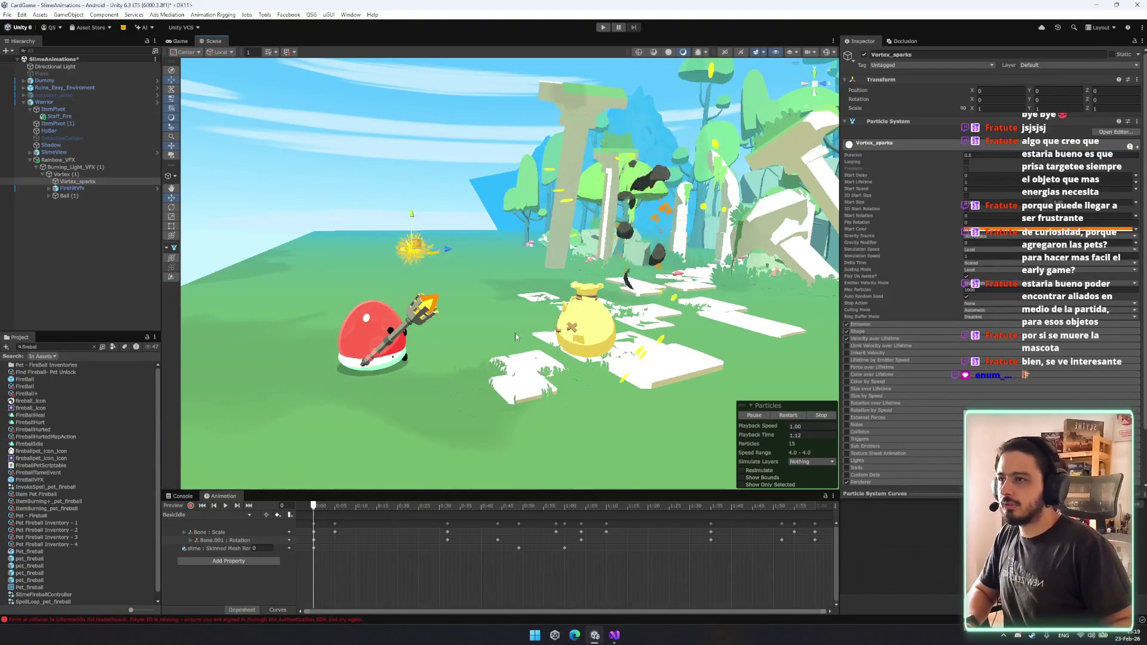
double_click(76, 180)
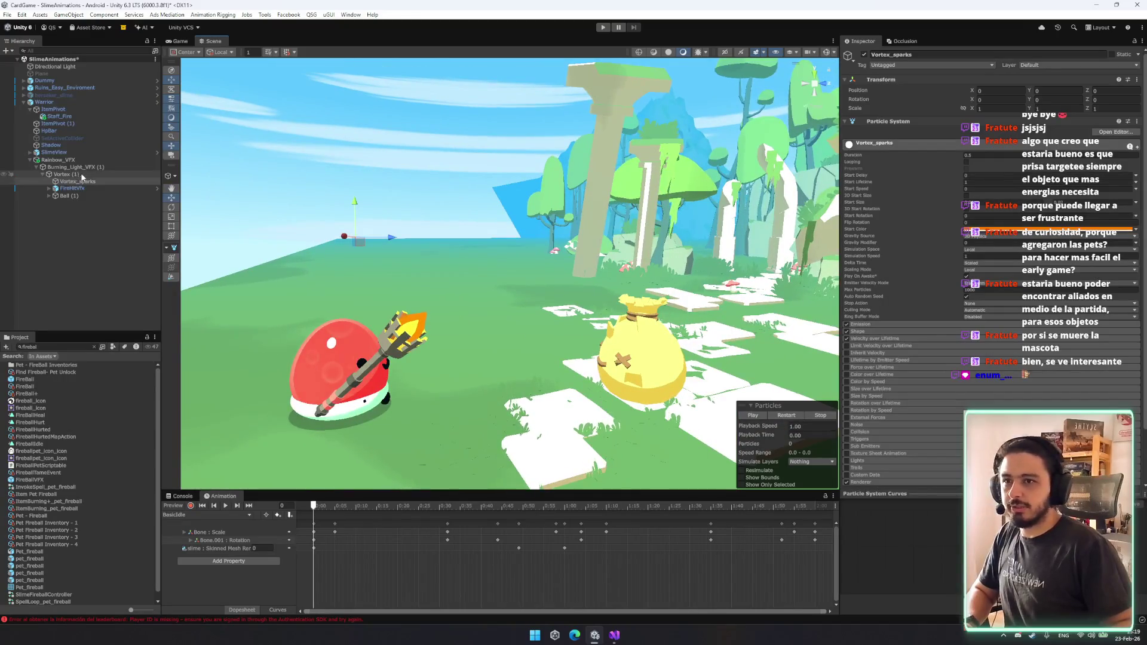
click(75, 173)
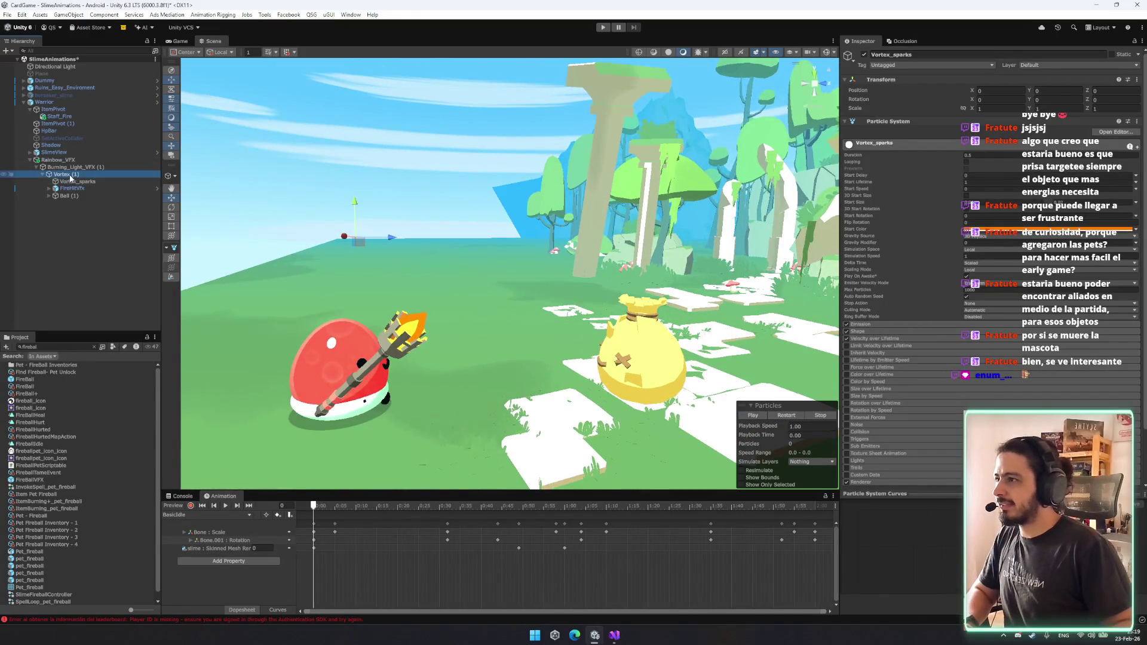
ctrl+click(85, 181)
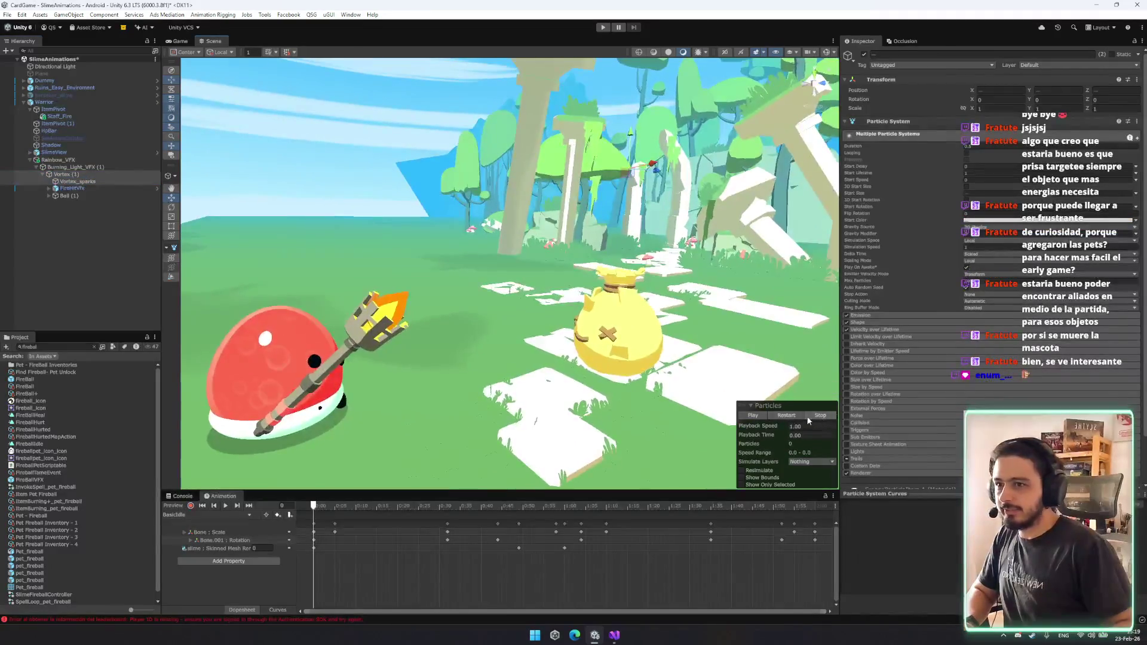
mouse_move(488, 319)
mouse_down()
mouse_move(379, 236)
mouse_move(340, 227)
mouse_up()
mouse_move(779, 438)
mouse_down()
mouse_move(908, 431)
mouse_move(777, 414)
mouse_up()
Enable Trails on Vortex (1) and replay the burst to check the yellow flames.
scroll(983, 393, down, 2)
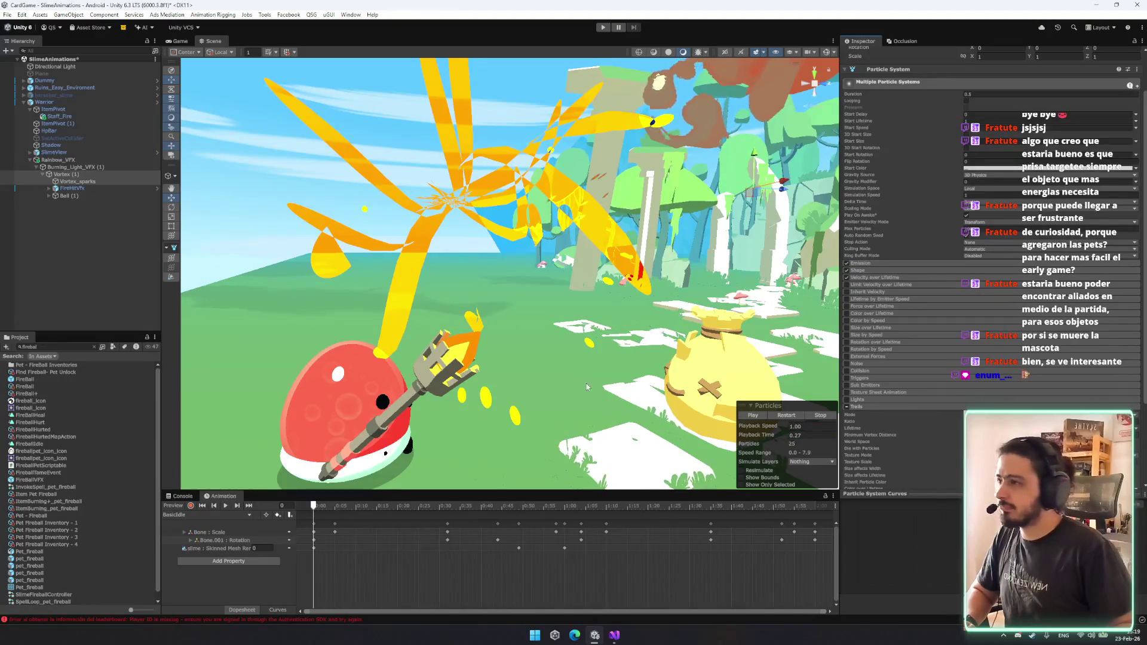
click(73, 174)
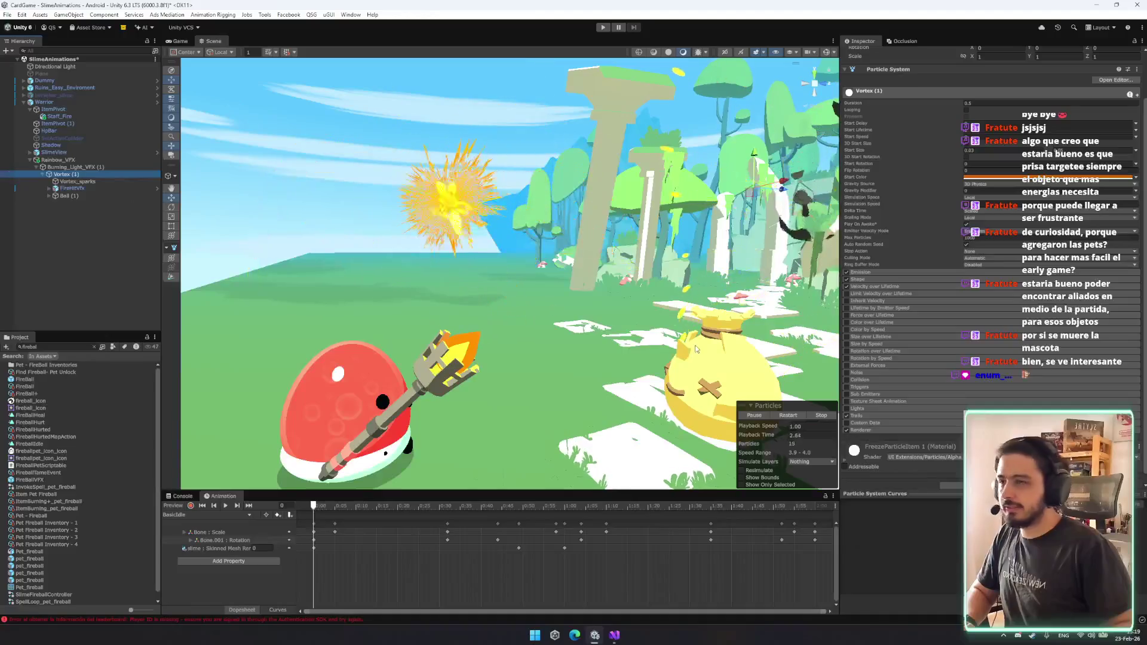
scroll(963, 406, down, 1)
click(905, 407)
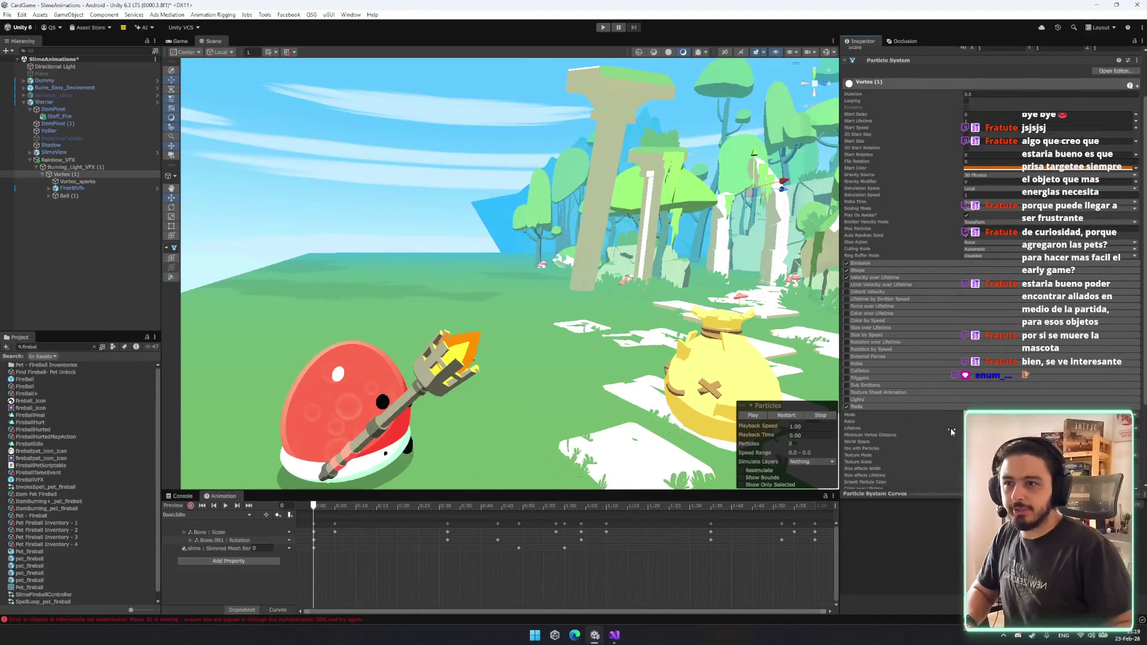
click(777, 416)
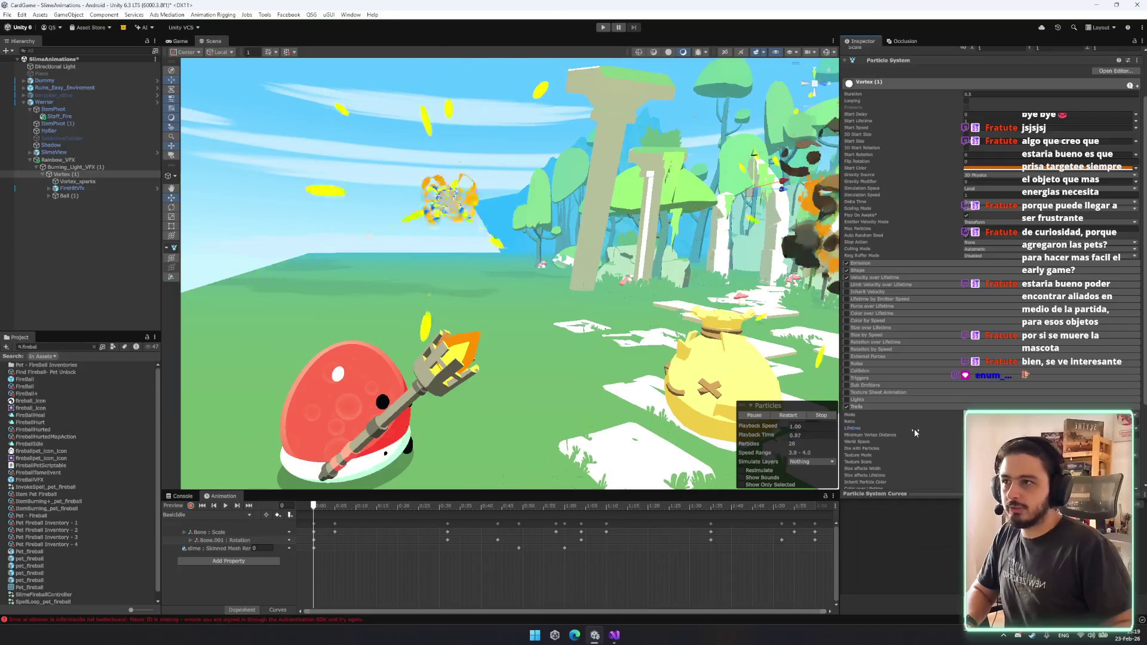
click(787, 415)
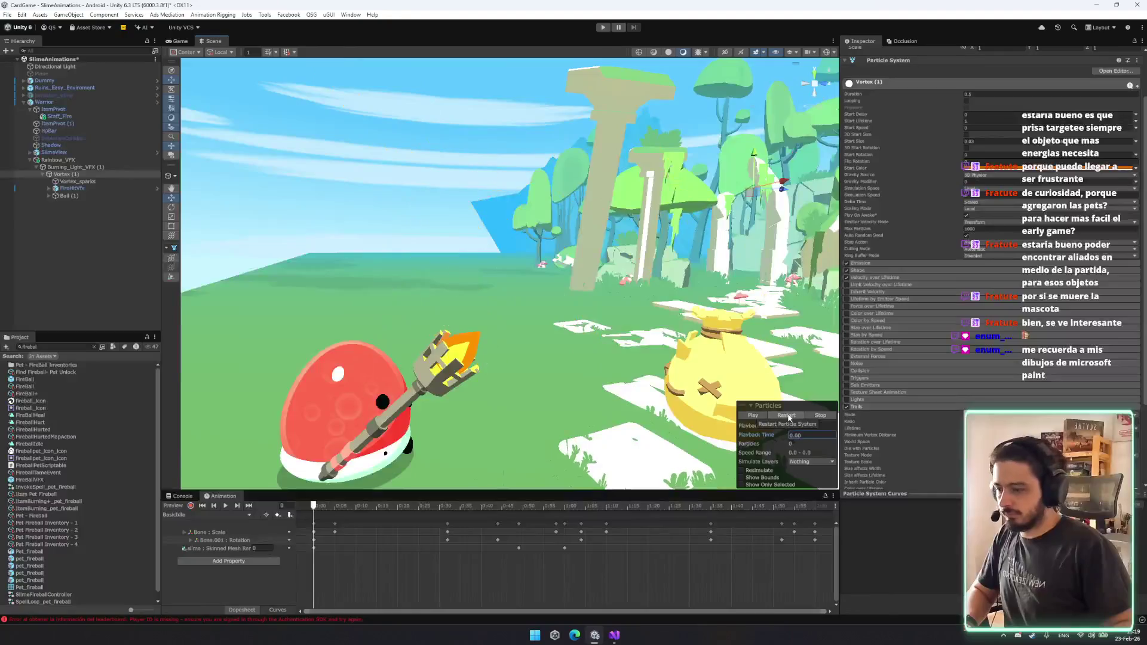
click(787, 415)
scroll(795, 413, down, 3)
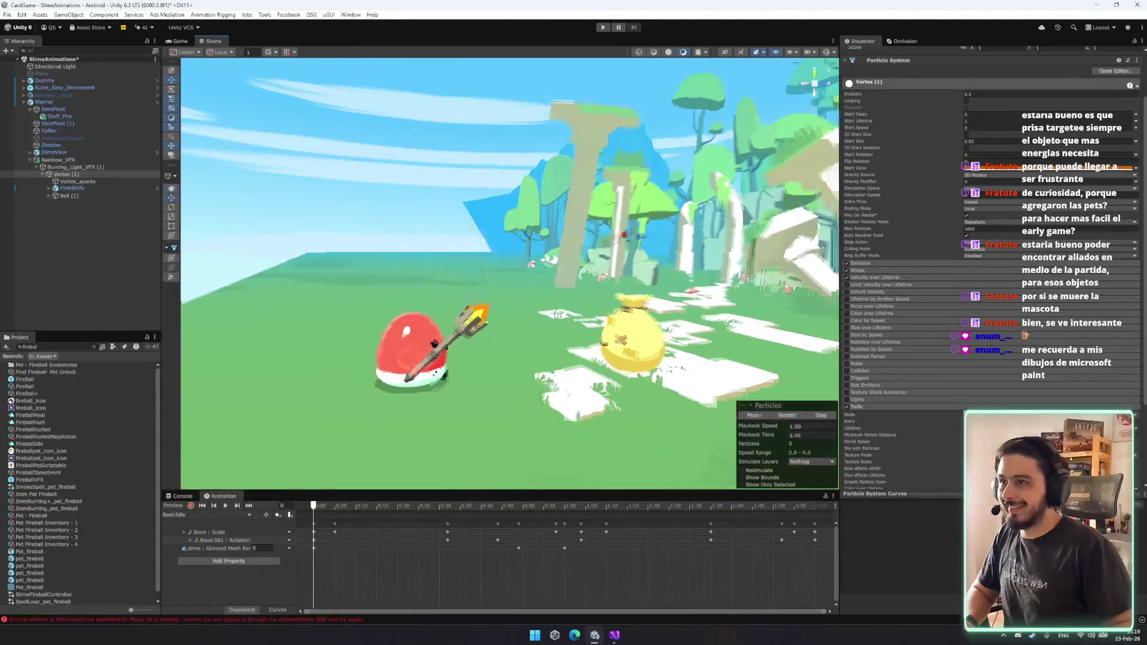
click(796, 413)
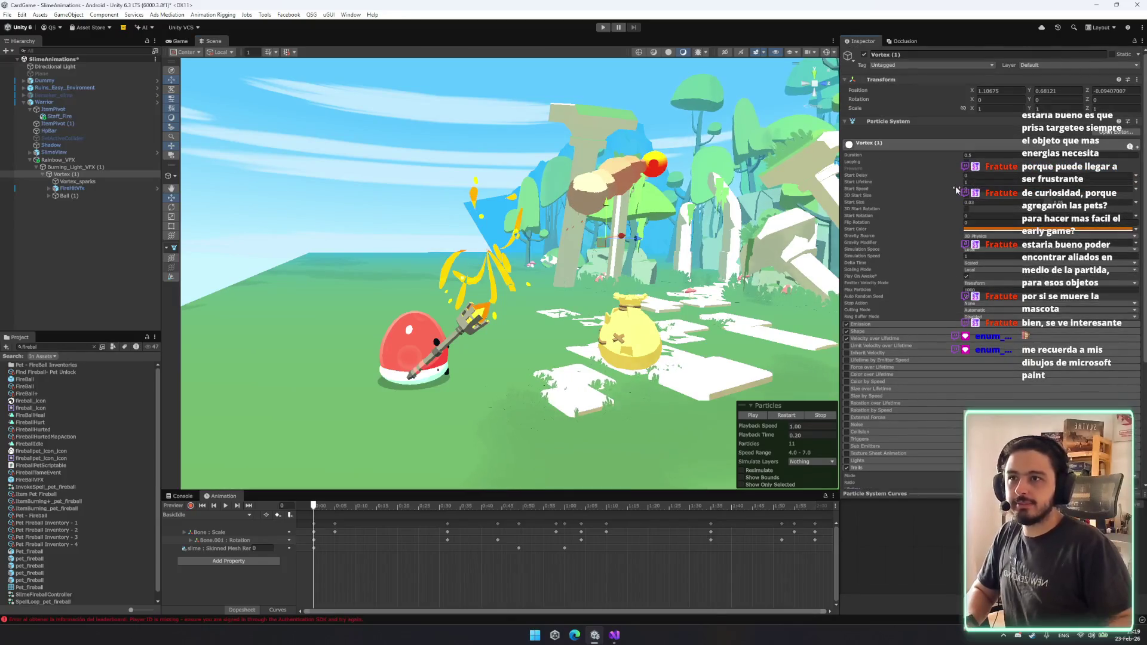
Shorten Vortex (1)'s Start Lifetime and replay the burst to check it.
click(979, 183)
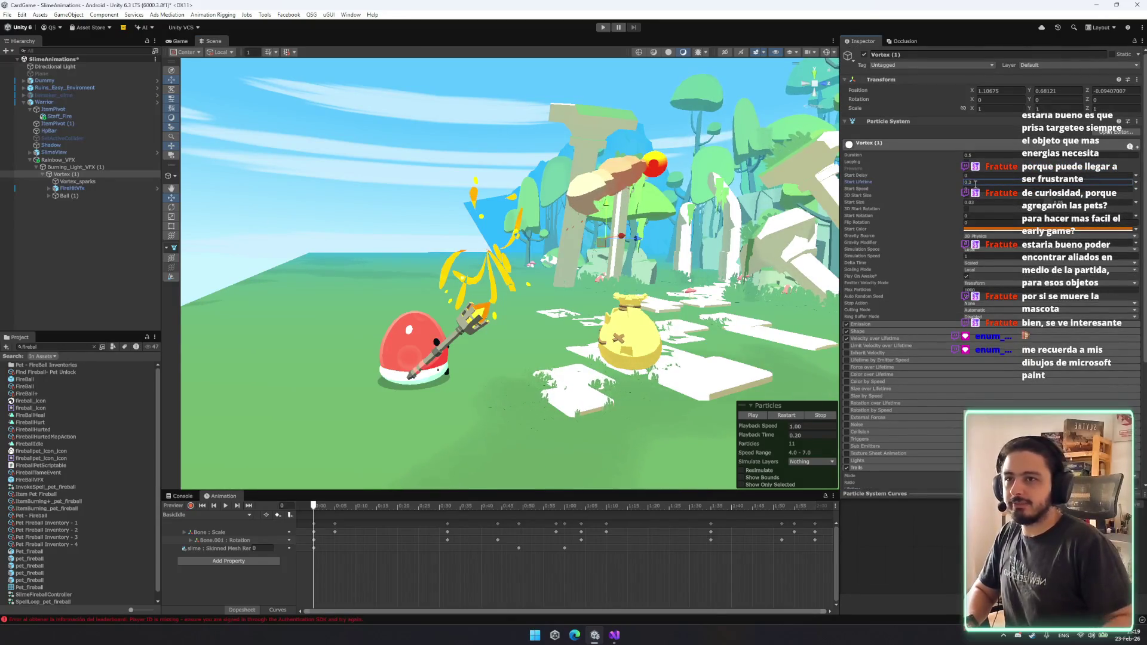
click(787, 416)
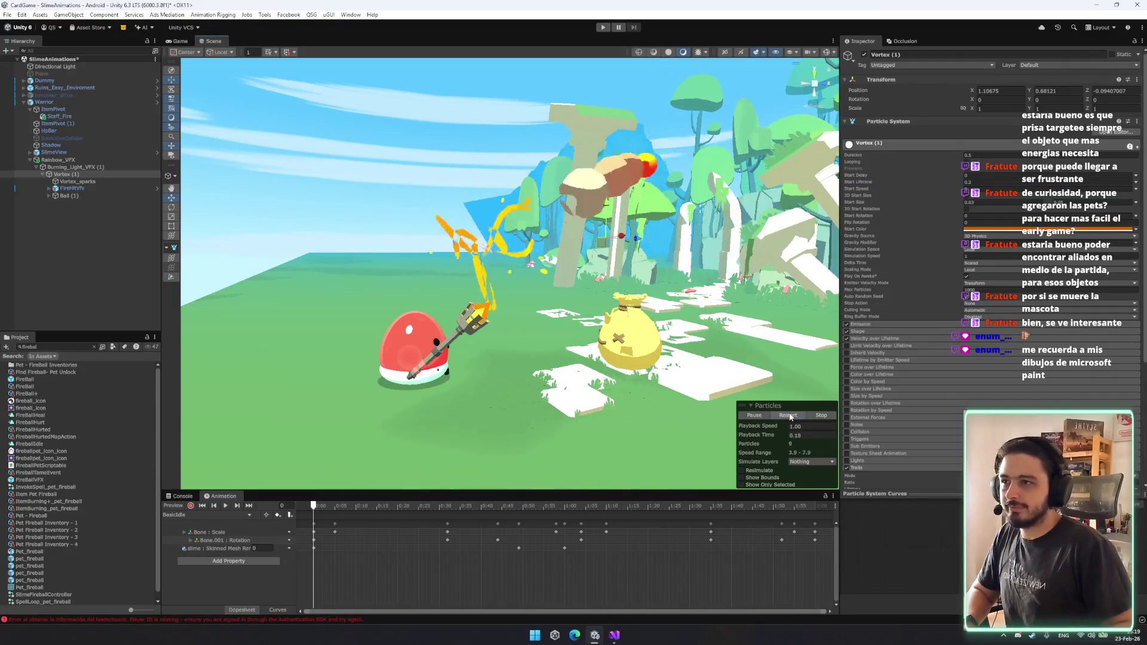
click(976, 181)
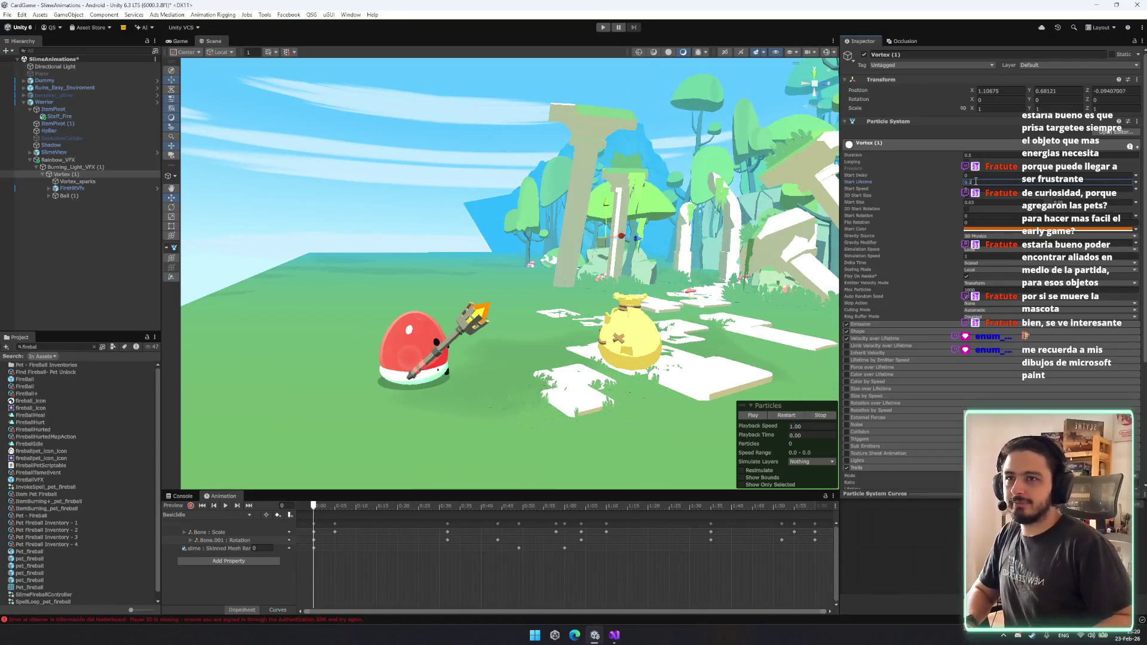
key(Return)
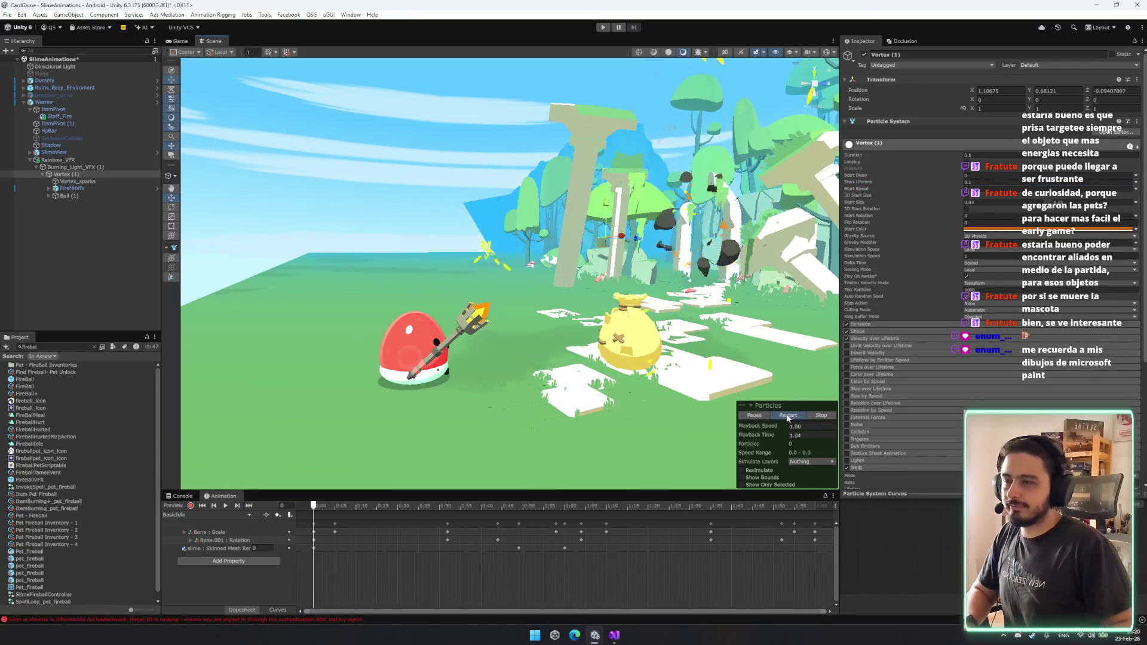
click(985, 183)
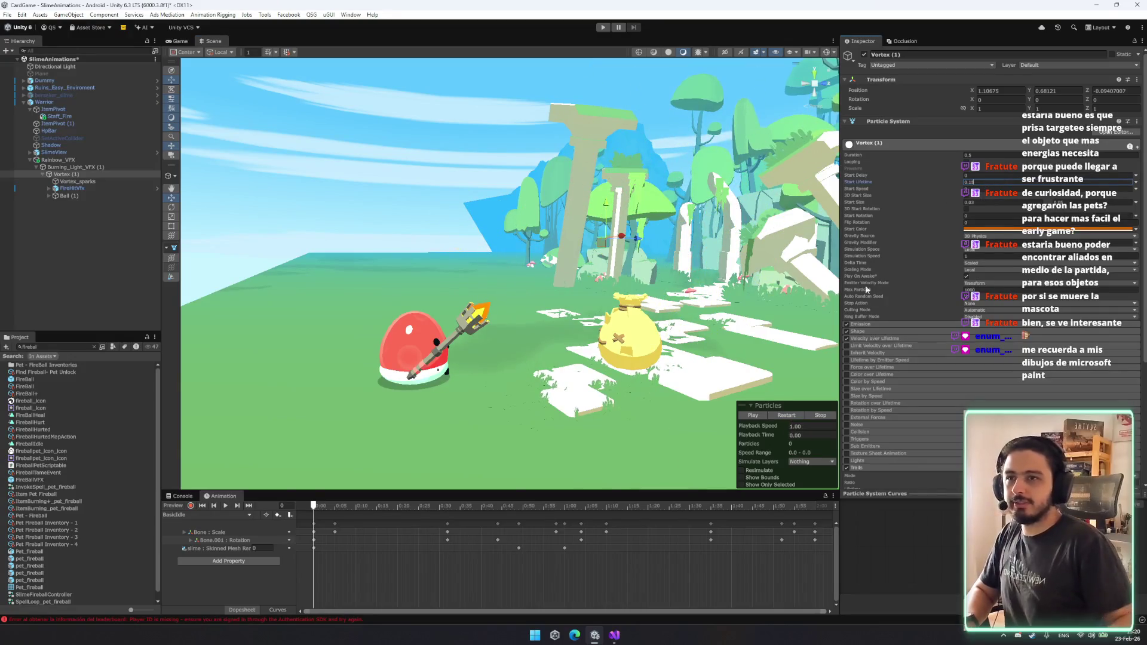
click(779, 416)
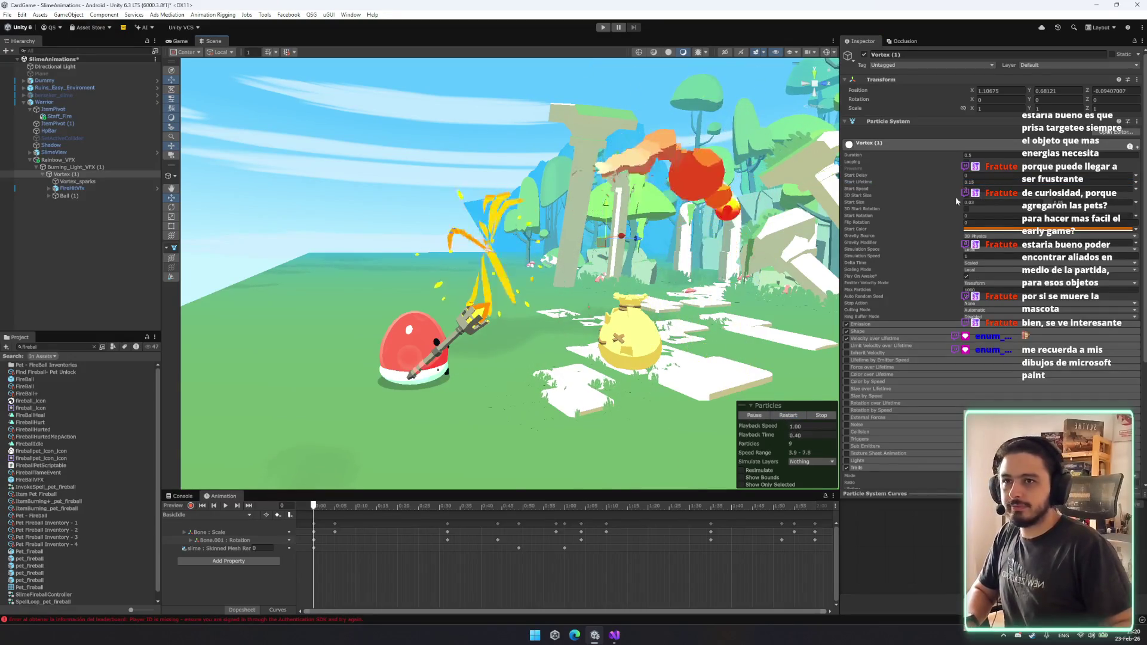
Adjust Vortex (1)'s Emission Rate over Time and Simulation Speed, then enter Play mode to test.
click(887, 324)
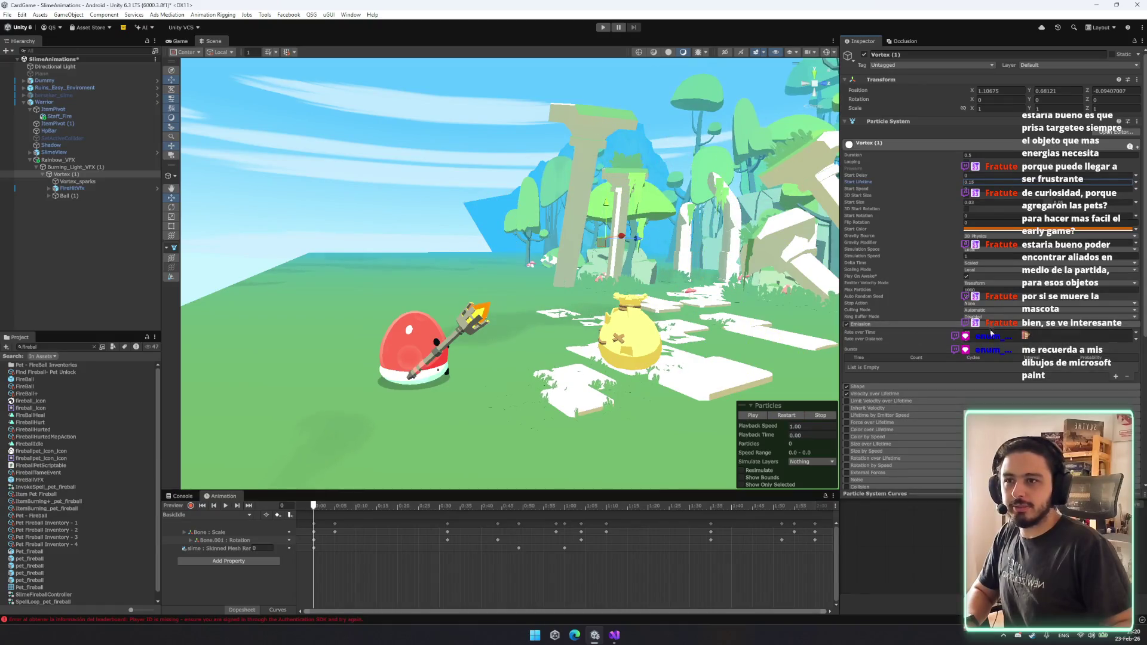
click(1011, 335)
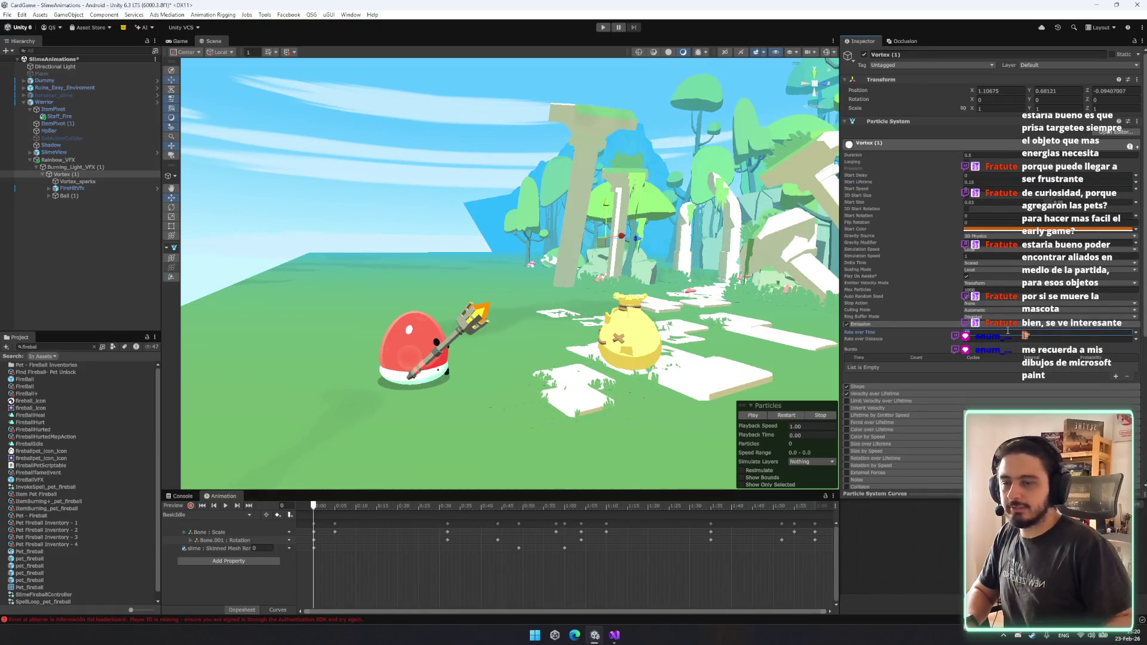
click(792, 415)
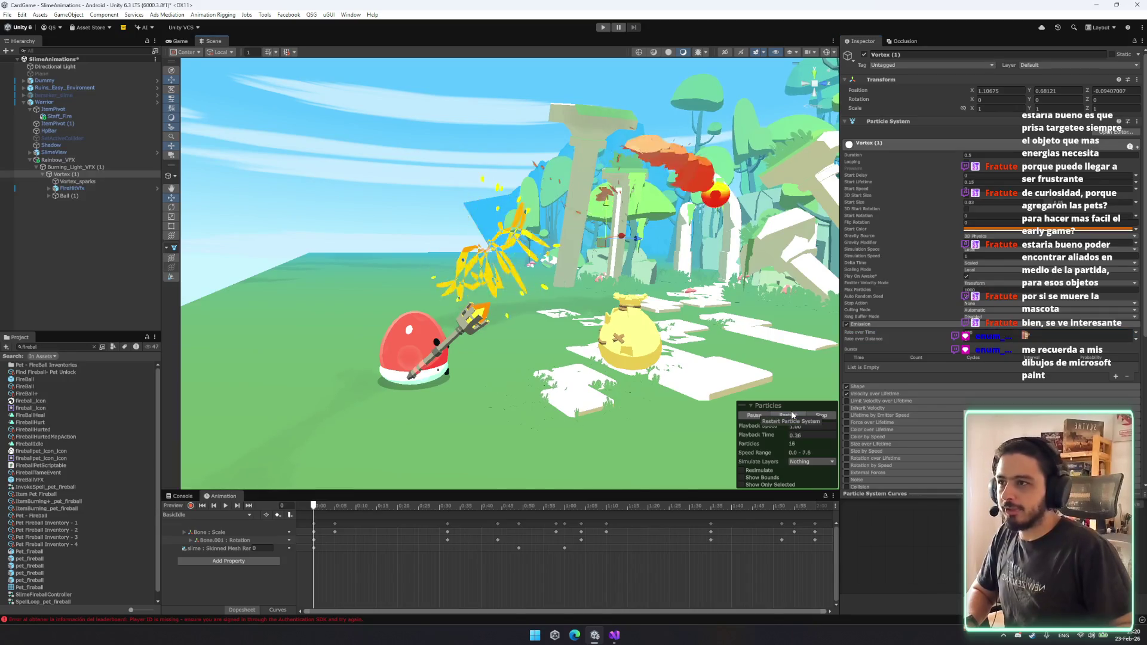
click(973, 334)
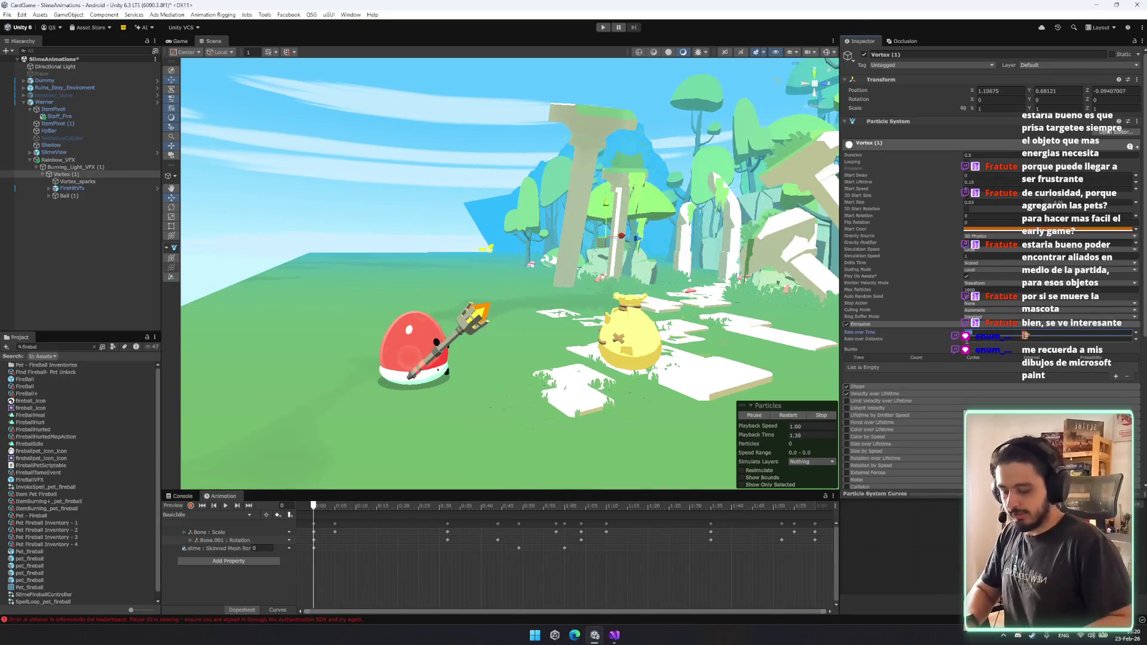
click(982, 256)
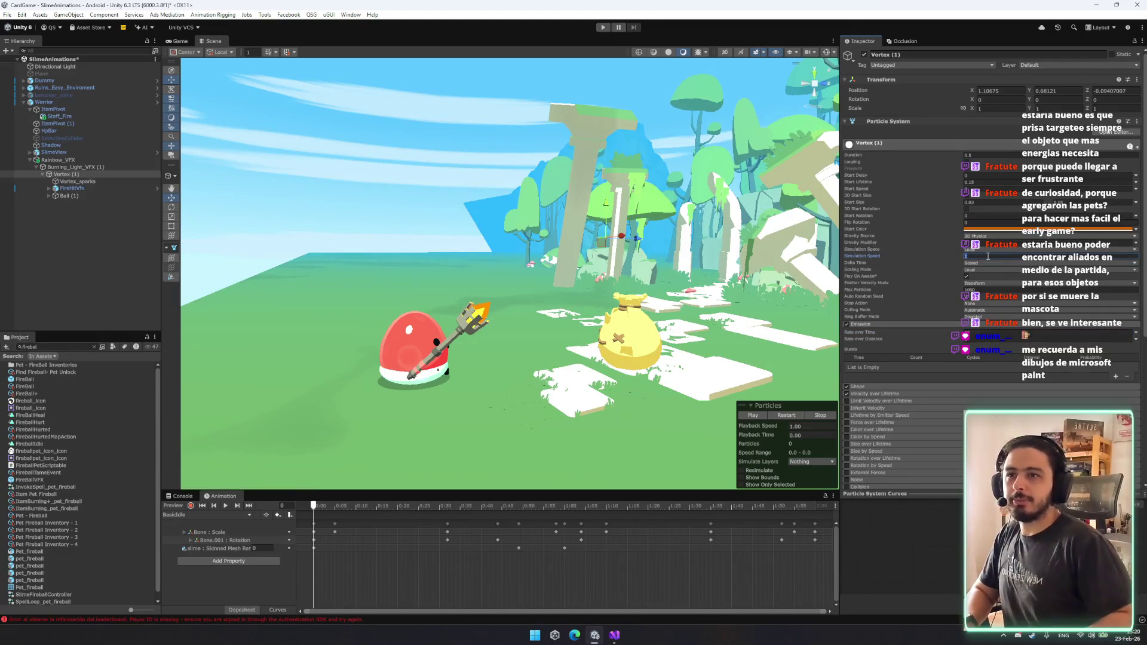
key(ctrl+p)
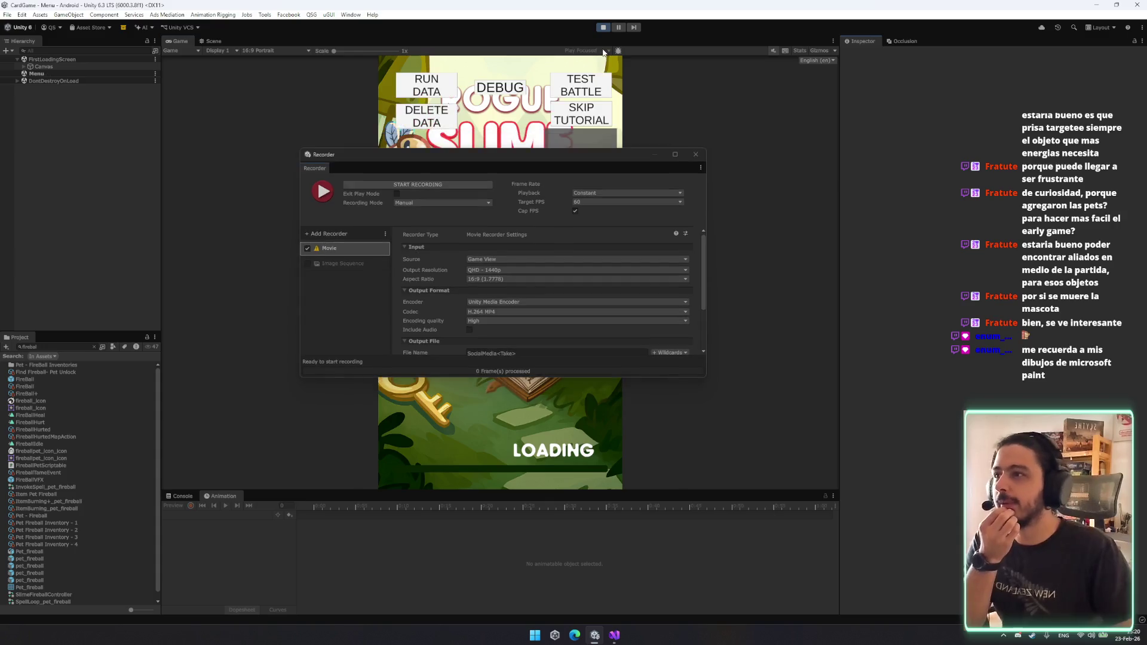
Stop the recording, exit Play mode and close the Recorder window.
click(434, 186)
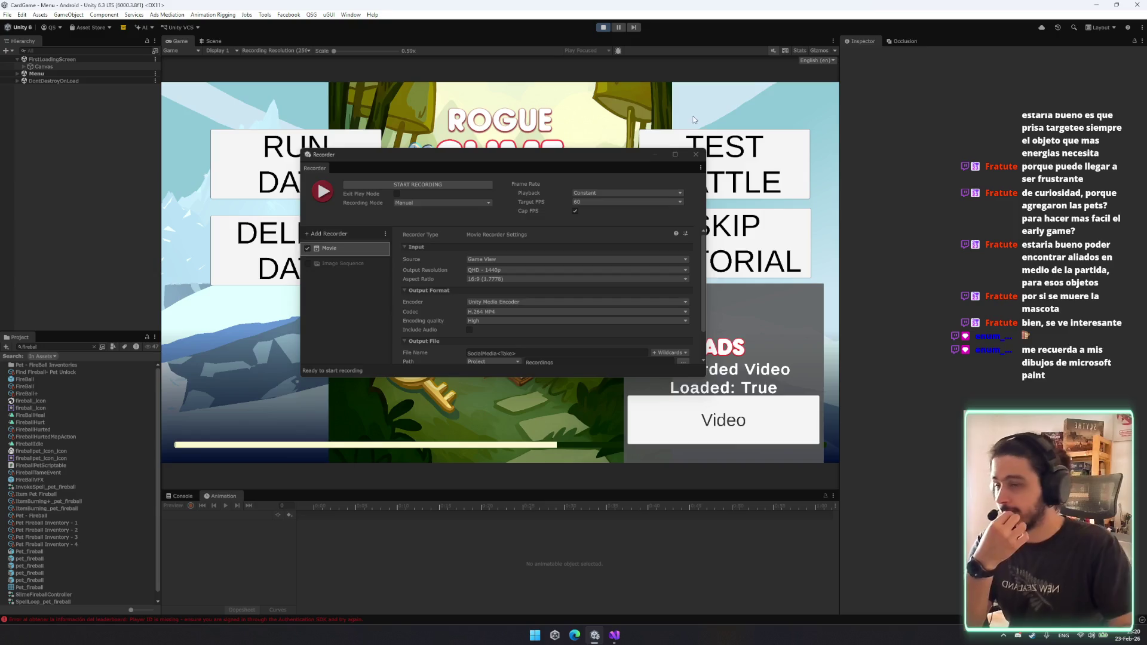
key(ctrl+p)
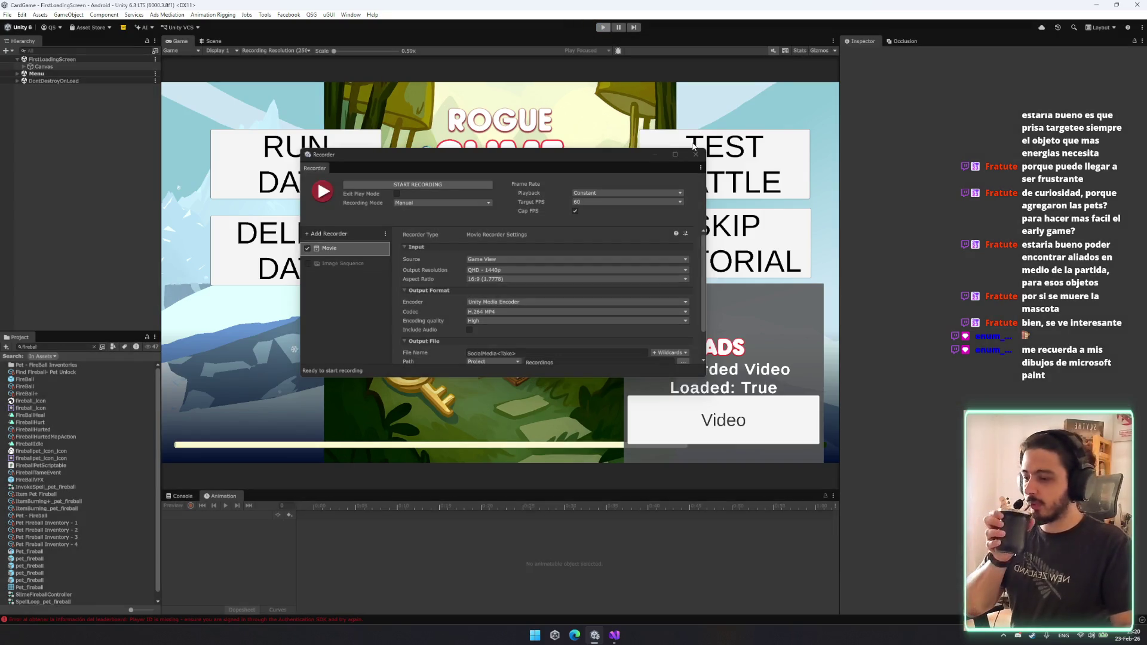
click(695, 154)
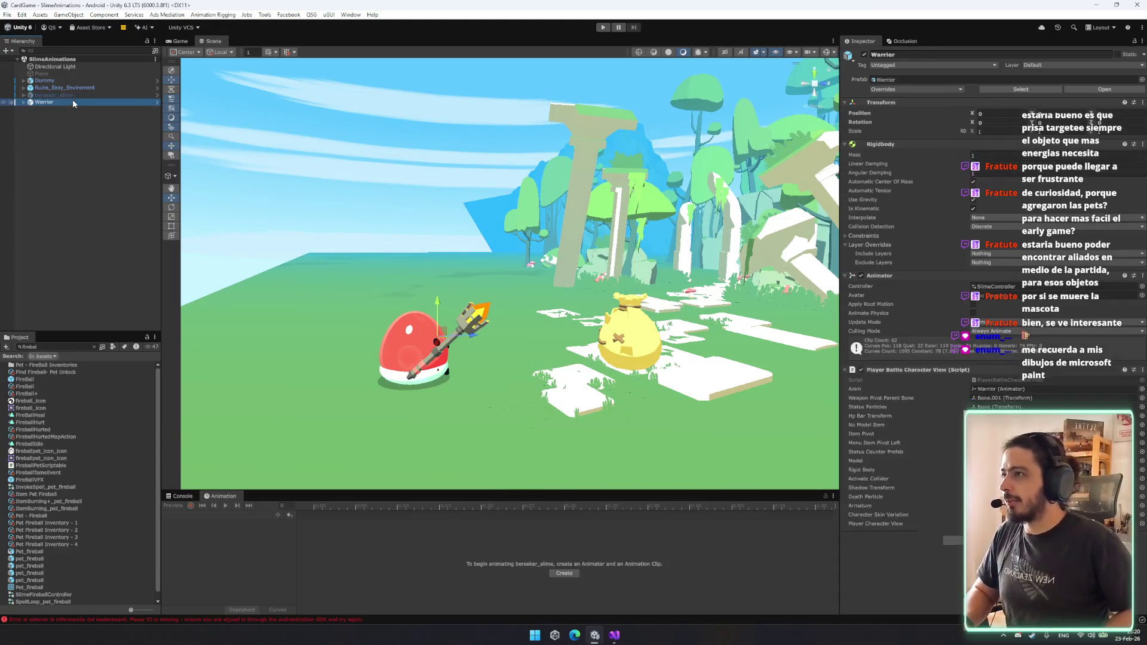
Select Vortex (1) in Burning_Light_VFX and review its Start Lifetime and Trails settings.
key(Down)
key(Down)
key(Down)
key(Right)
key(Down)
key(Right)
key(Down)
key(Right)
key(shift+Down)
key(shift+Up)
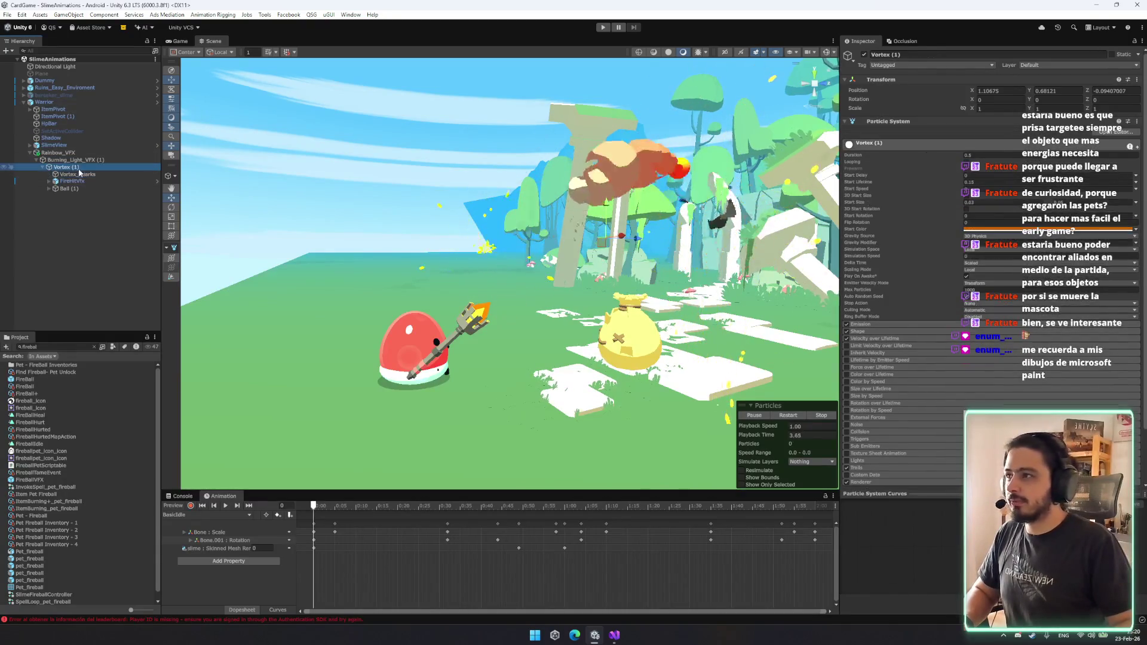
click(992, 181)
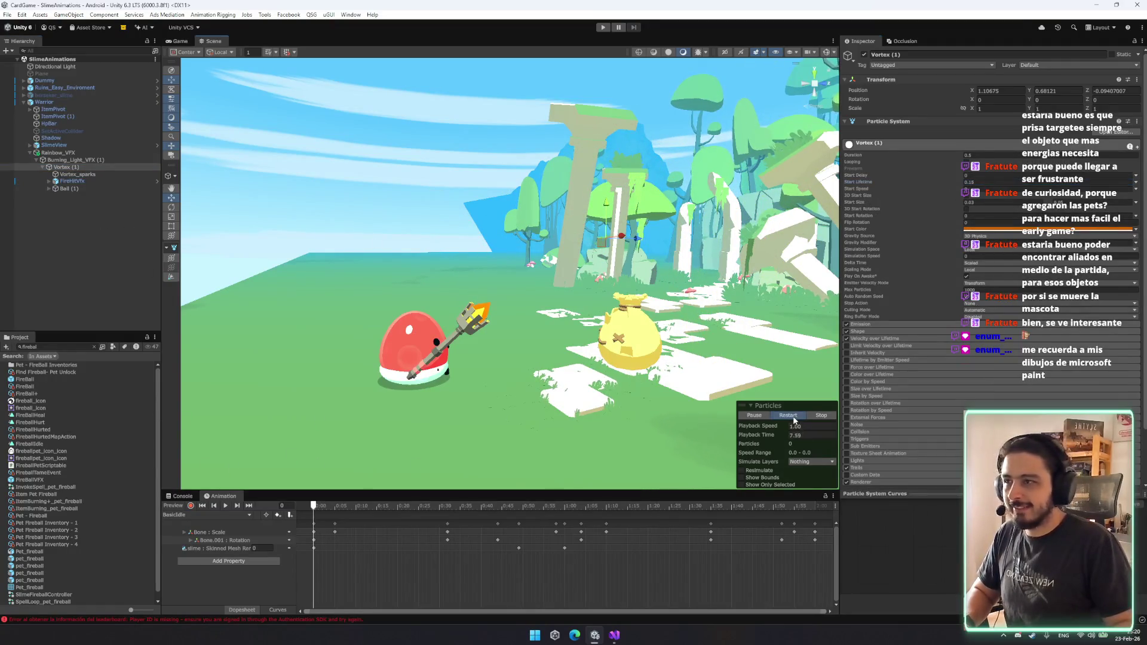
scroll(961, 397, down, 3)
click(895, 407)
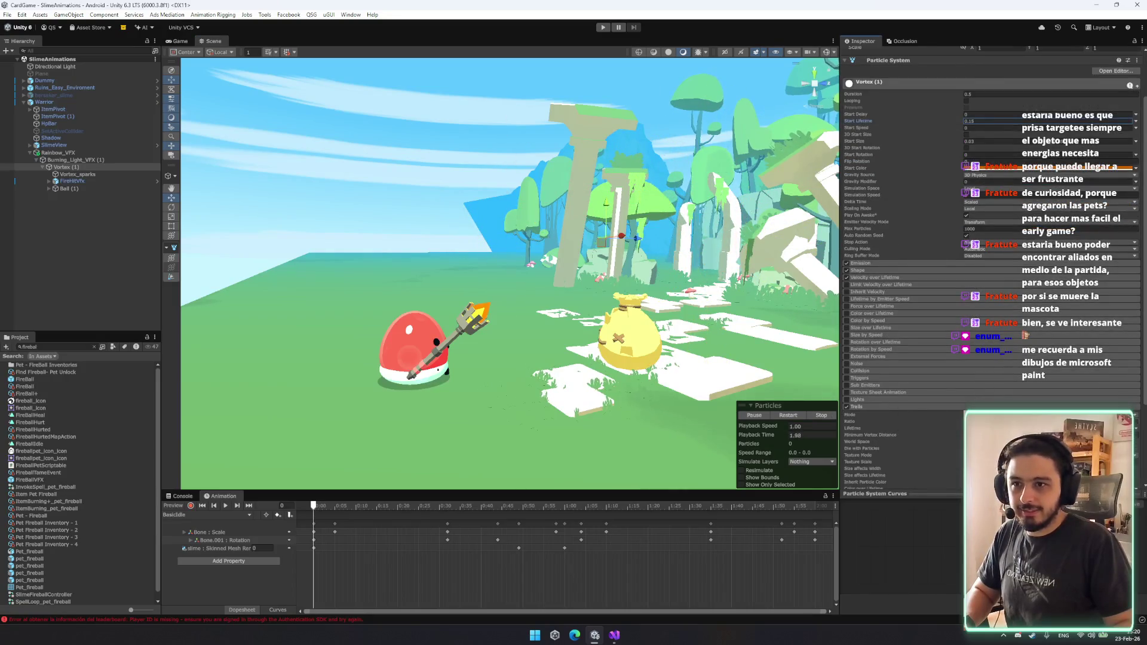
click(878, 407)
scroll(970, 283, up, 3)
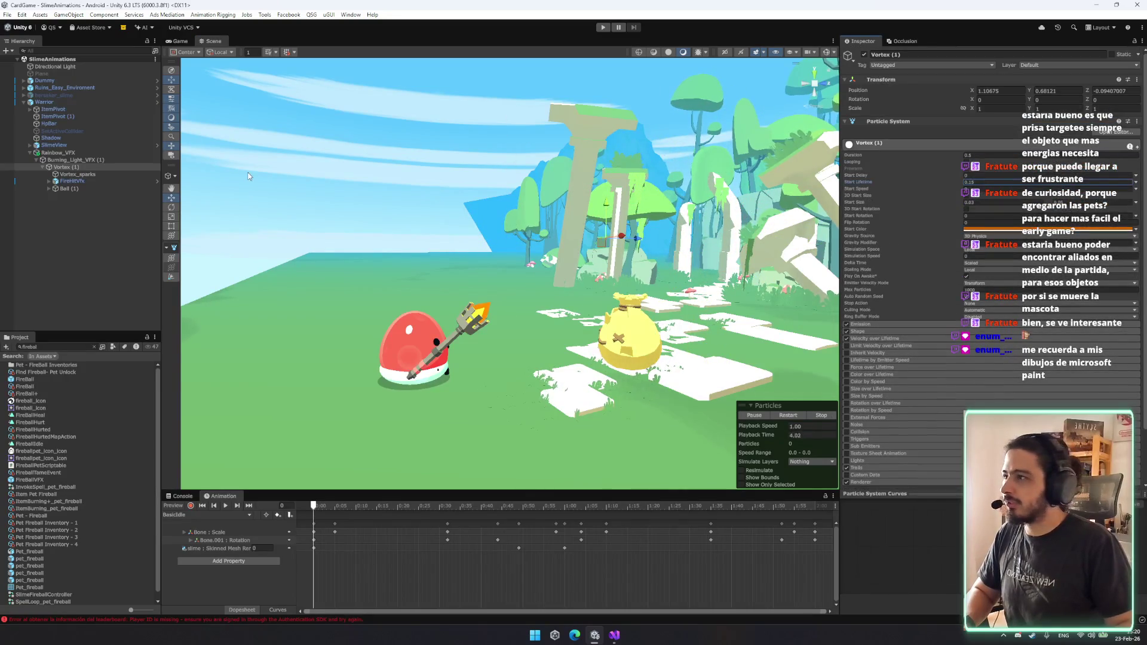
click(89, 167)
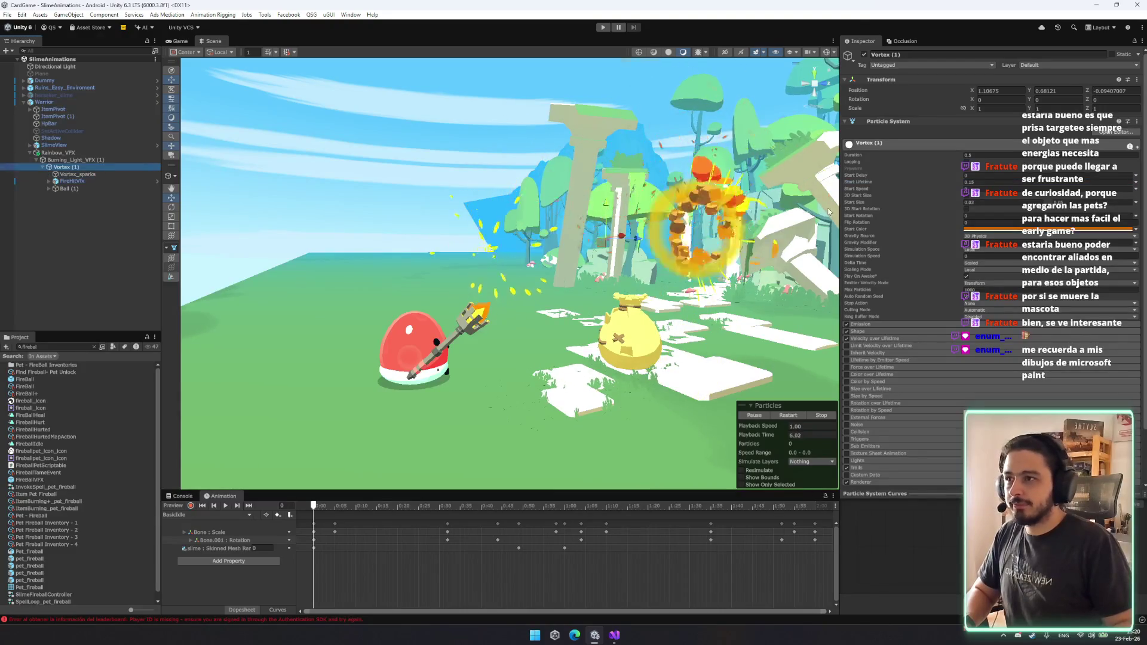
Set Vortex (1) Simulation Speed to 0.2 and replay the fire burst.
click(981, 256)
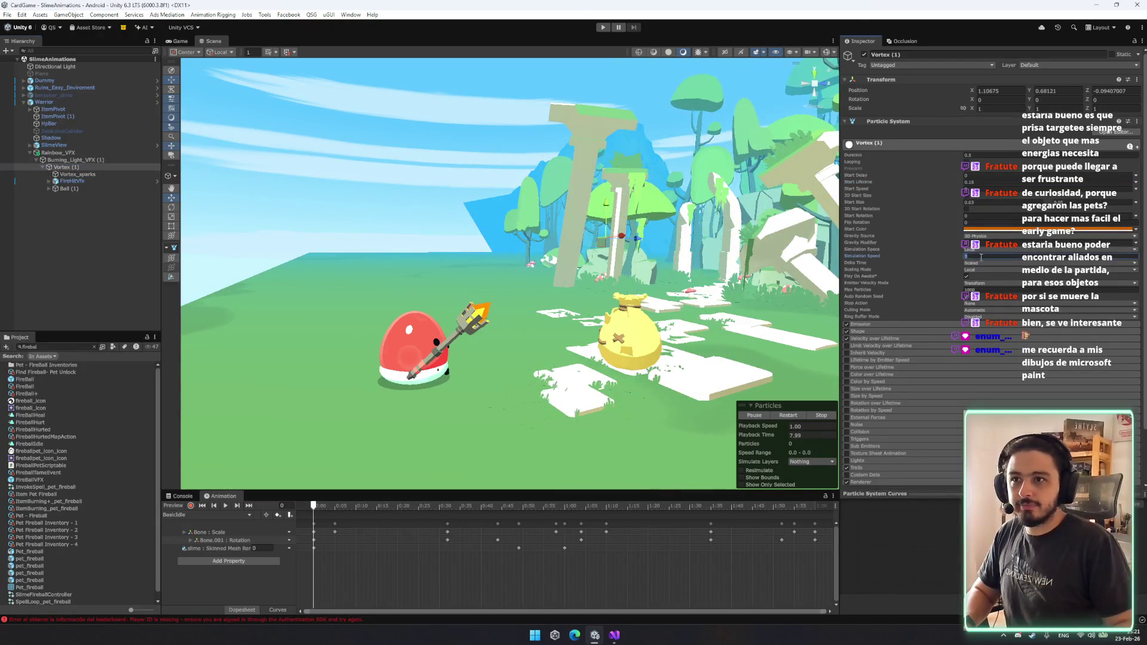
text(.2)
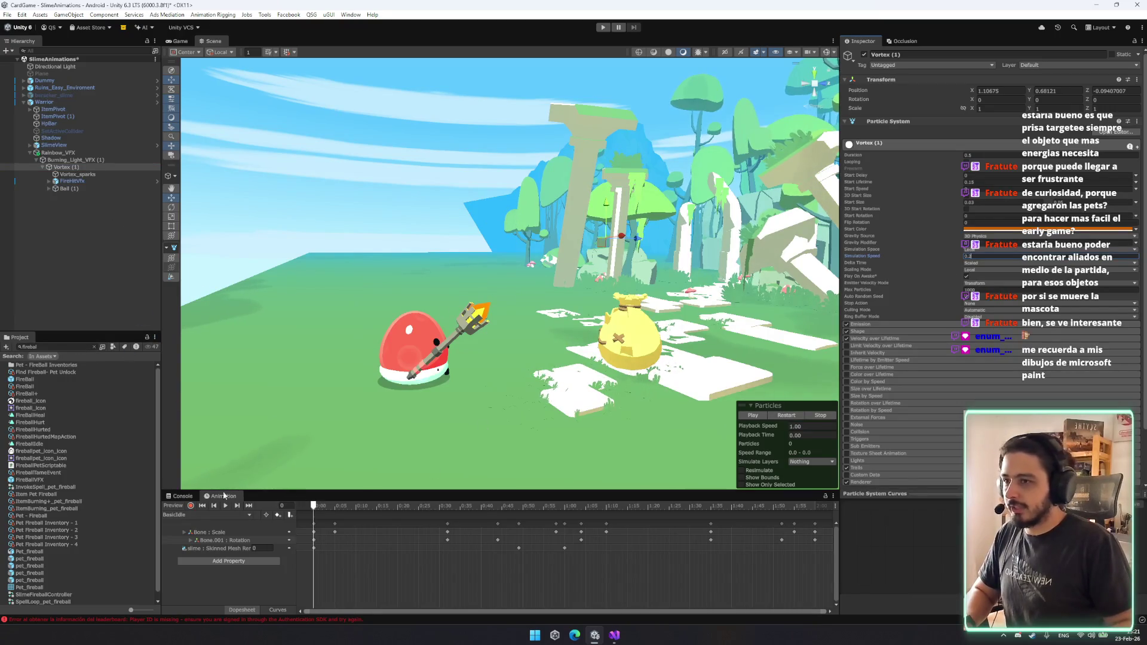
click(788, 416)
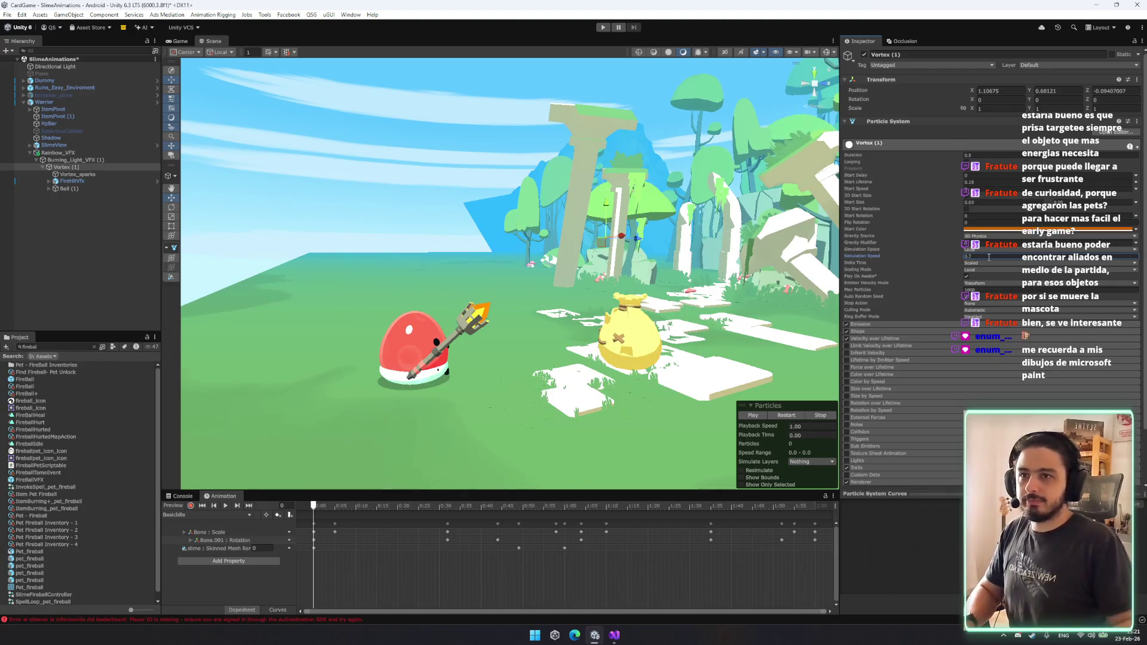
click(788, 416)
click(796, 418)
click(796, 417)
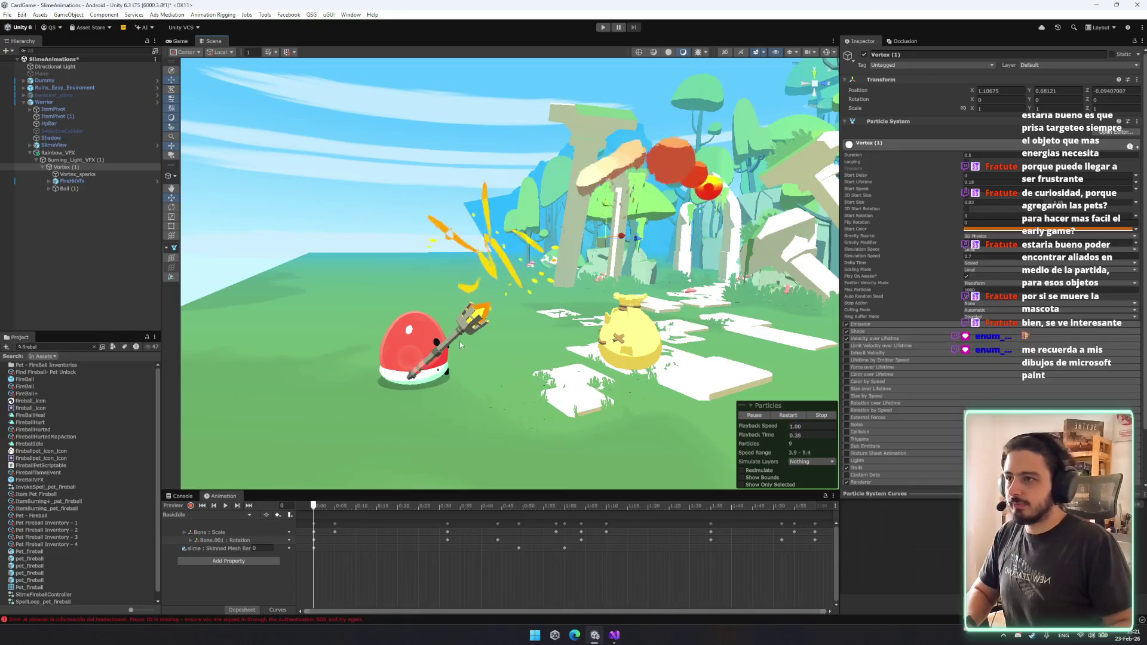
click(74, 174)
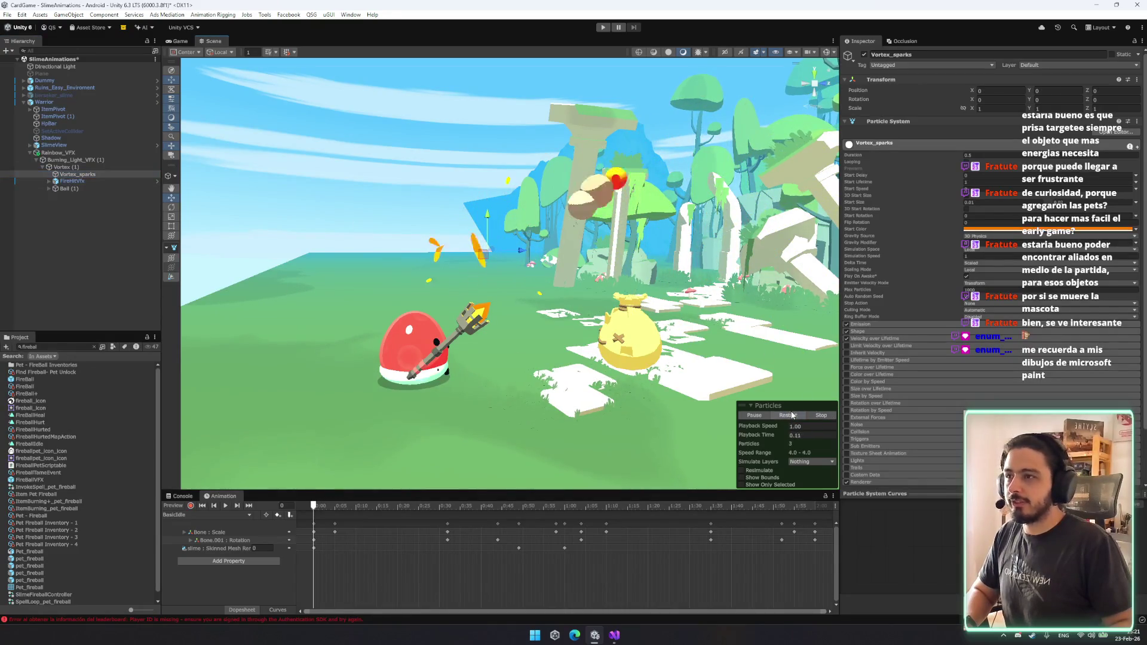
Edit Vortex_sparks' Simulation Speed and replay the sparks preview.
click(980, 256)
click(782, 418)
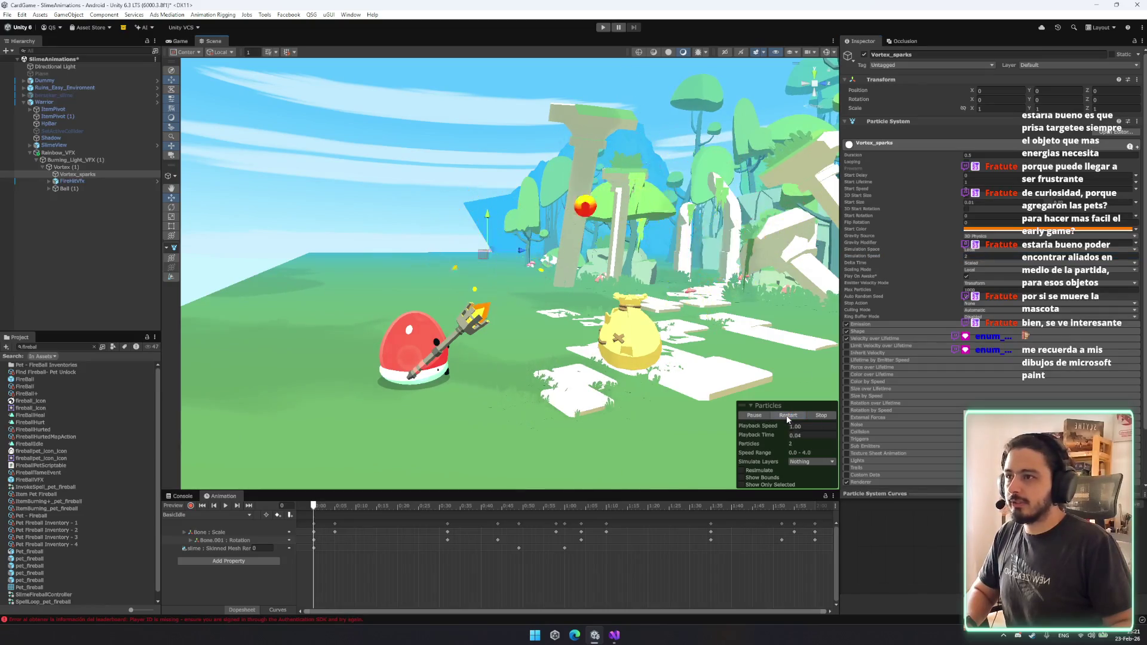
click(786, 417)
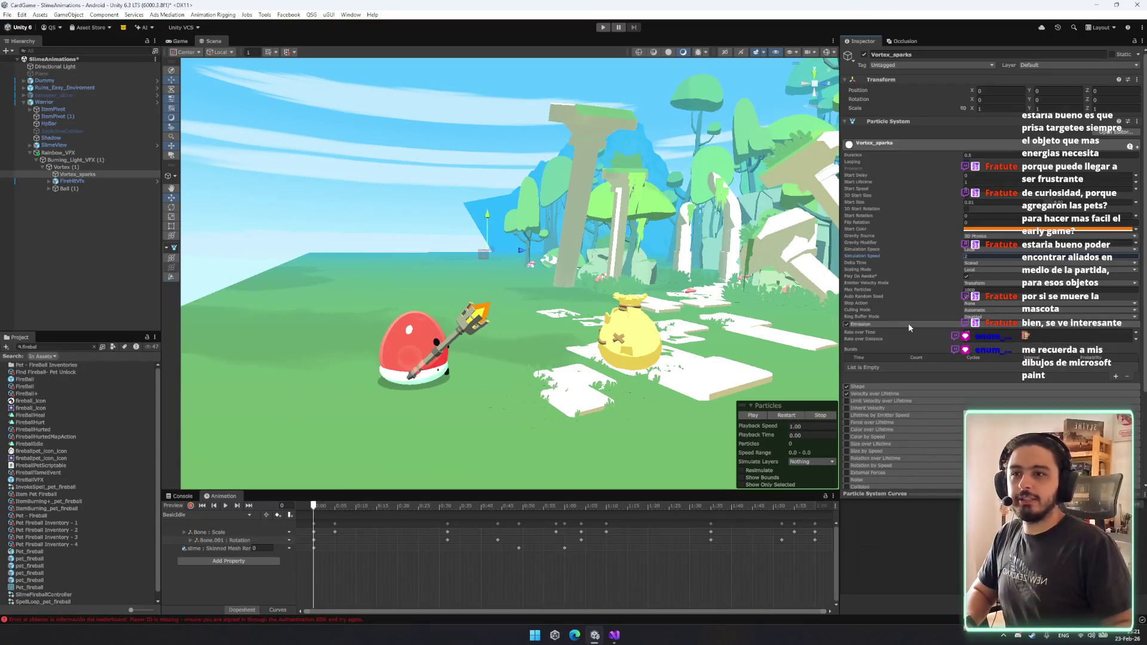
click(786, 416)
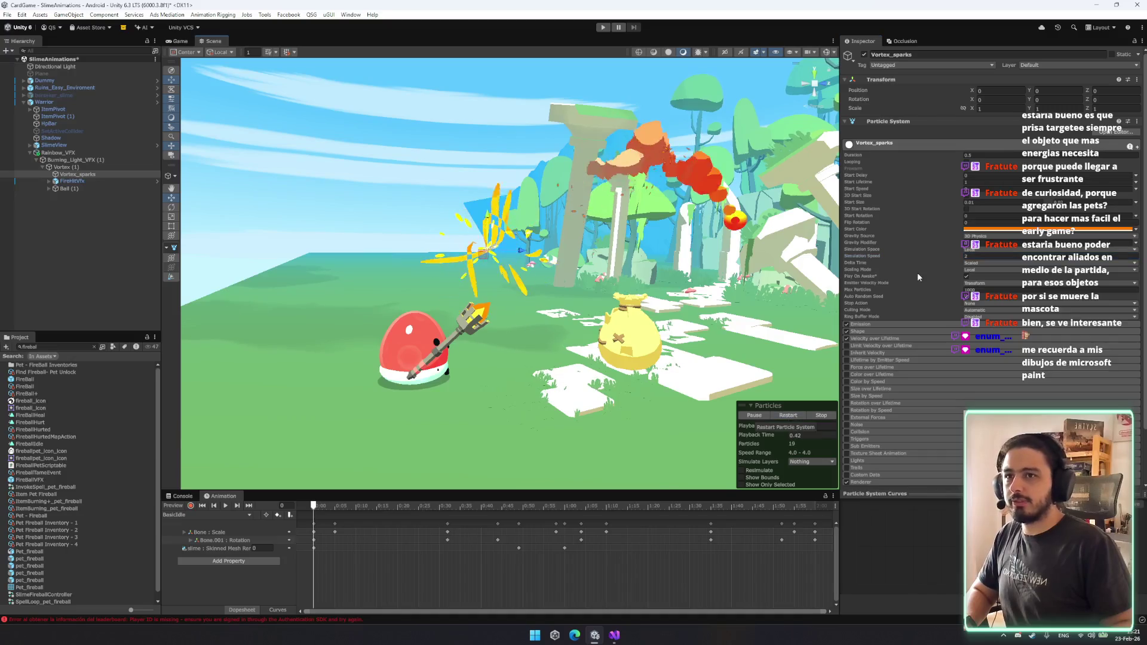
click(792, 417)
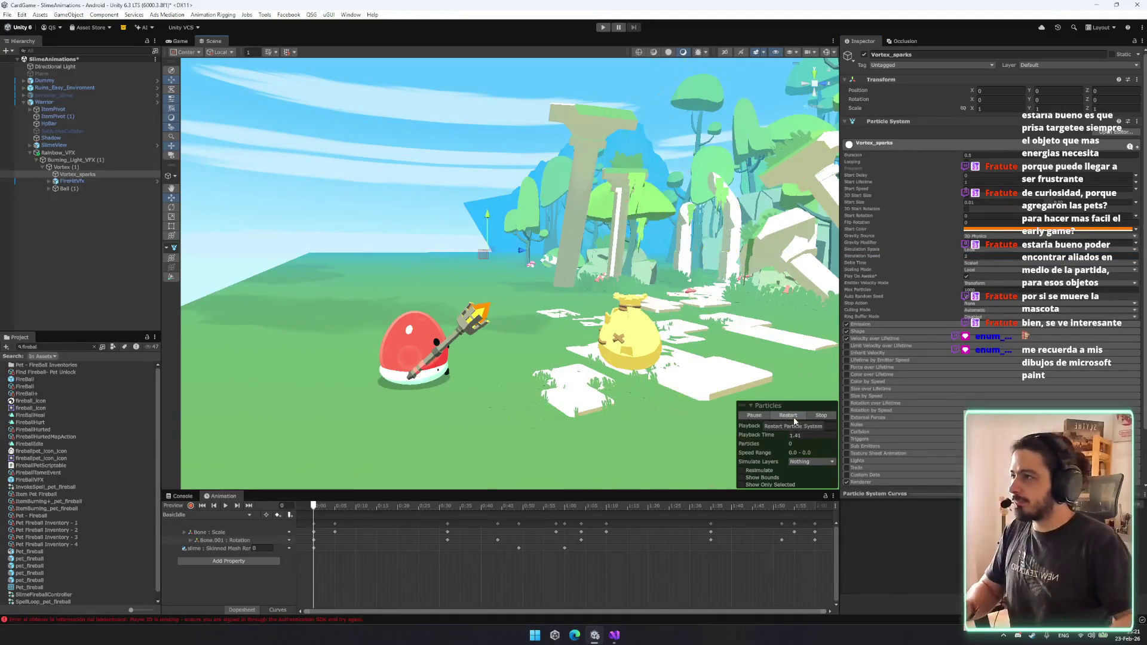
Preview Ball (1), duplicate it as Ball (2), and place it right after Vortex_sparks.
click(96, 182)
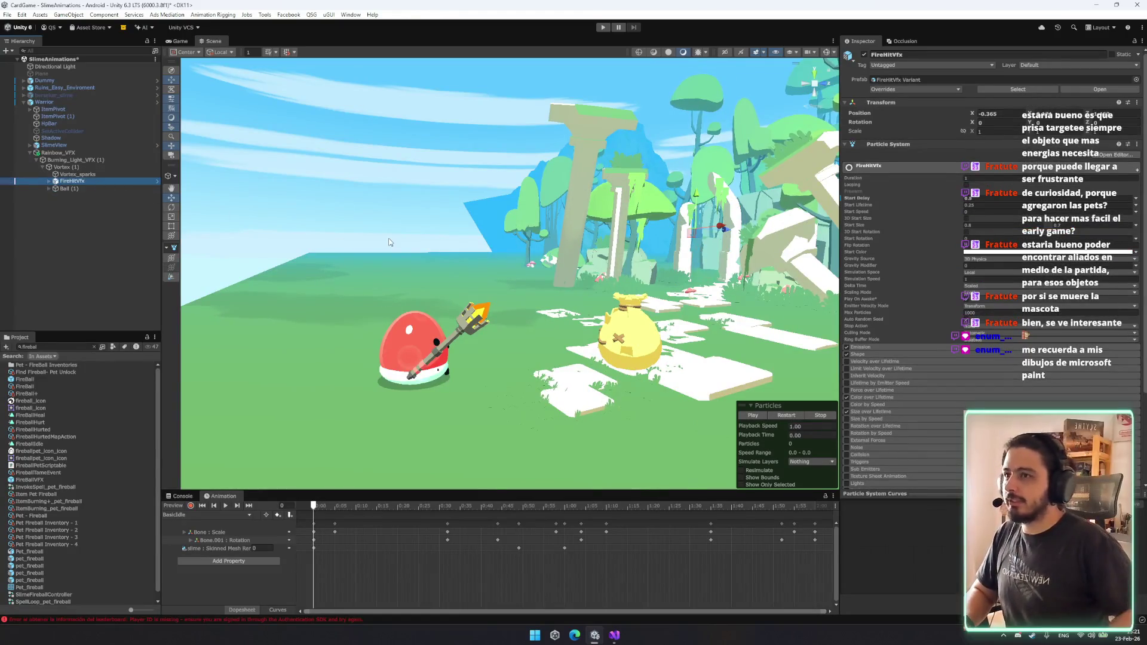
key(Down)
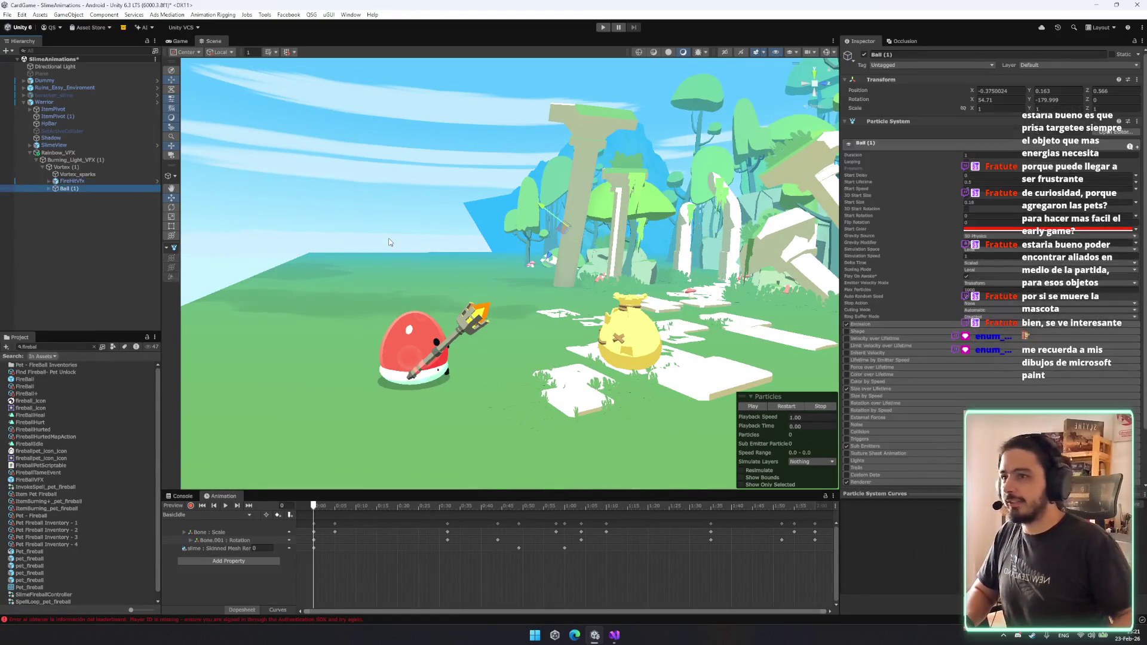
click(752, 406)
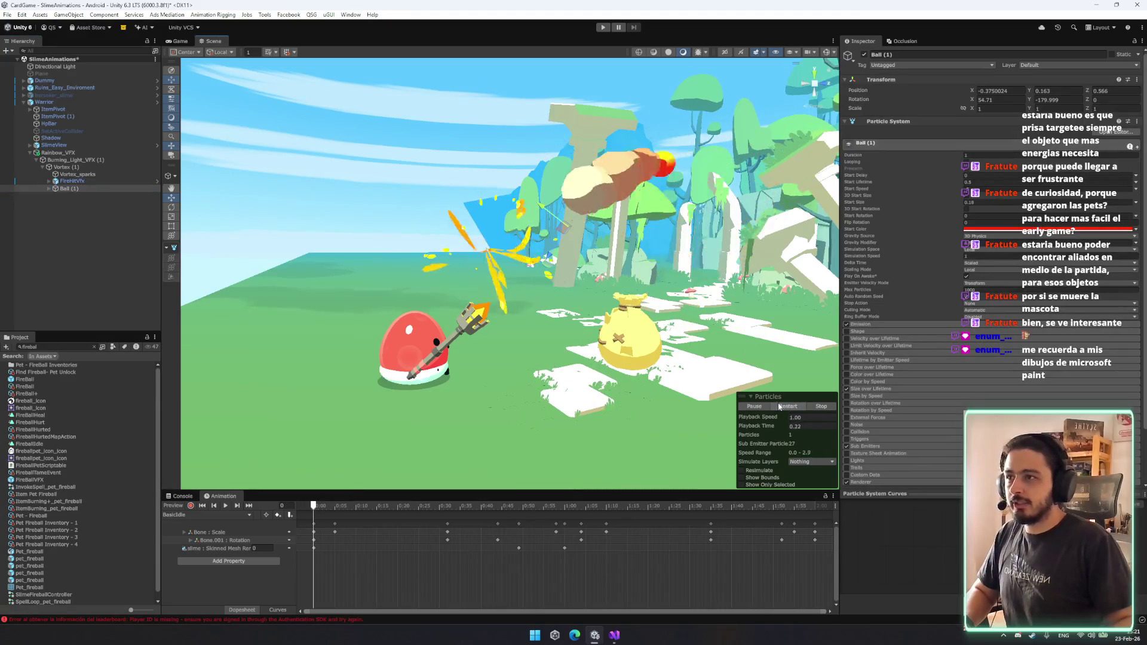
click(72, 189)
key(Right)
key(Down)
key(Down)
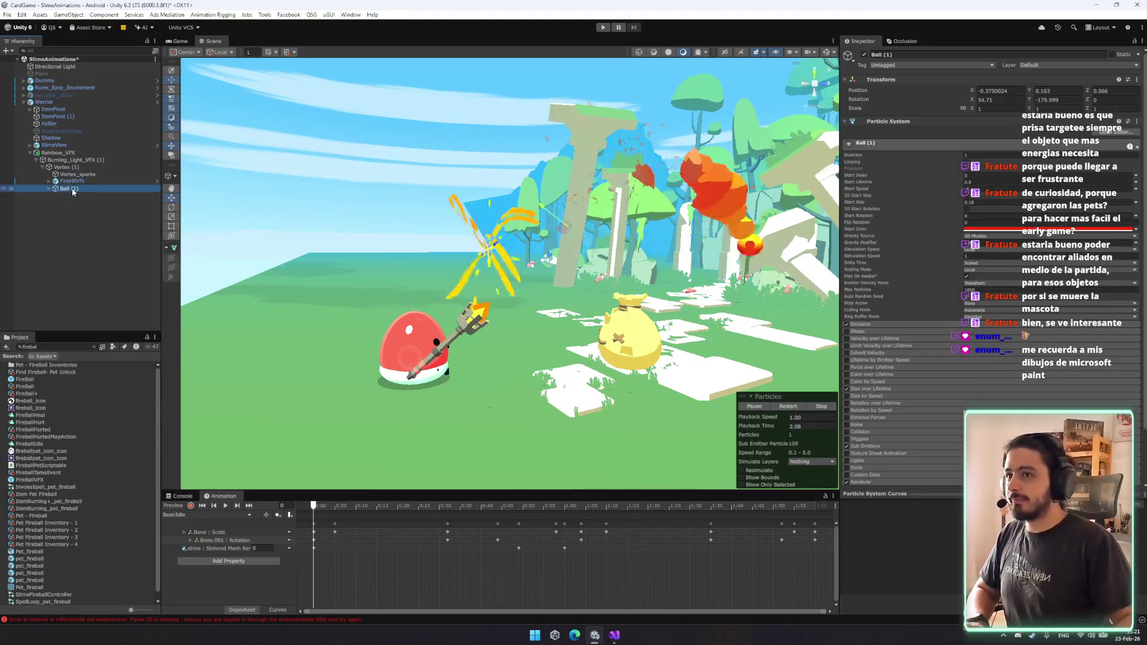
click(73, 189)
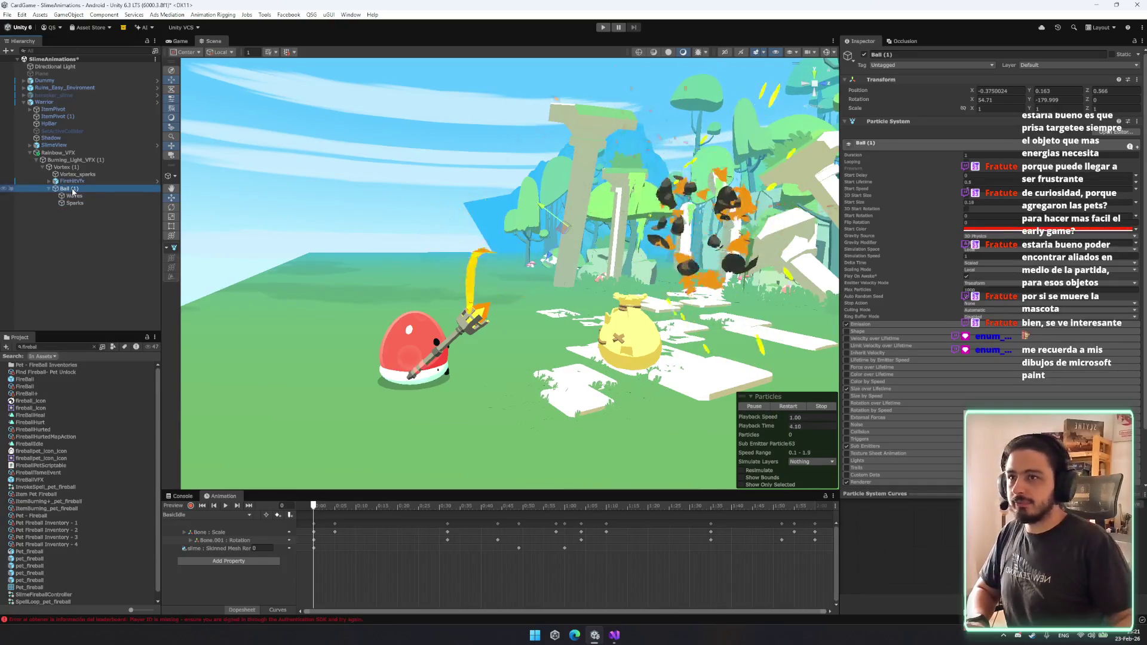
key(ctrl+d)
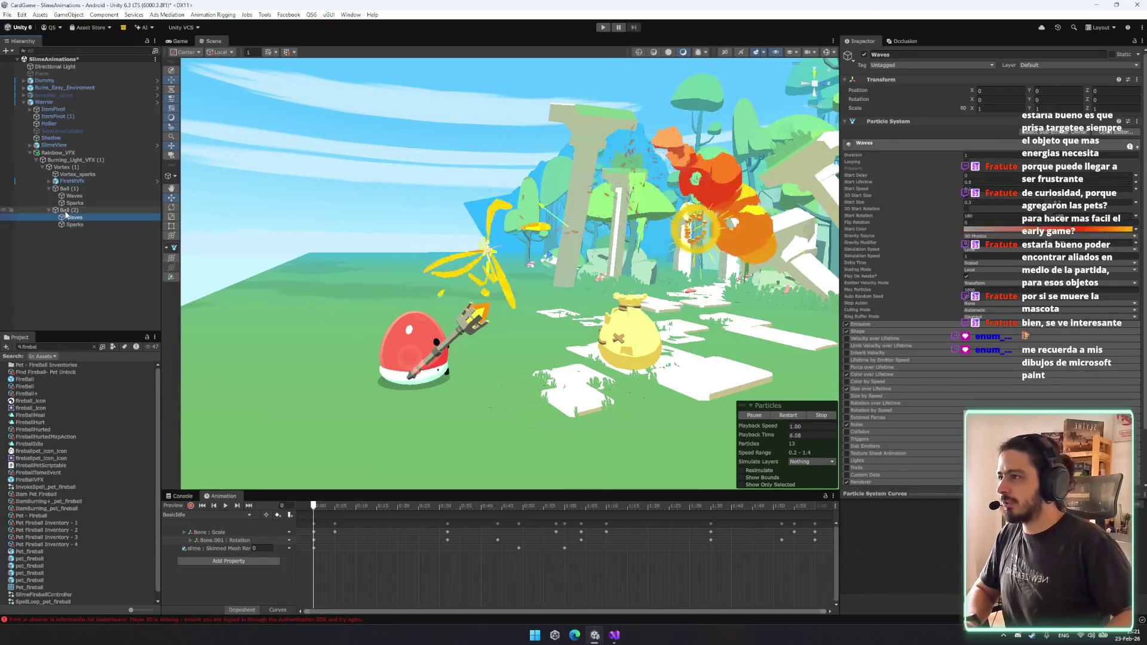
drag(63, 210, 85, 178)
Adjust Ball (2)'s start lifetime, size over lifetime and gravity, and reset its position to 0.
click(67, 181)
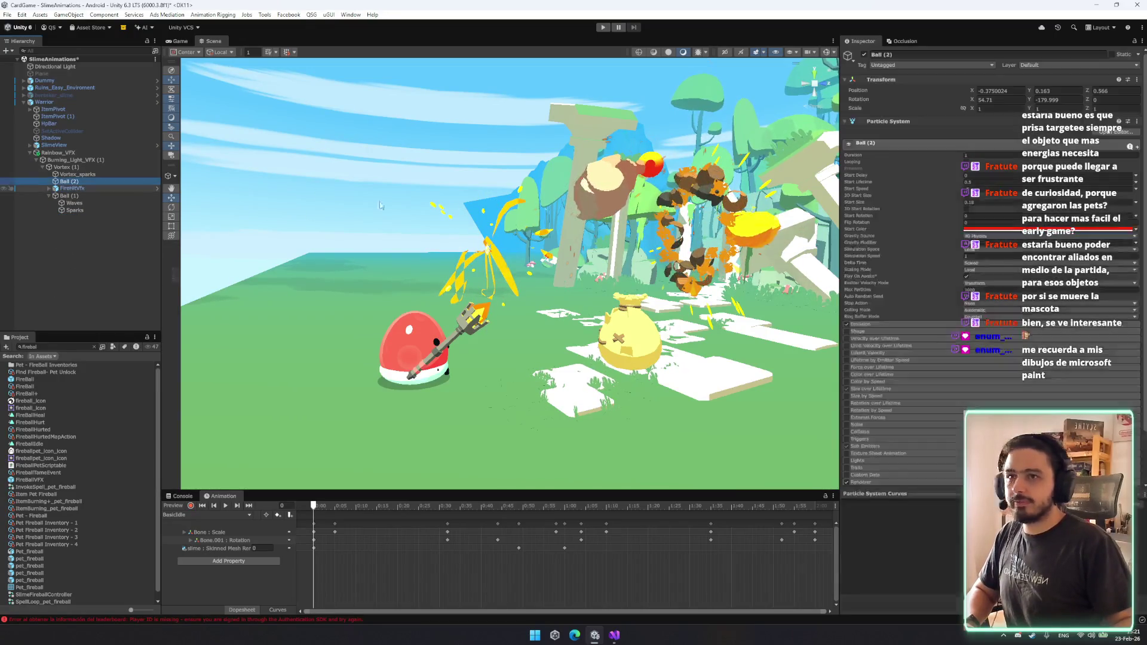
click(977, 182)
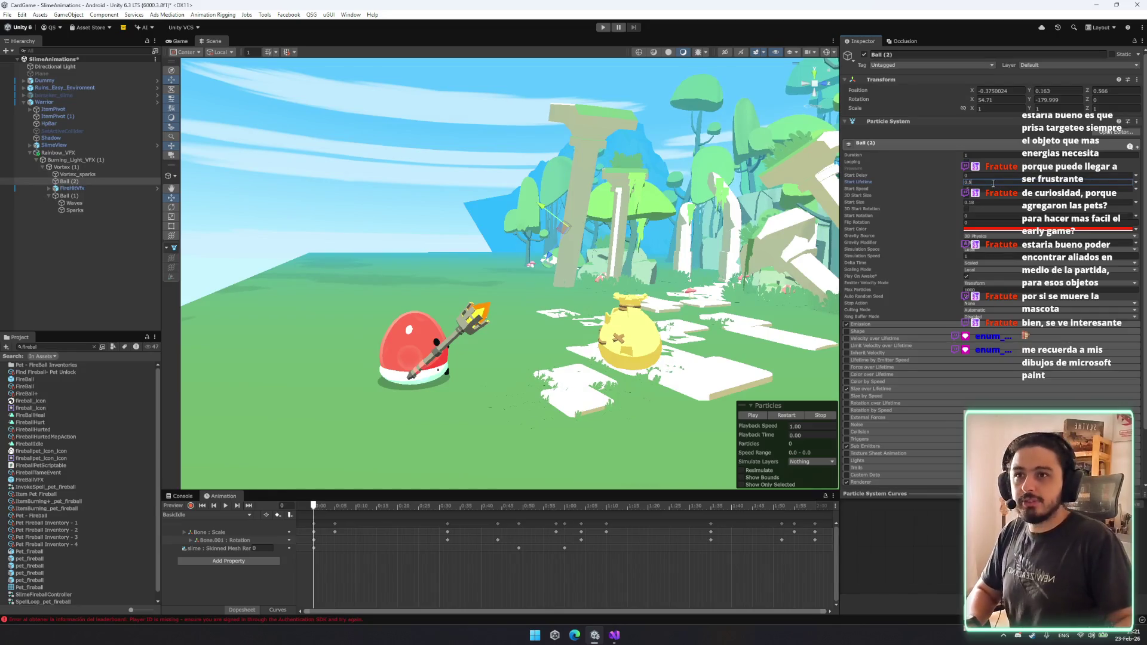
scroll(1005, 247, down, 3)
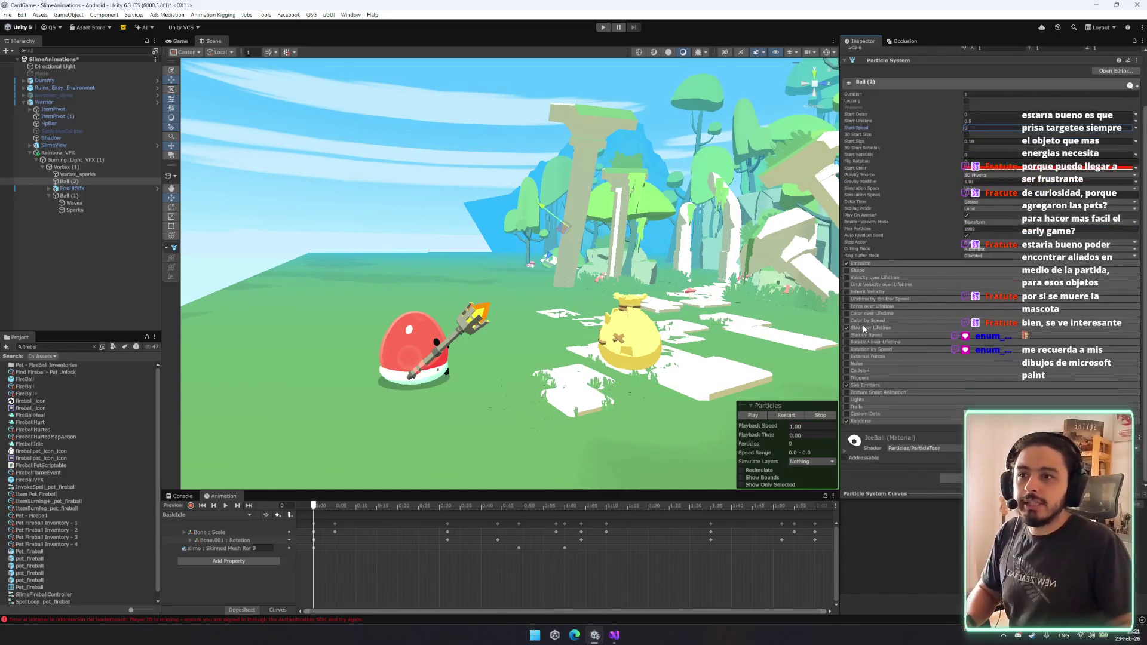
click(863, 327)
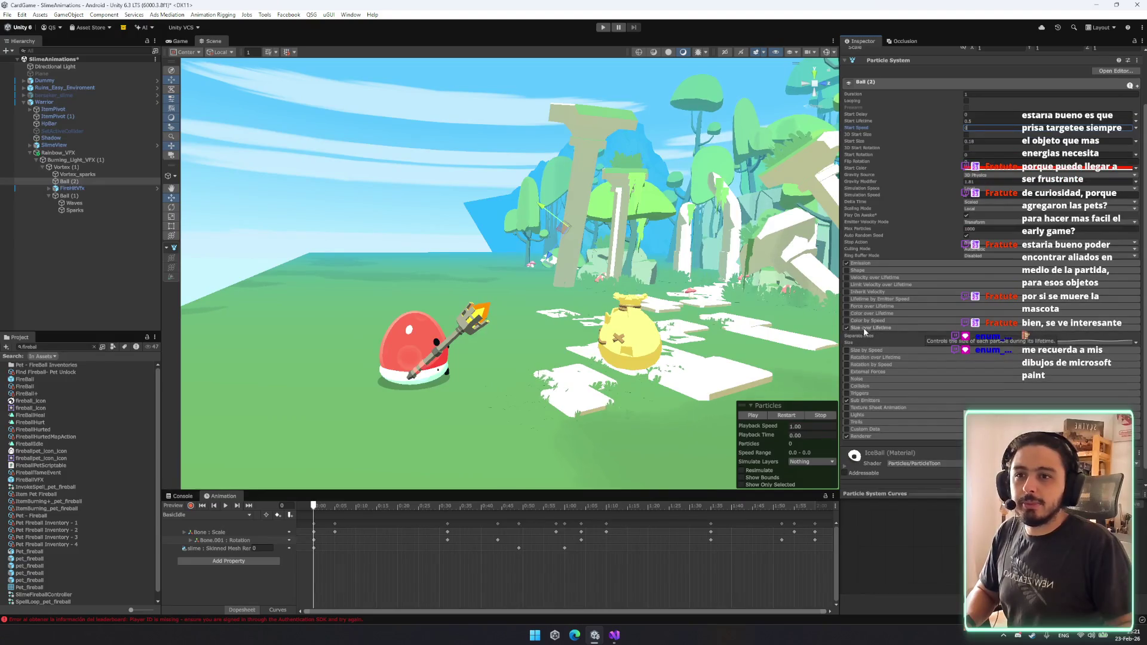
click(786, 415)
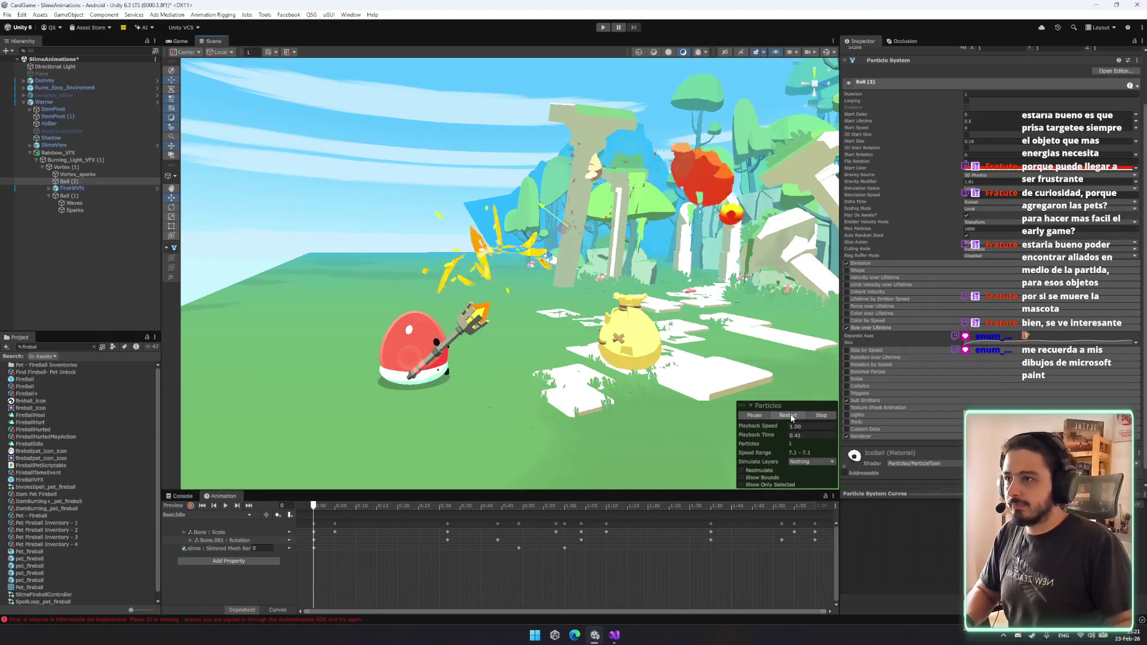
click(982, 181)
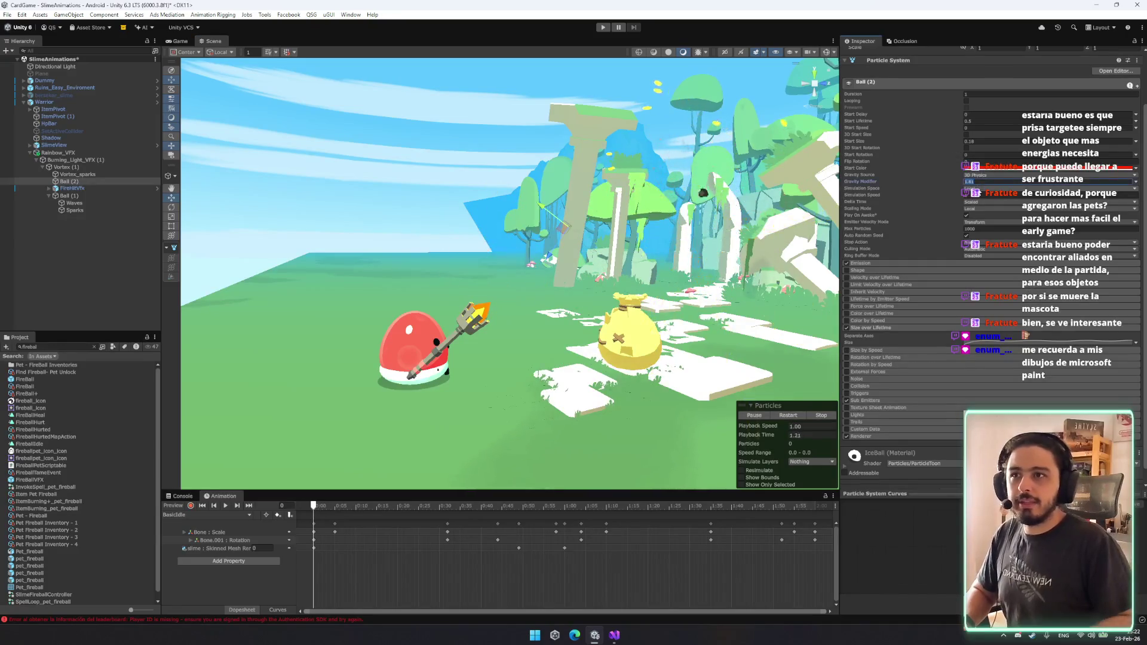
click(779, 415)
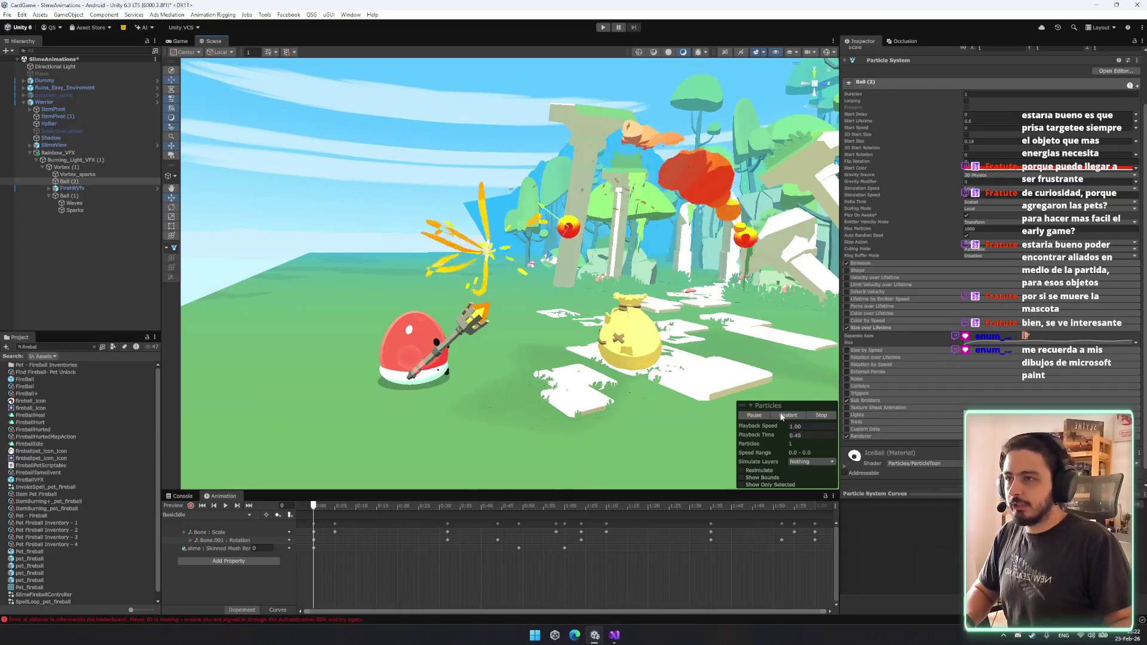
scroll(1035, 98, up, 3)
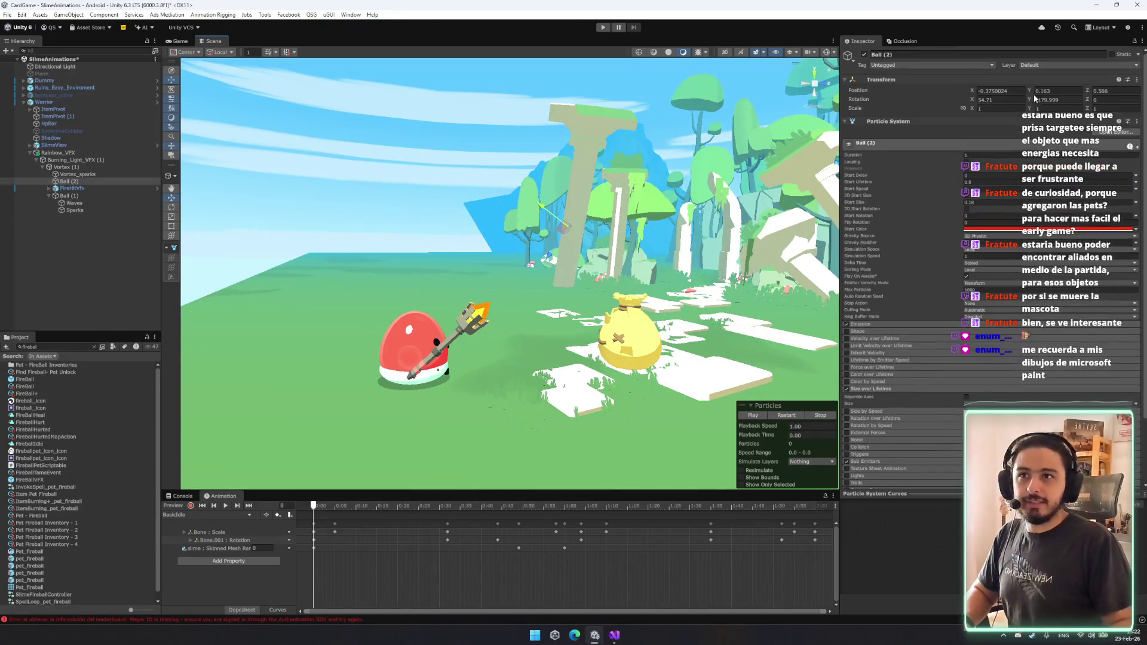
text(0)
key(Tab)
text(0)
key(Tab)
text(0)
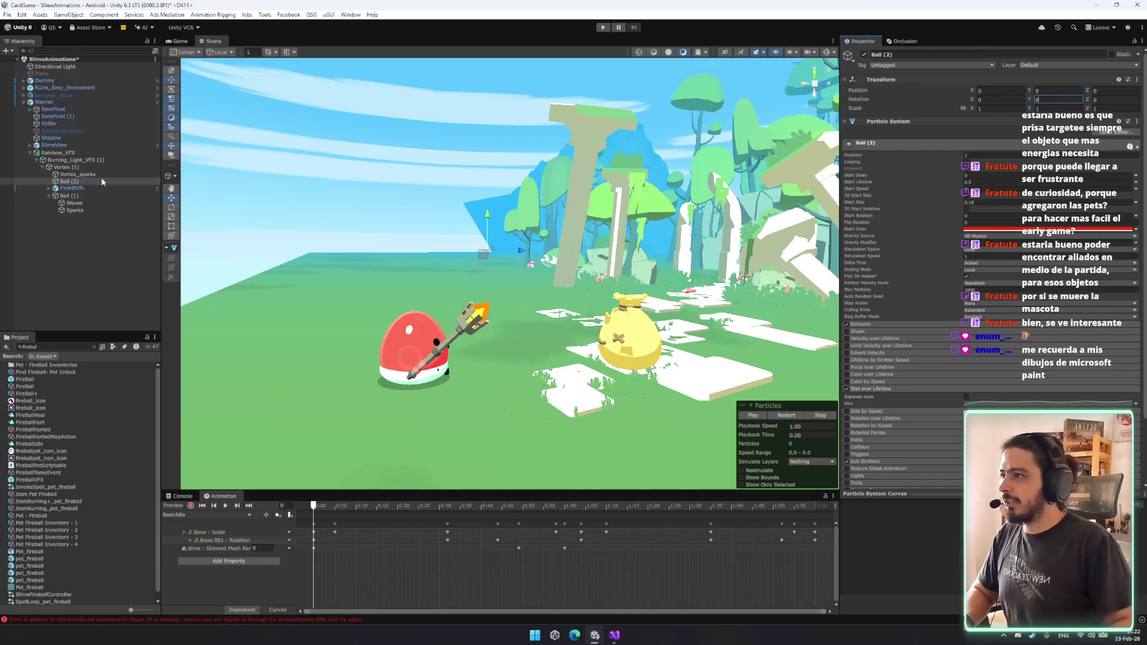
click(786, 414)
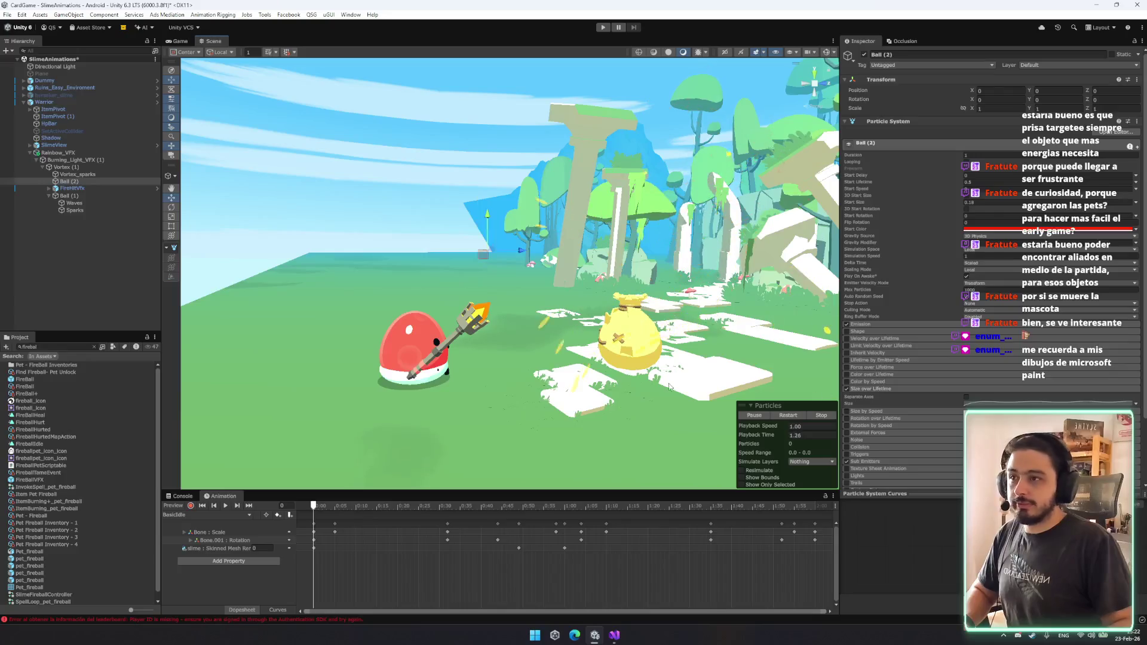
click(788, 415)
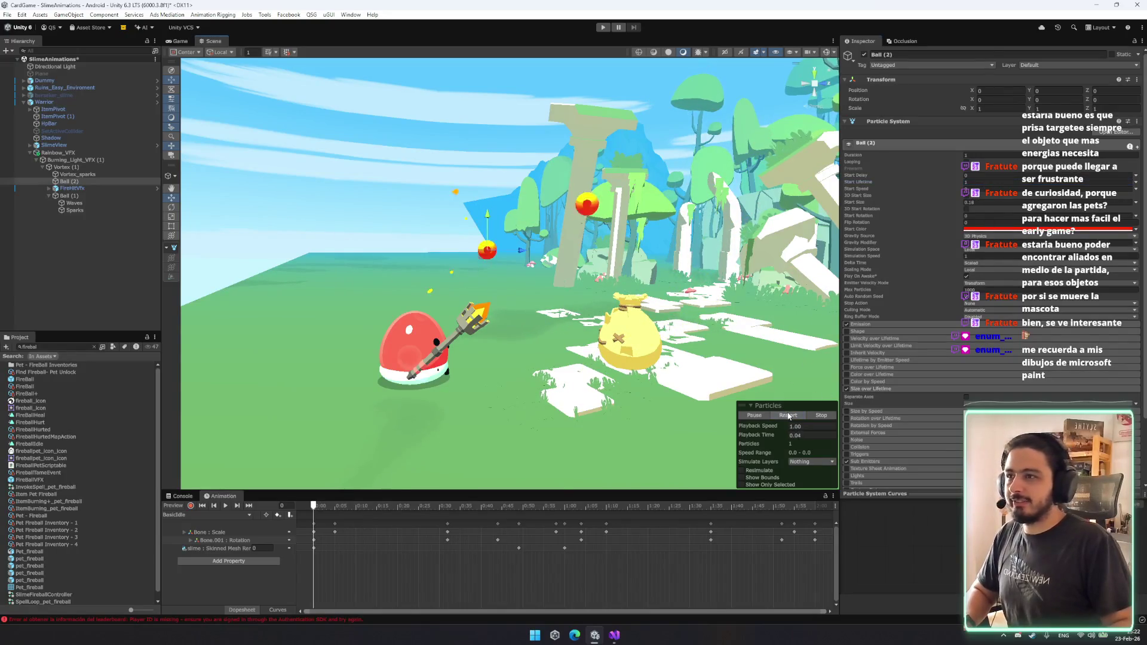
click(795, 416)
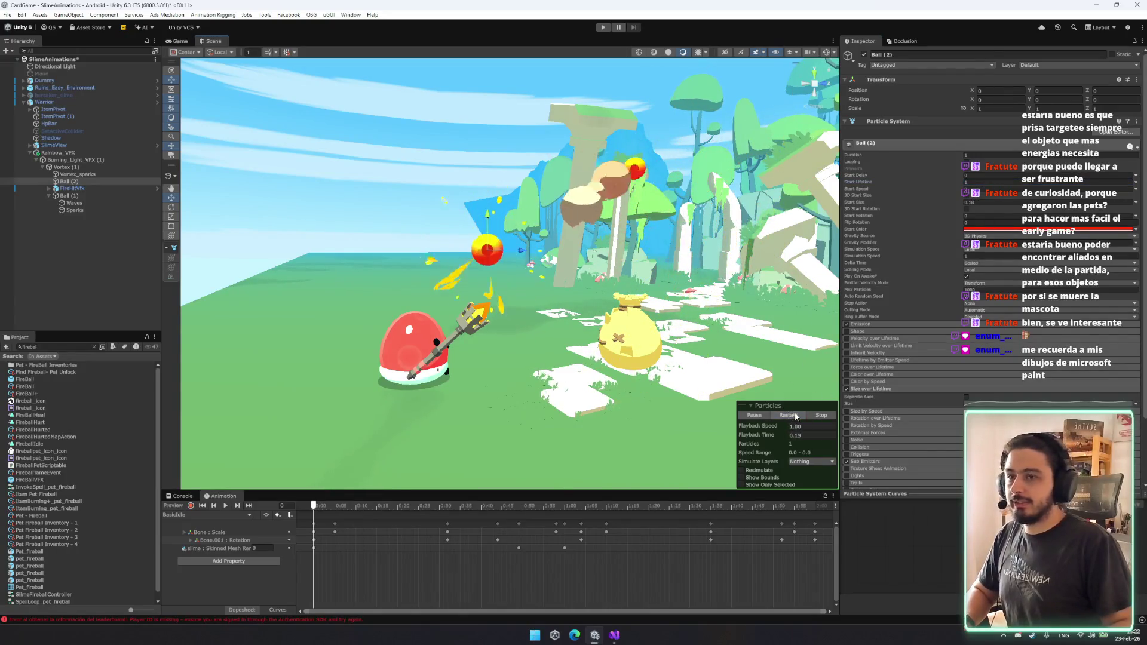
Change Ball (2)'s start lifetime again, reshape its particle curve, and replay the fireball burst.
click(981, 183)
click(795, 418)
click(804, 418)
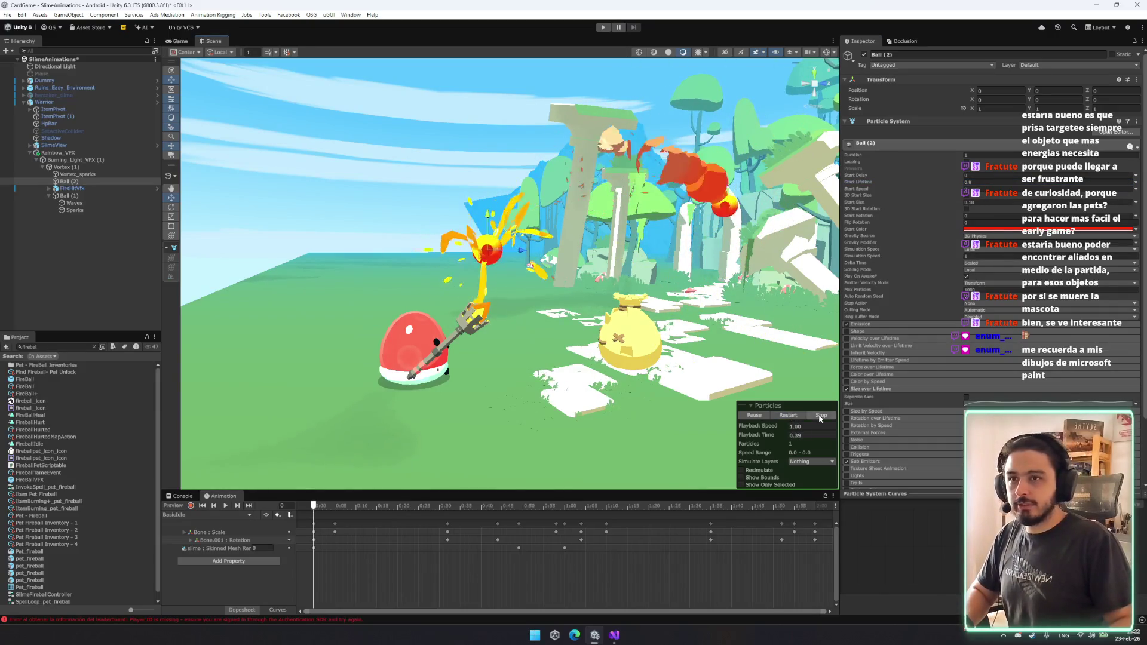
scroll(934, 343, down, 2)
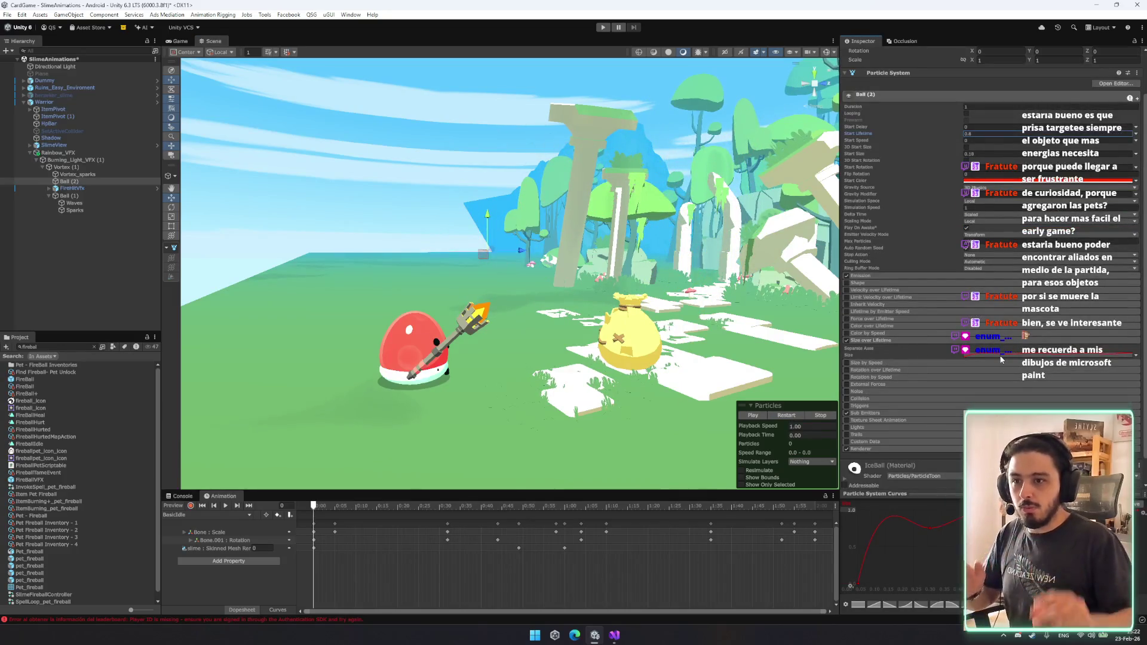
click(929, 528)
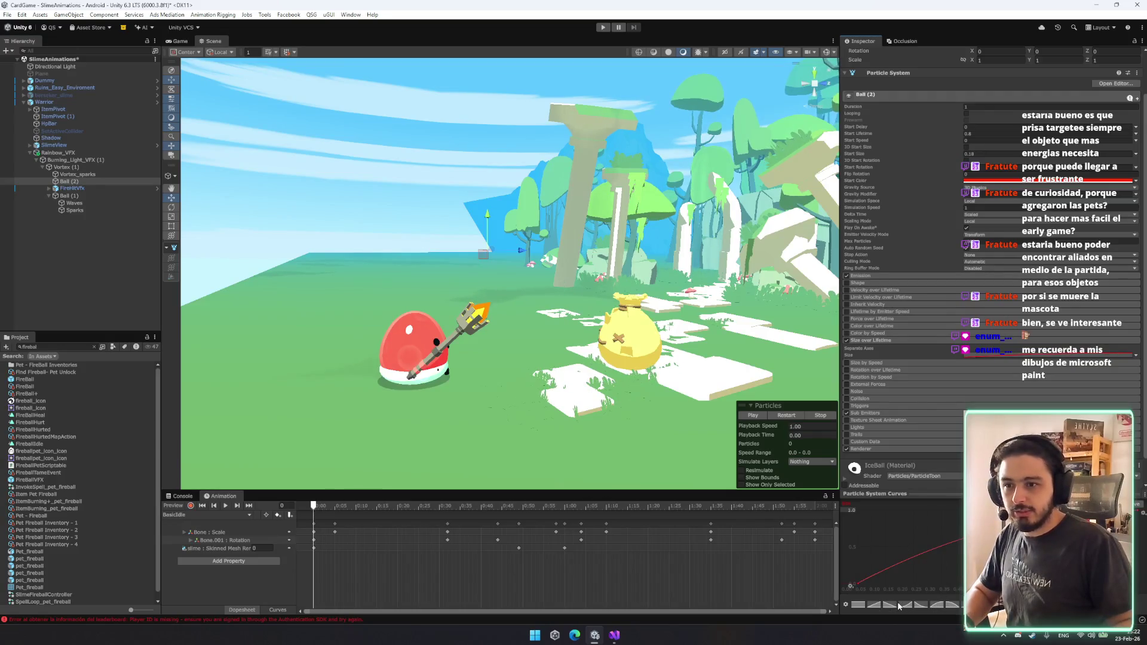
click(787, 417)
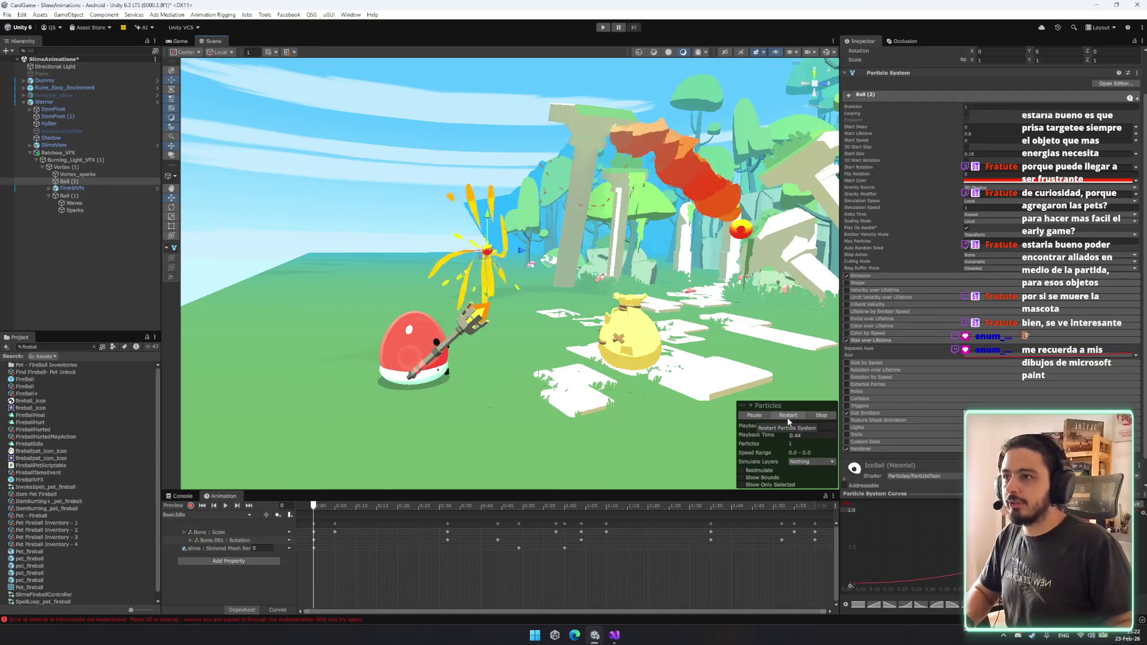
click(786, 417)
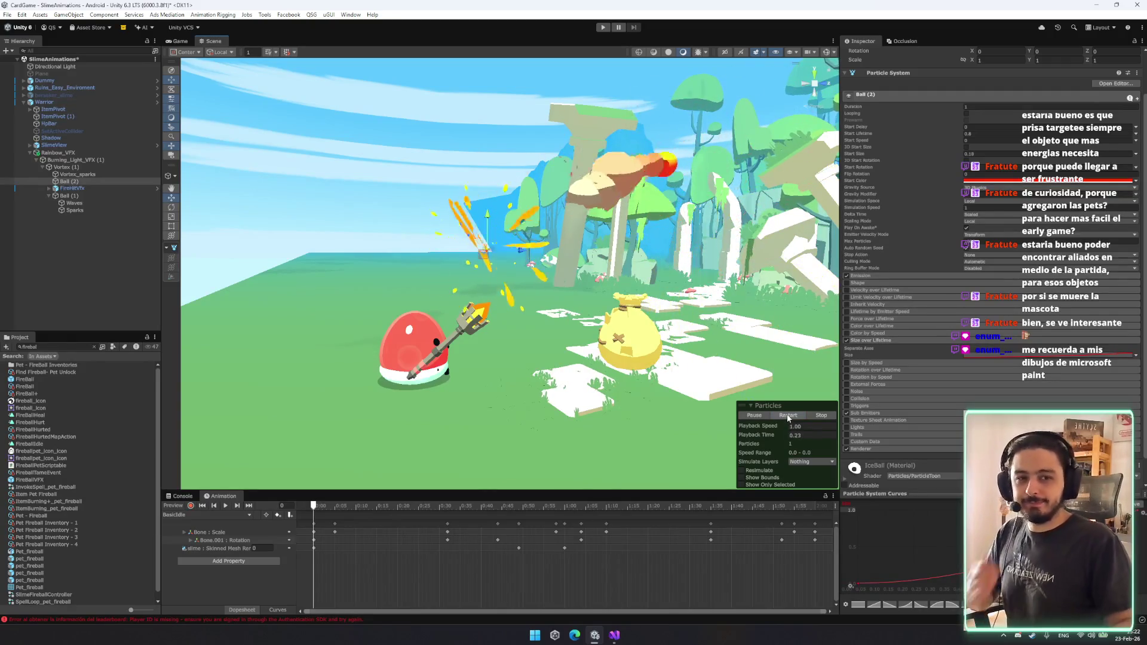
click(82, 197)
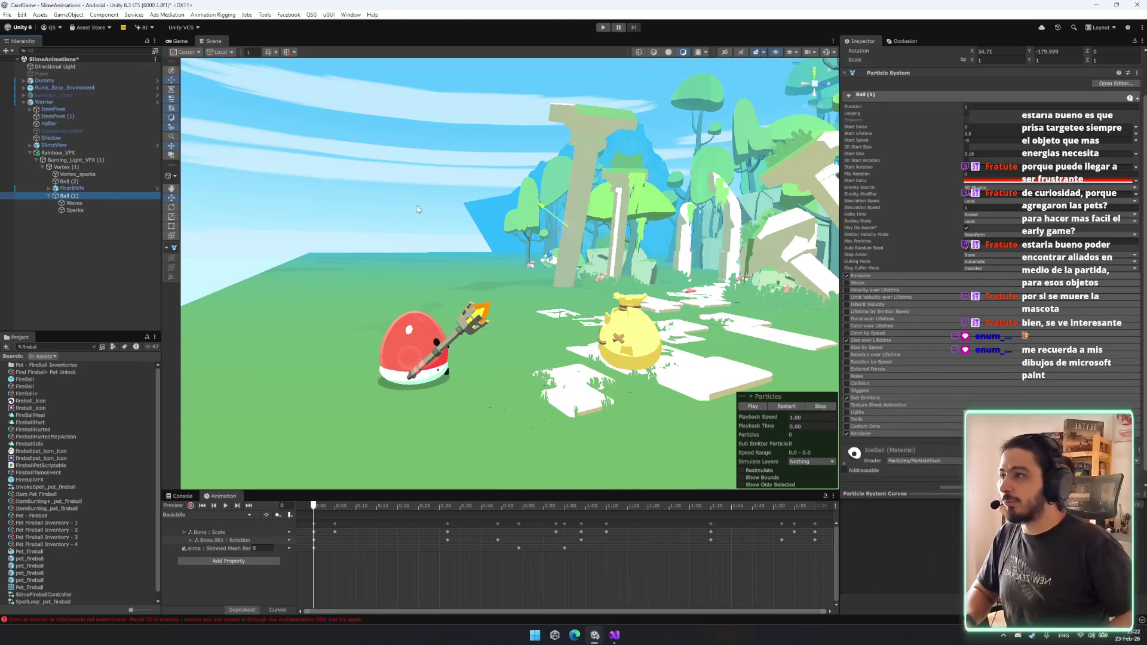
Edit the shared Start Delay of Ball (1), Waves and Sparks, then preview the Vortex (1) effect.
key(shift+Down)
key(shift+Down)
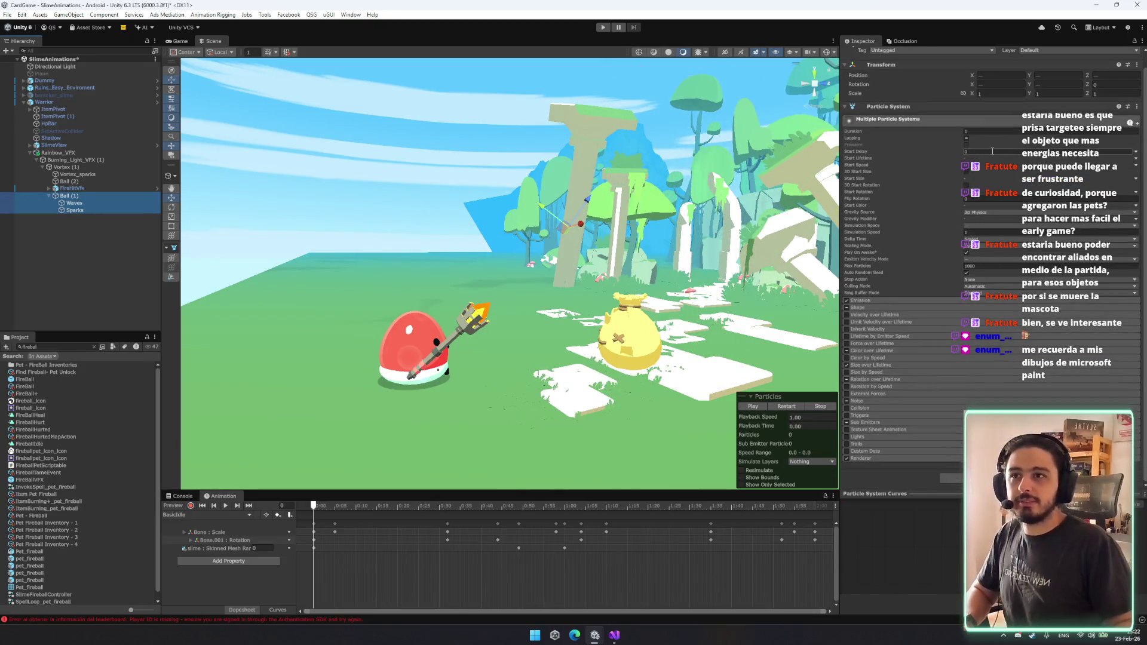
click(986, 153)
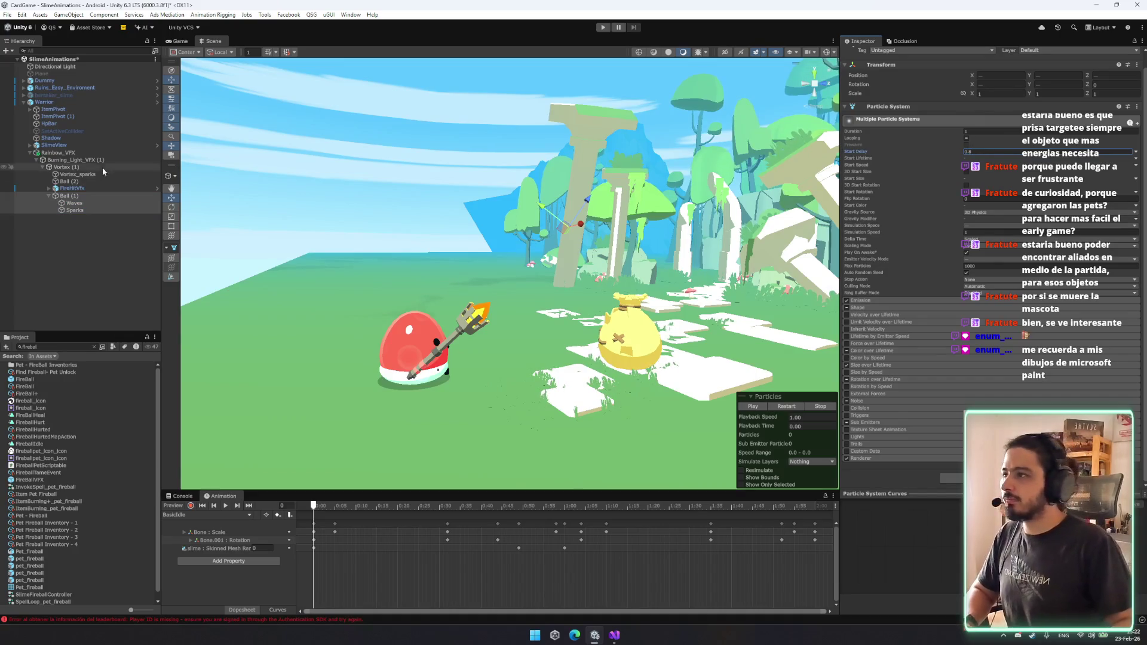
click(71, 189)
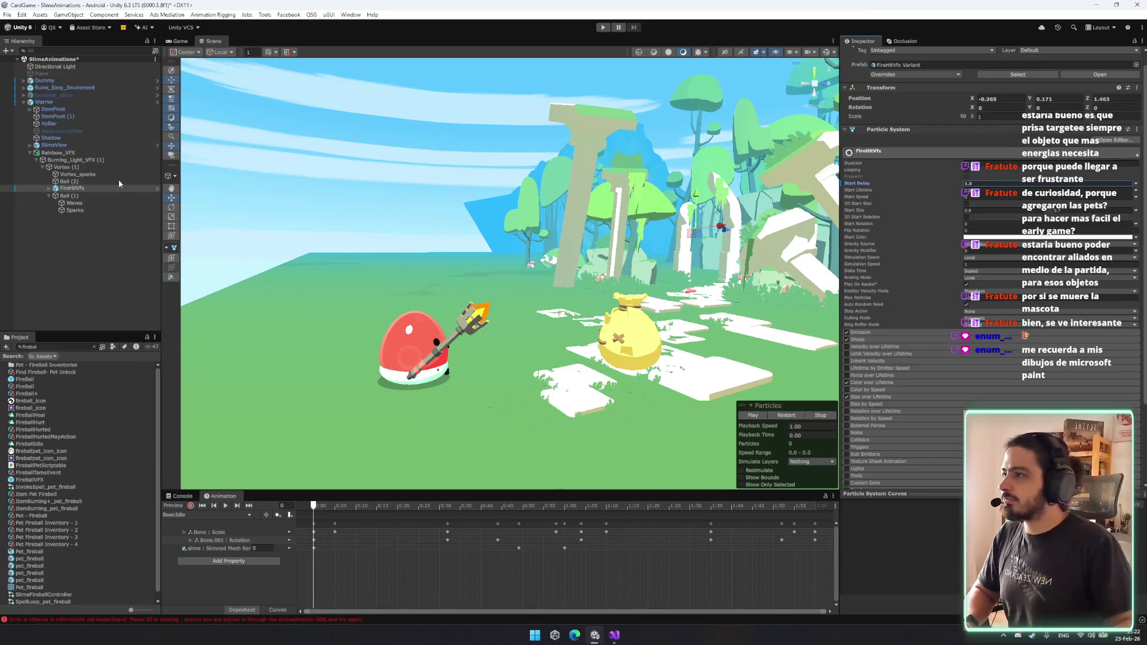
click(77, 166)
click(785, 417)
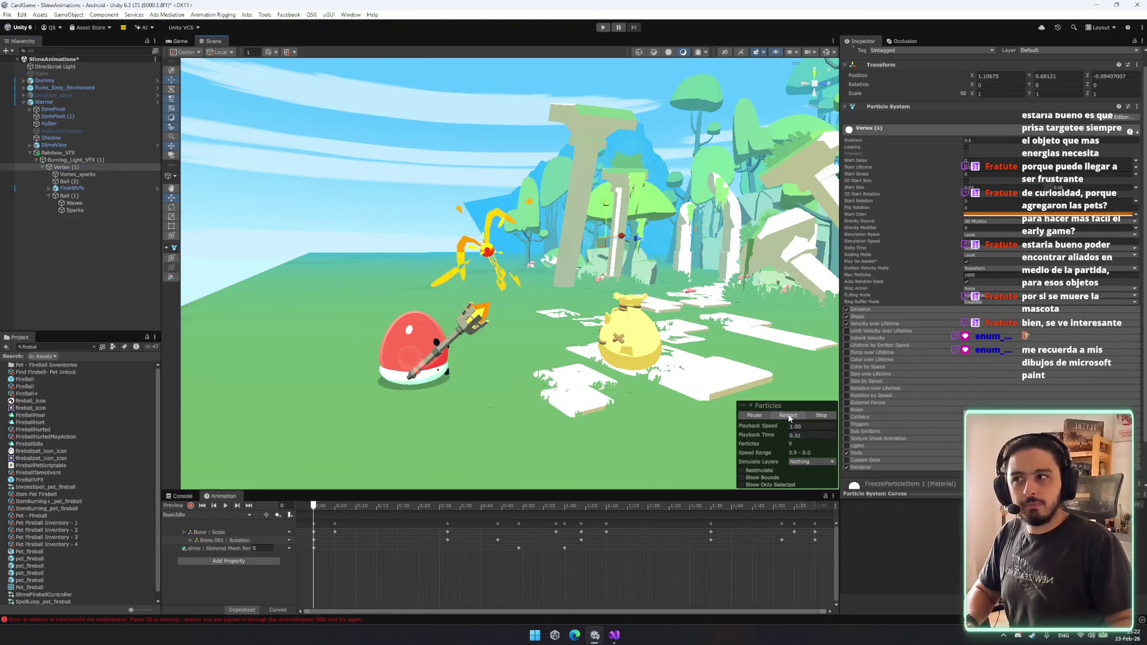
click(788, 417)
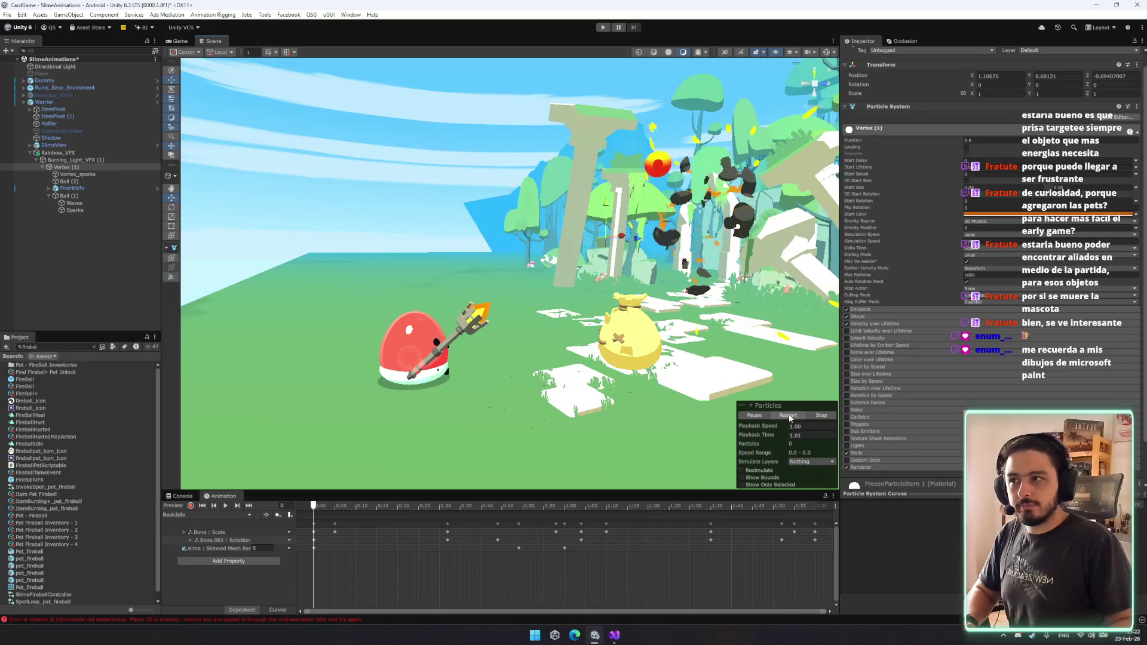
Change the Start Delay of Longtrails, ShortTrails, Smoke_hit and fire_hit under FireHitVfx together.
click(75, 210)
click(49, 189)
click(144, 203)
shift+click(131, 195)
shift+click(90, 217)
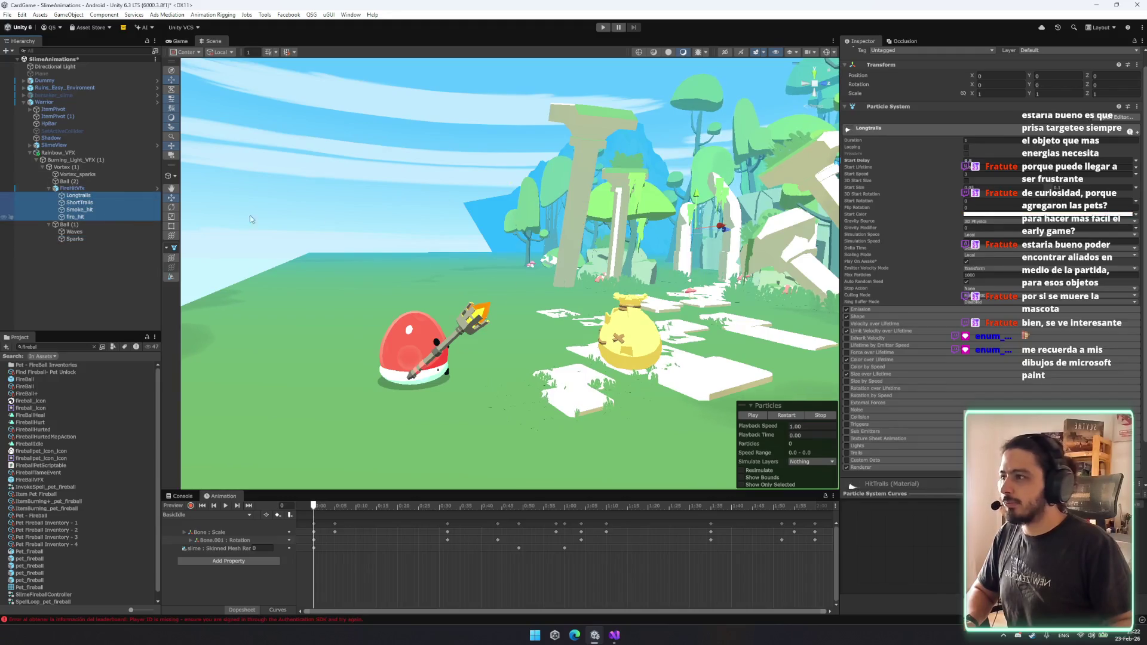
click(1007, 153)
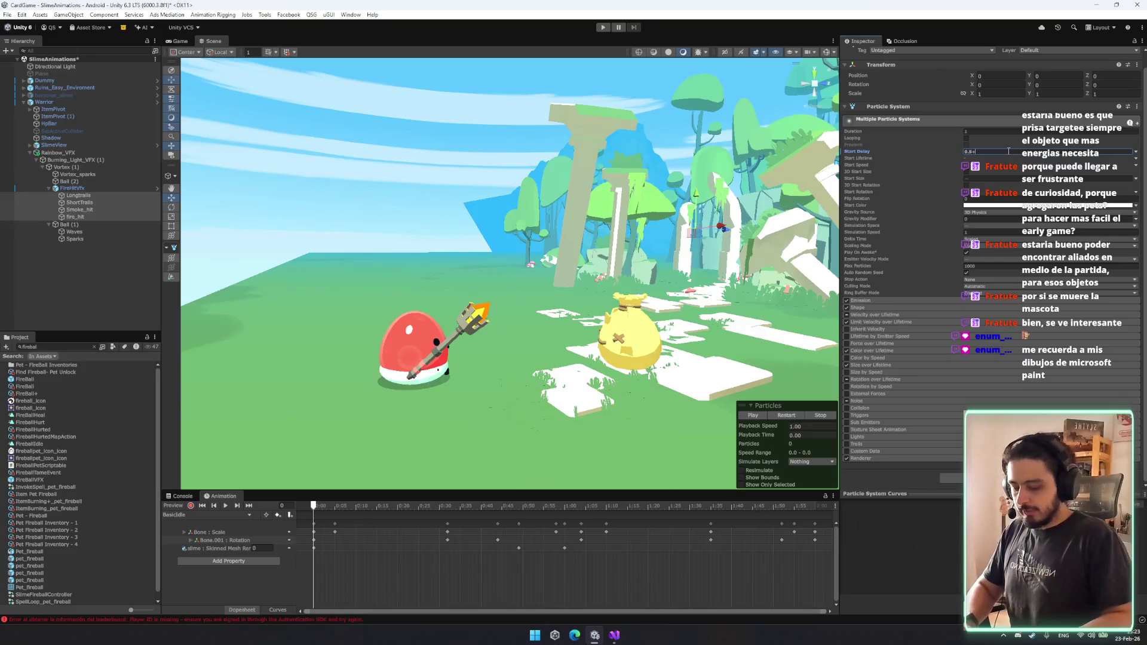
Reset Ball (1)'s Transform Position to 0, 0, 0.
click(49, 188)
click(71, 196)
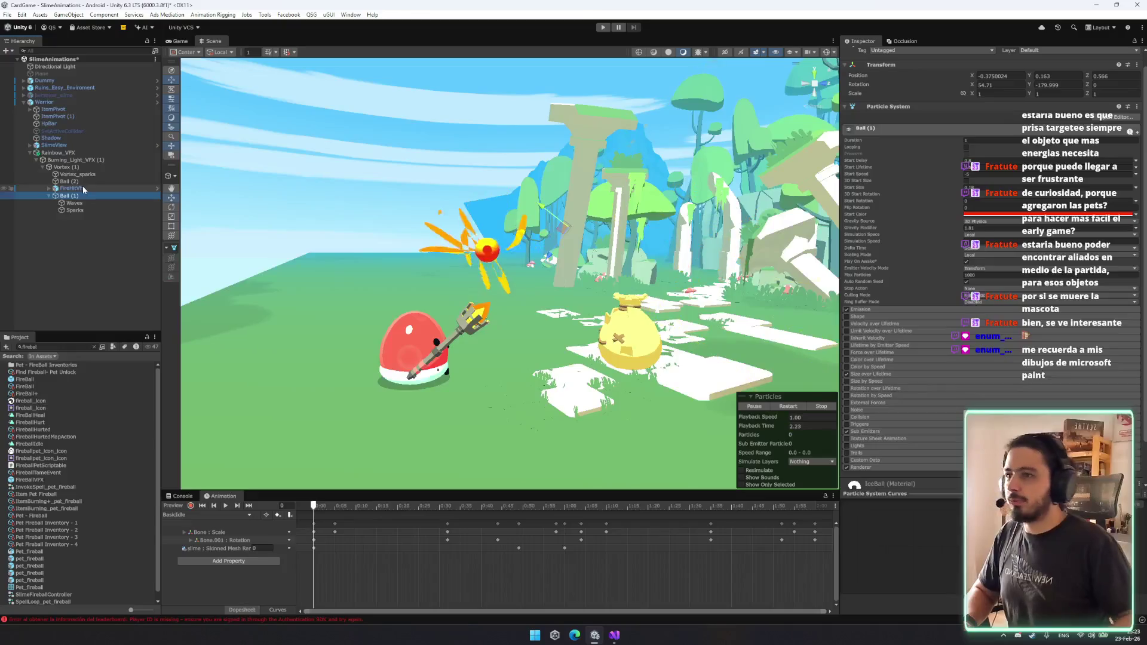
right_click(995, 72)
click(991, 75)
text(0)
key(Tab)
text(0)
key(Tab)
text(0)
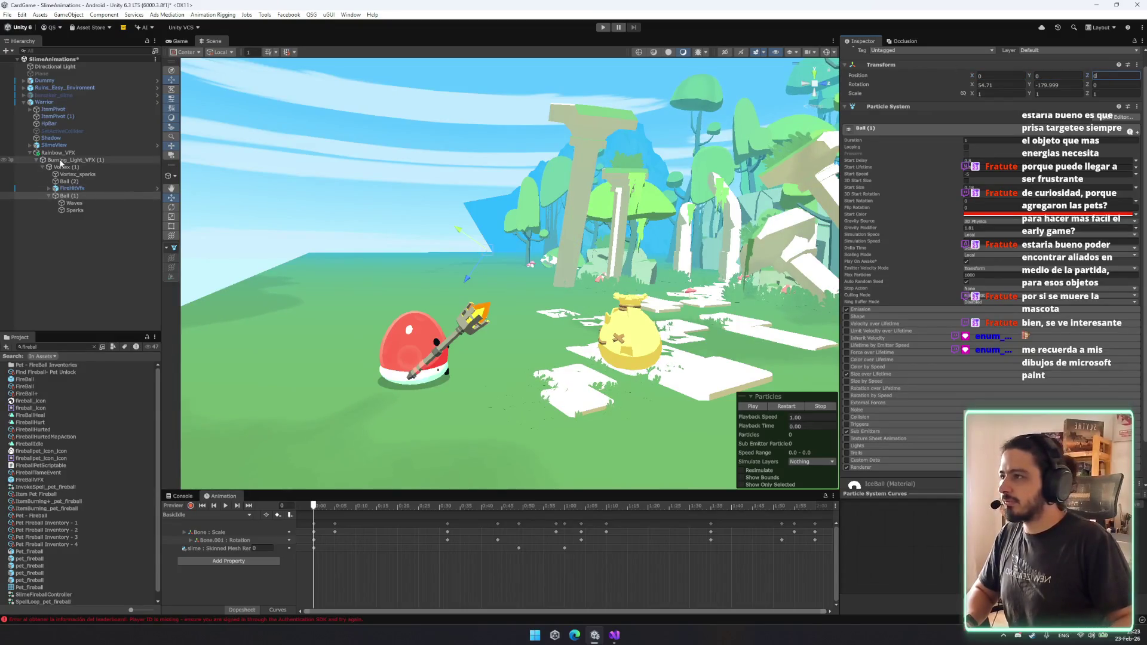
click(66, 167)
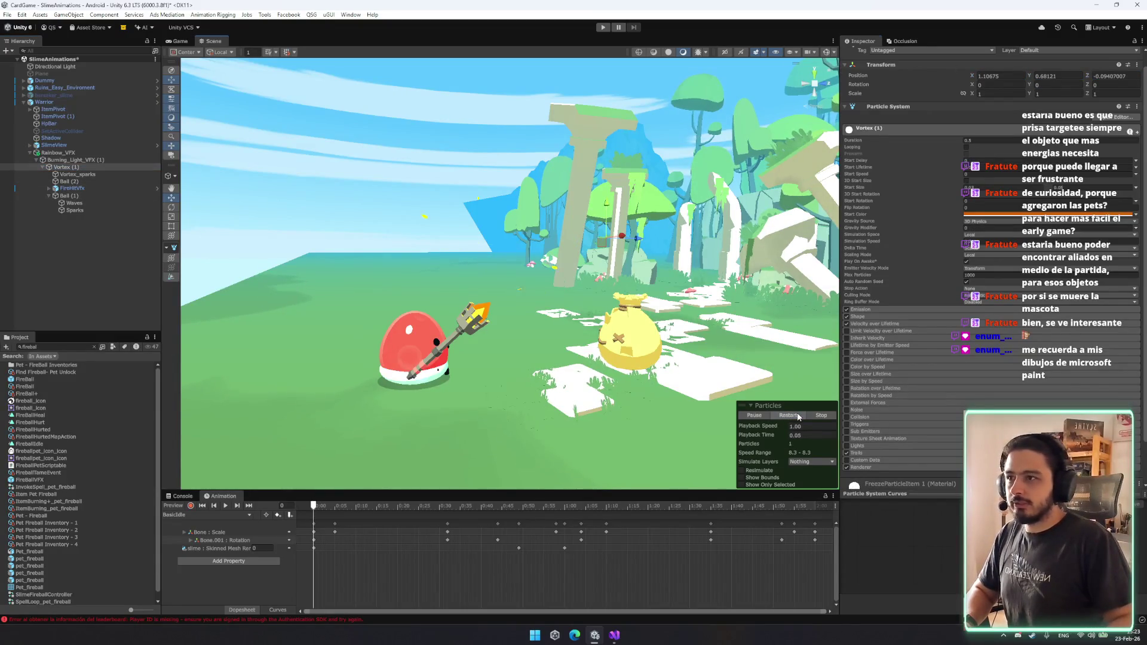
click(793, 415)
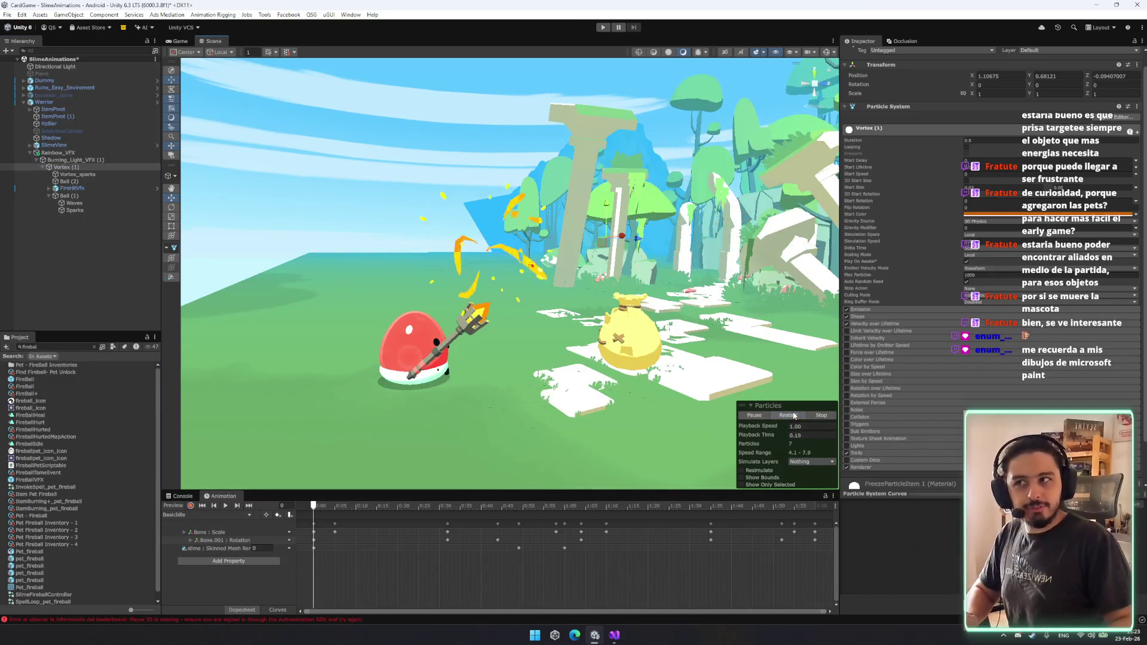
click(794, 415)
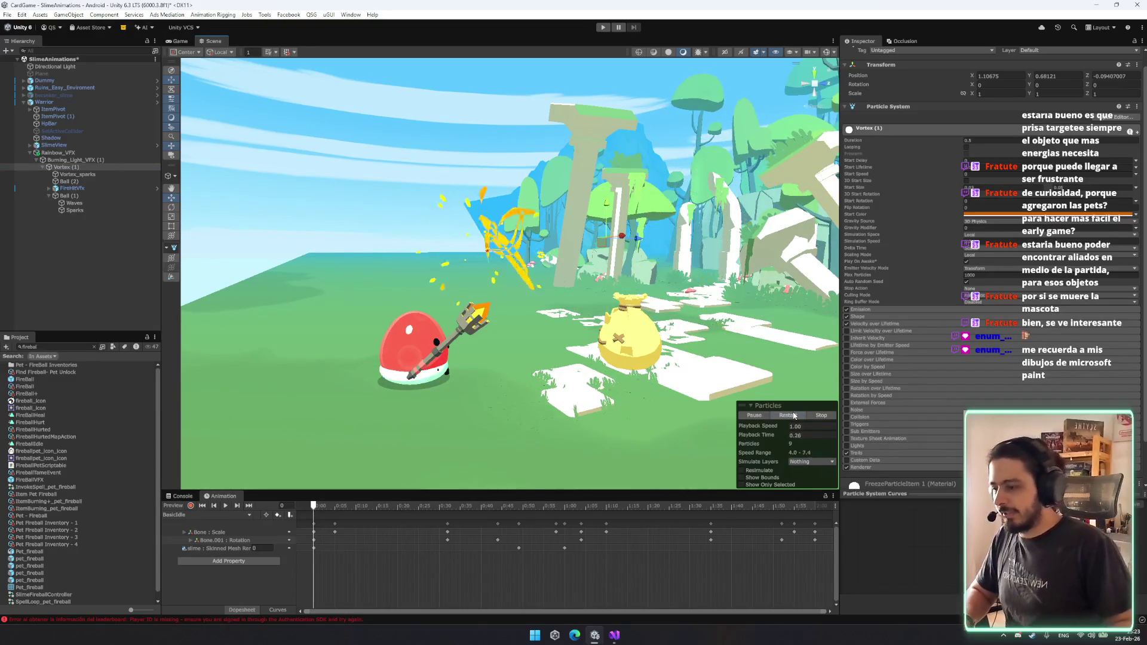
click(794, 415)
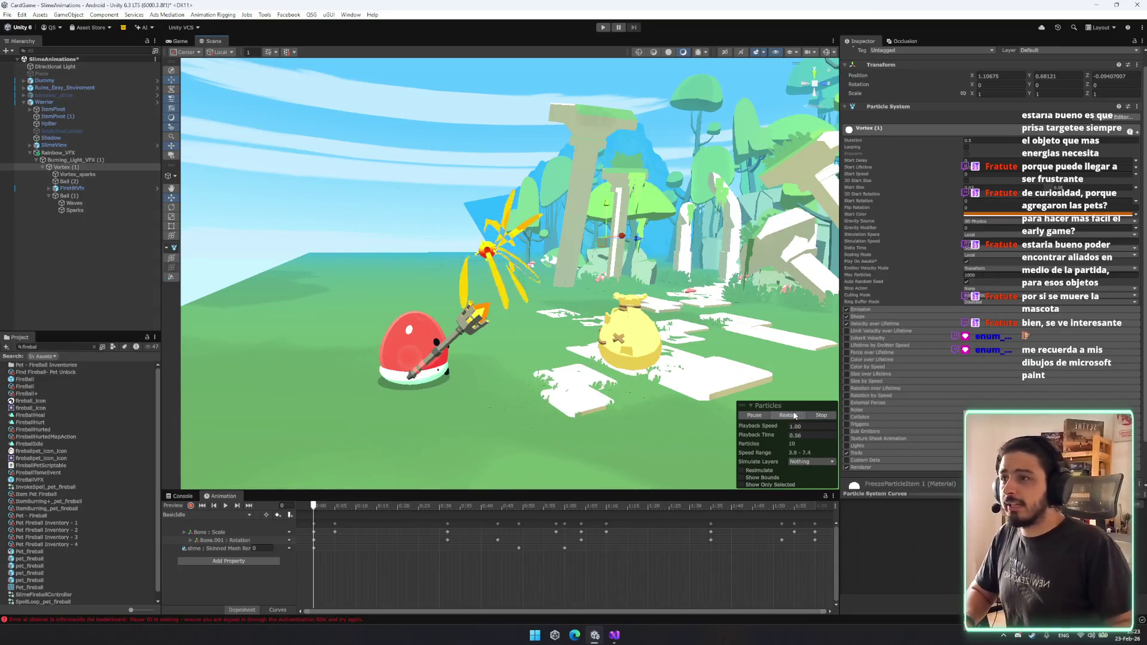
click(794, 415)
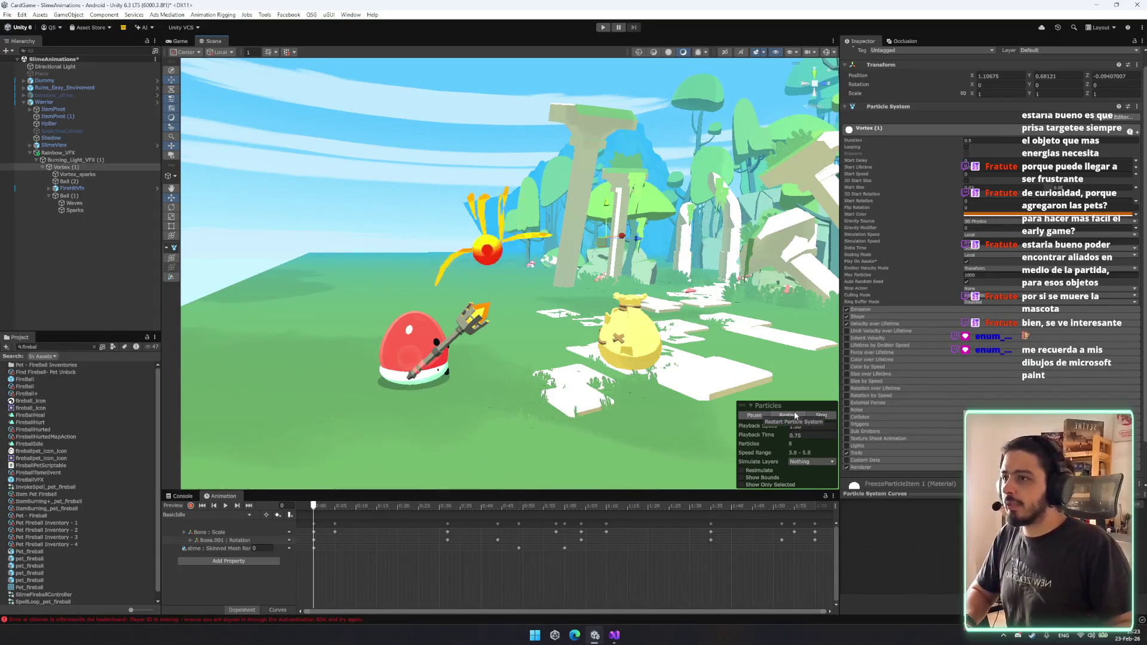
click(794, 415)
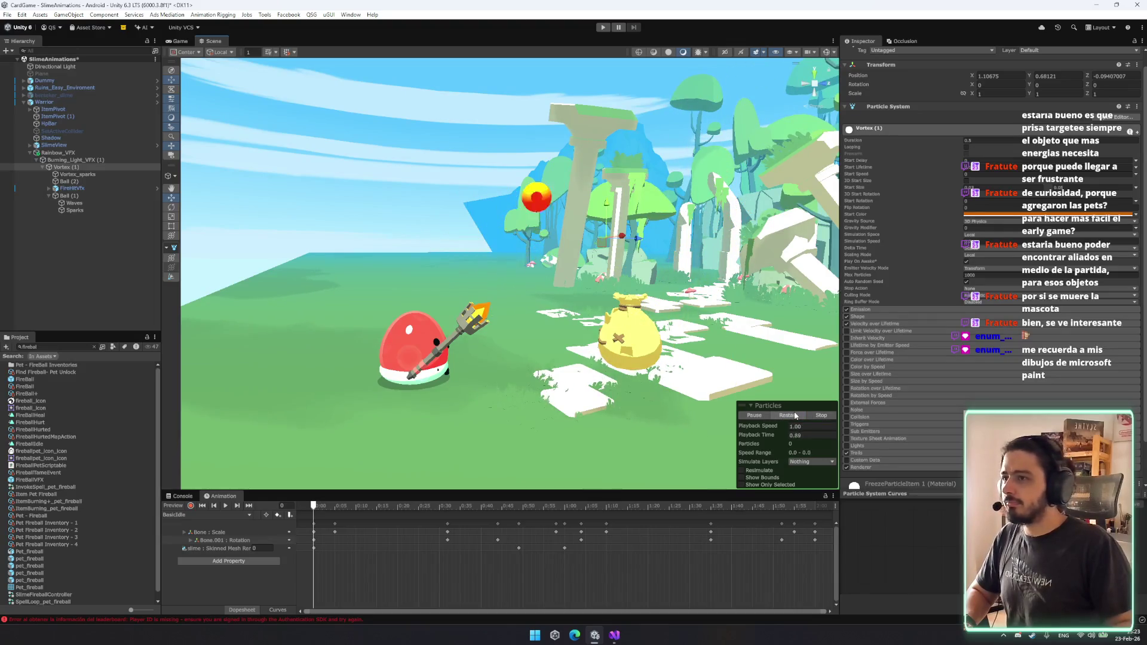
mouse_move(657, 298)
mouse_down()
mouse_move(537, 269)
mouse_move(299, 239)
mouse_up()
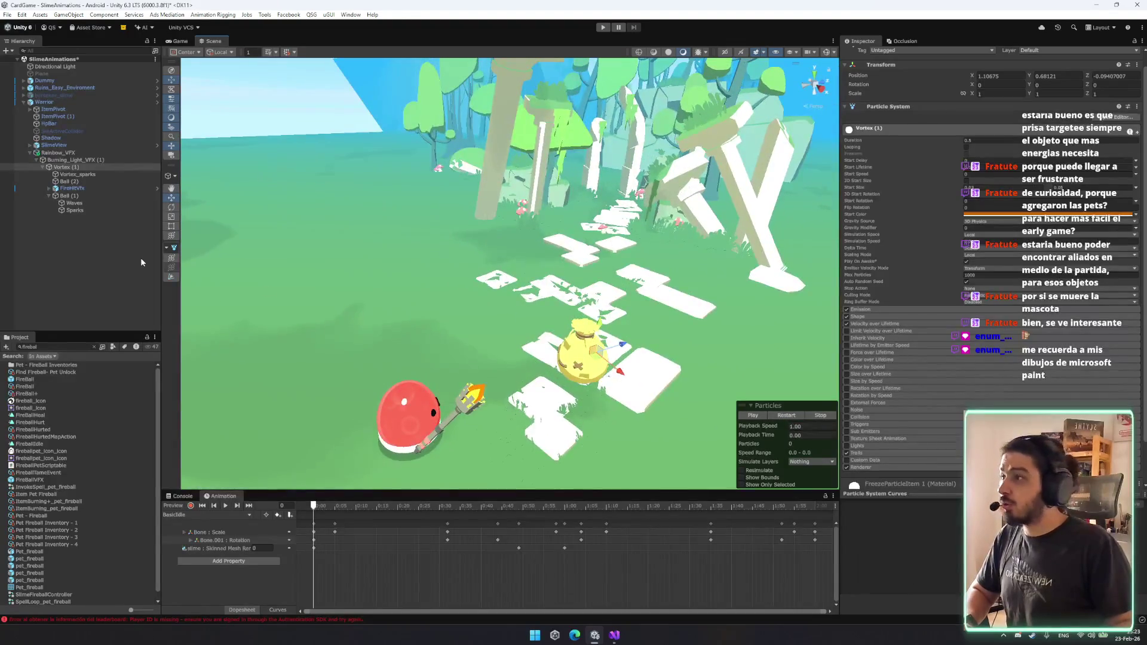
click(68, 196)
mouse_move(507, 235)
mouse_down()
mouse_move(731, 351)
mouse_move(701, 234)
mouse_up()
key(x)
key(x)
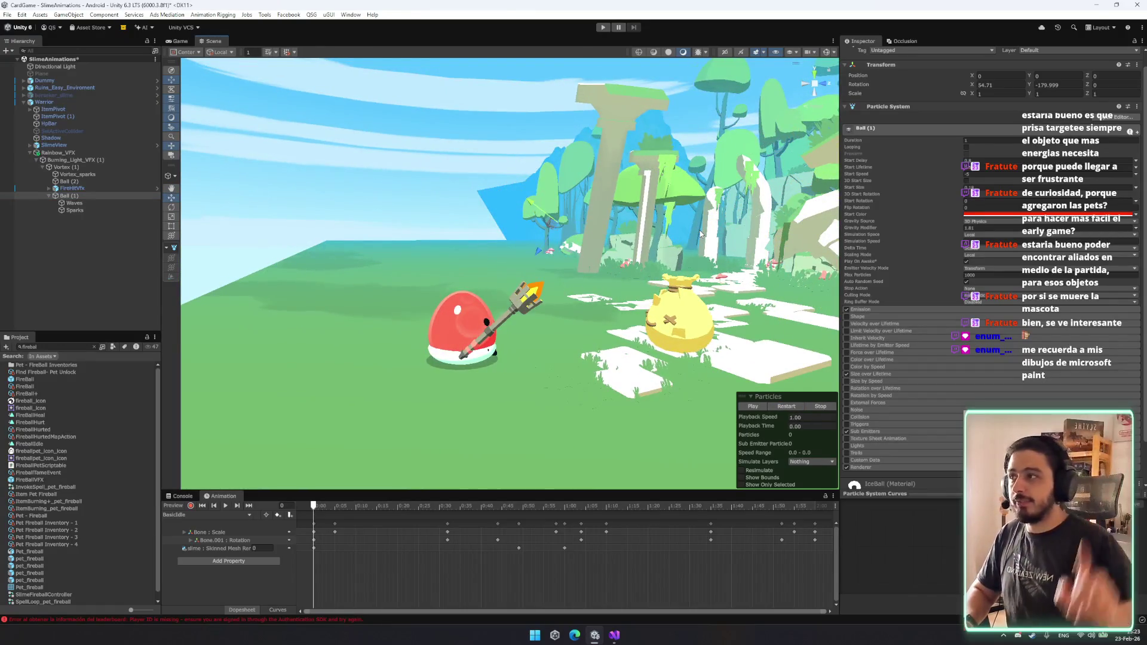
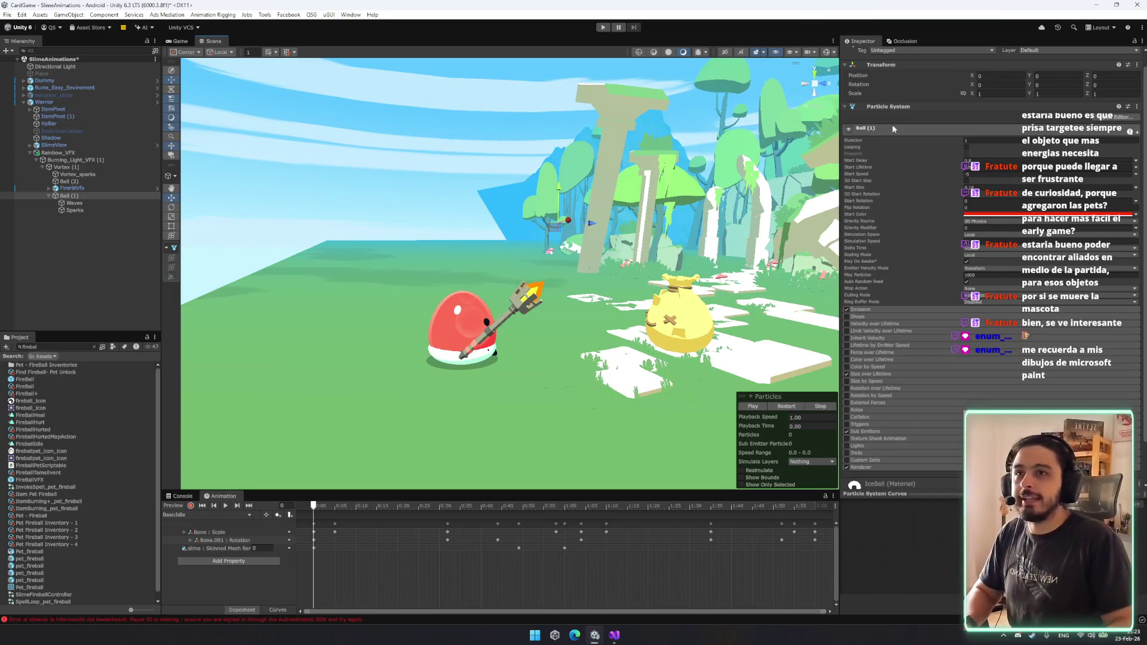
Set handles to global rotation and pivot position, orbit the view, and replay the fireball preview.
key(x)
drag(567, 221, 585, 222)
key(z)
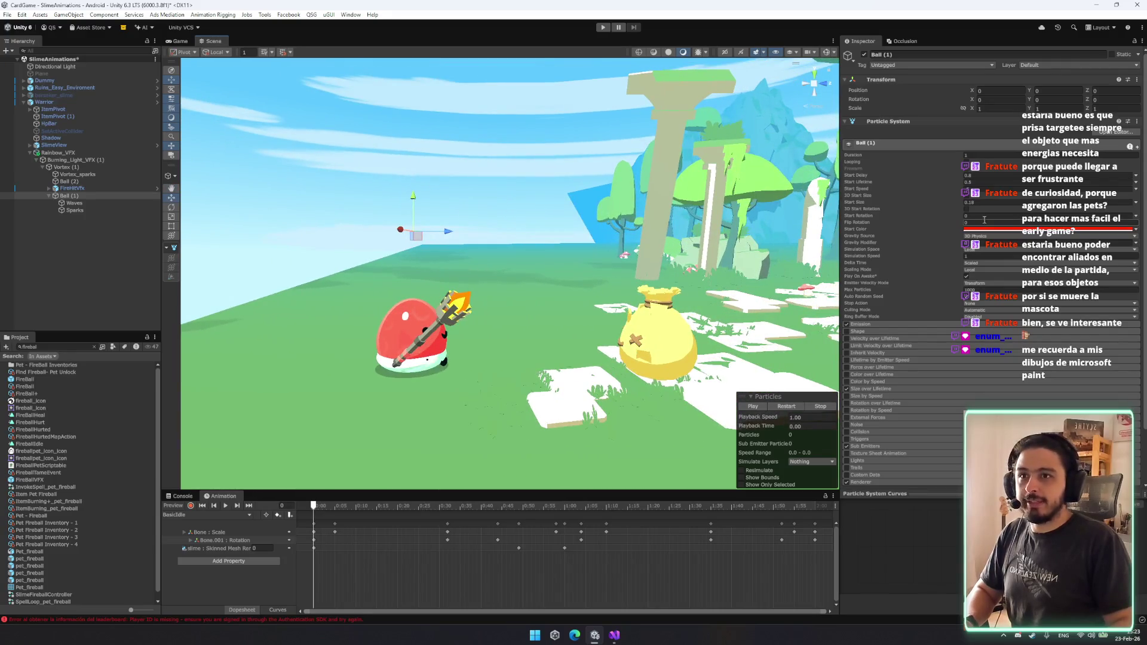
click(783, 406)
click(784, 406)
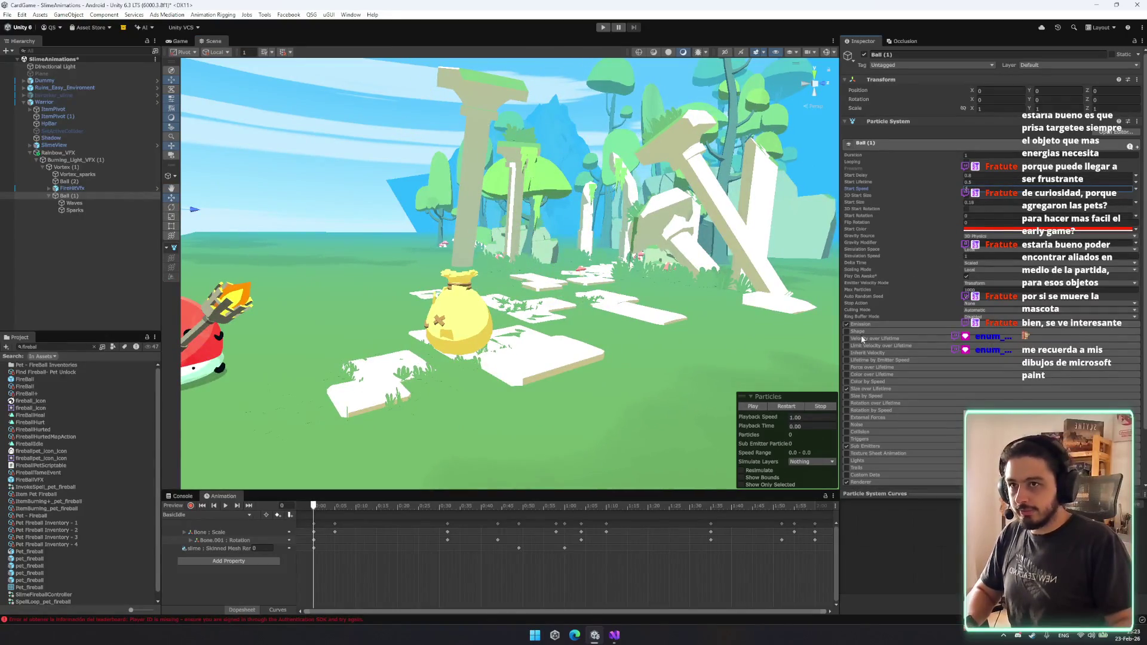
click(788, 406)
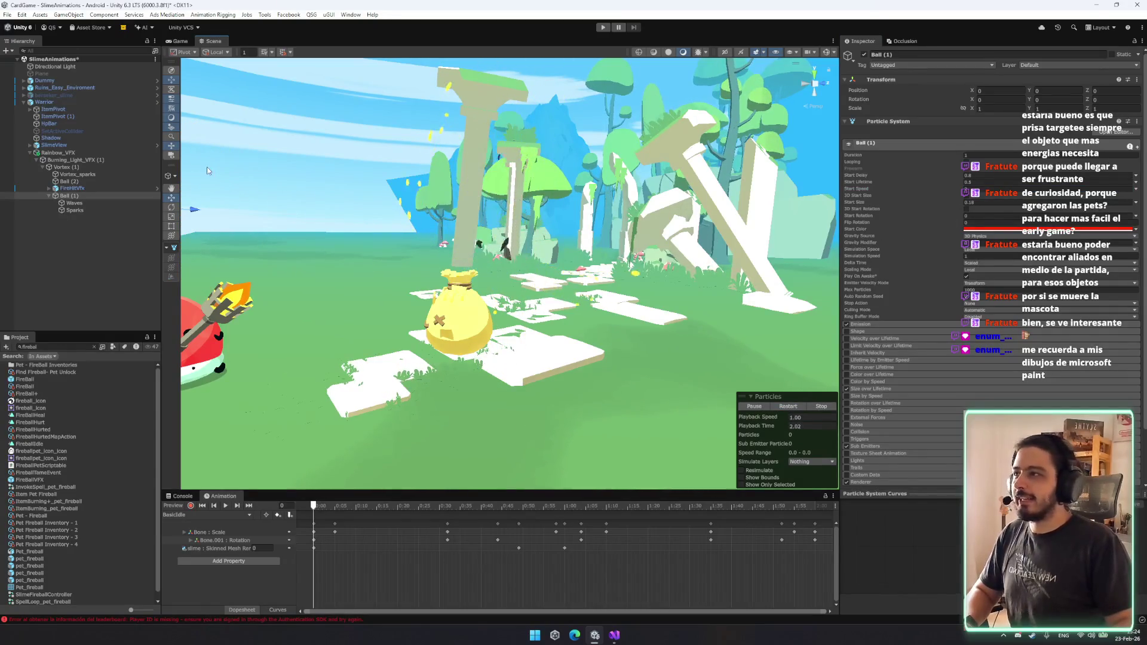
Frame Ball (1) with its Waves and Sparks children, check Sparks emission, and select Waves.
shift+click(74, 210)
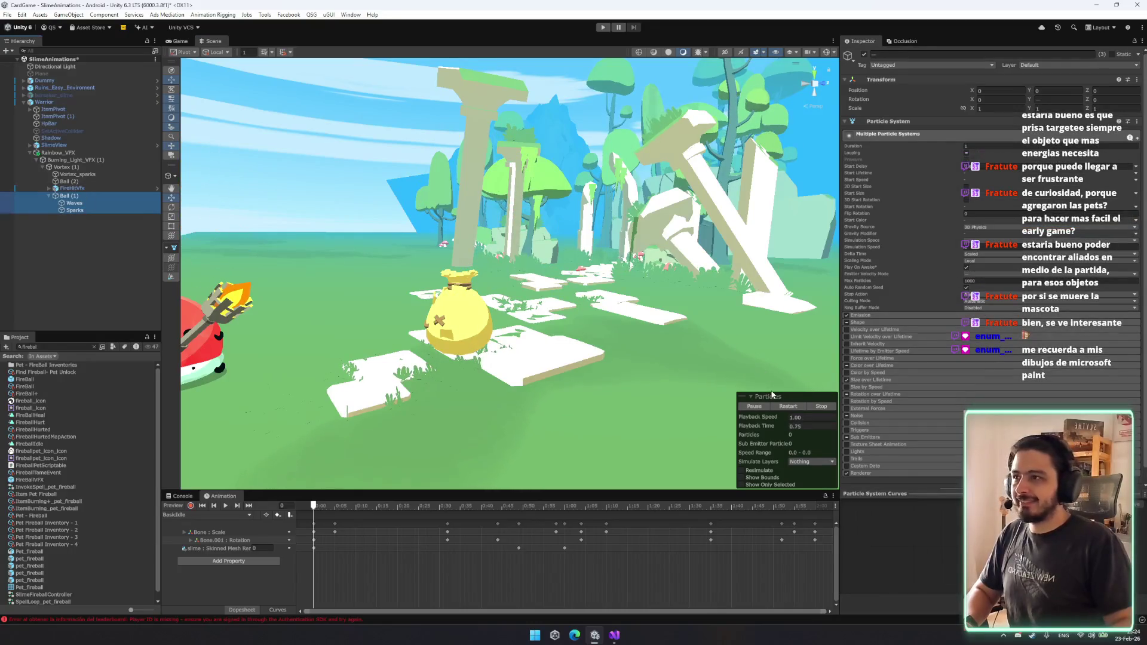
key(f)
click(74, 203)
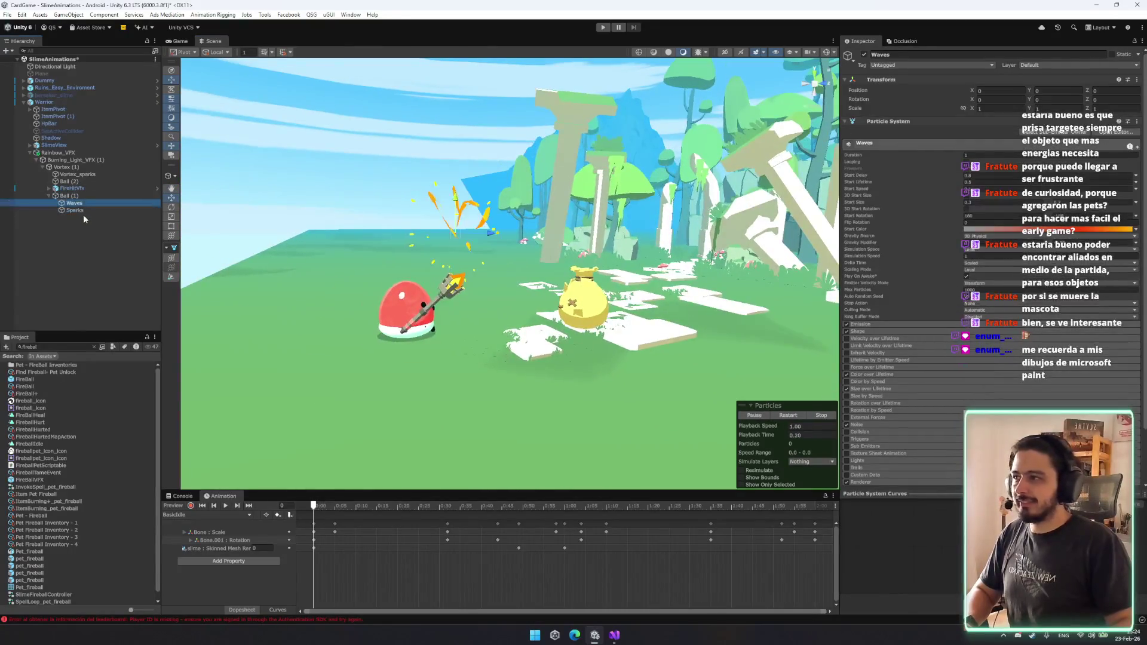
click(143, 223)
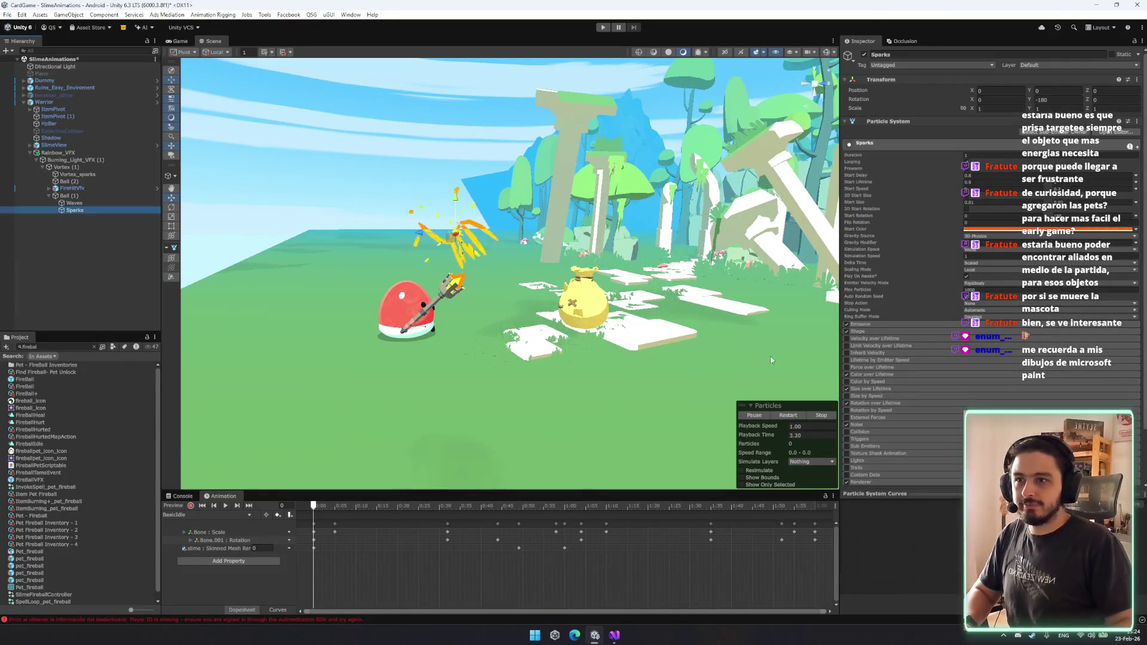
click(874, 325)
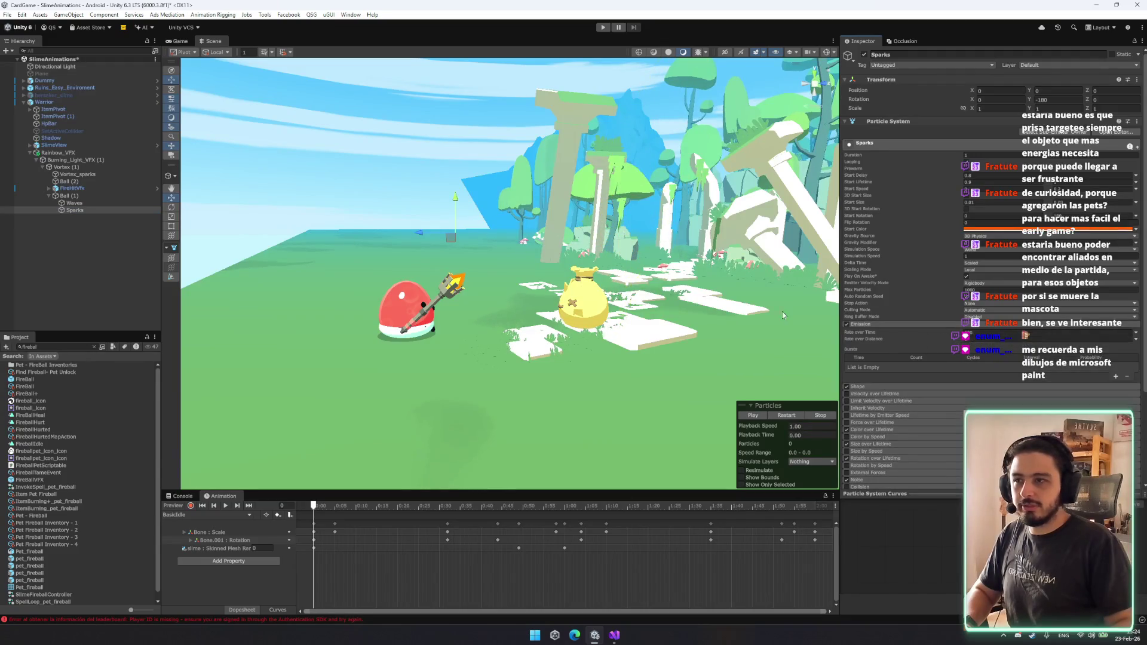
ctrl+click(75, 203)
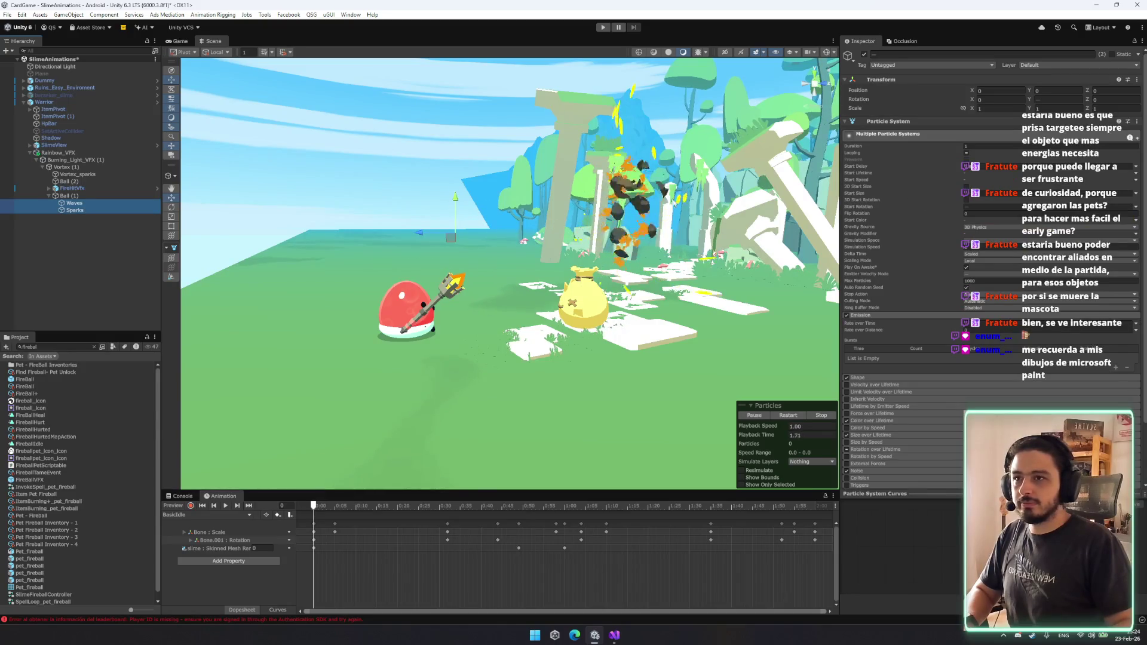
click(121, 202)
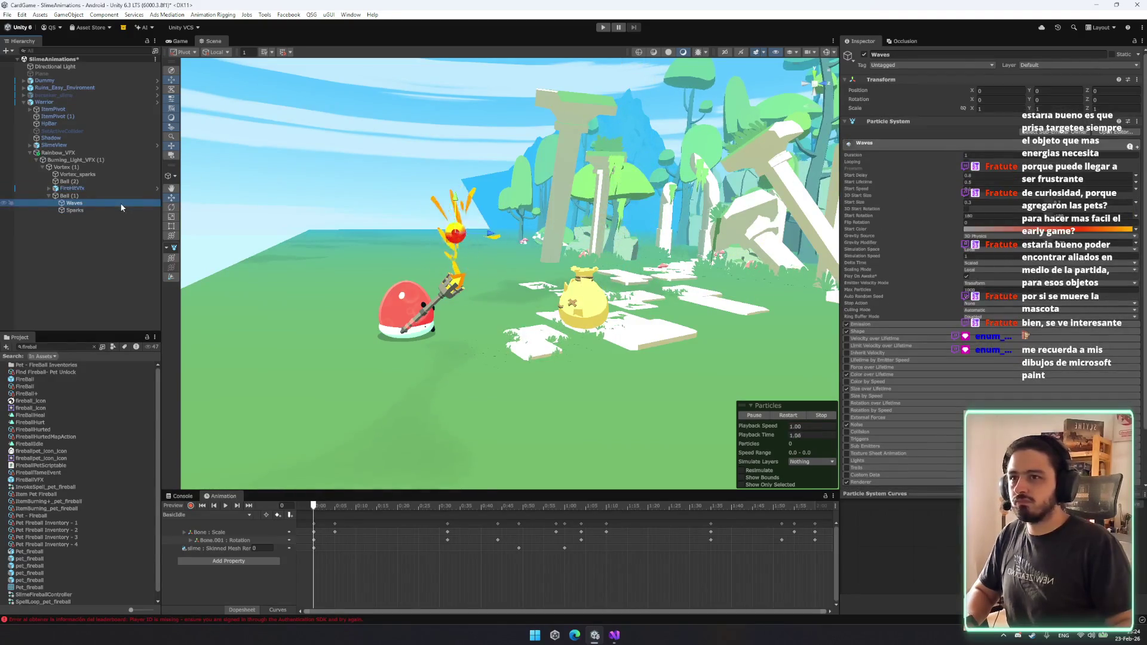
Inspect Ball (1)'s Sub Emitters, checking the first emitter's inherit and trigger type options.
click(67, 196)
scroll(907, 382, down, 2)
click(876, 381)
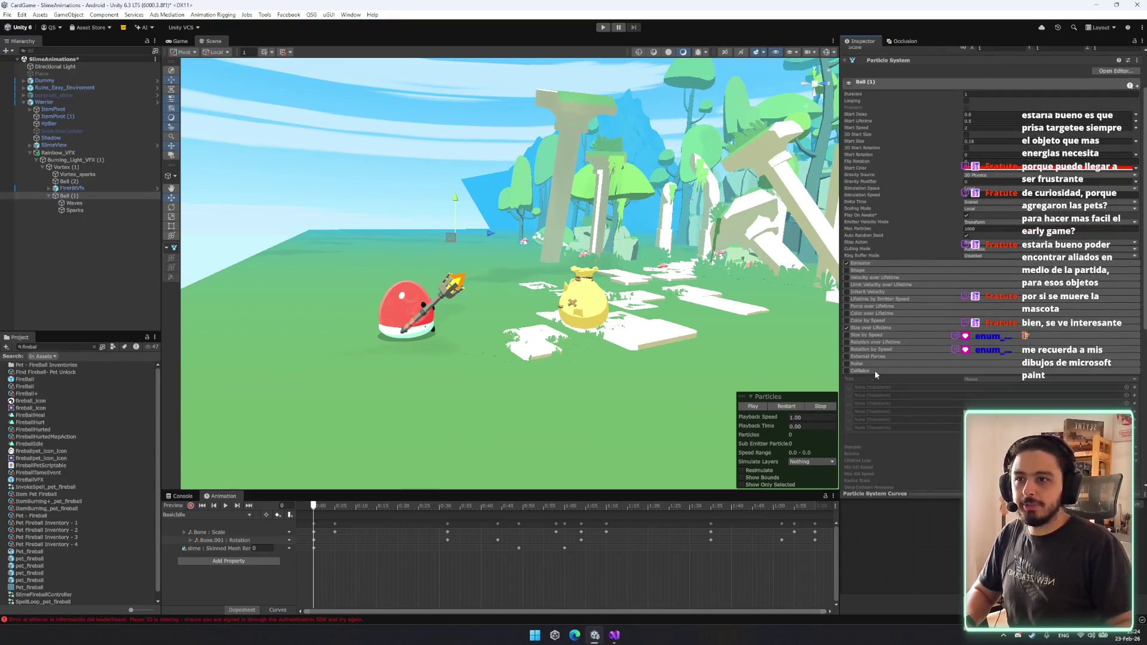
click(873, 378)
click(875, 392)
click(876, 392)
click(881, 383)
scroll(888, 389, down, 2)
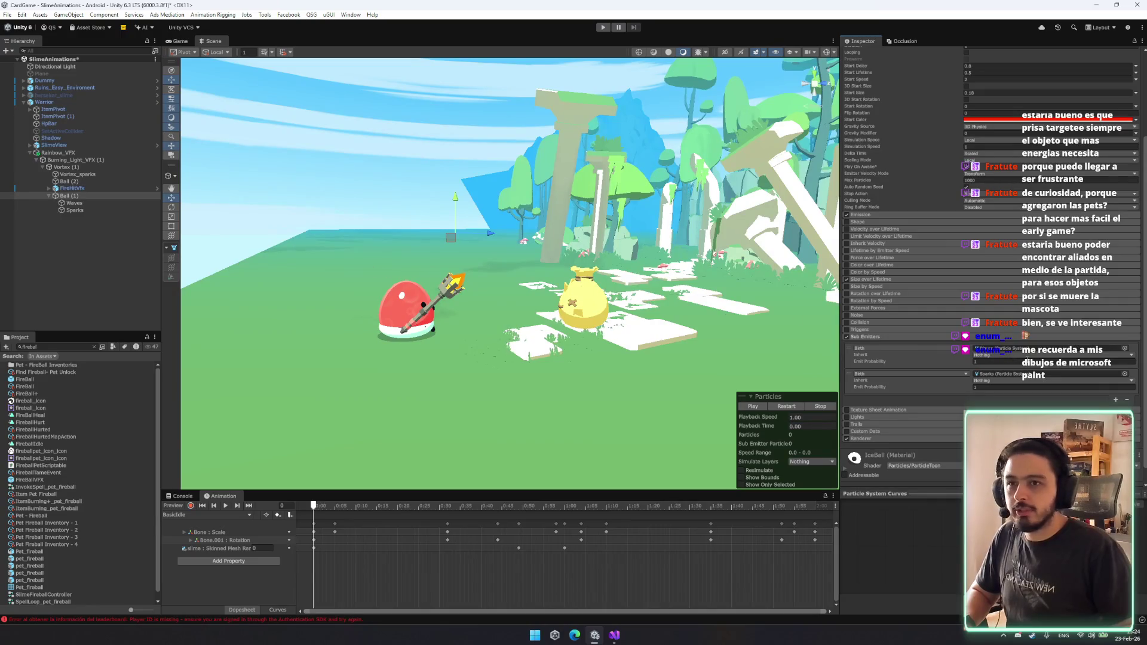
click(1021, 357)
click(956, 361)
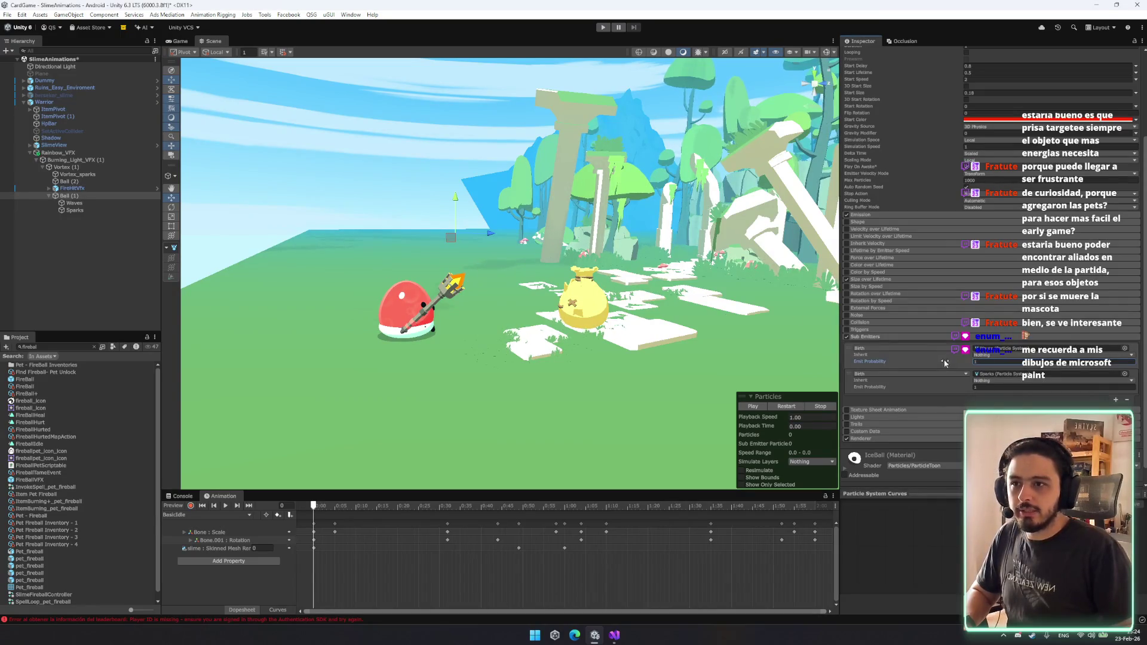
click(905, 348)
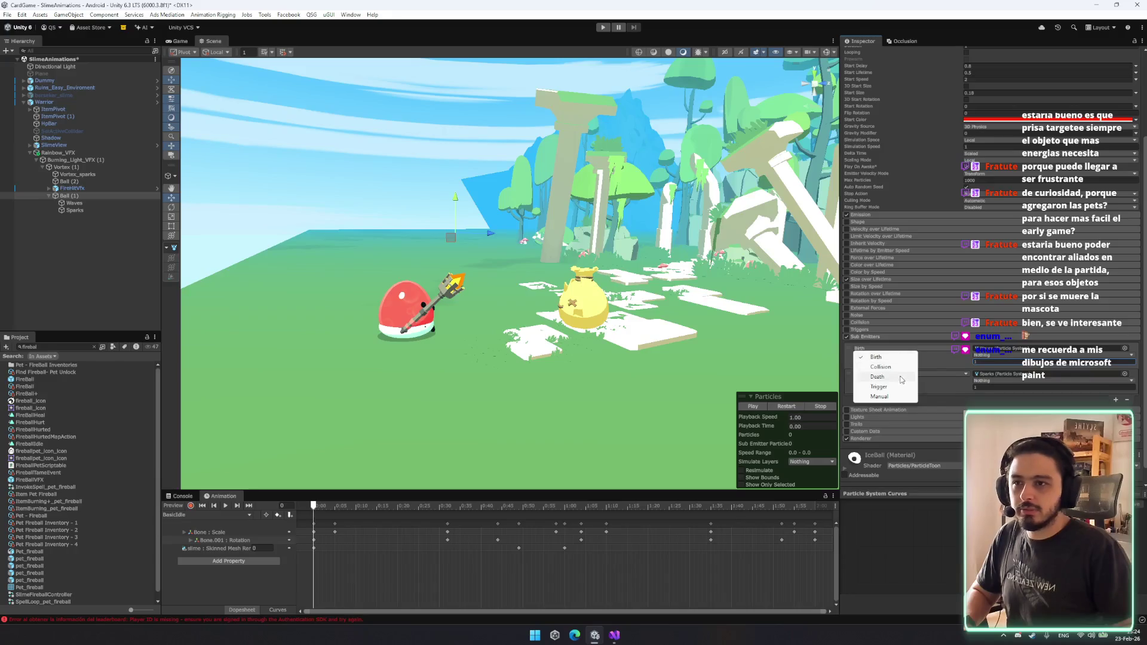
Replay the effect from Ball (1), then show the Waves Emission module's rate fields.
click(75, 203)
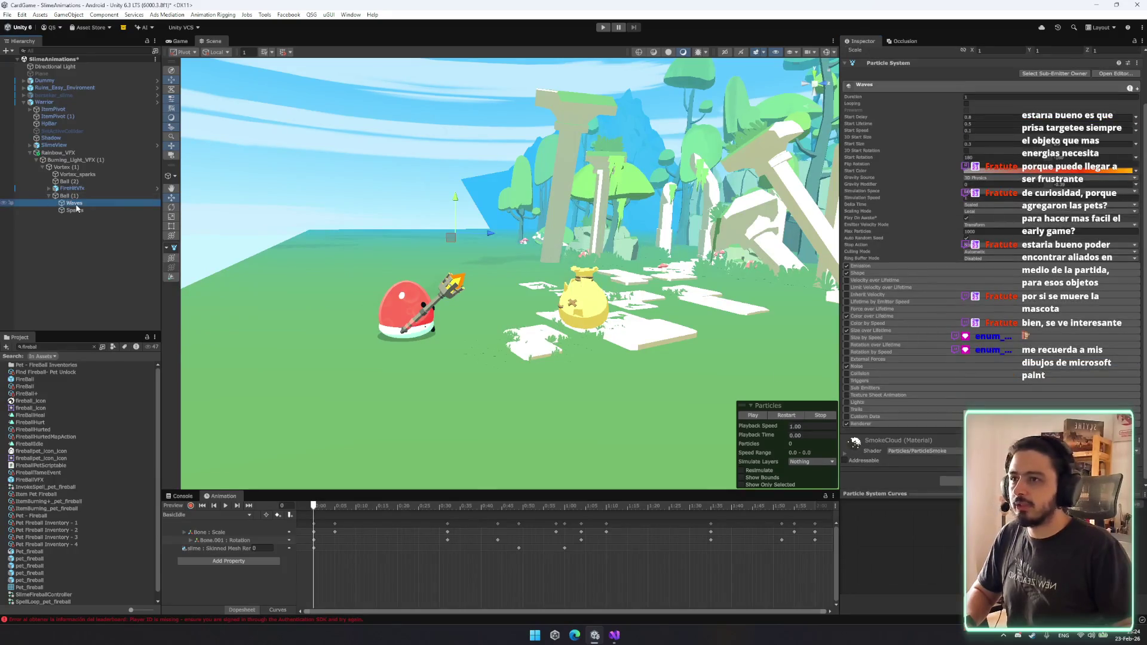
click(70, 196)
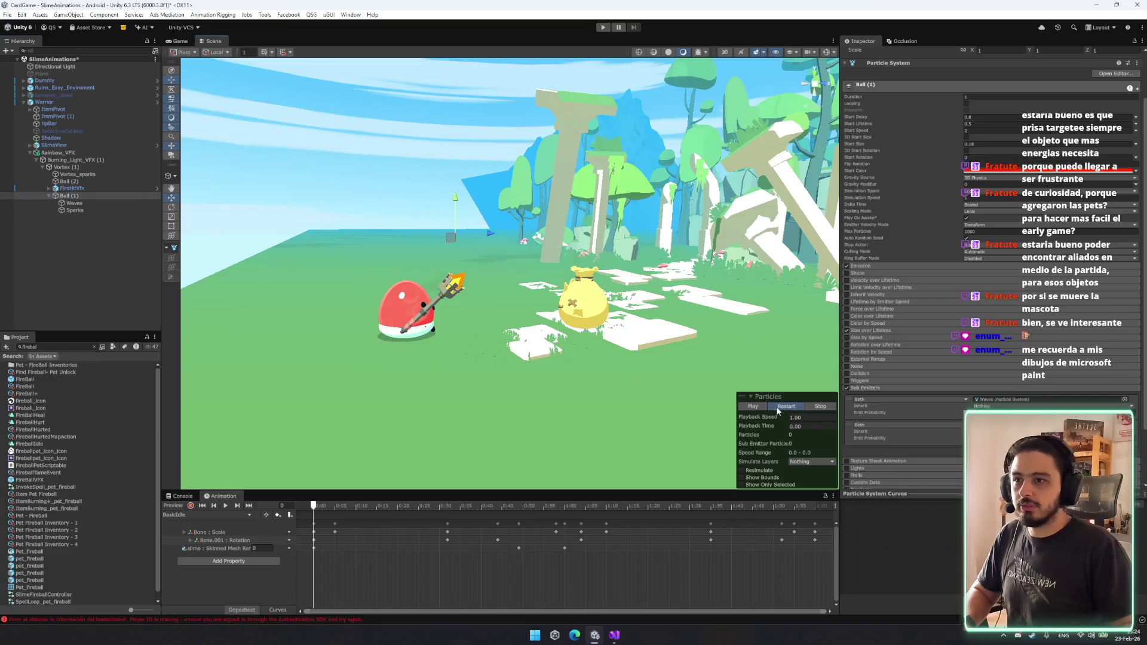
click(778, 408)
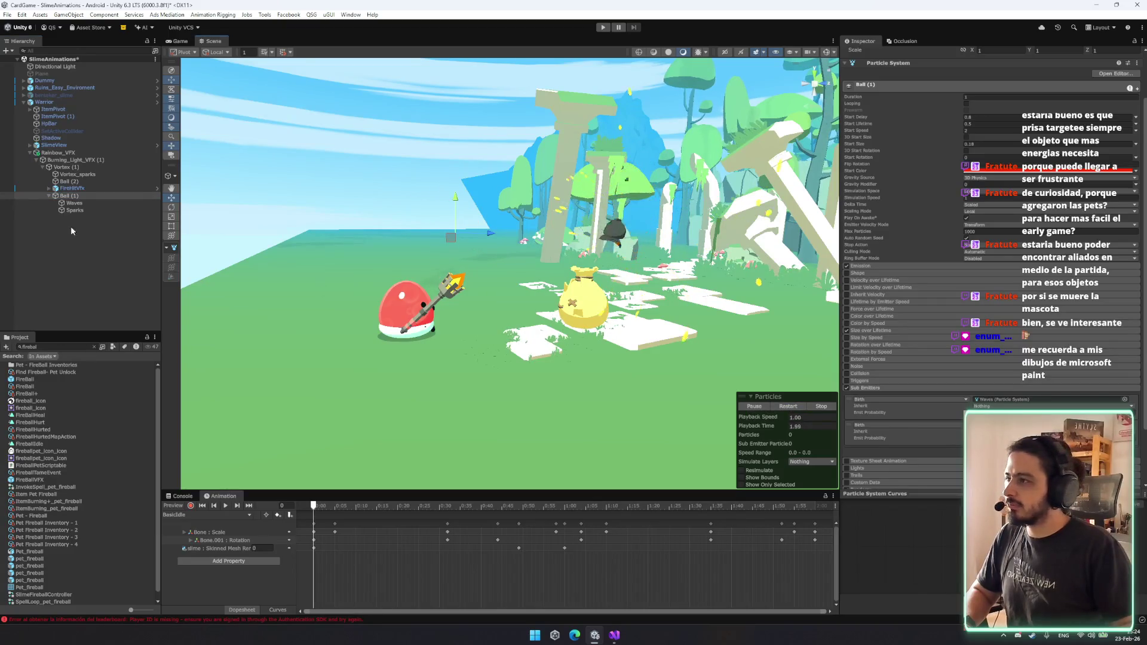
click(86, 203)
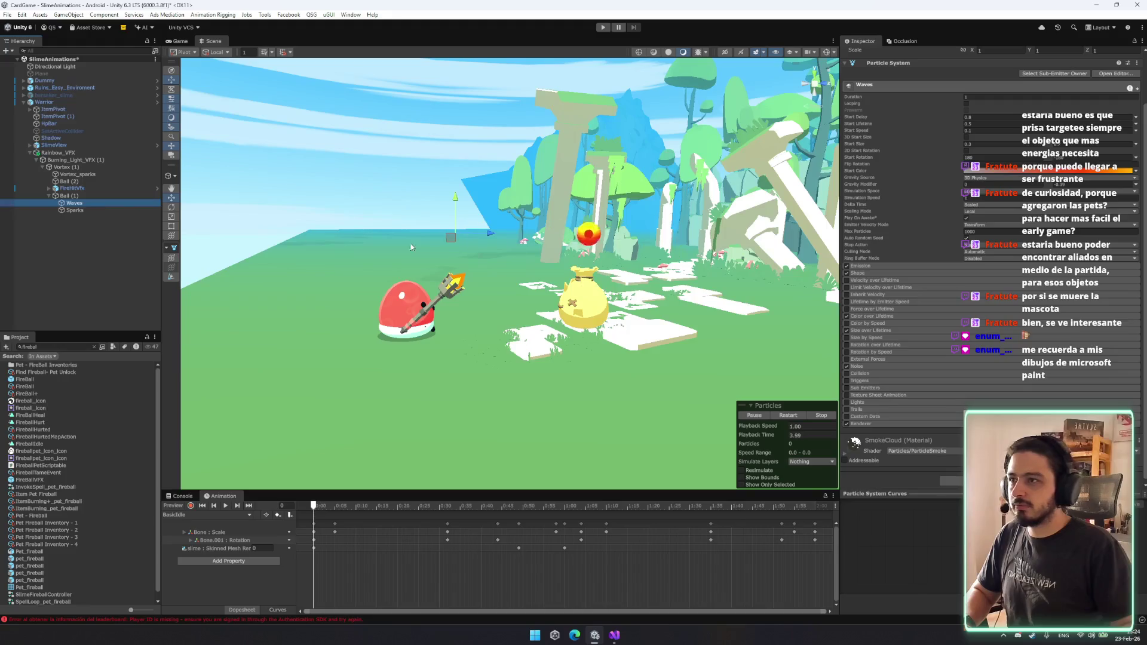
scroll(930, 281, up, 2)
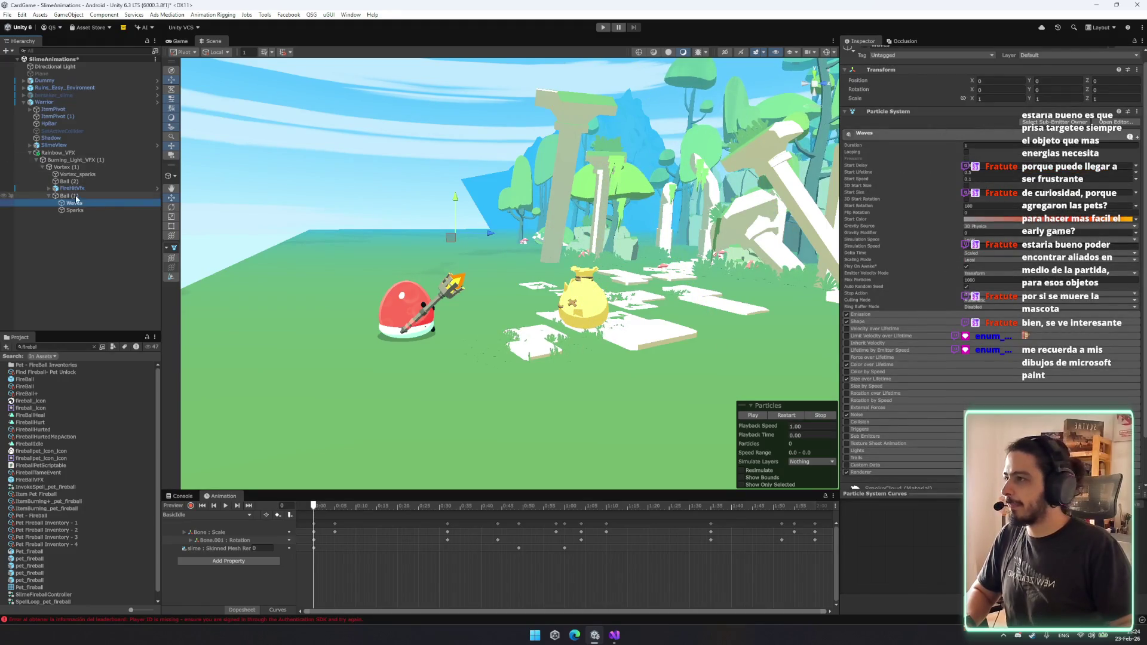
scroll(1064, 247, down, 2)
click(886, 263)
click(1013, 277)
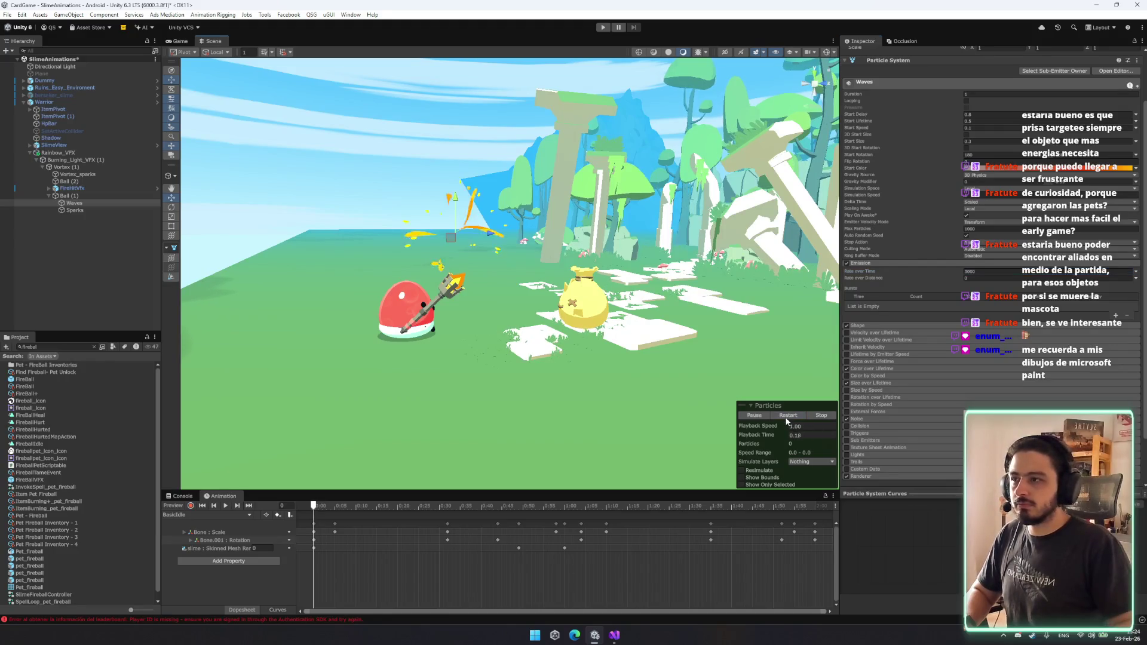
Set the Waves Rate over Time to 30.
click(980, 272)
text(30)
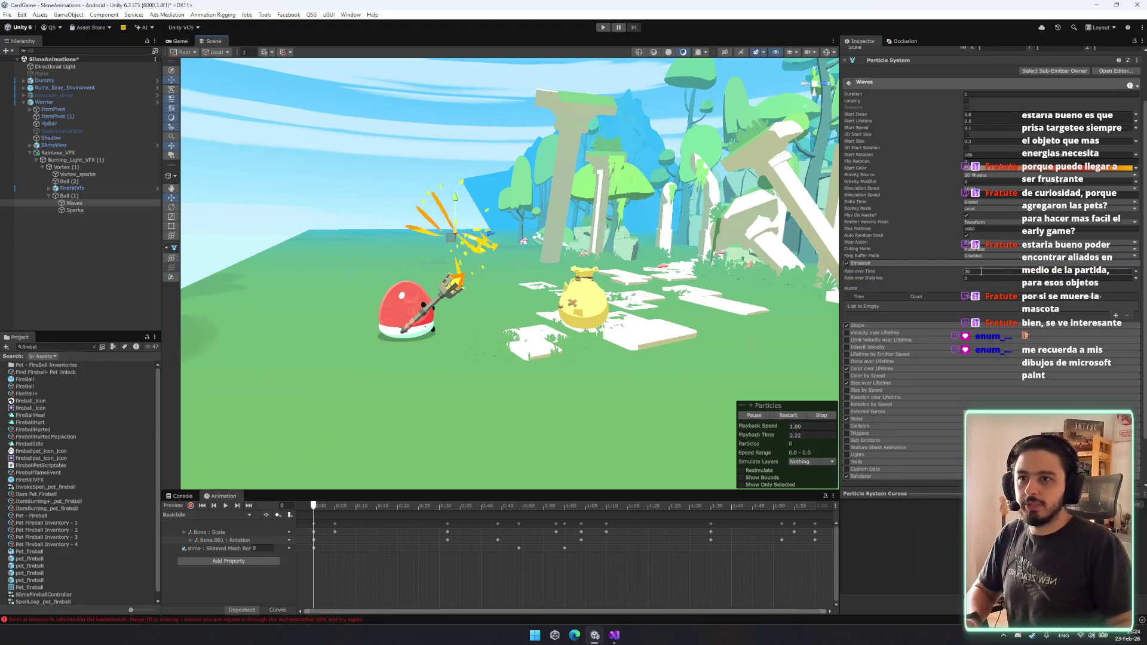
mouse_move(514, 239)
mouse_down()
mouse_move(520, 229)
mouse_move(287, 193)
mouse_up()
Replay the preview with Sparks selected, then return to Ball (1).
click(110, 196)
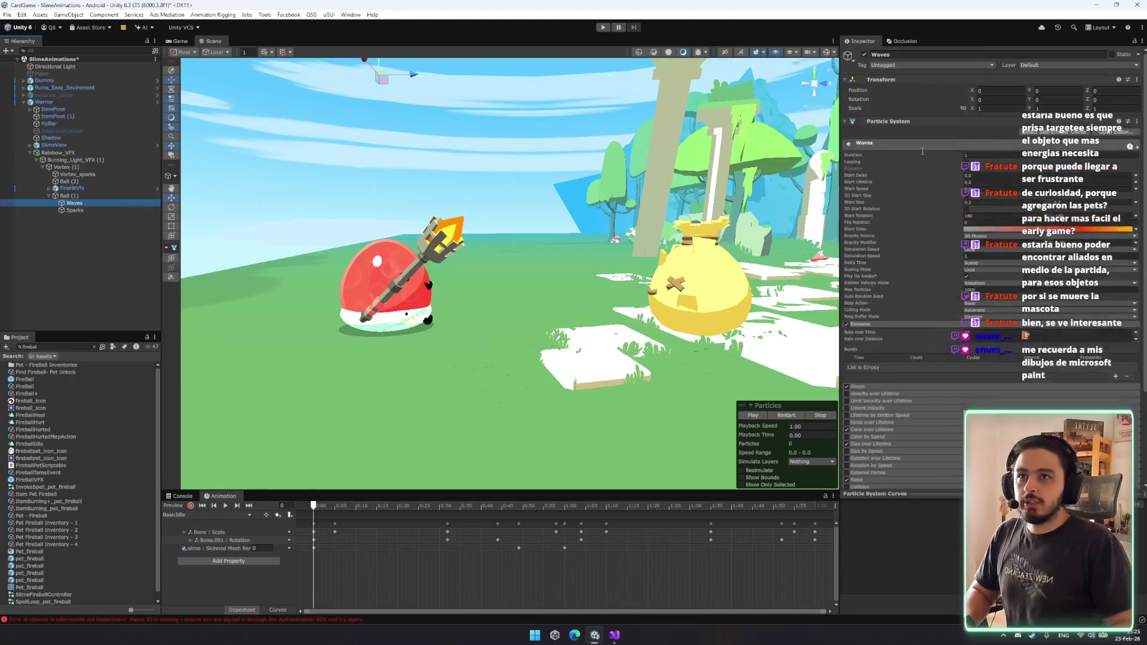
click(93, 210)
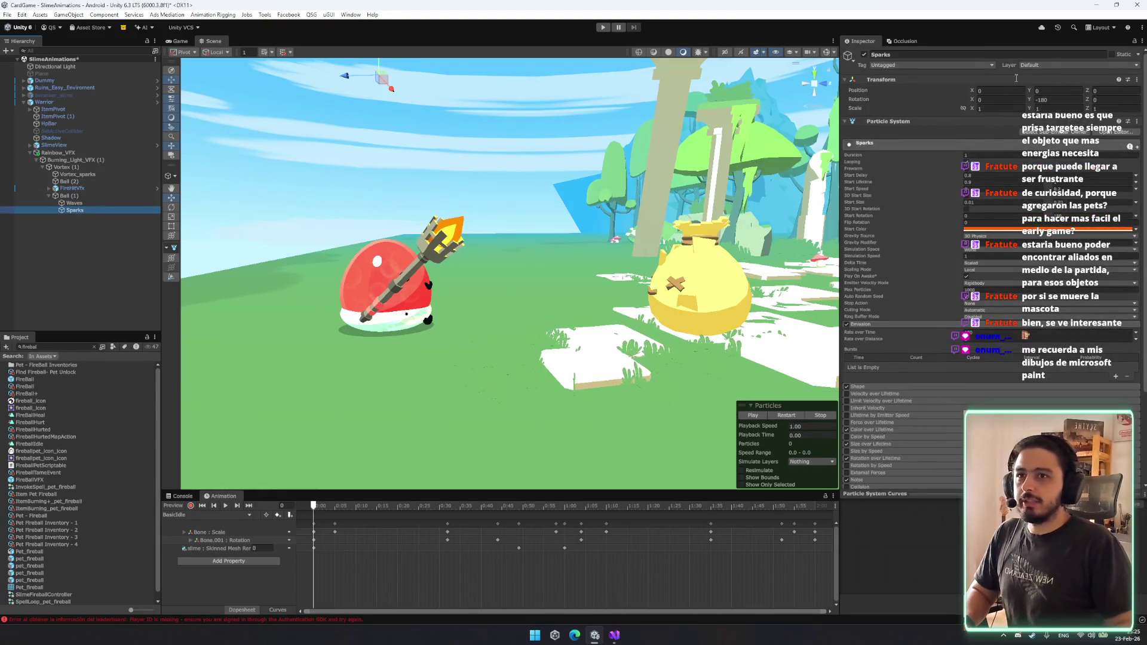
scroll(536, 163, down, 3)
click(756, 414)
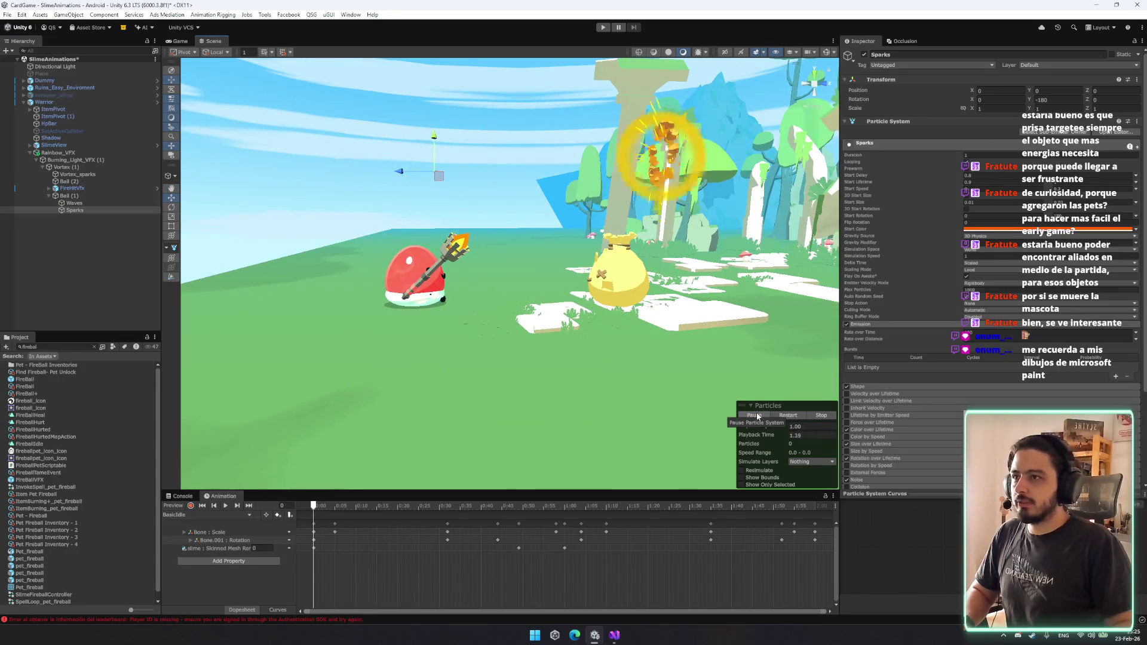
click(773, 416)
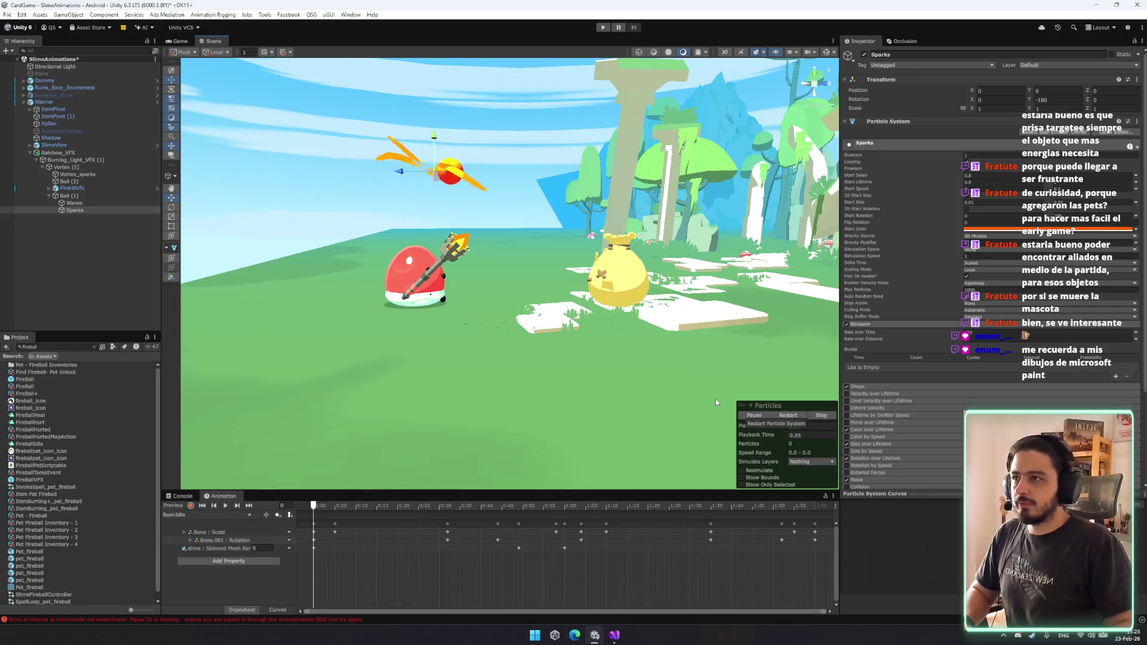
click(67, 195)
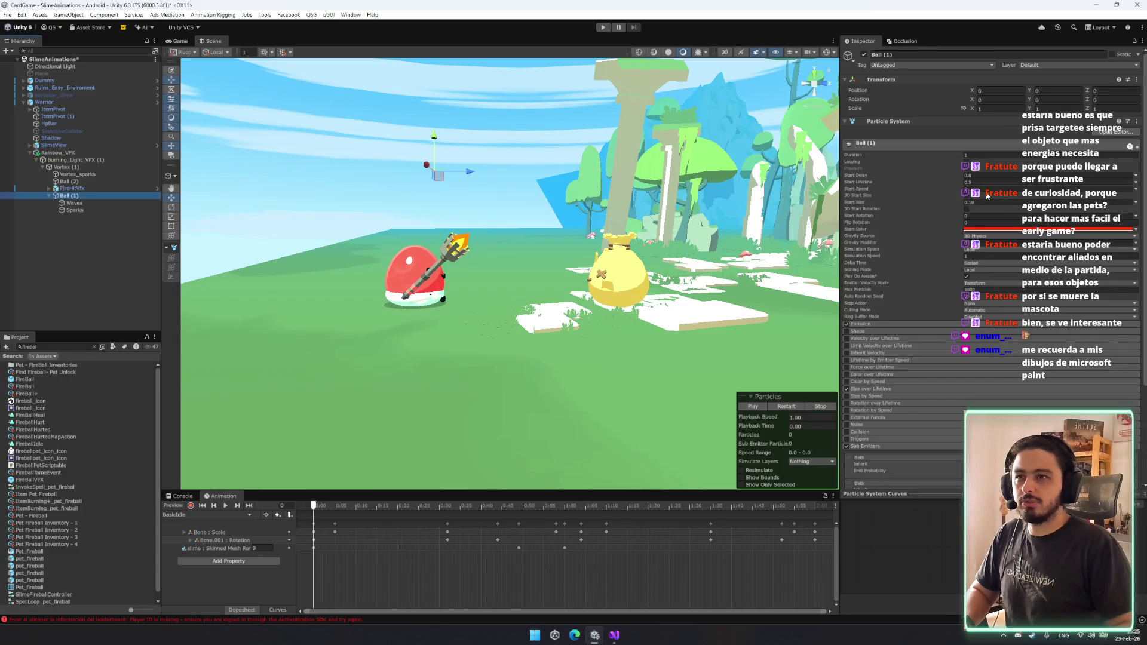
Switch both Ball (1) sub-emitters to trigger on Death and replay the effect.
click(793, 408)
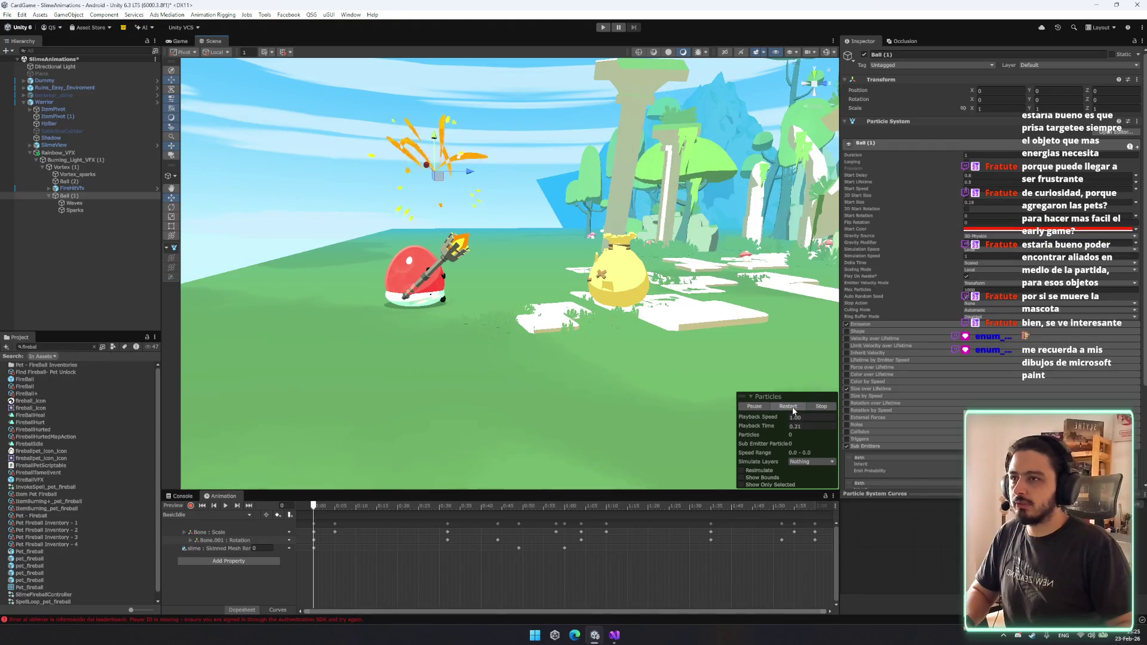
key(f)
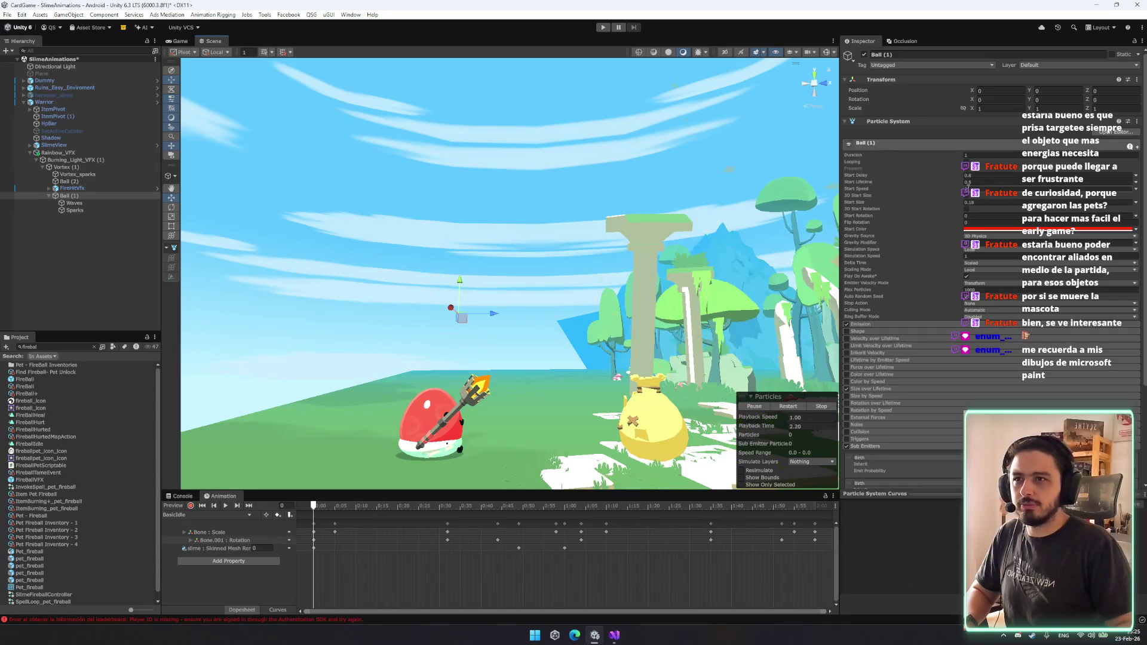
scroll(906, 334, down, 5)
click(904, 333)
click(899, 350)
click(877, 359)
click(896, 356)
click(878, 385)
click(795, 407)
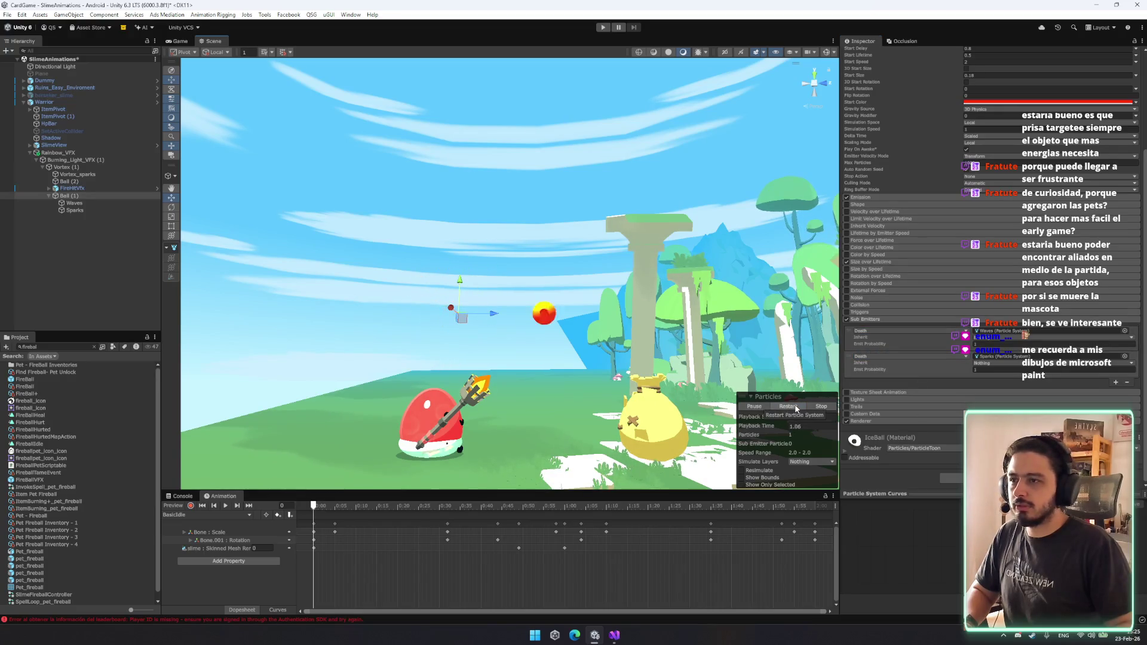
Revert both sub-emitters to Birth, then select the Burning_Light_VFX (1) object.
click(876, 356)
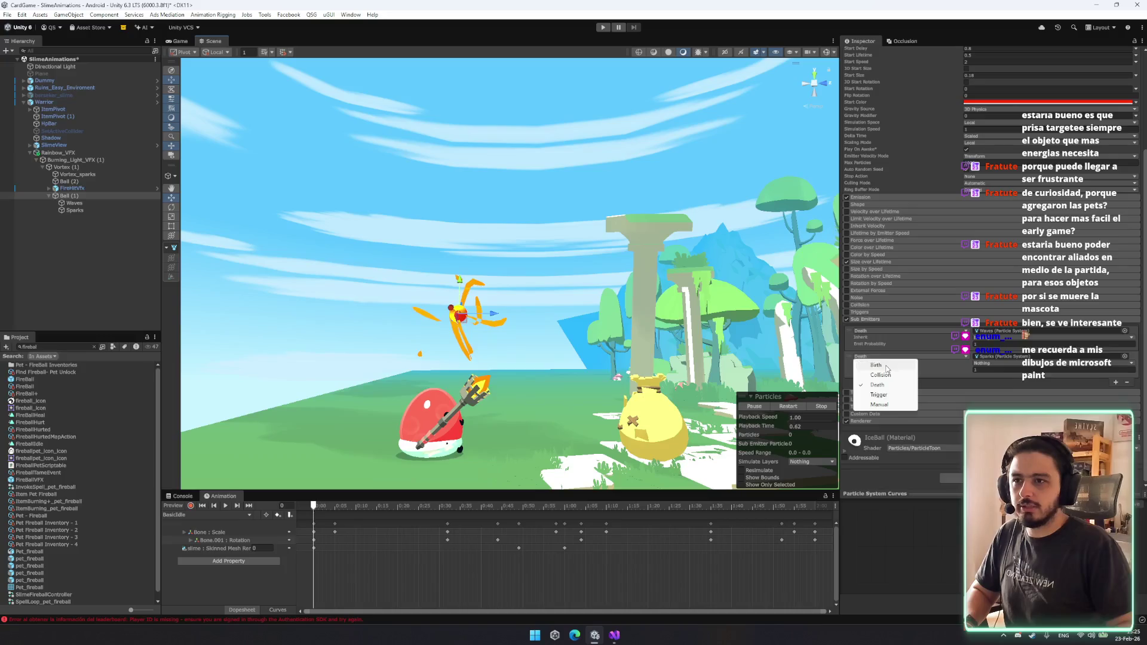
click(878, 362)
click(884, 331)
click(888, 340)
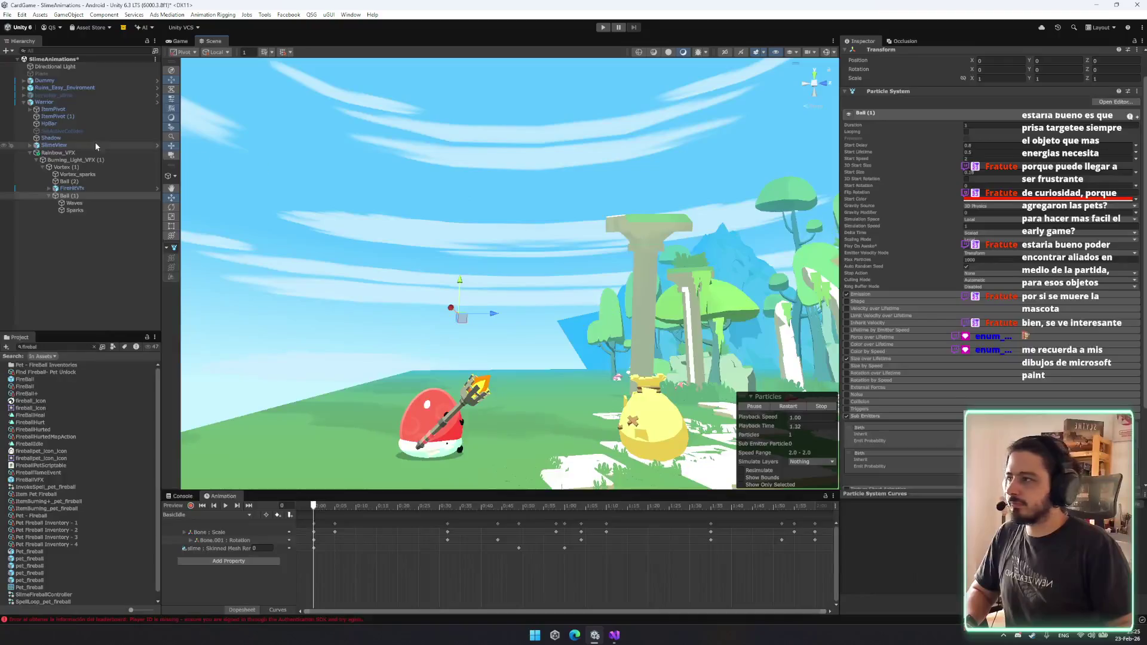
click(82, 173)
click(67, 167)
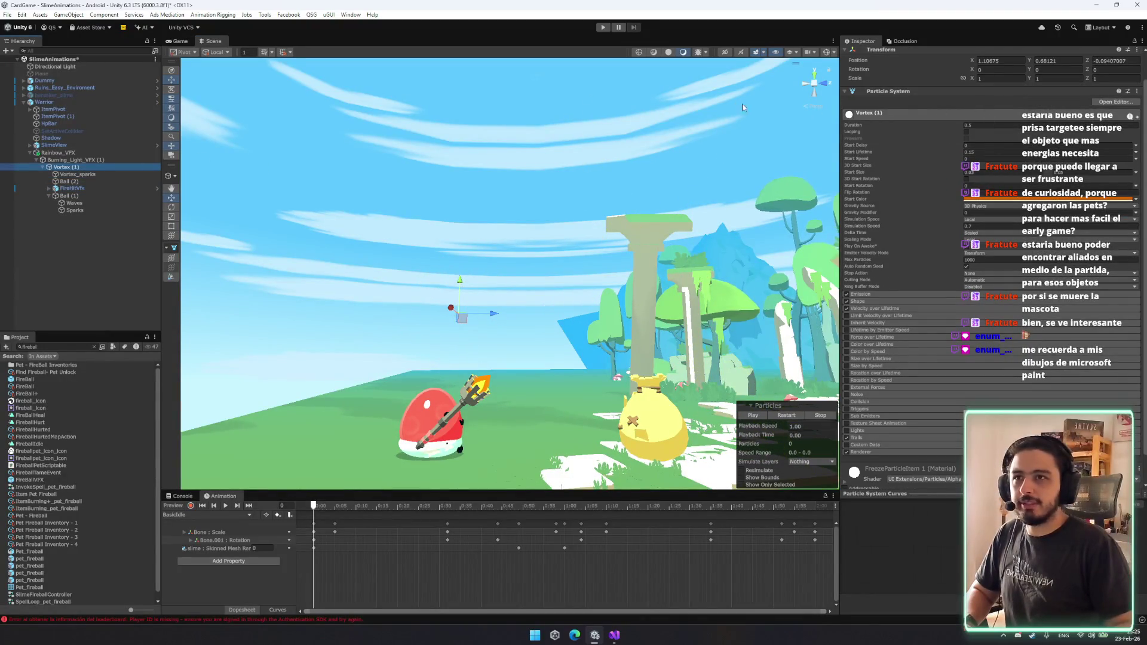
click(153, 159)
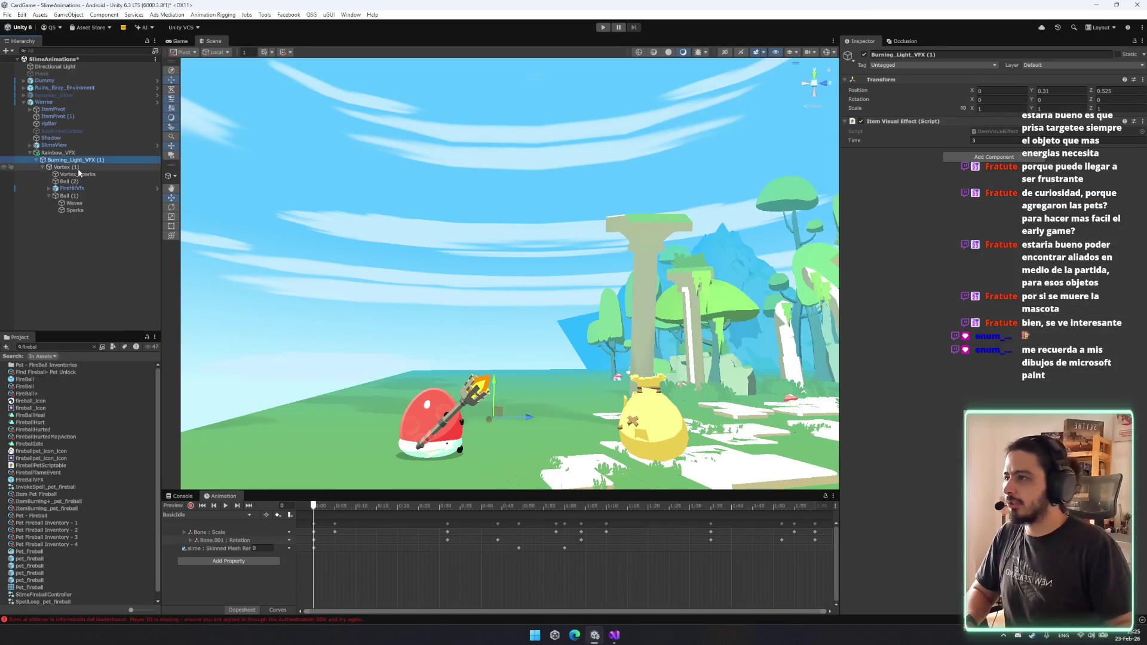
Frame Burning_Light_VFX (1) and set the animation preview to the StaffSpell clip at frame 20.
click(67, 167)
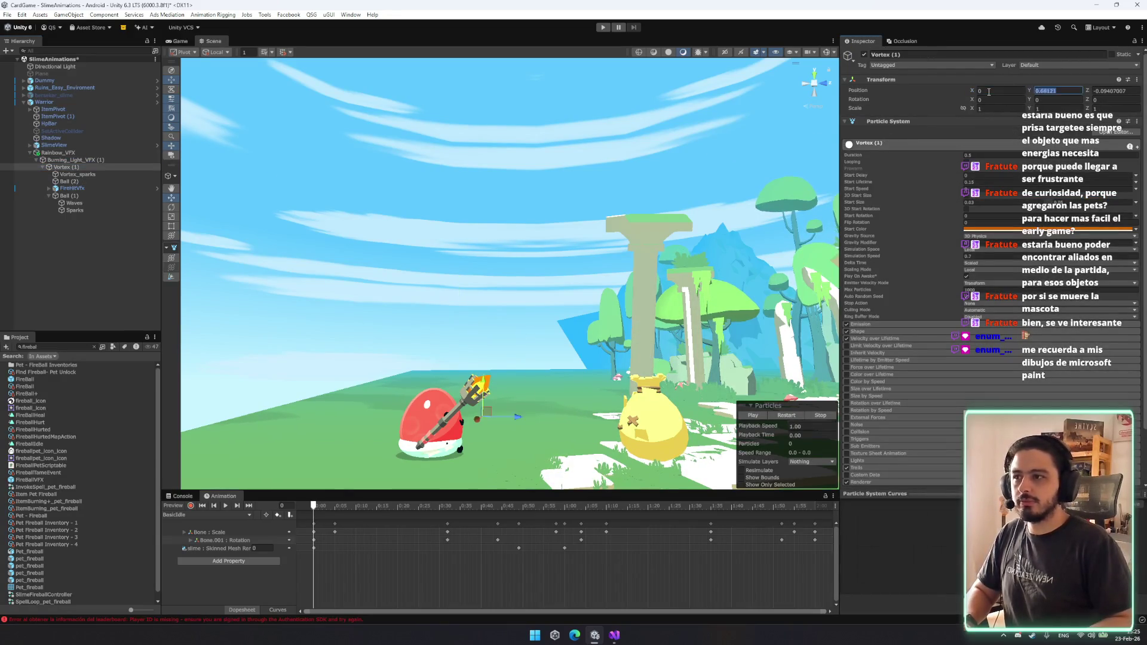
double_click(75, 159)
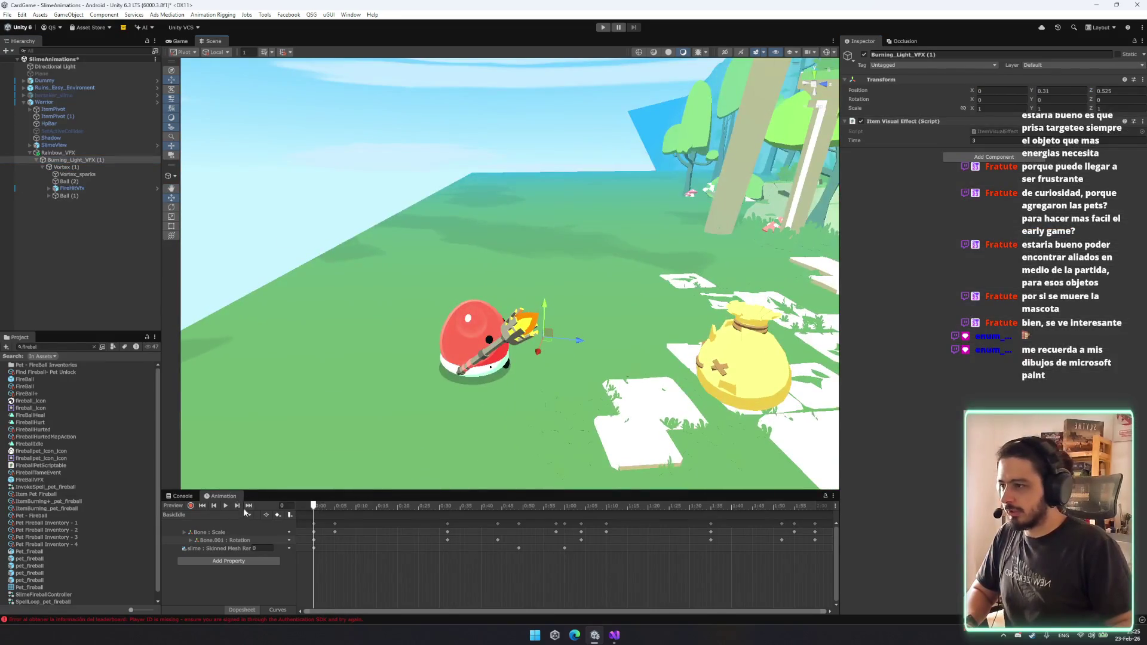
click(244, 514)
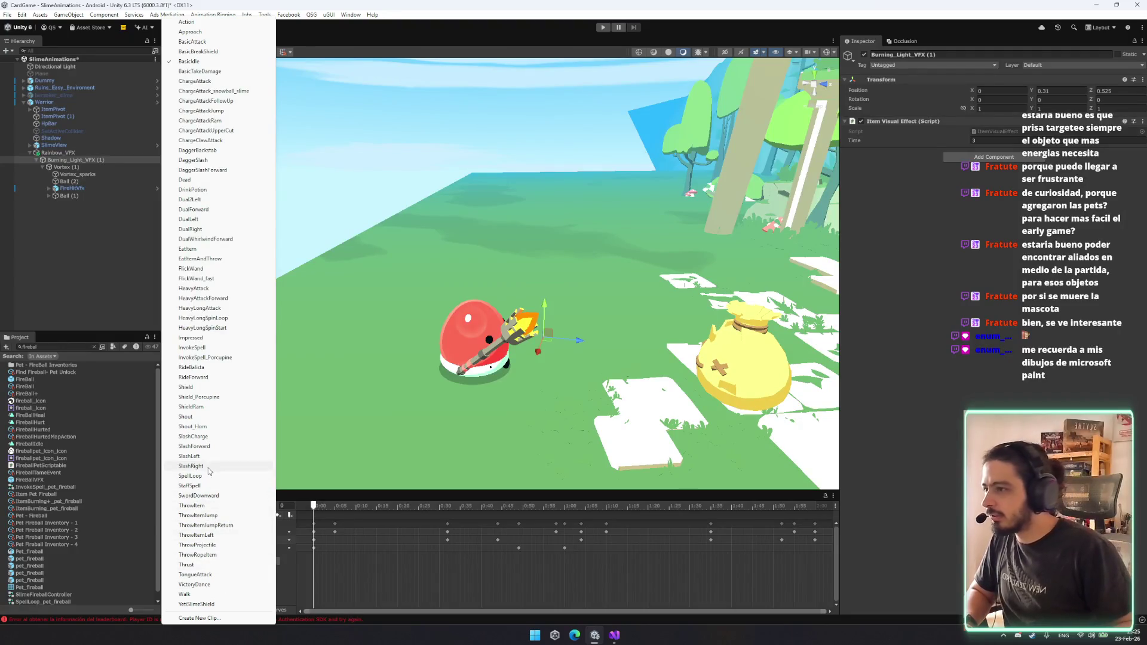
click(208, 485)
drag(452, 513, 475, 515)
Preview Vortex (1), then view the bag and FireHitVfx from several angles.
click(63, 166)
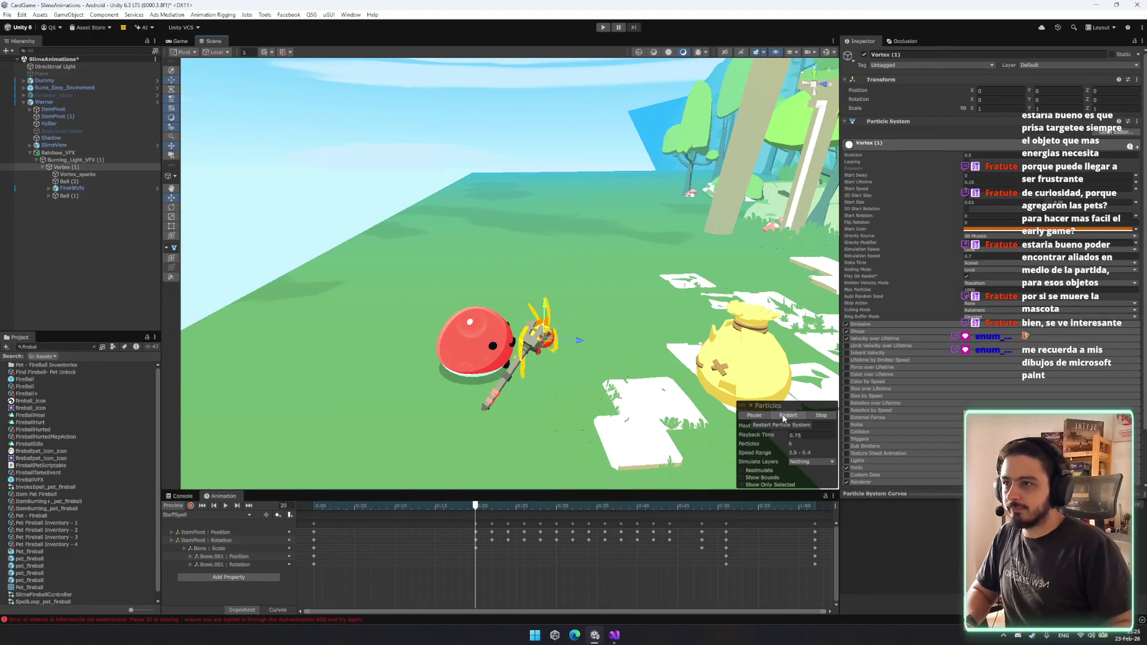
mouse_move(633, 359)
mouse_down()
mouse_move(595, 353)
mouse_move(593, 397)
mouse_up()
click(798, 416)
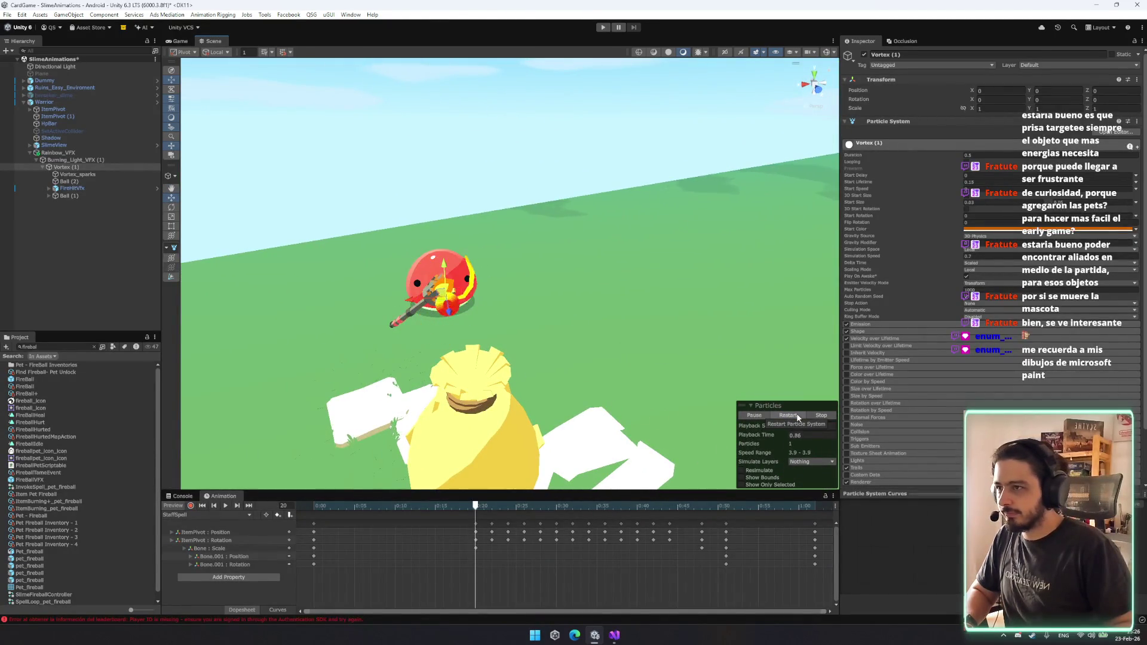
click(819, 414)
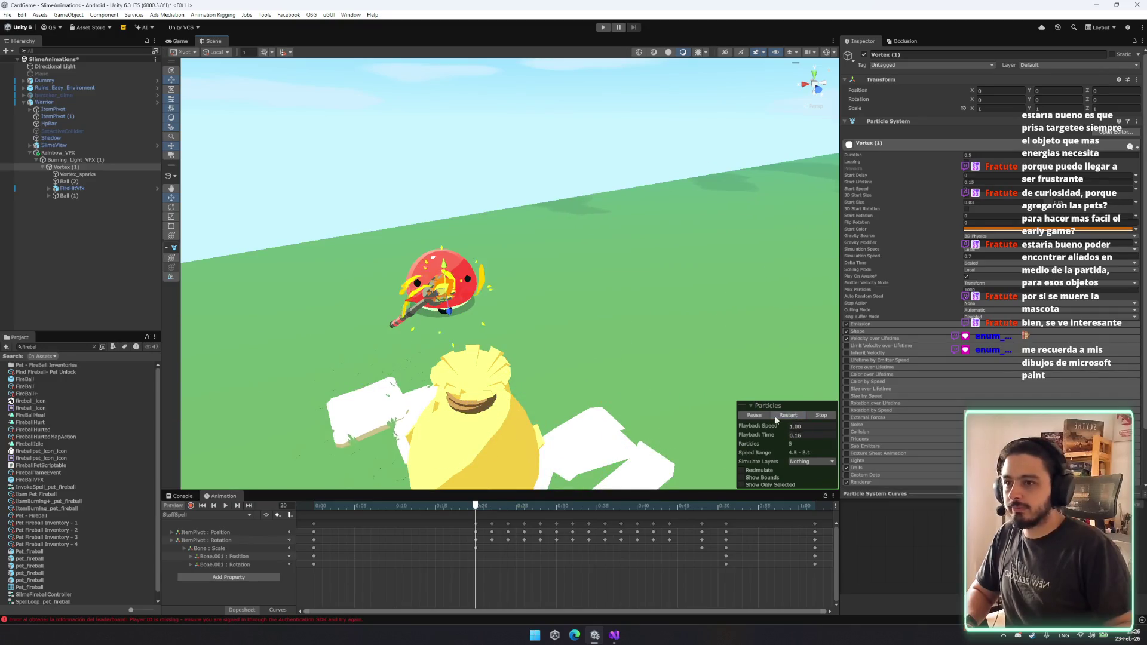
drag(734, 388, 720, 311)
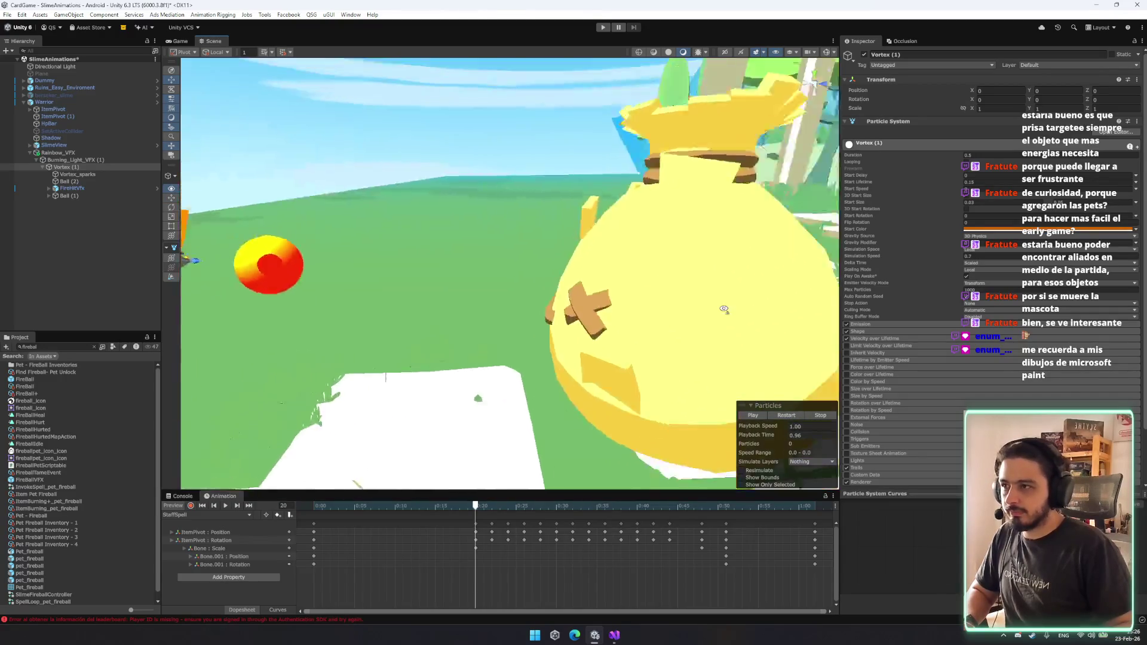
scroll(720, 311, down, 5)
drag(773, 436, 886, 423)
key(f)
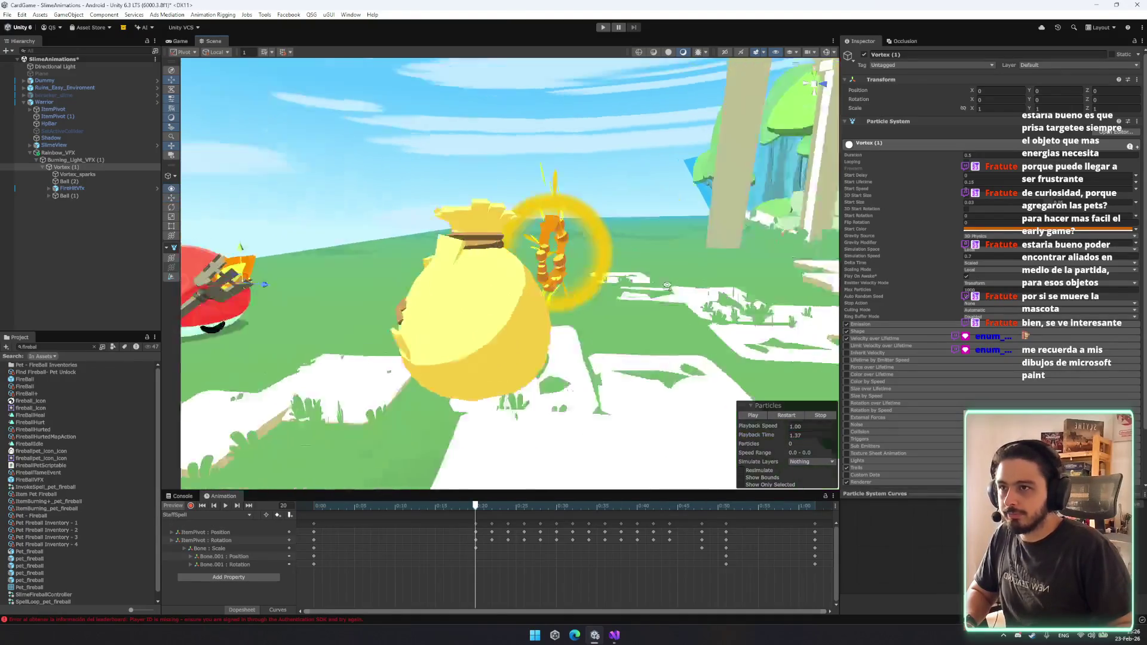
click(77, 189)
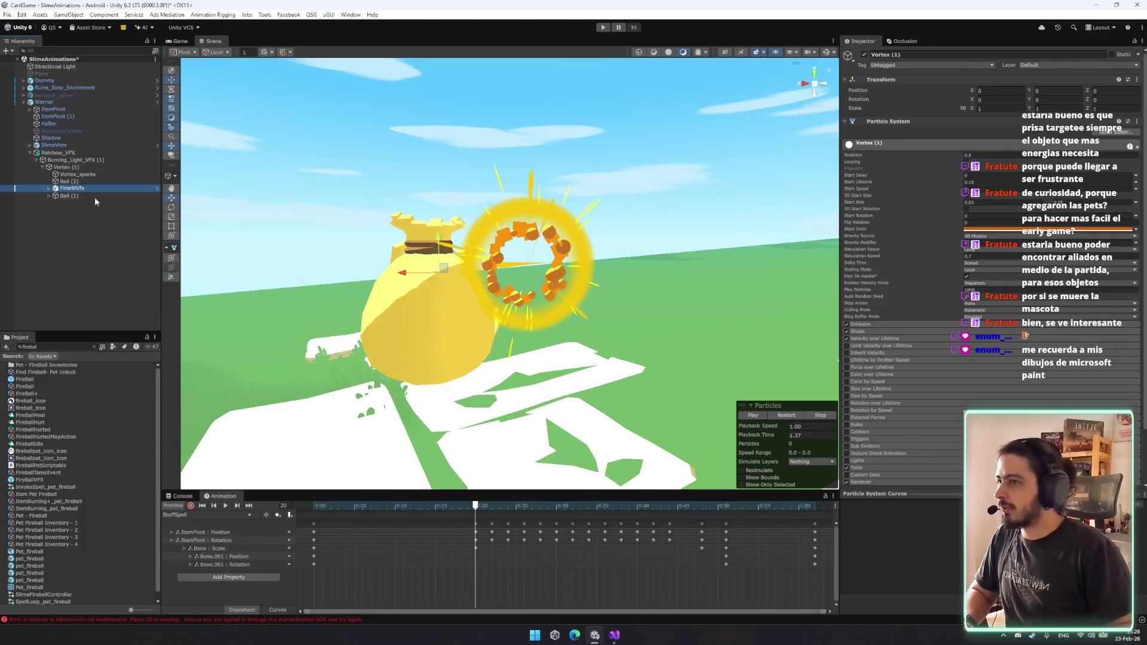
drag(418, 269, 558, 286)
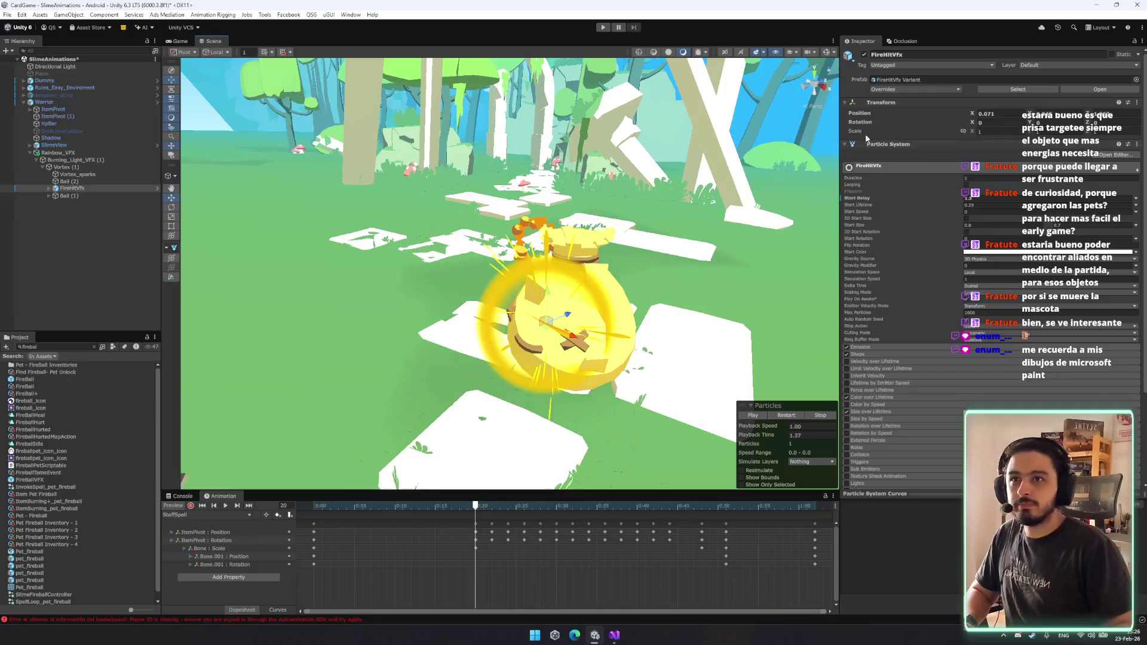
Replay Vortex (1) repeatedly, then in sync with the playing StaffSpell animation.
click(65, 167)
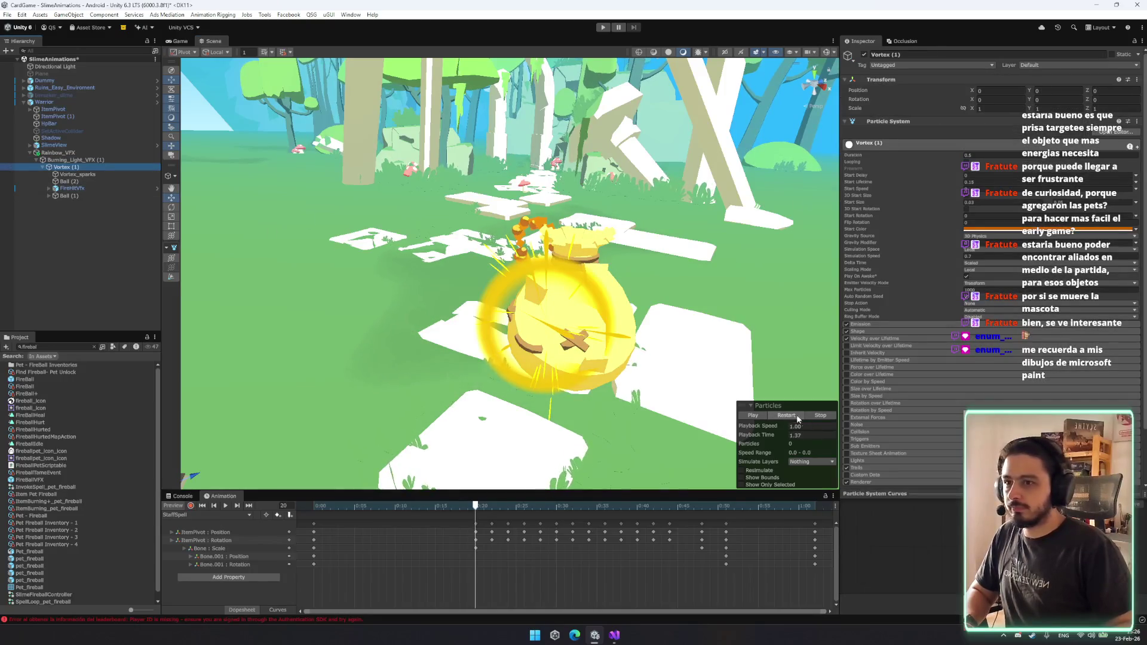
click(797, 417)
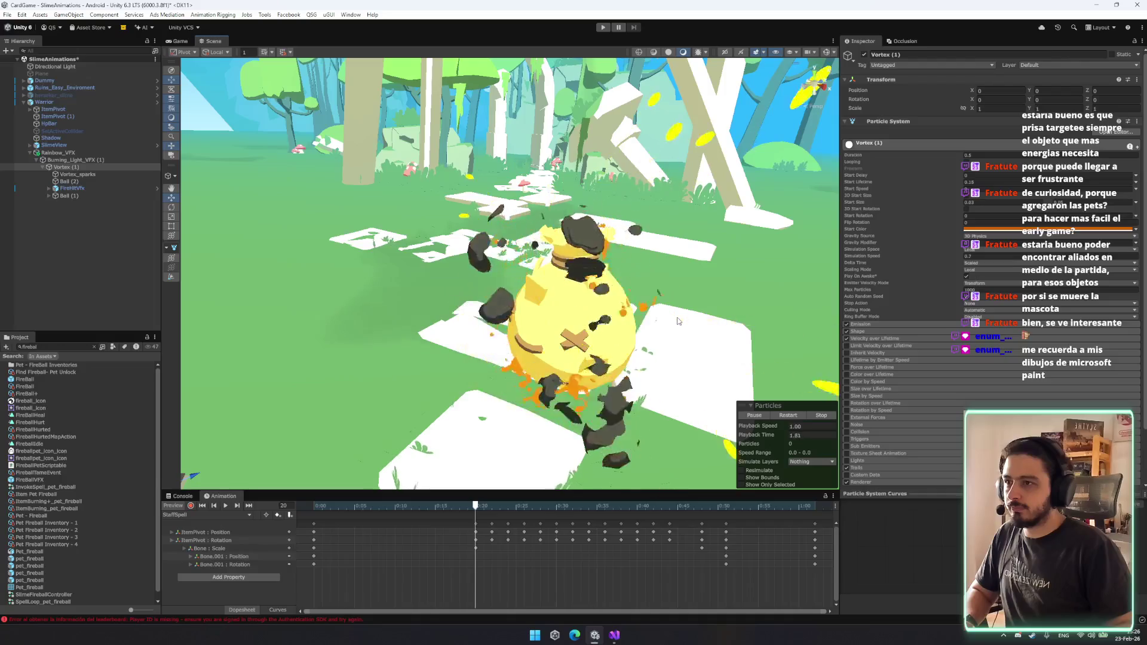
scroll(678, 321, down, 5)
click(789, 417)
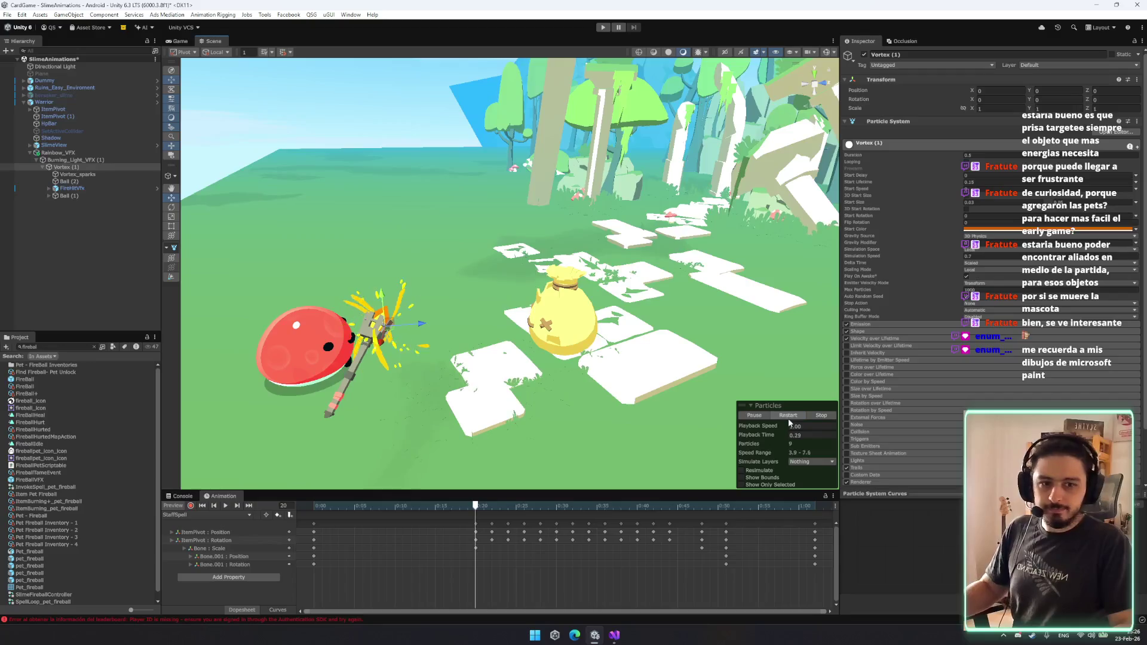
click(788, 416)
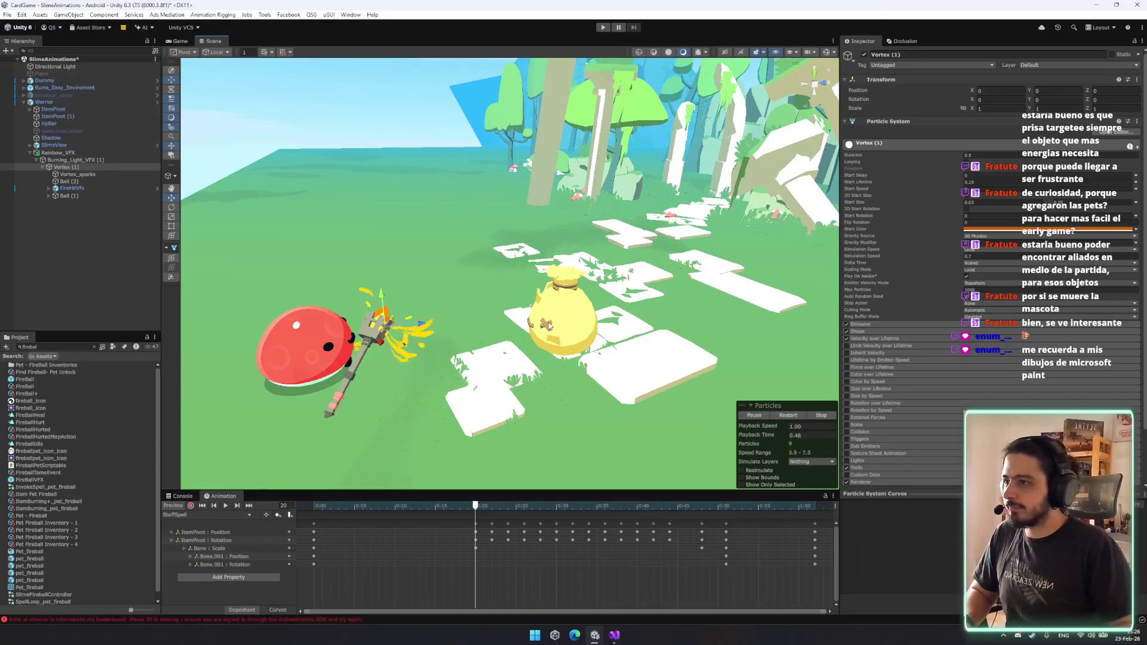
click(84, 167)
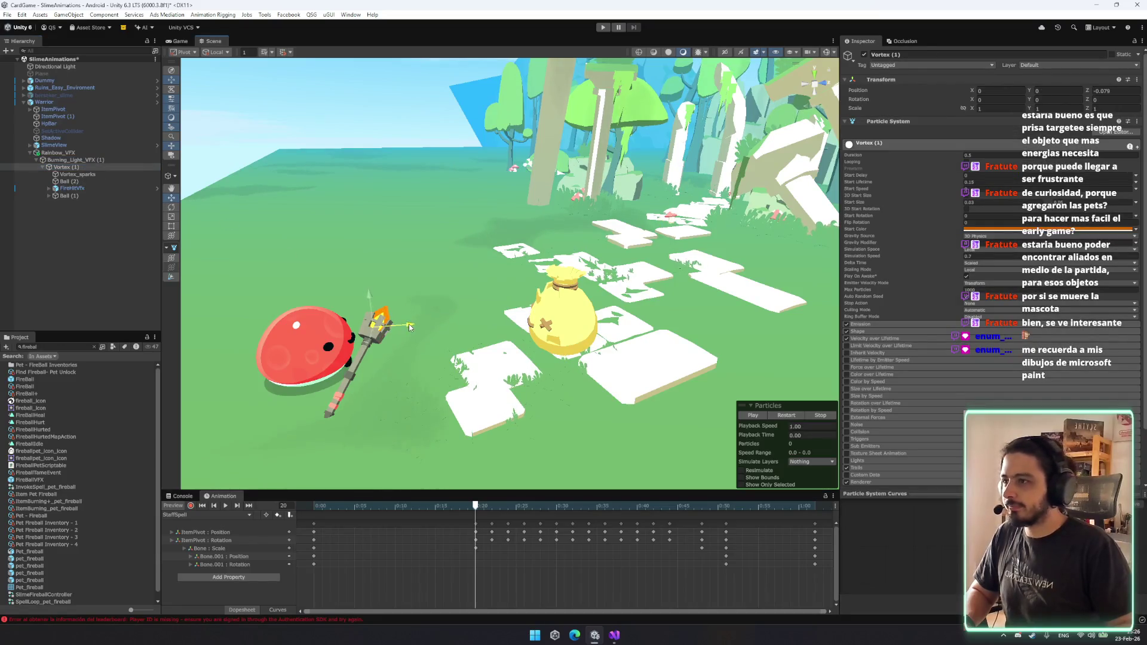
click(792, 420)
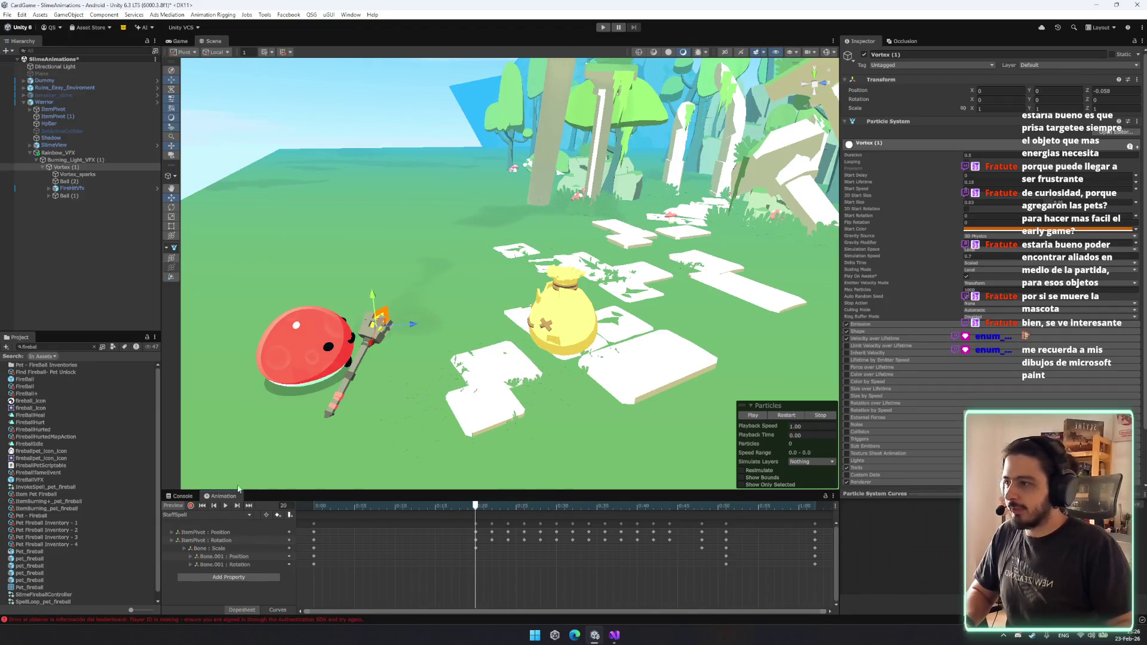
click(227, 506)
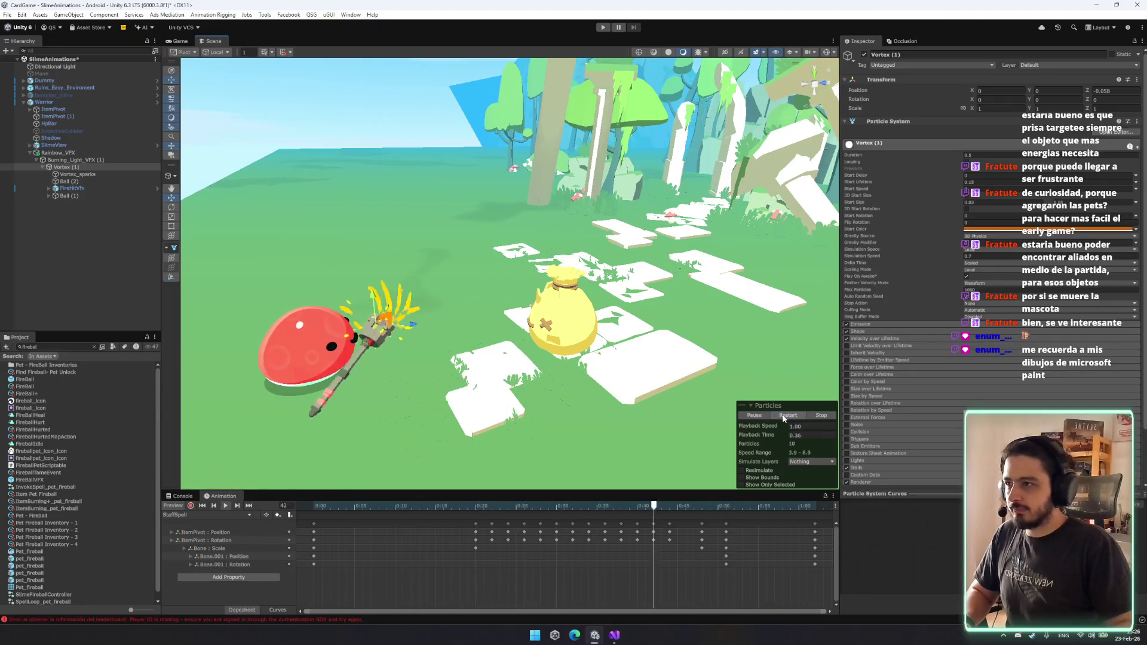
click(783, 416)
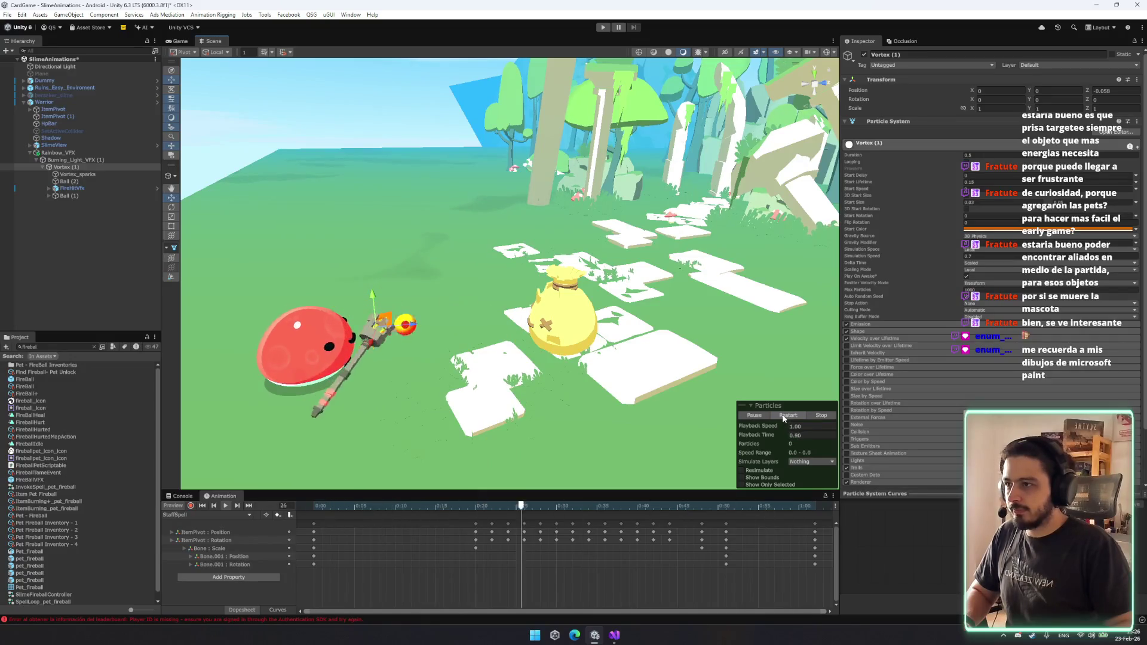
click(783, 416)
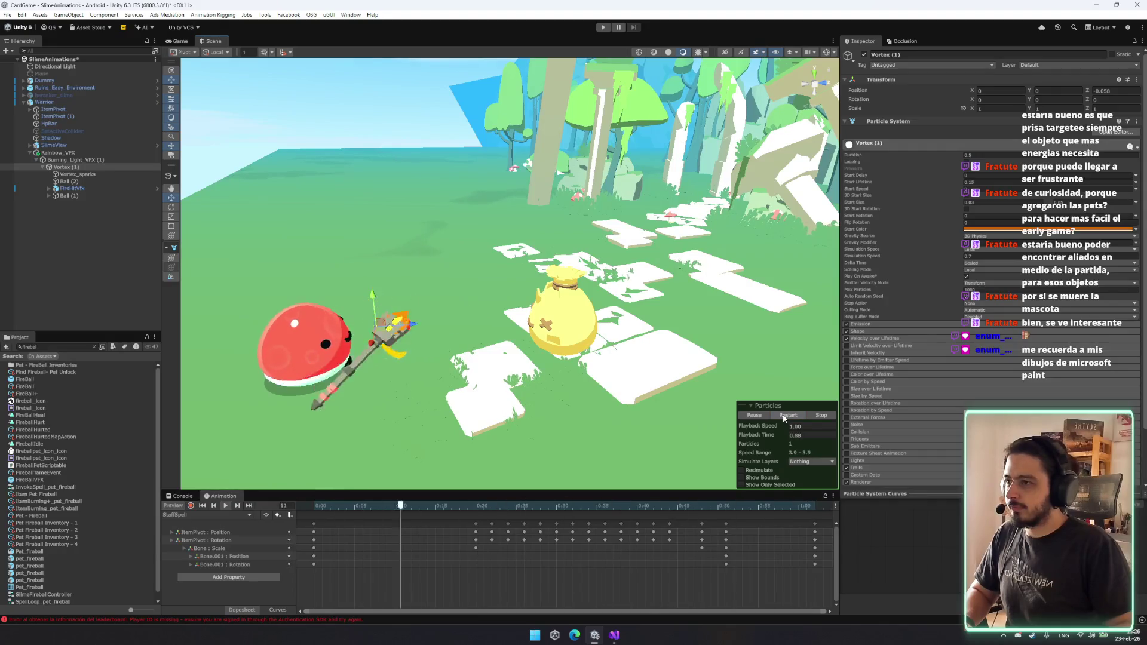
Multi-select Ball (1), Vortex (1) and Vortex_sparks together.
click(73, 161)
click(67, 167)
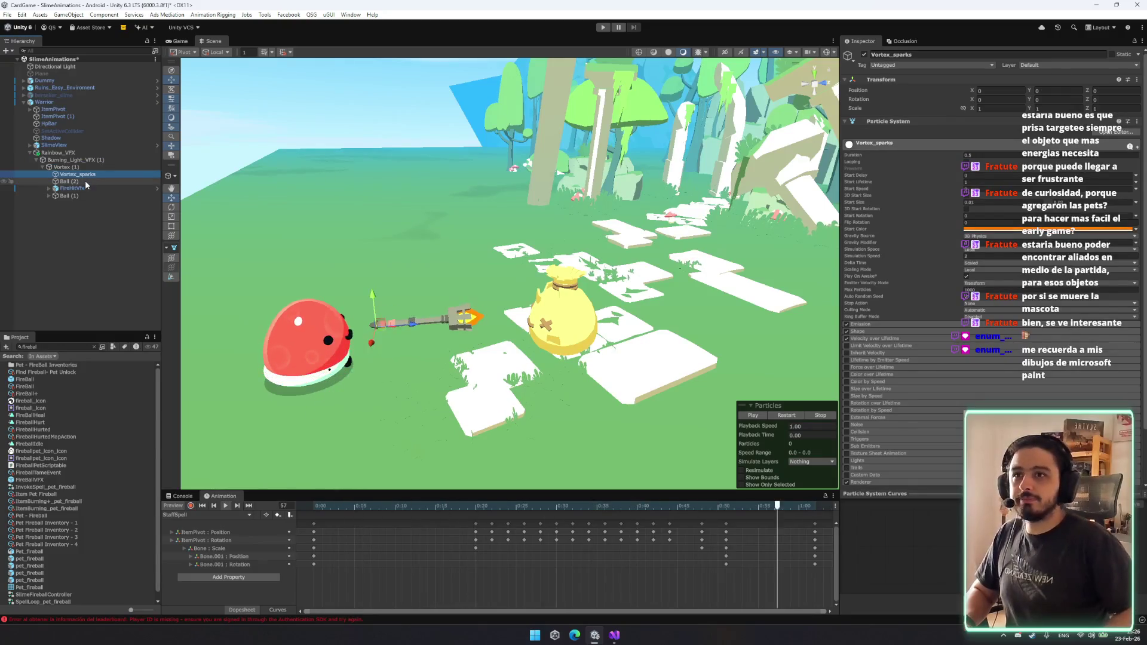
click(71, 195)
key(Up)
key(Up)
key(Up)
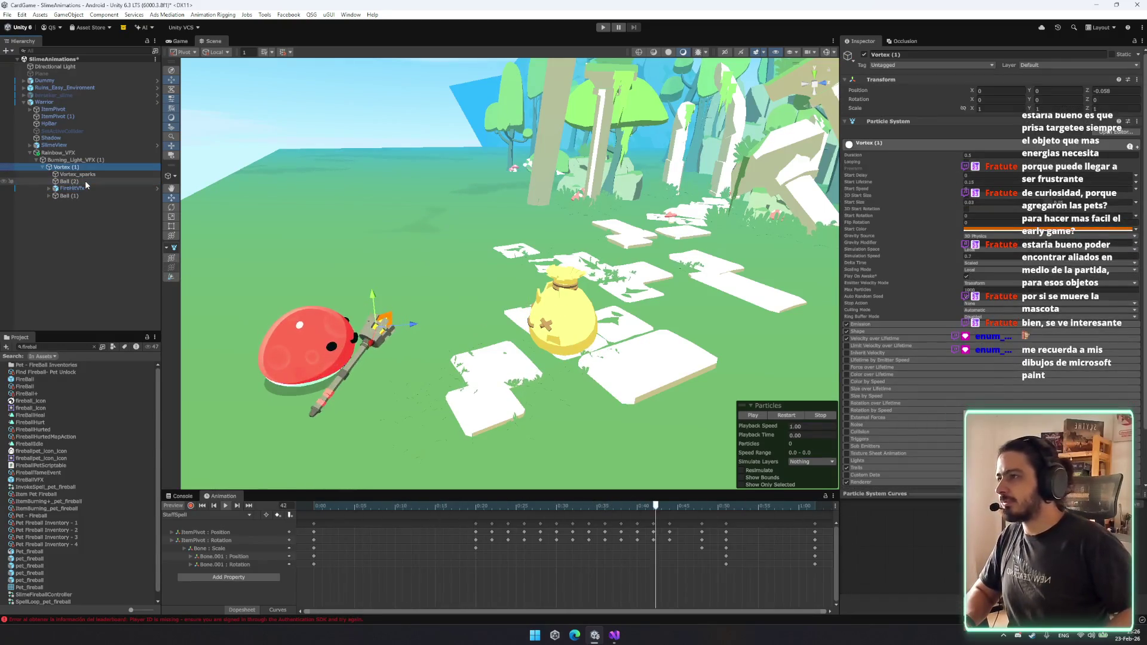
key(shift+Up)
click(178, 510)
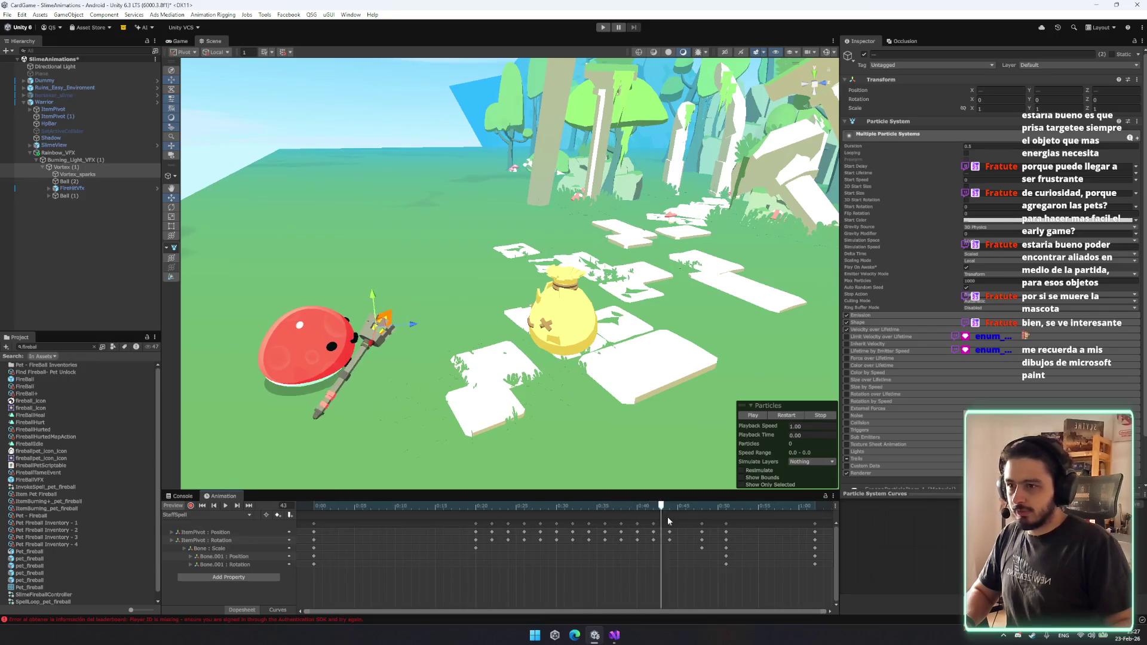
Scrub the animation to frame 51 and step through Vortex_sparks, Ball (2) and Ball (1).
mouse_move(706, 520)
mouse_down()
mouse_move(727, 522)
mouse_move(694, 520)
mouse_move(717, 518)
mouse_up()
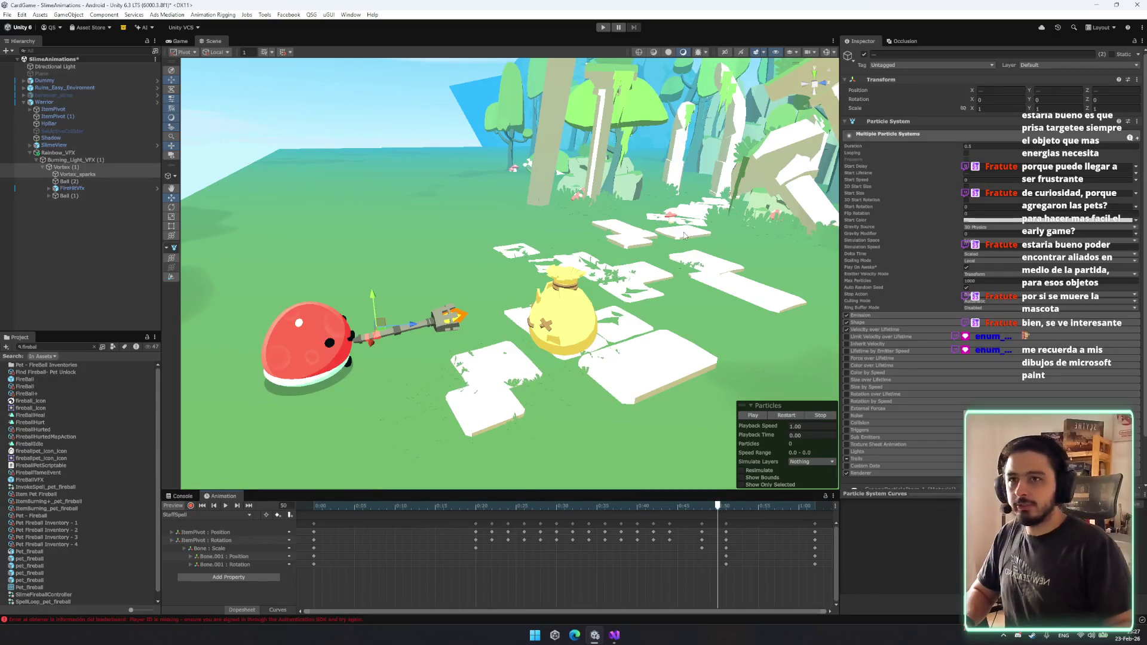
click(80, 174)
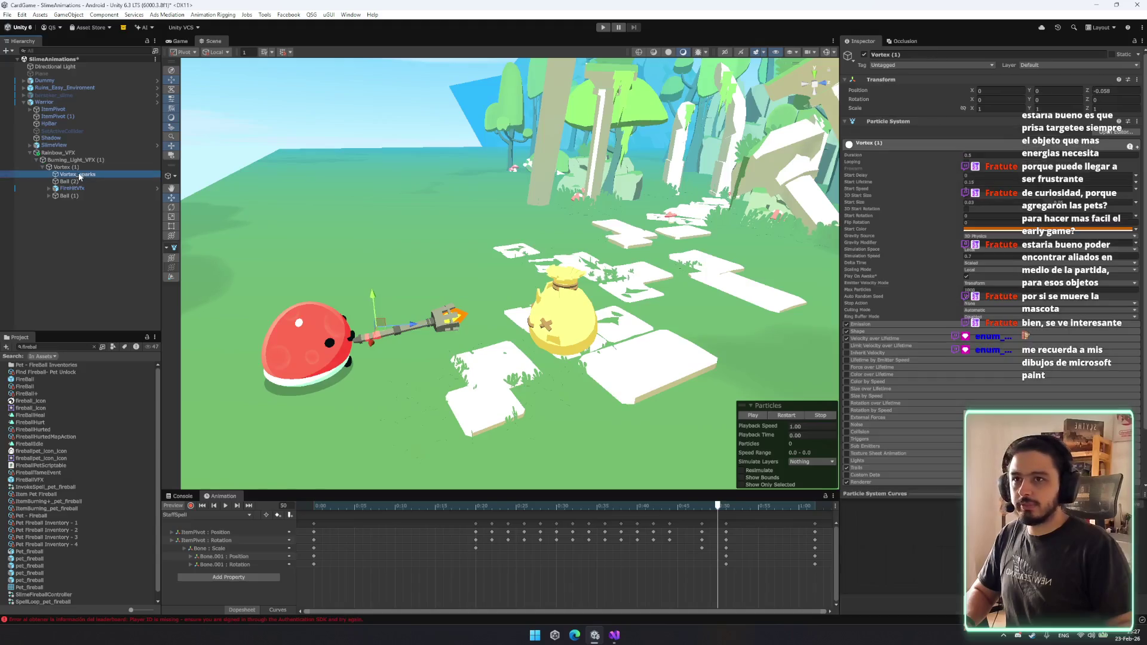
key(Down)
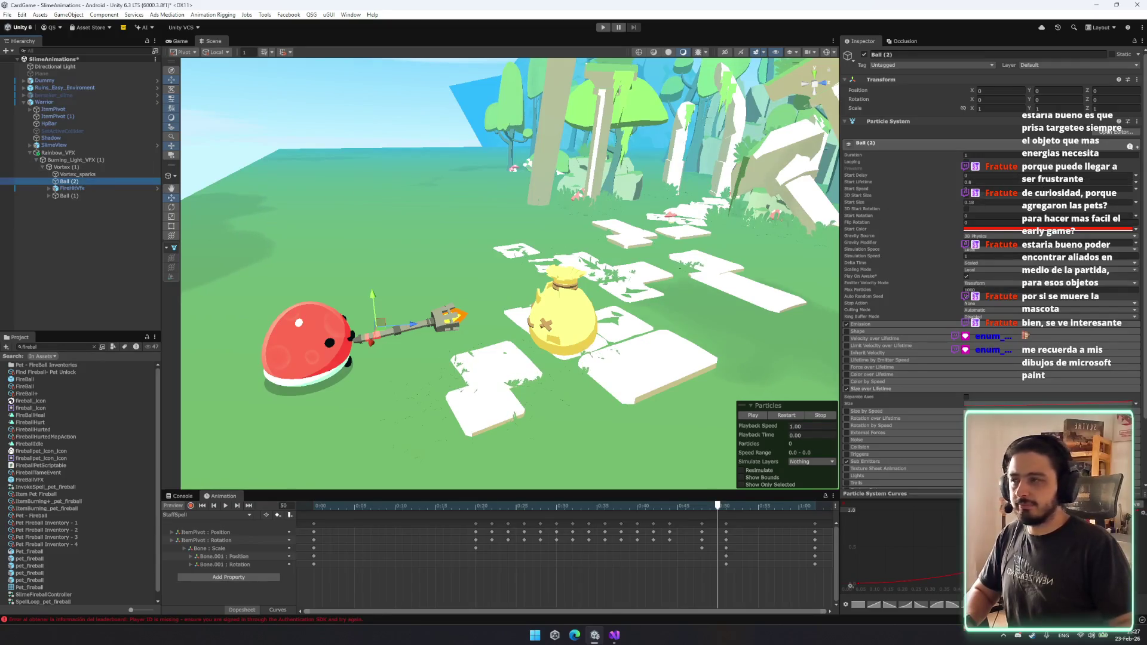
click(100, 196)
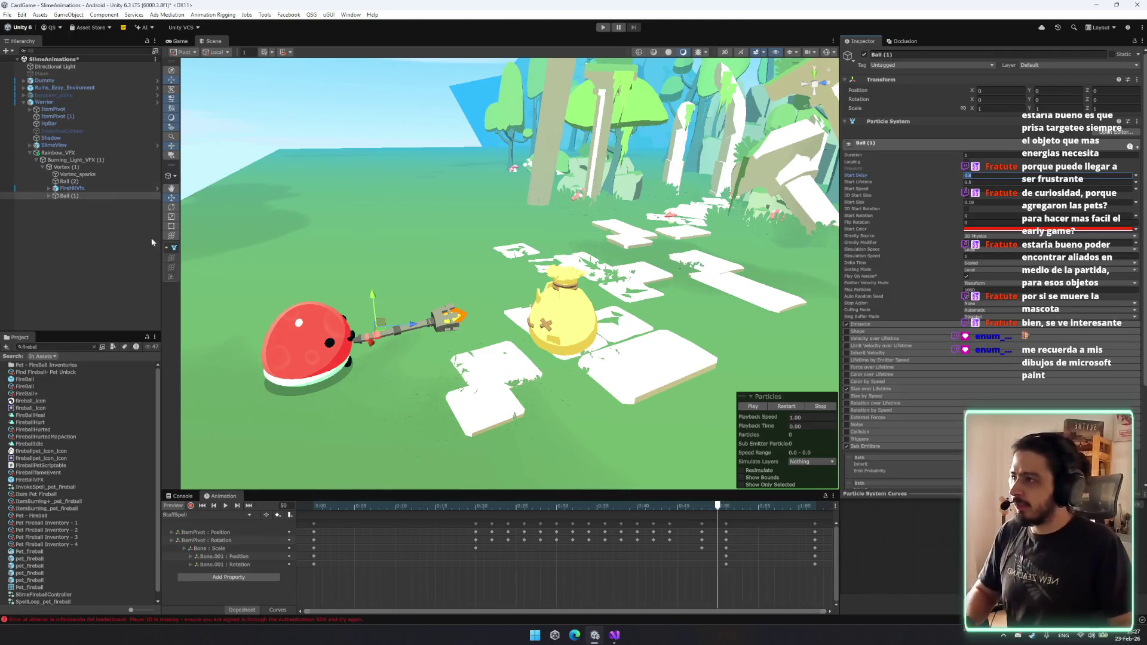
Play StaffSpell with the Vortex (1) particles, then select and expand Ball (1).
click(225, 505)
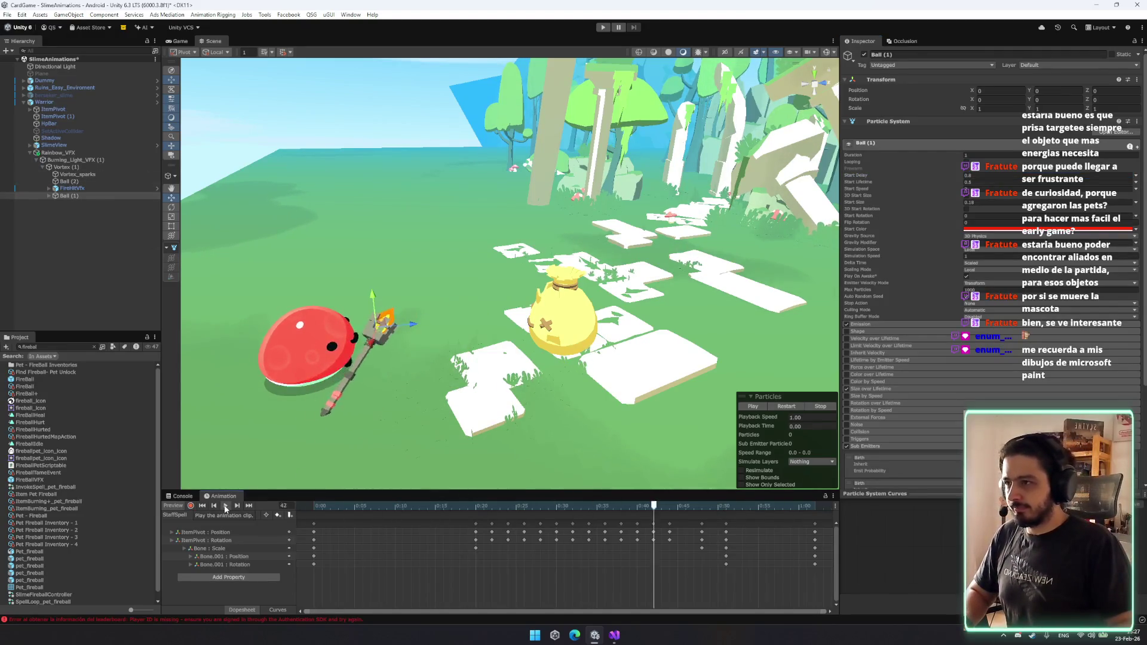
click(83, 153)
click(66, 167)
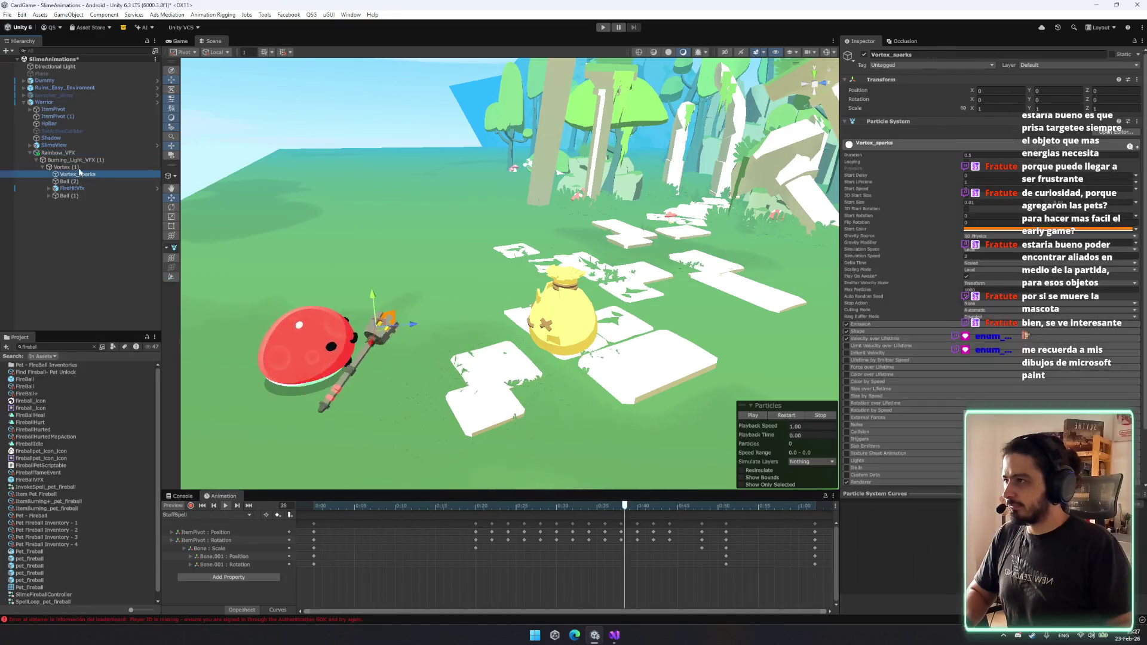
click(788, 416)
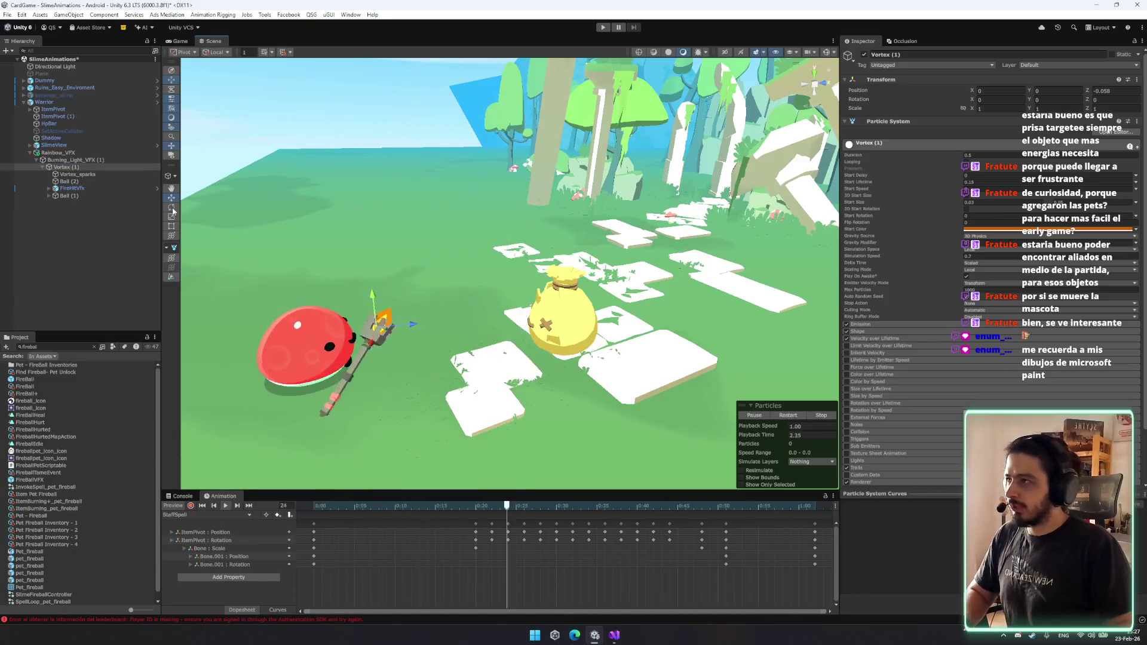
click(69, 195)
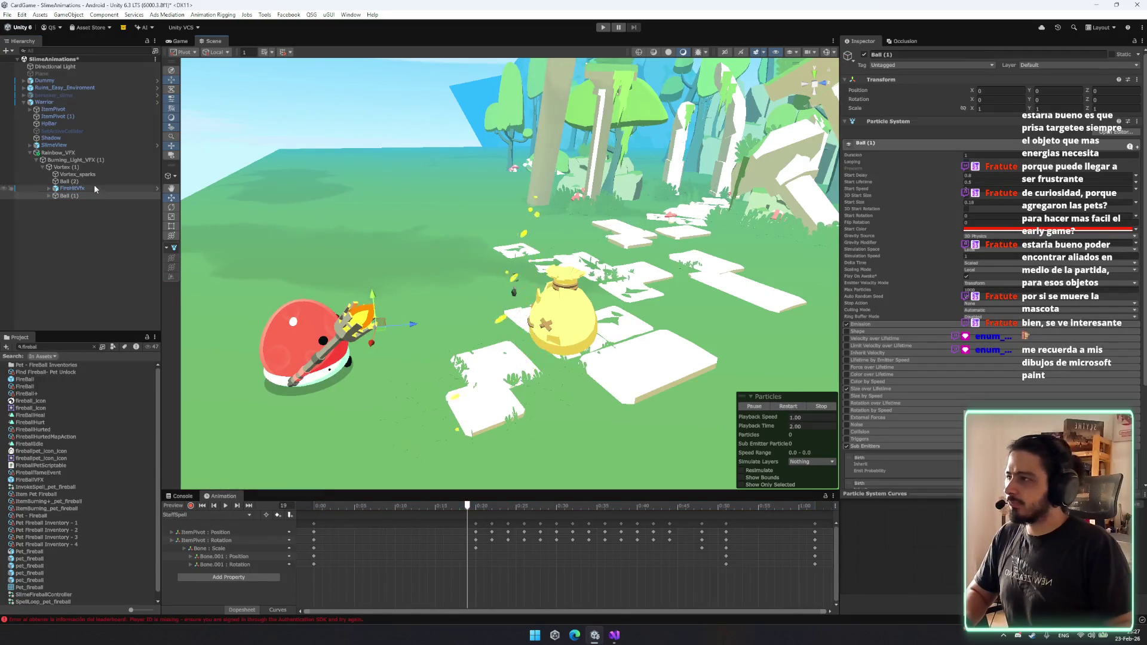
key(Right)
key(Down)
key(Down)
Replay the Ball (1) effect, then switch the selection to FireHitVfx.
click(72, 197)
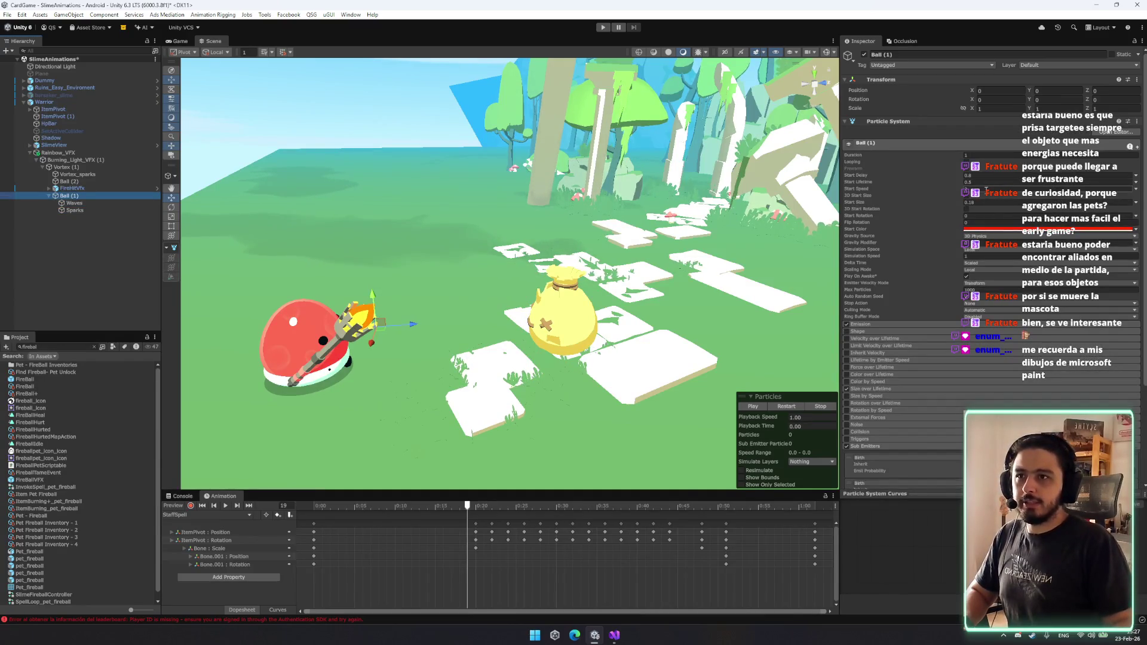
click(789, 407)
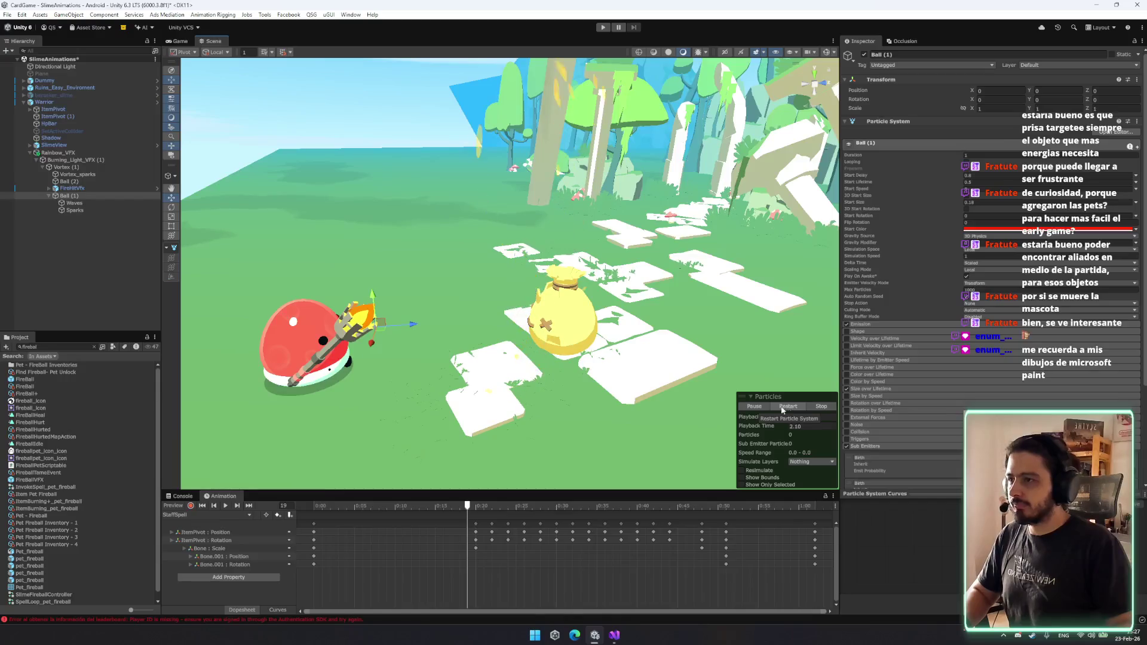
ctrl+click(81, 193)
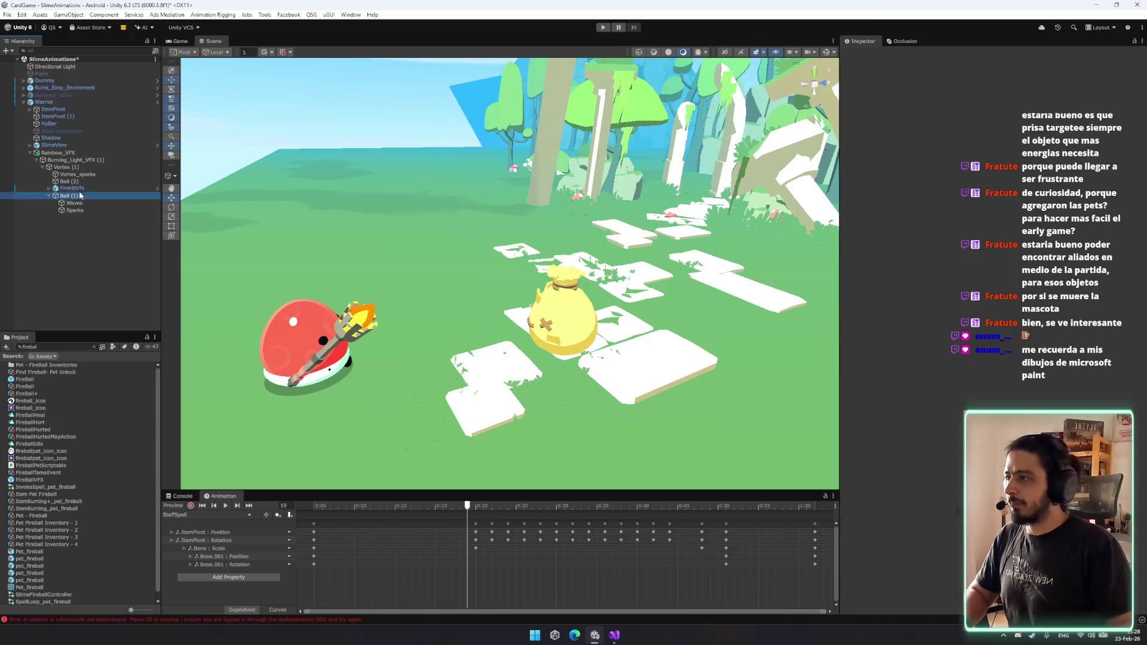
key(Up)
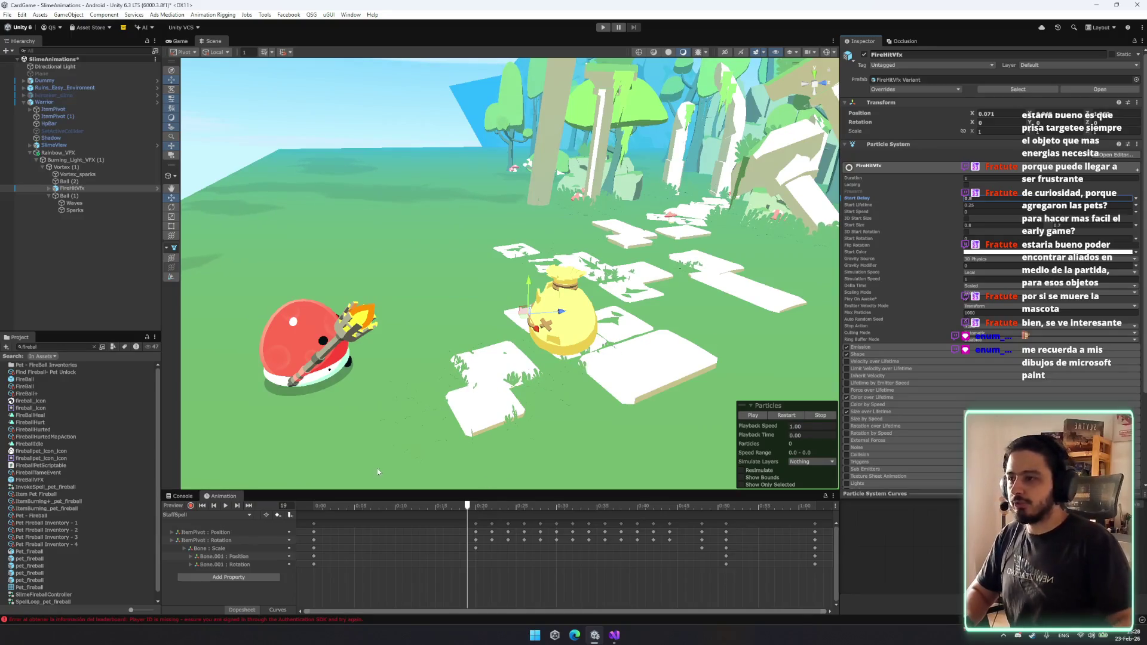
Play the staff cast with Vortex (1) particles, rewind it, and select Waves.
click(226, 506)
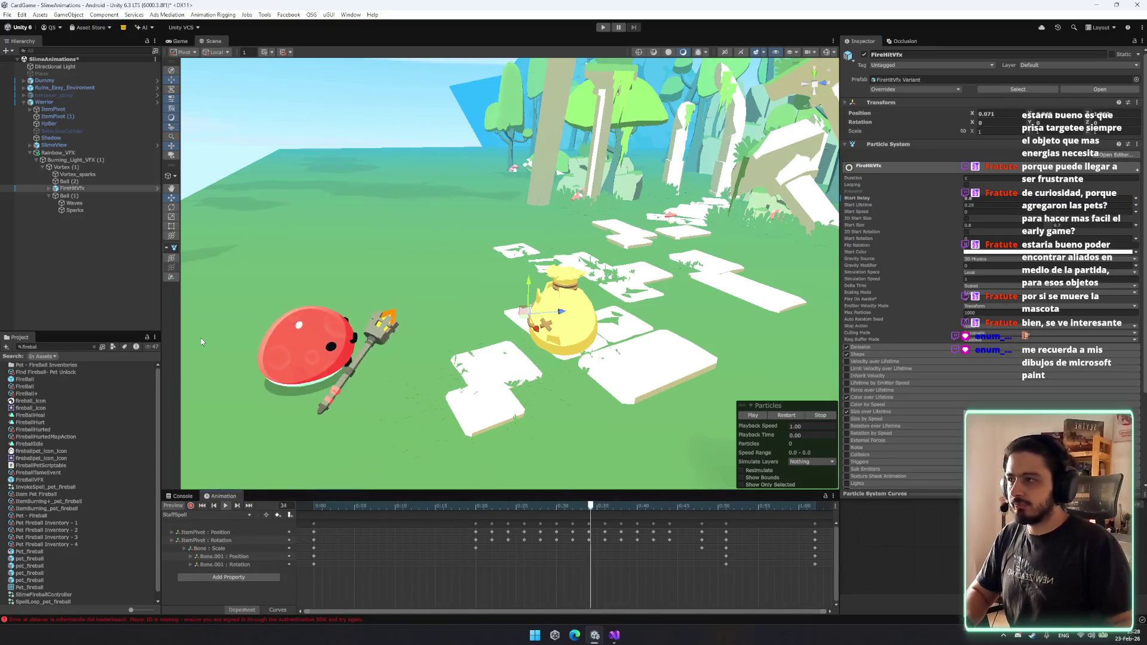
click(63, 167)
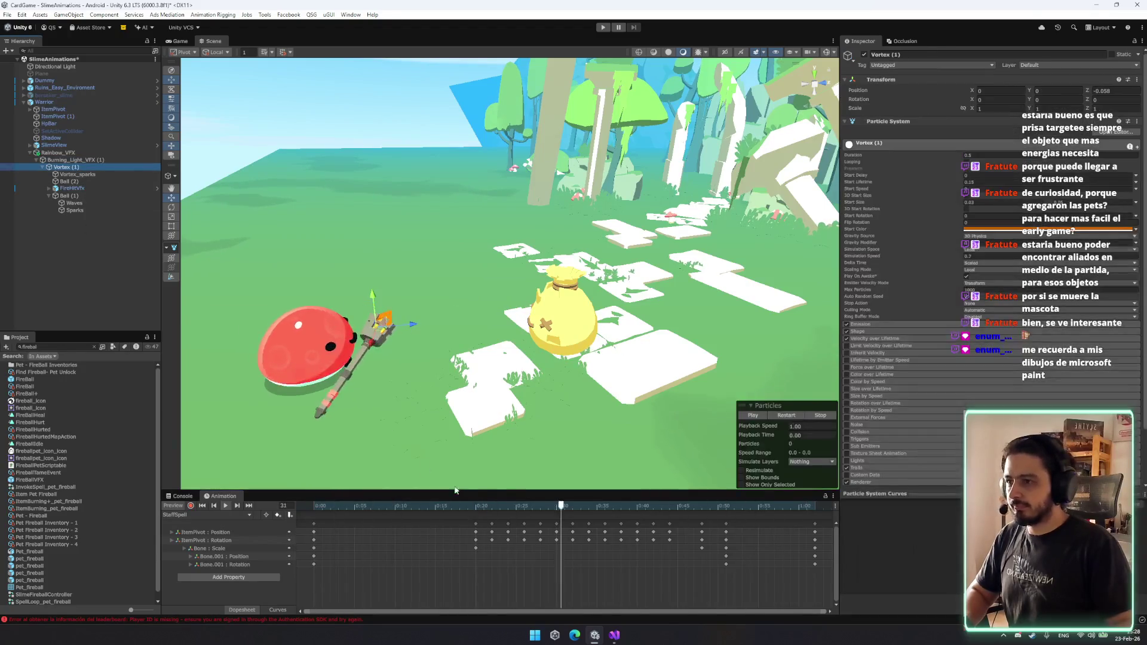
click(787, 417)
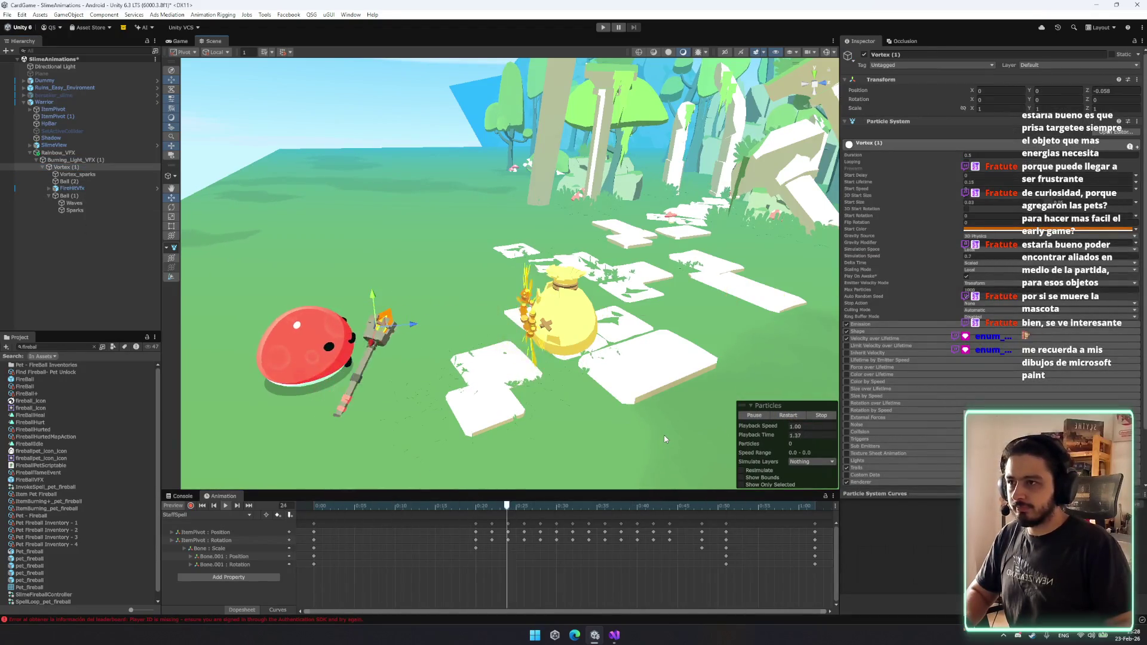
click(202, 506)
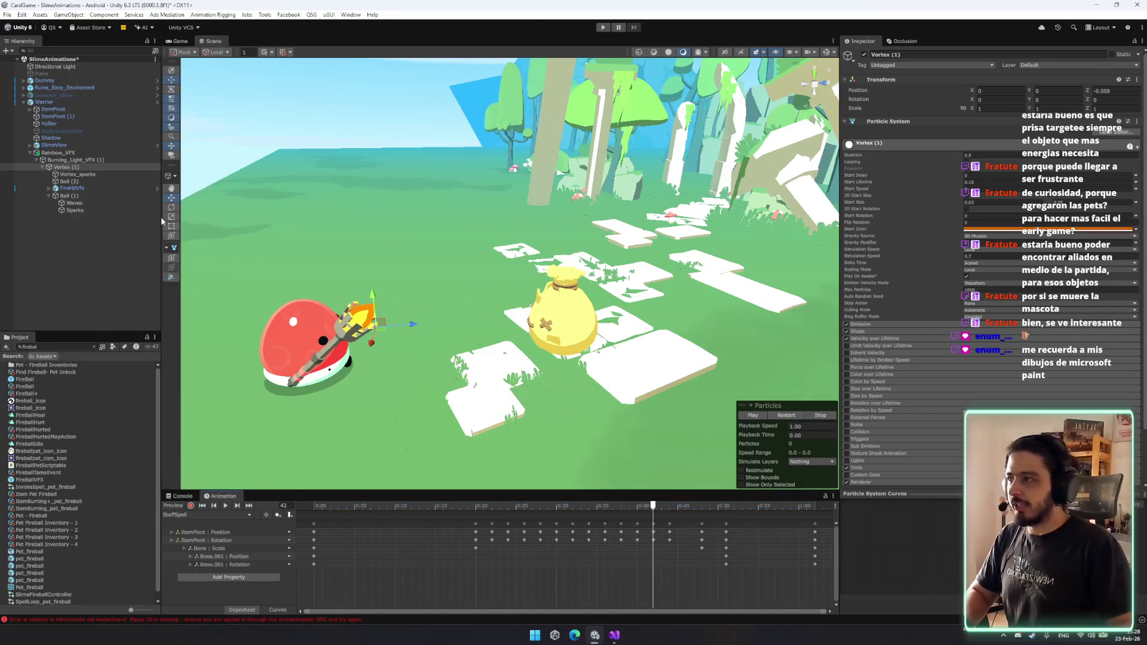
click(75, 203)
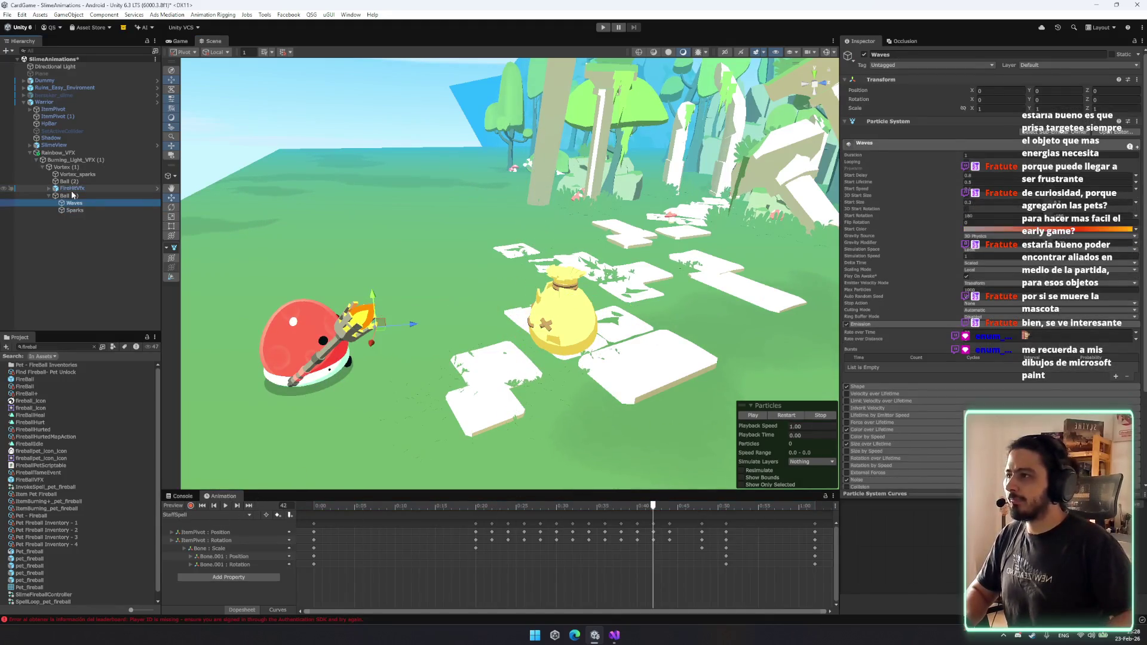
Select FireHitVfx together with its four child effects and stop the running preview.
click(72, 189)
key(Right)
key(Down)
key(shift+Down)
key(shift+Down)
key(shift+Down)
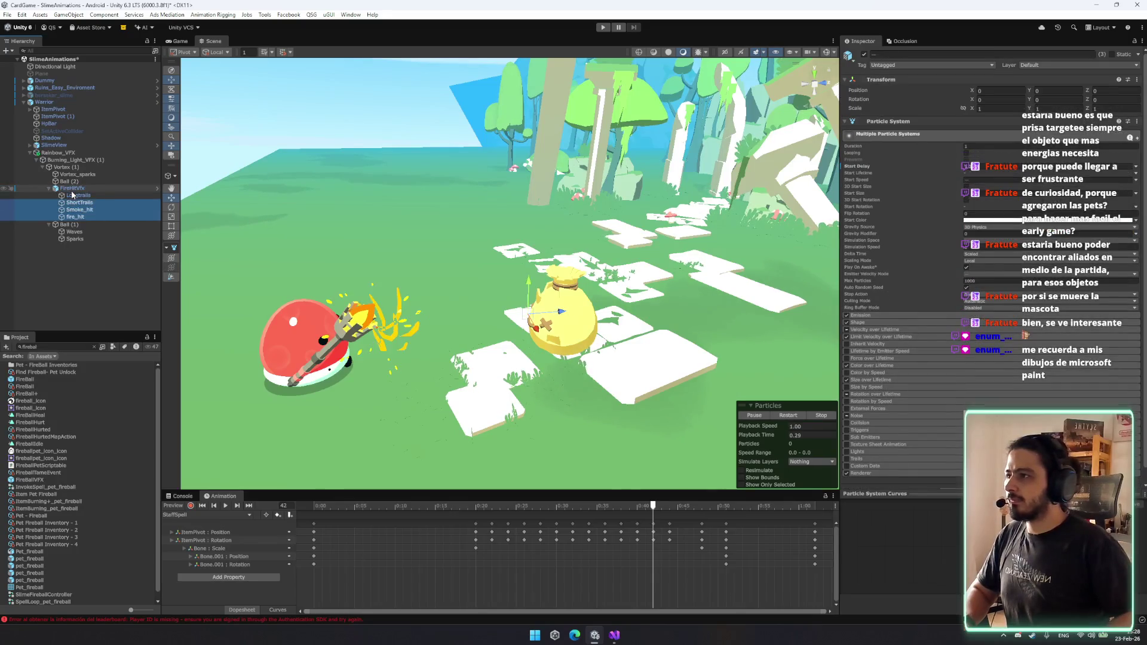
ctrl+click(71, 188)
click(980, 168)
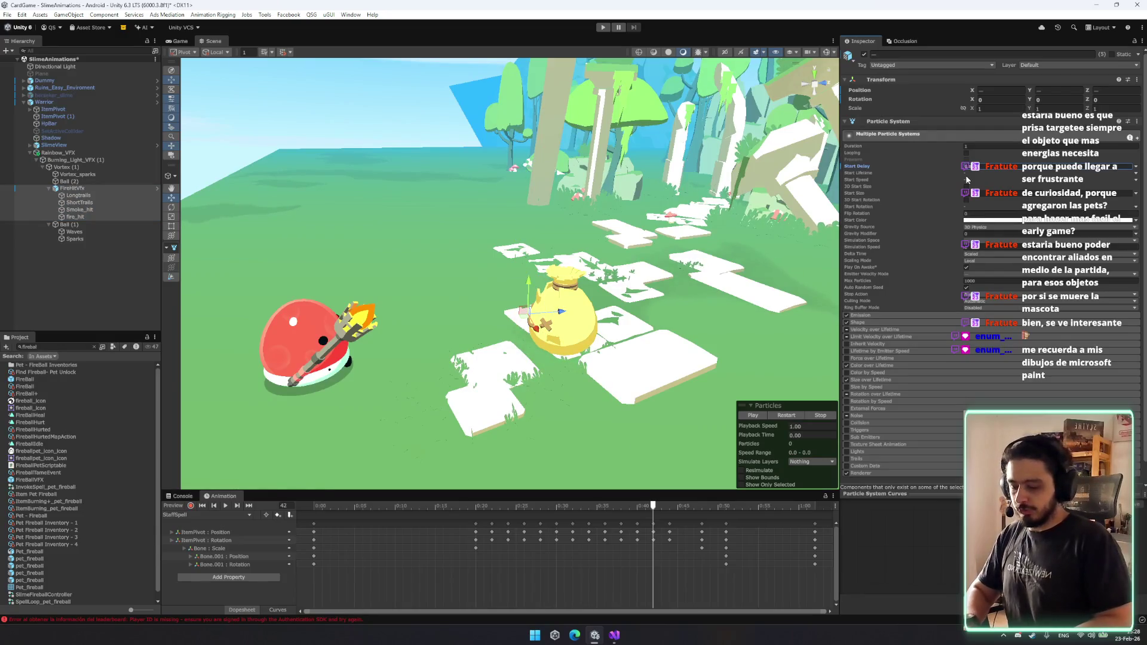
Replay the fire-hit burst many times to judge its look, then select Ball (2).
click(779, 418)
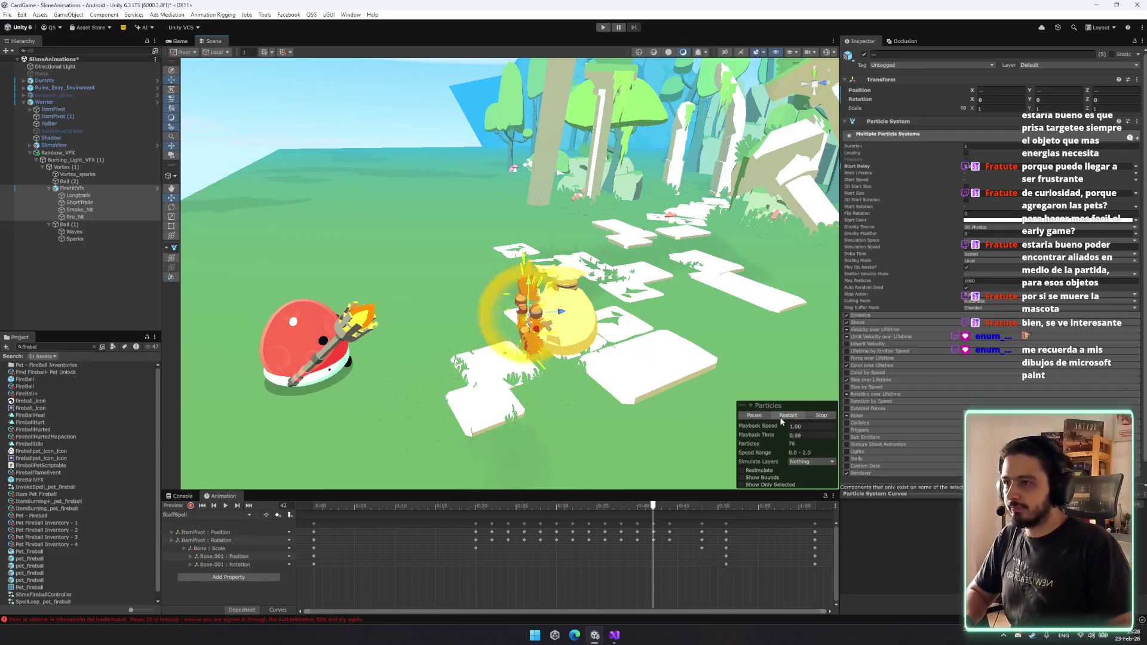
click(781, 417)
click(1037, 165)
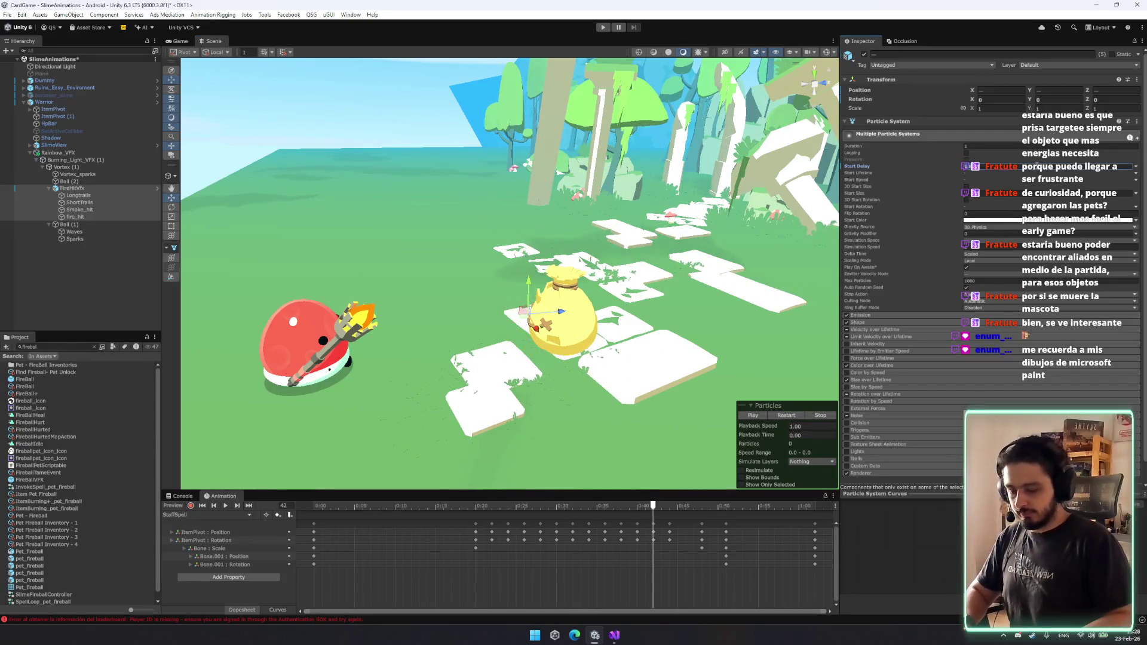
click(793, 416)
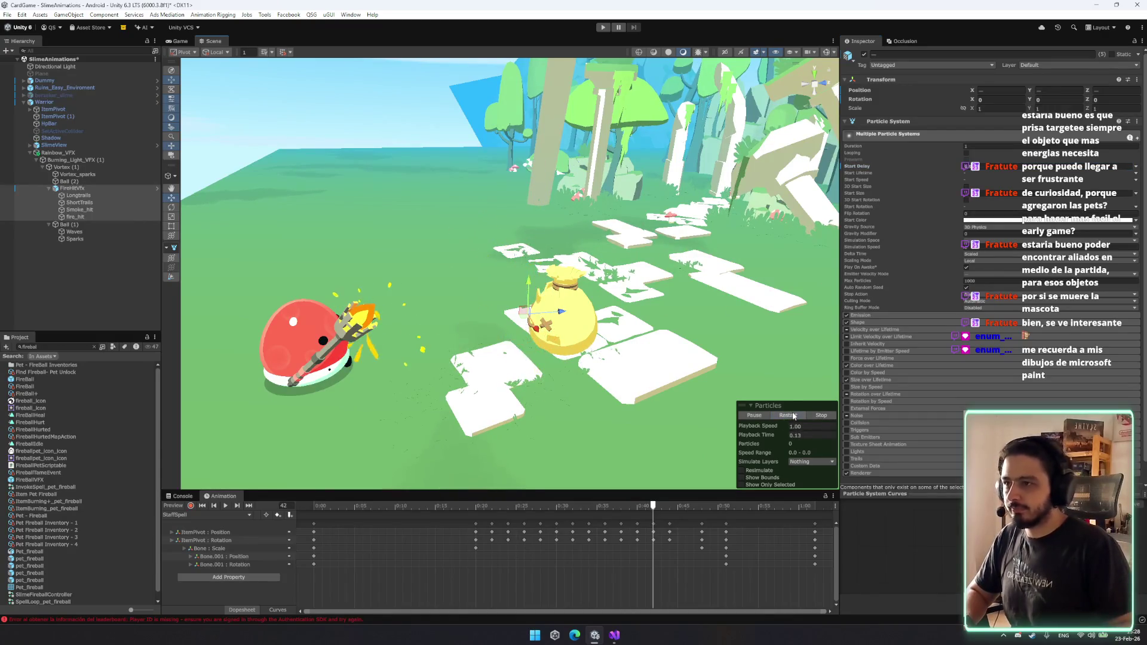
click(800, 417)
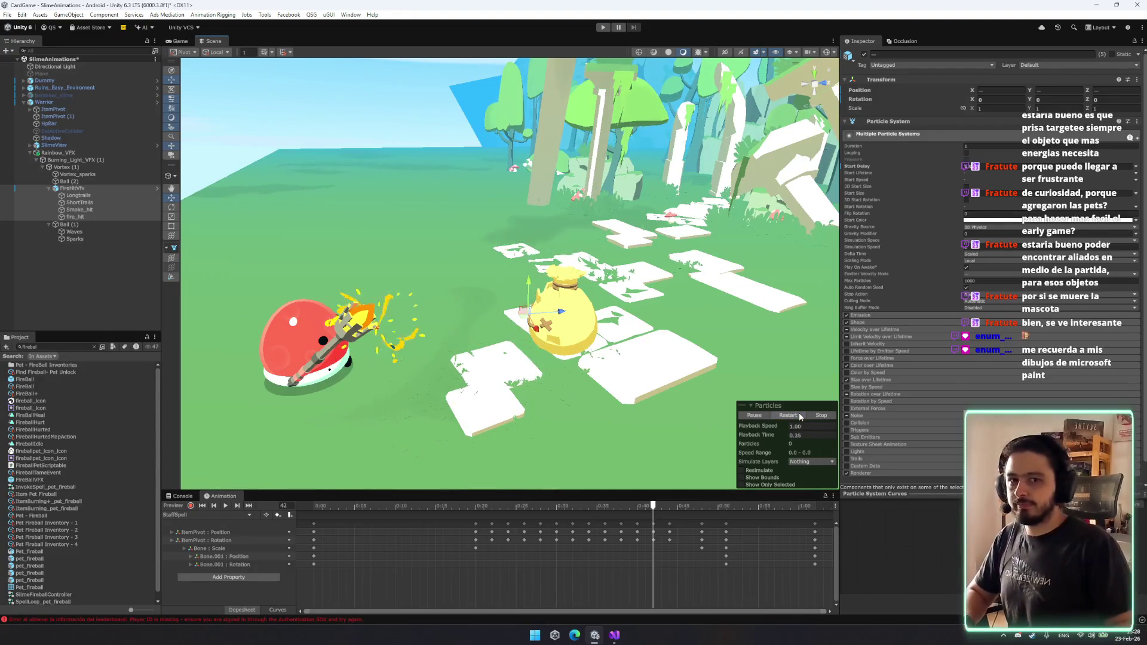
click(800, 416)
click(801, 416)
click(800, 417)
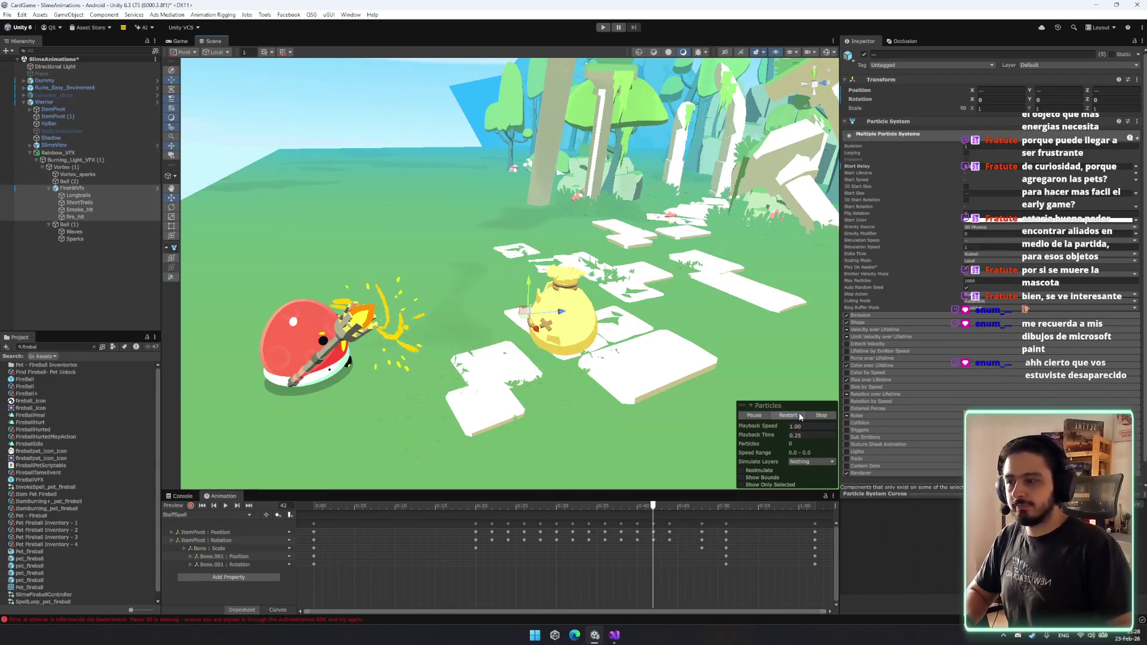
click(801, 416)
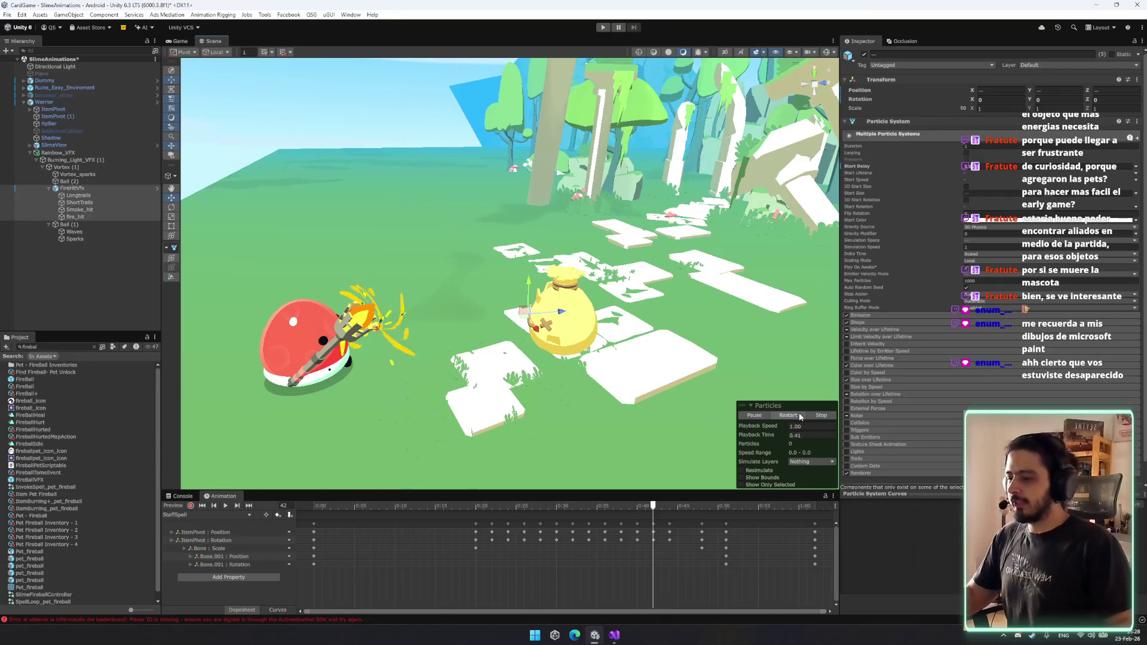
click(800, 416)
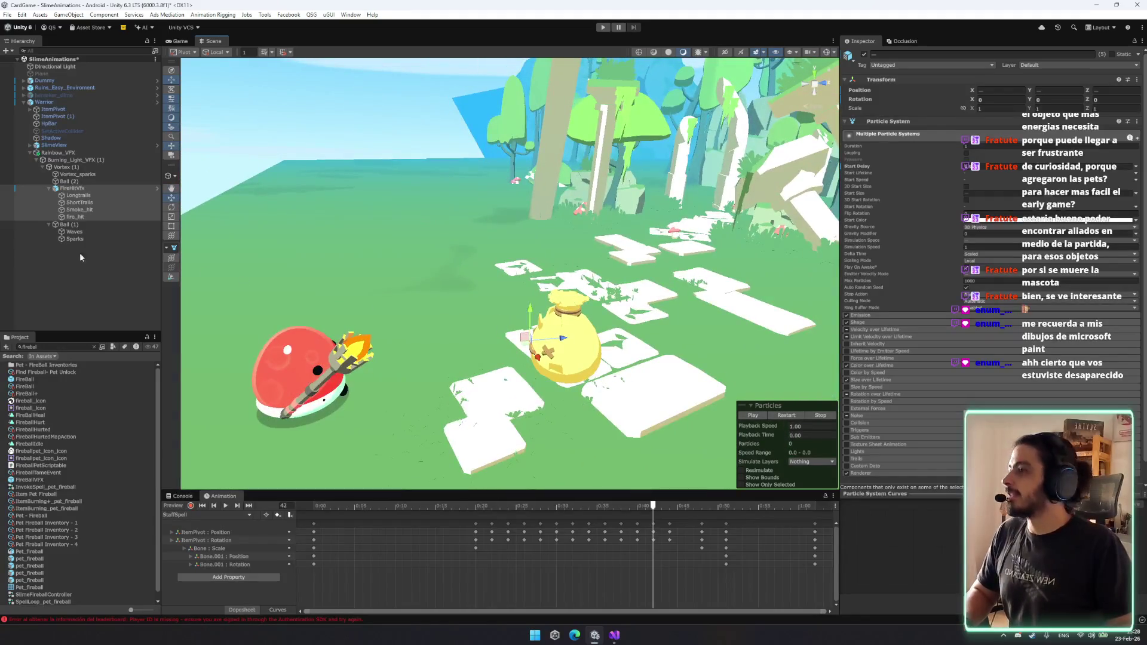
click(69, 181)
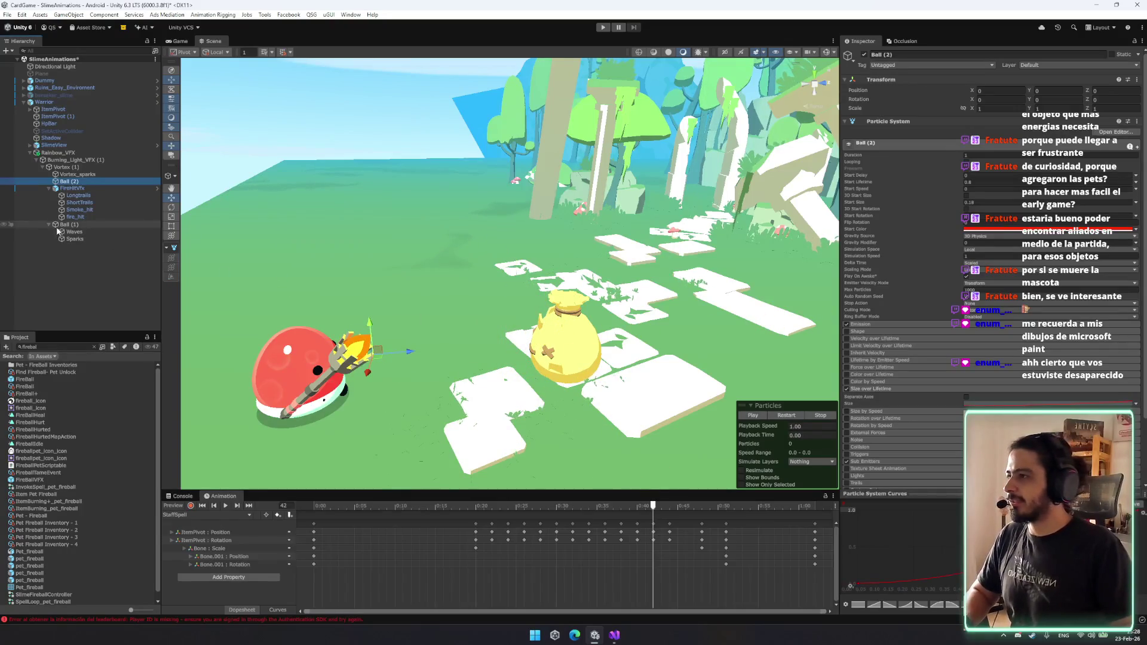
Collapse FireHitVfx and replay Vortex_sparks, Ball (2), FireHitVfx and Ball (1) together.
click(119, 225)
click(789, 409)
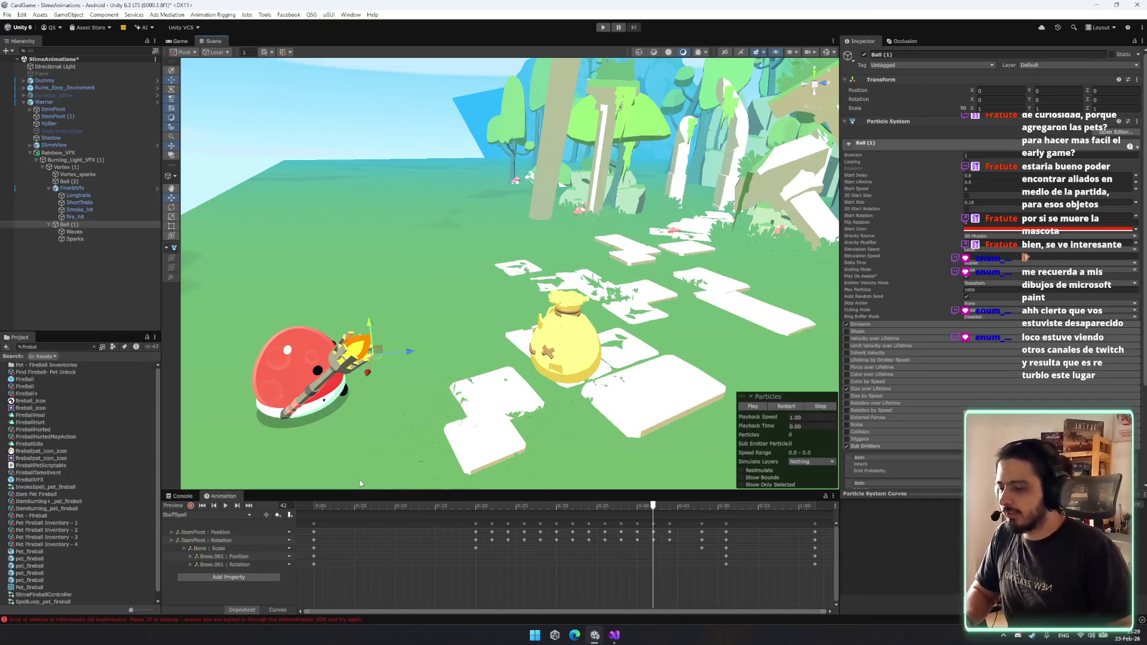
click(76, 189)
key(Left)
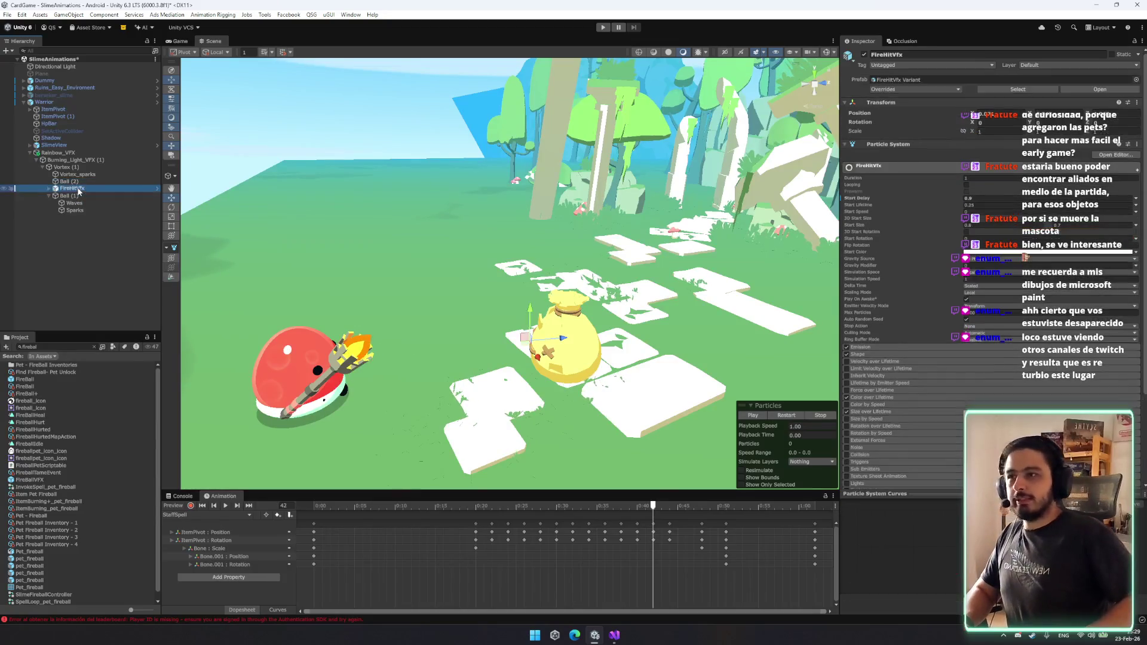
key(Down)
key(Left)
key(shift+Up)
key(shift+Up)
key(shift+Up)
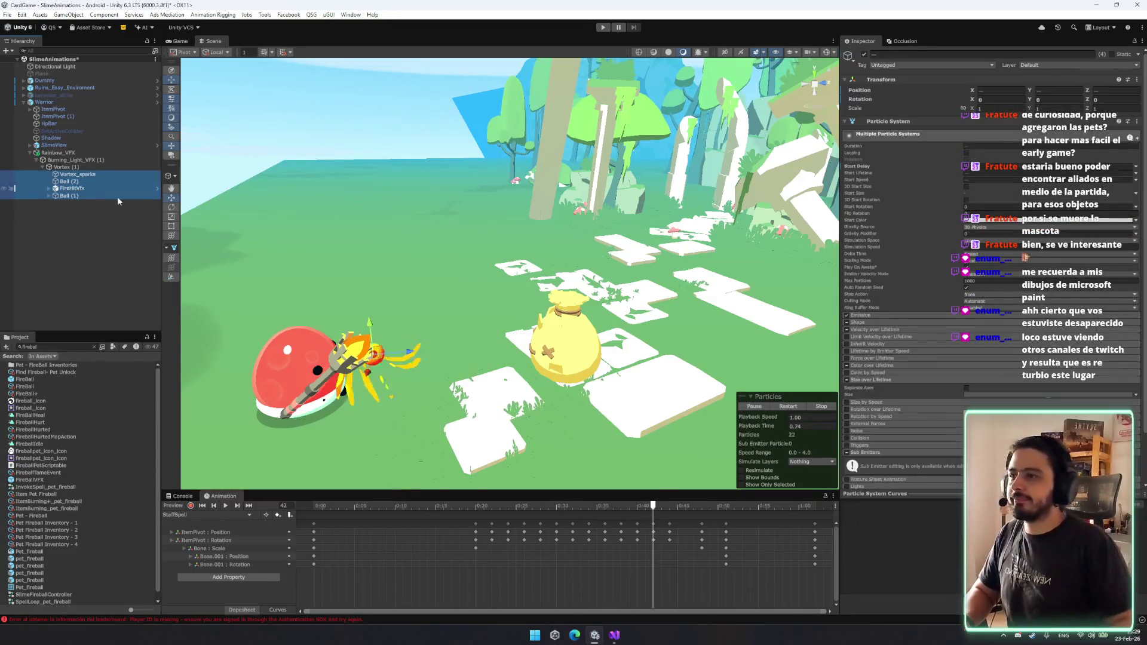
click(794, 409)
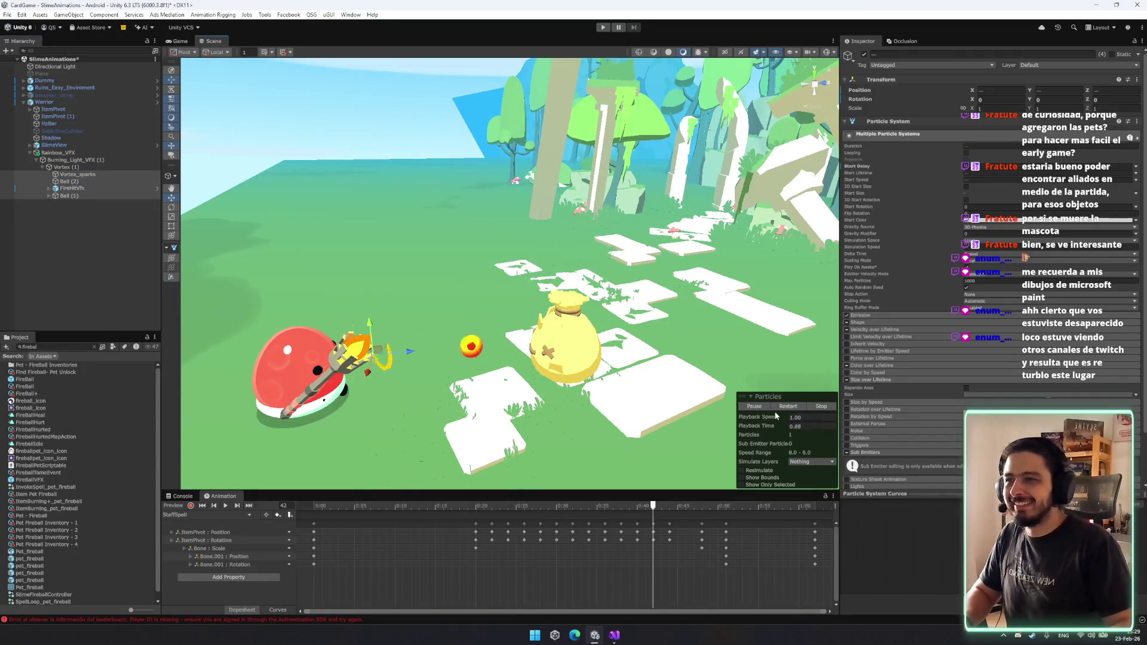
Adjust Ball (1)'s Start Lifetime and replay the fireball to check the impact timing.
click(84, 189)
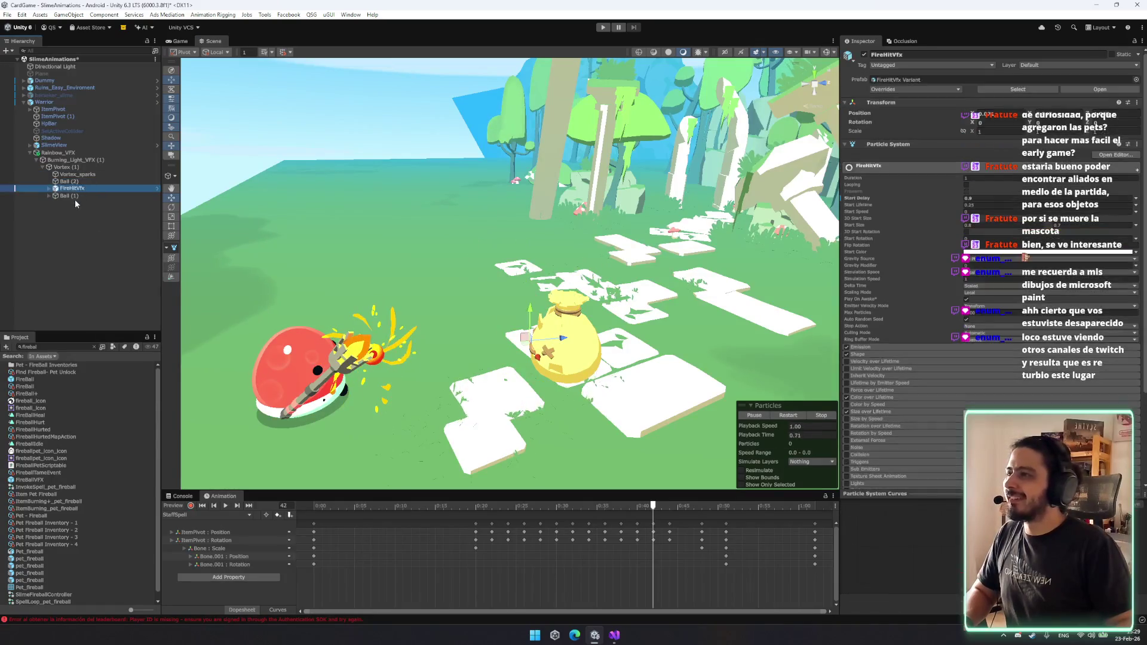
click(91, 197)
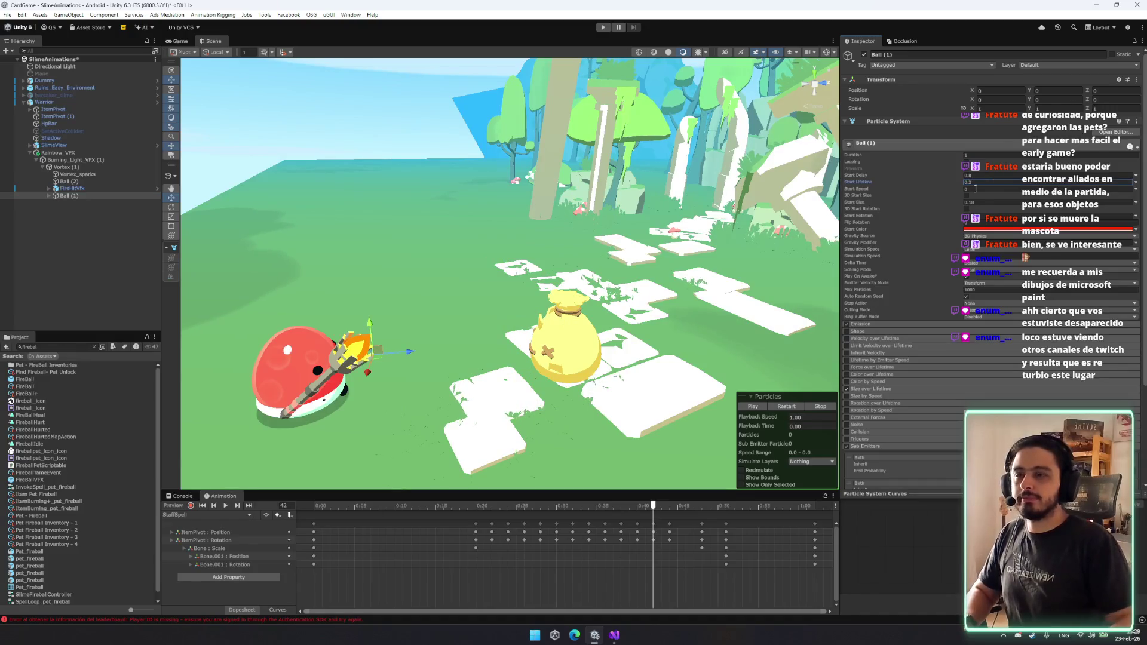
click(791, 407)
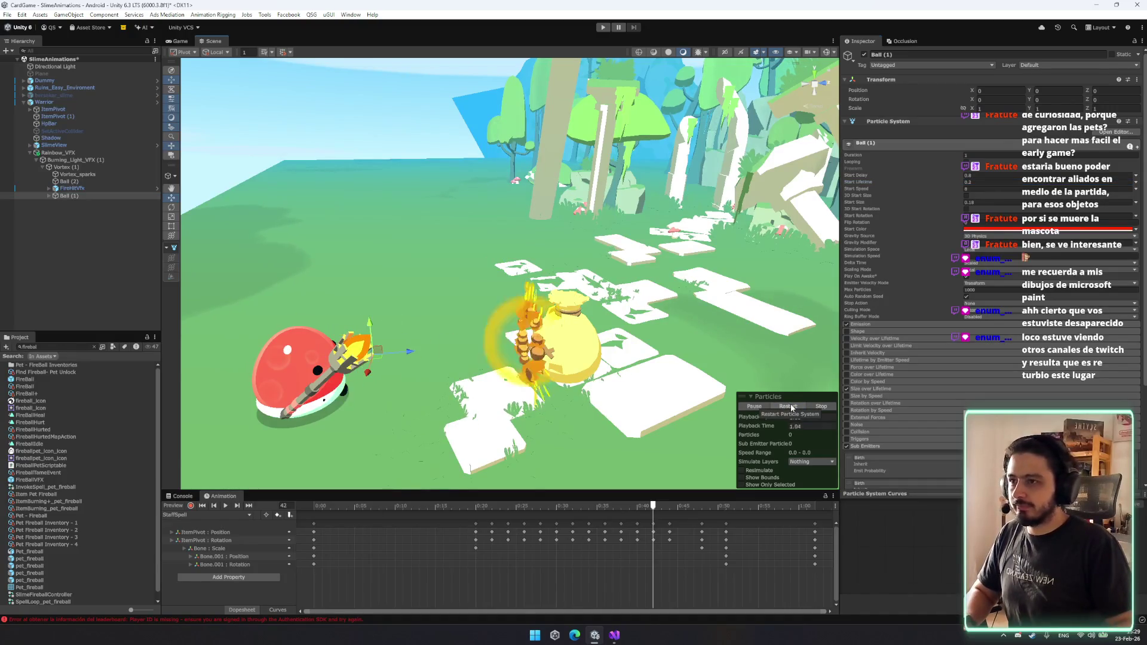
click(980, 183)
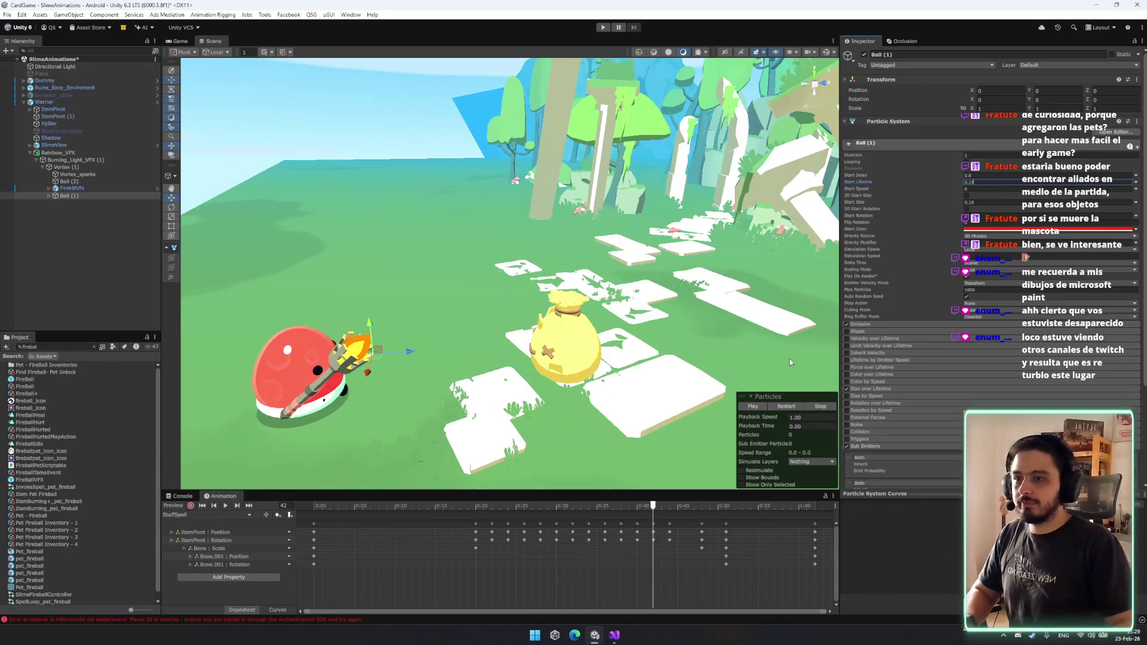
click(787, 408)
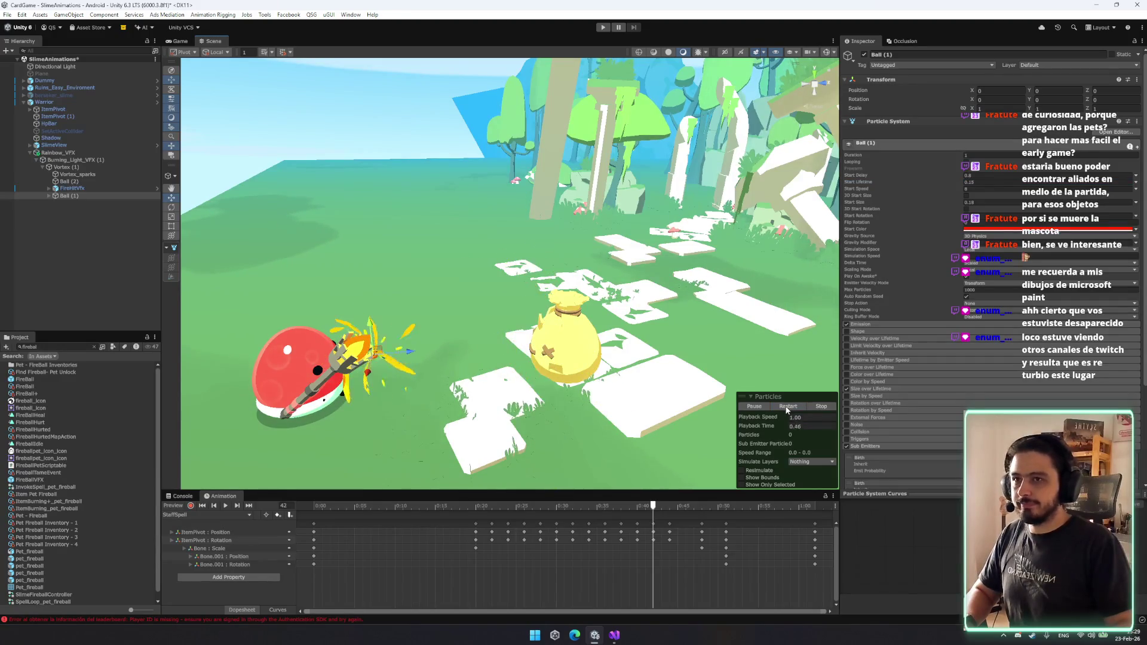
click(106, 195)
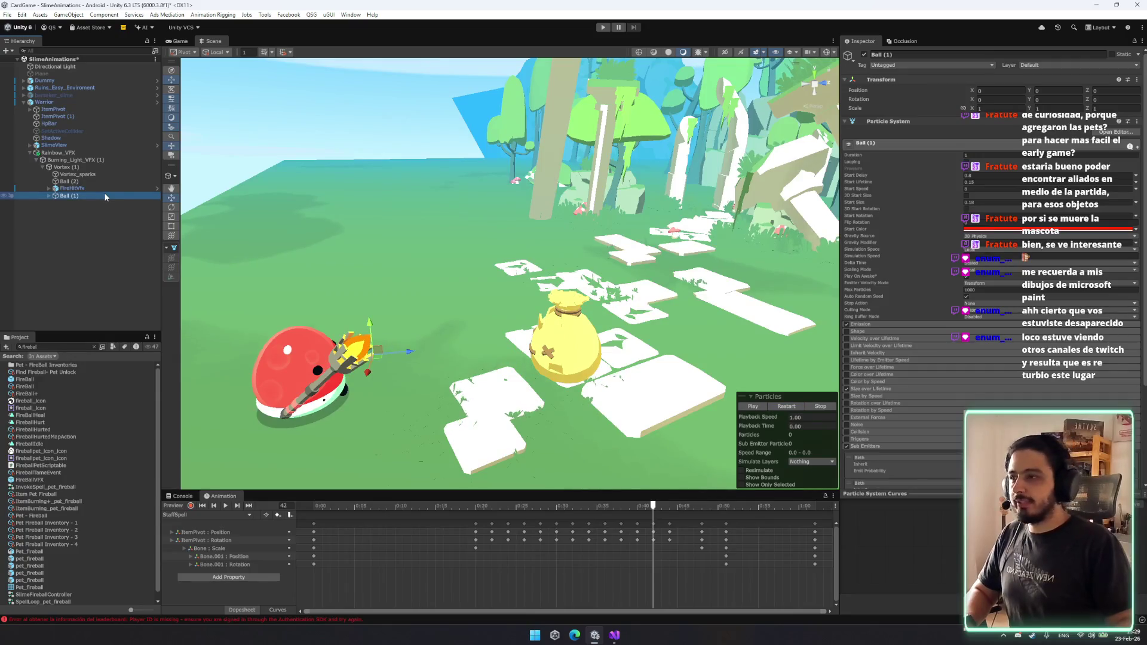
scroll(952, 279, down, 5)
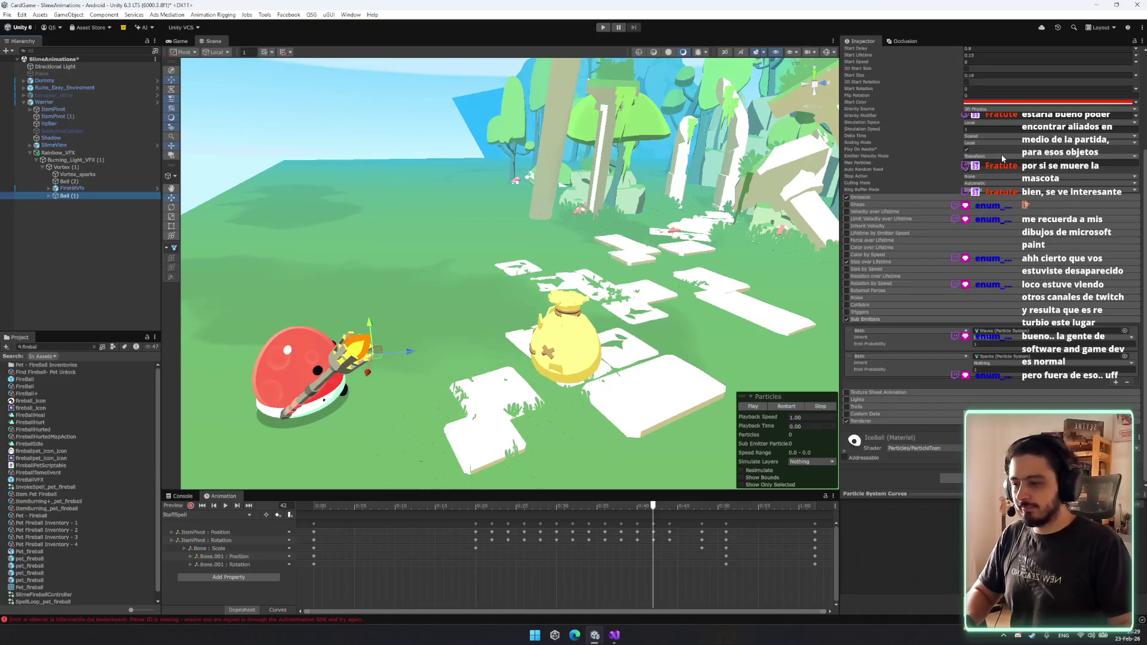
Switch the ball's Emitter Velocity Mode to Rigidbody and back to Transform, then select Waves.
click(1001, 155)
click(997, 176)
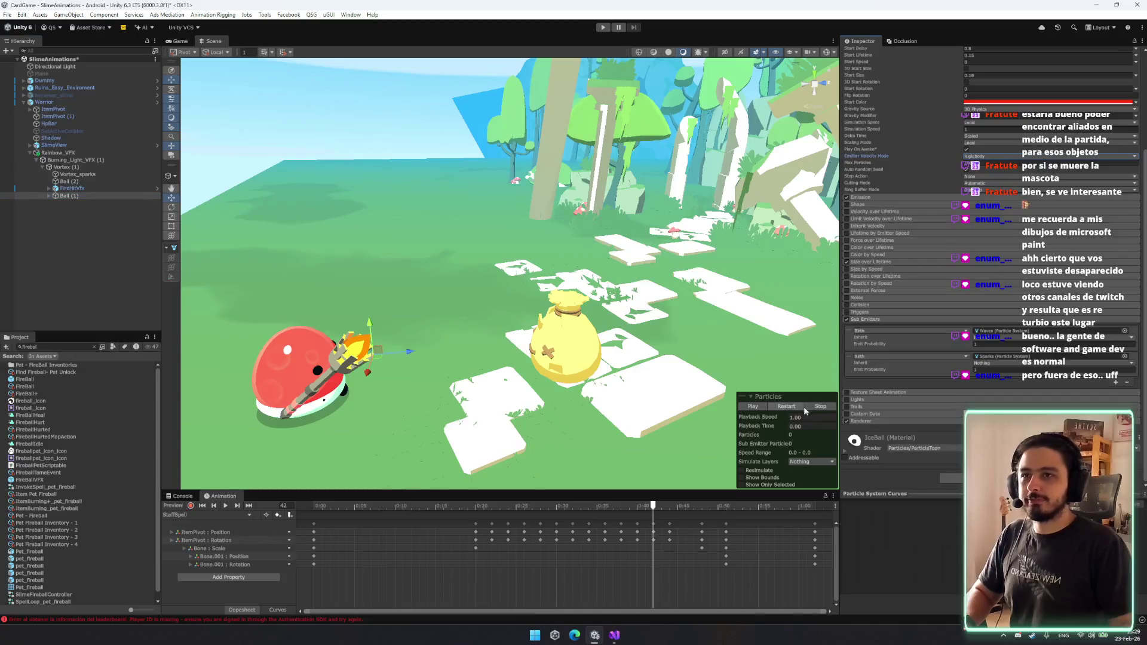
click(990, 156)
click(986, 166)
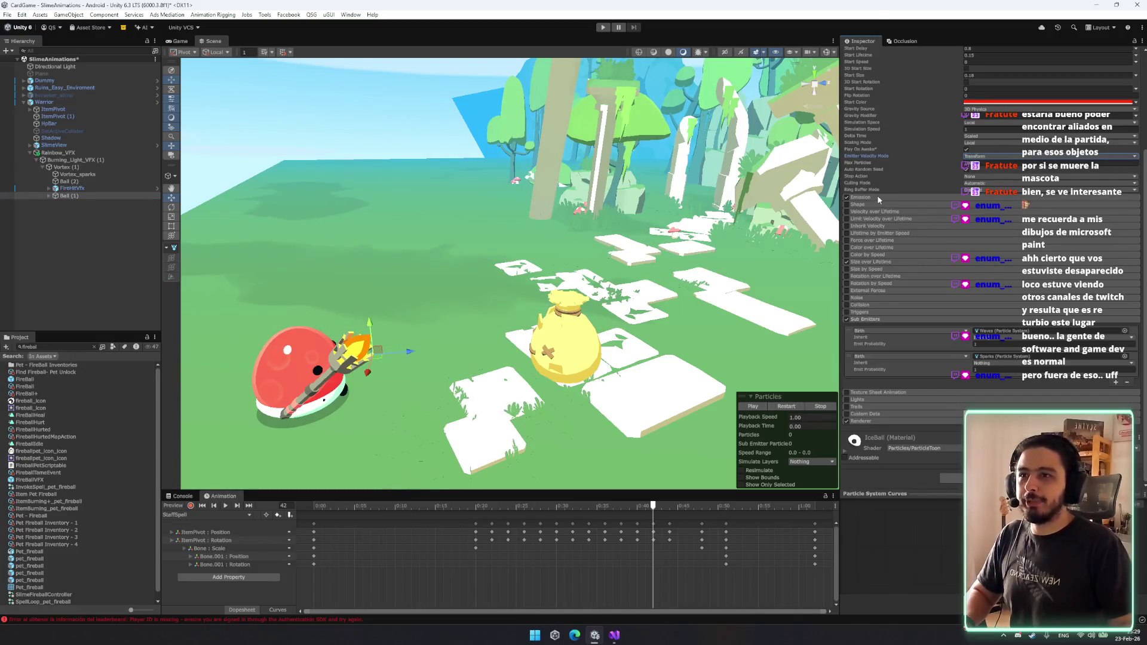
click(68, 196)
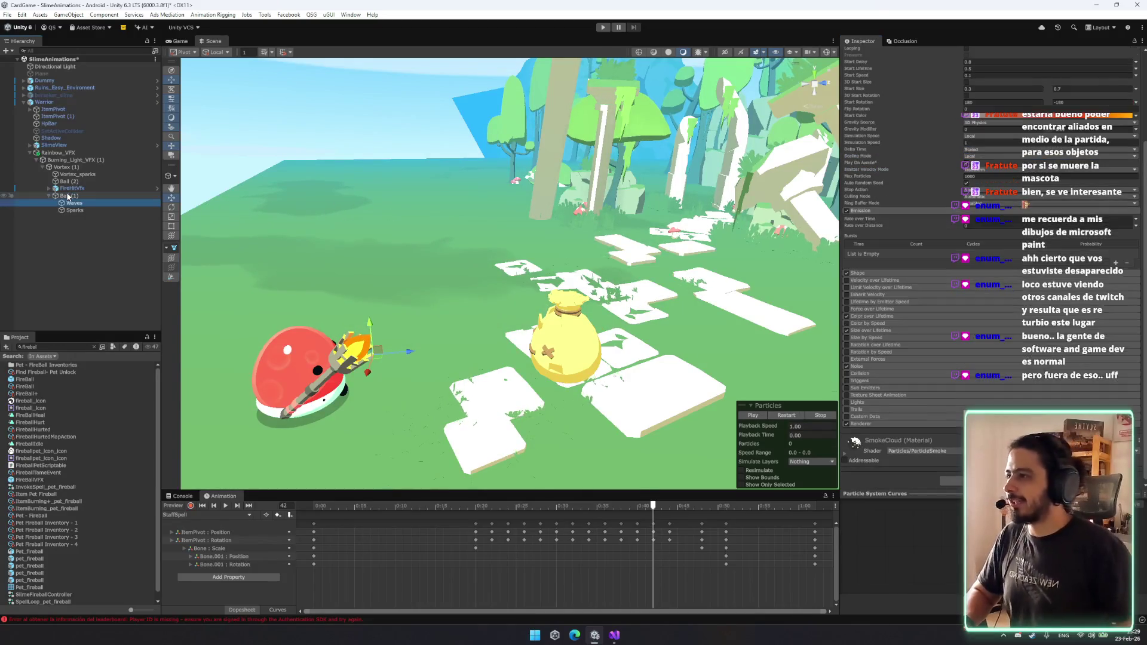